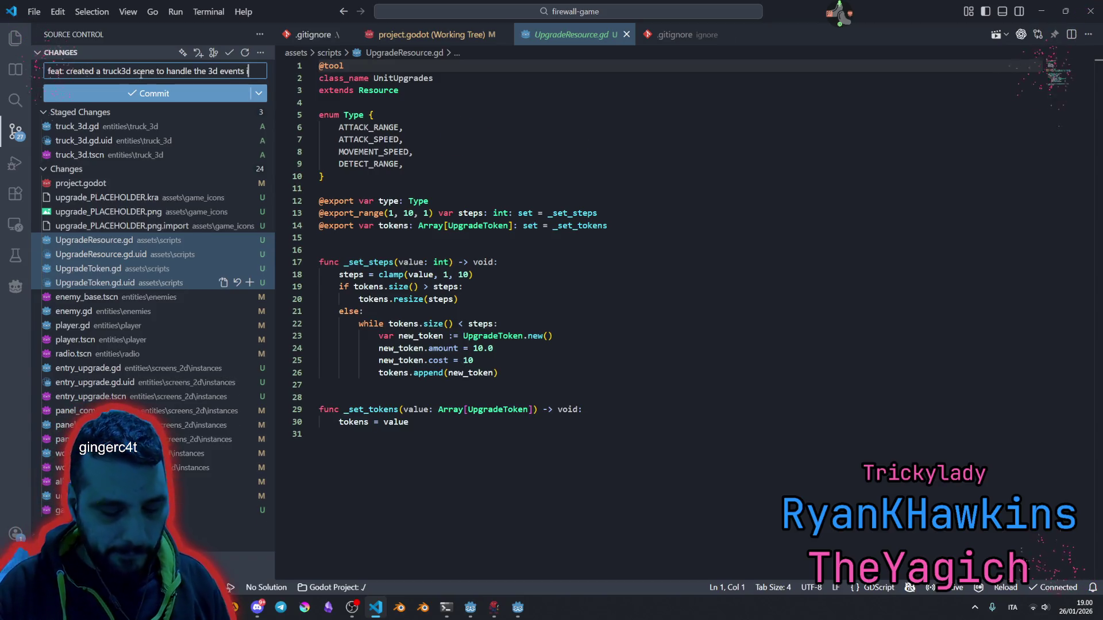
Step: Finish the commit message with 'in the room' on a new line, then bring up the Twitch stream
key(Return)
text(int)
key(BackSpace)
text(the room)
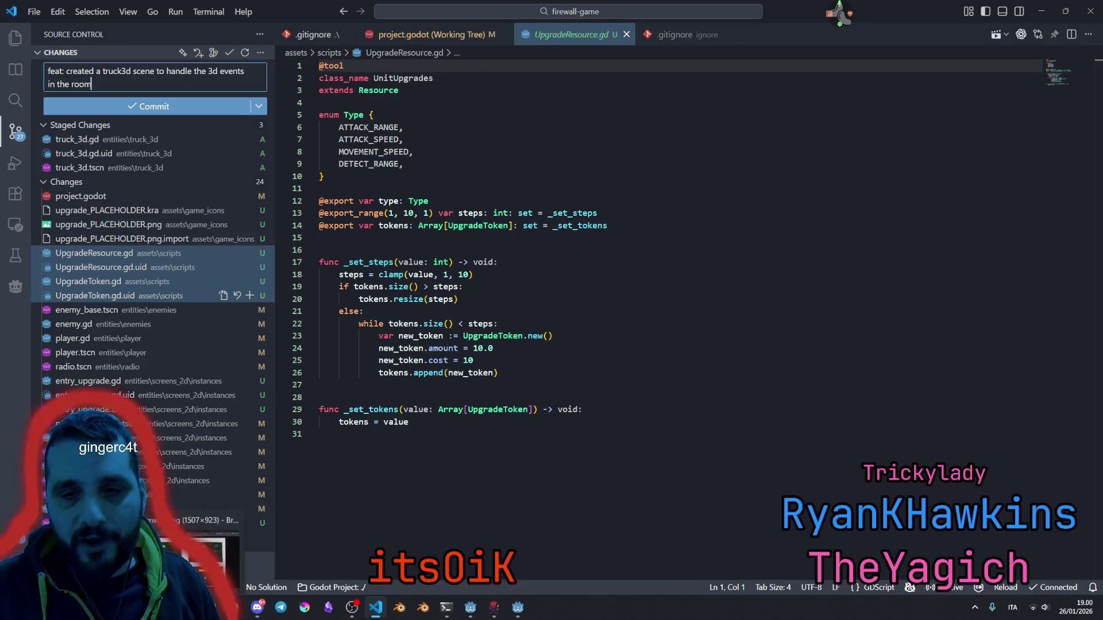
key(alt+Tab)
click(63, 11)
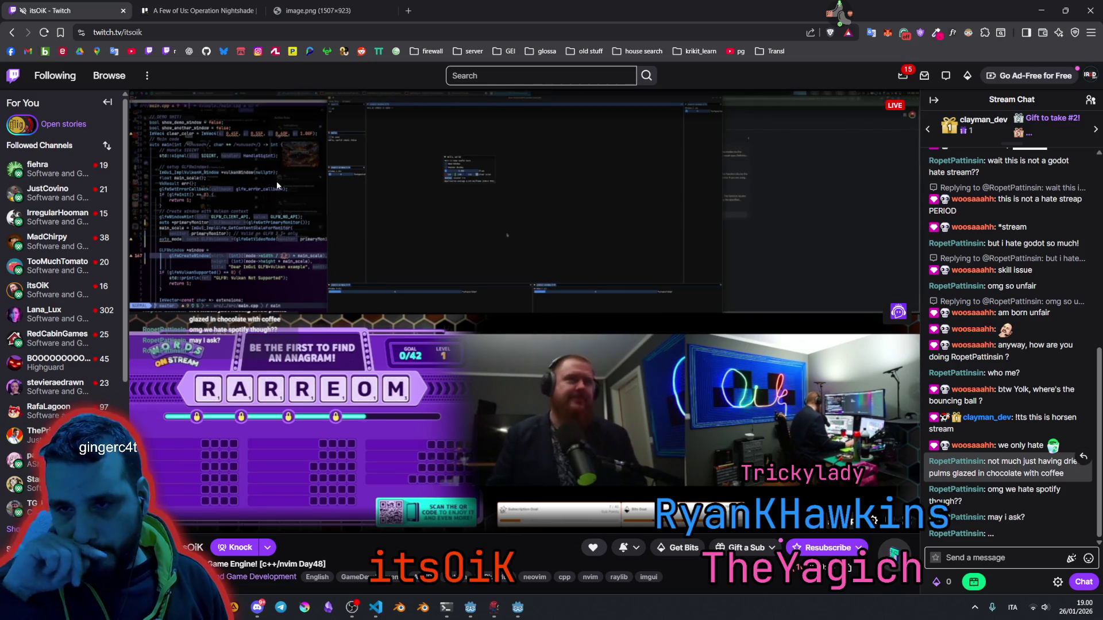
Step: Look over the Operation Nightshade Trello board, then return to the Godot editor
click(239, 12)
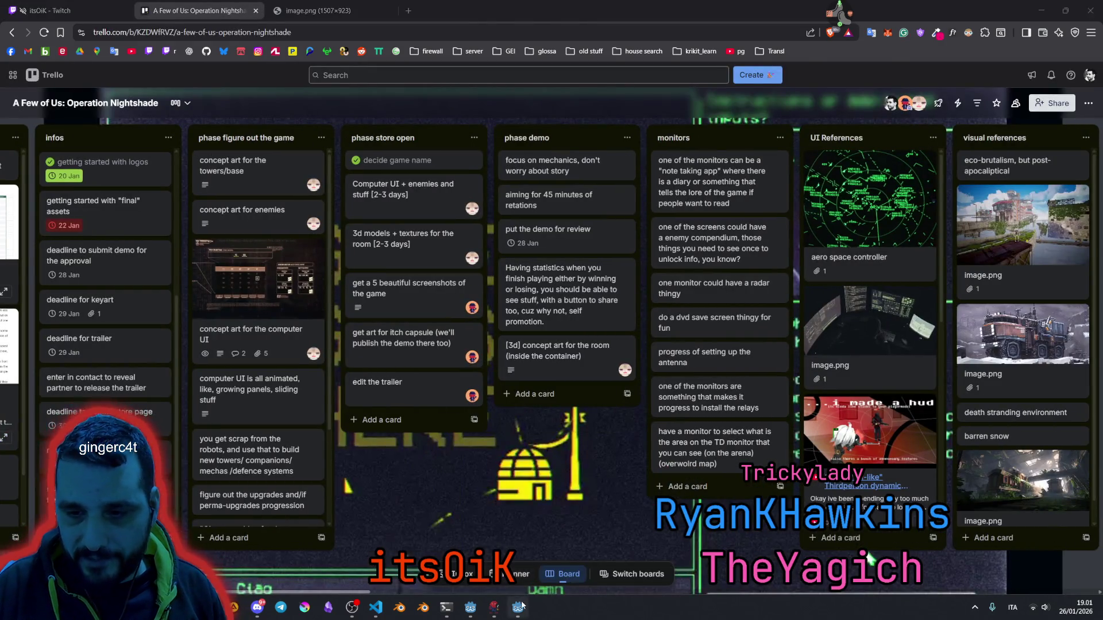
click(517, 607)
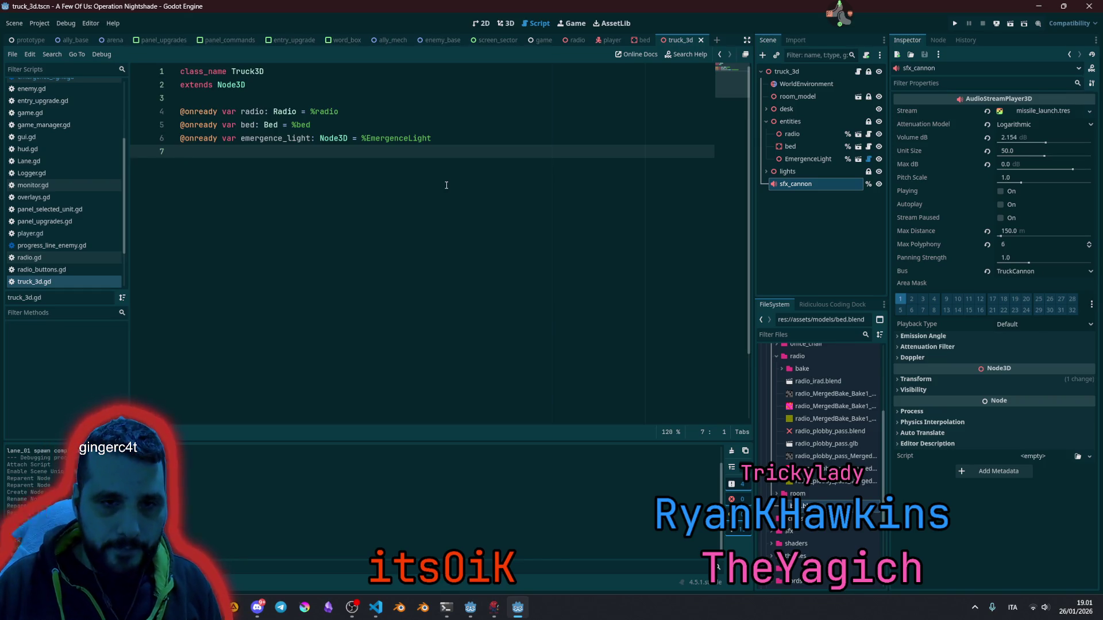
Step: Switch to Visual Studio Code and commit the staged truck_3d files
click(376, 607)
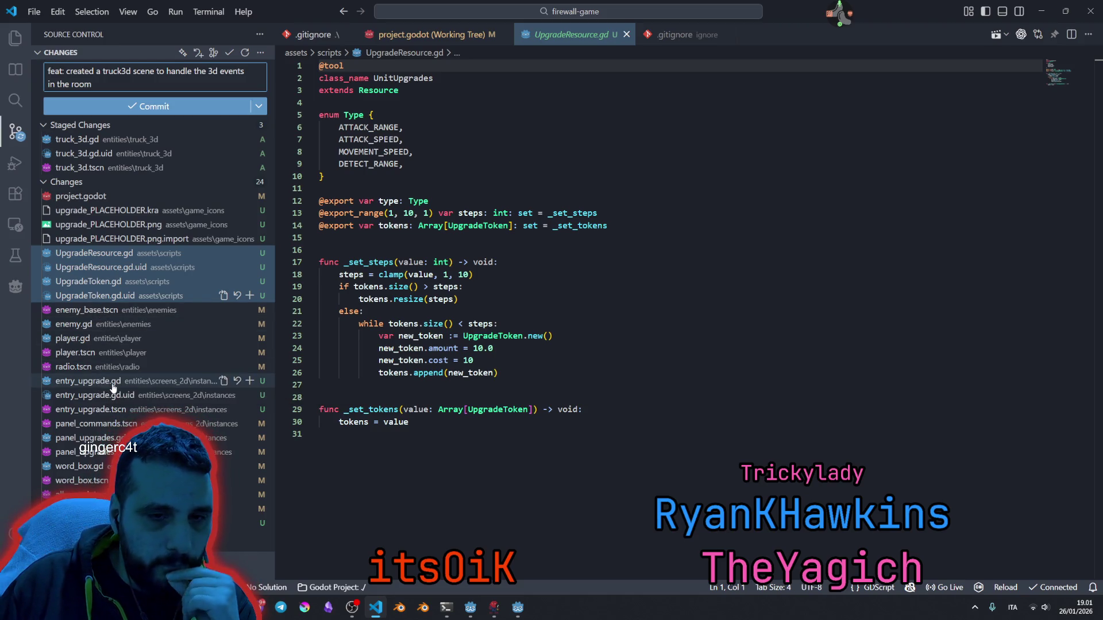
click(112, 101)
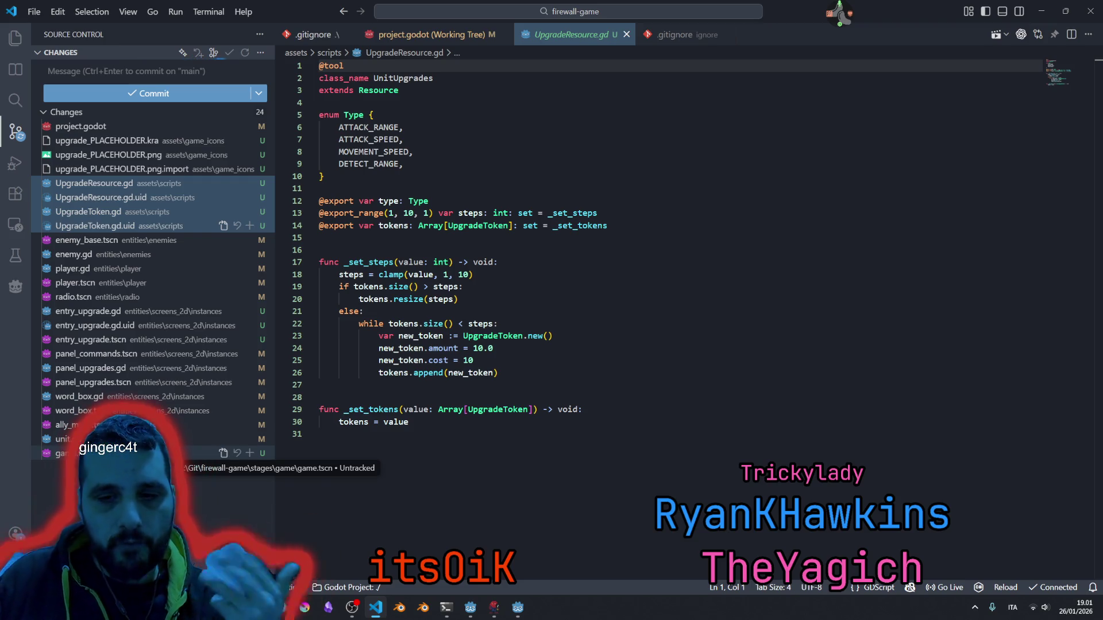
Step: Open game.tscn from the Source Control changes to review it
click(172, 453)
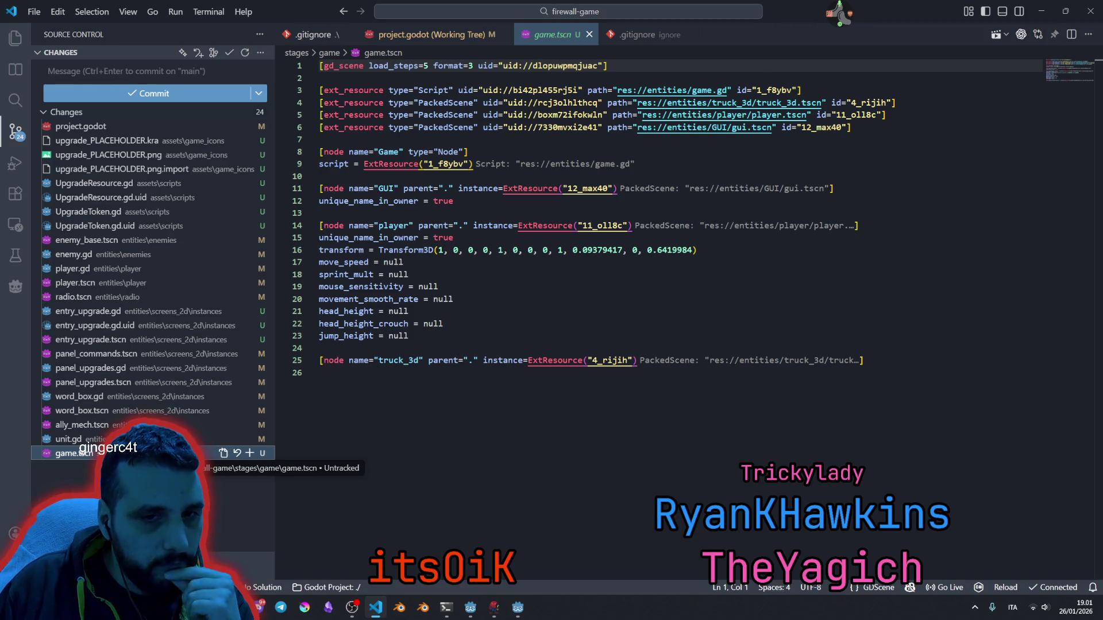
Step: Stage only radio.tscn and commit it with the box shape collider fix message
click(87, 297)
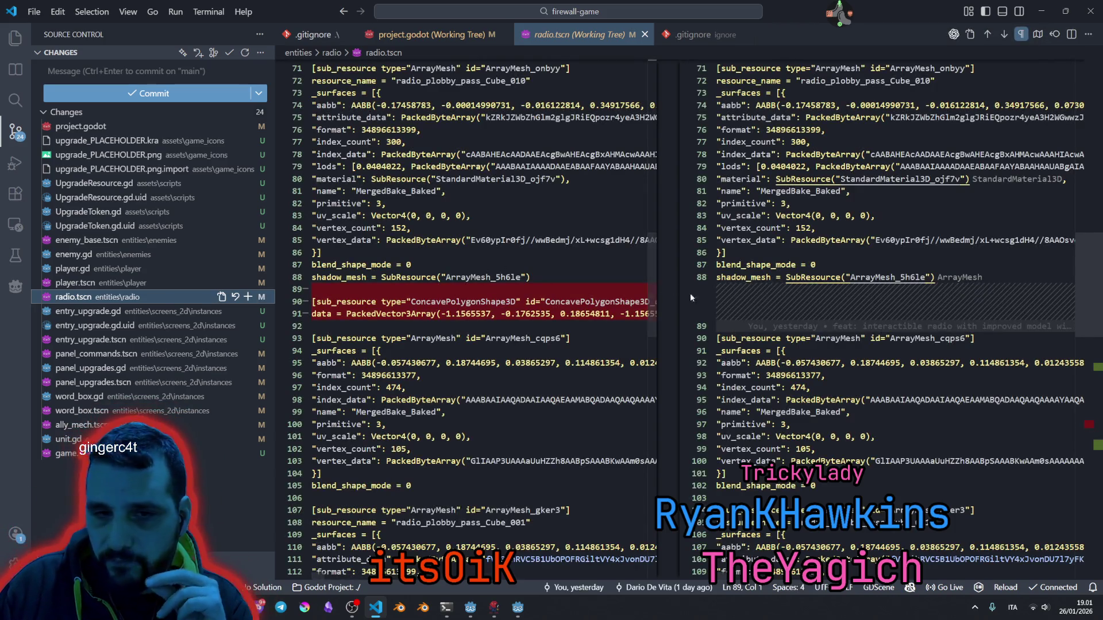
click(249, 298)
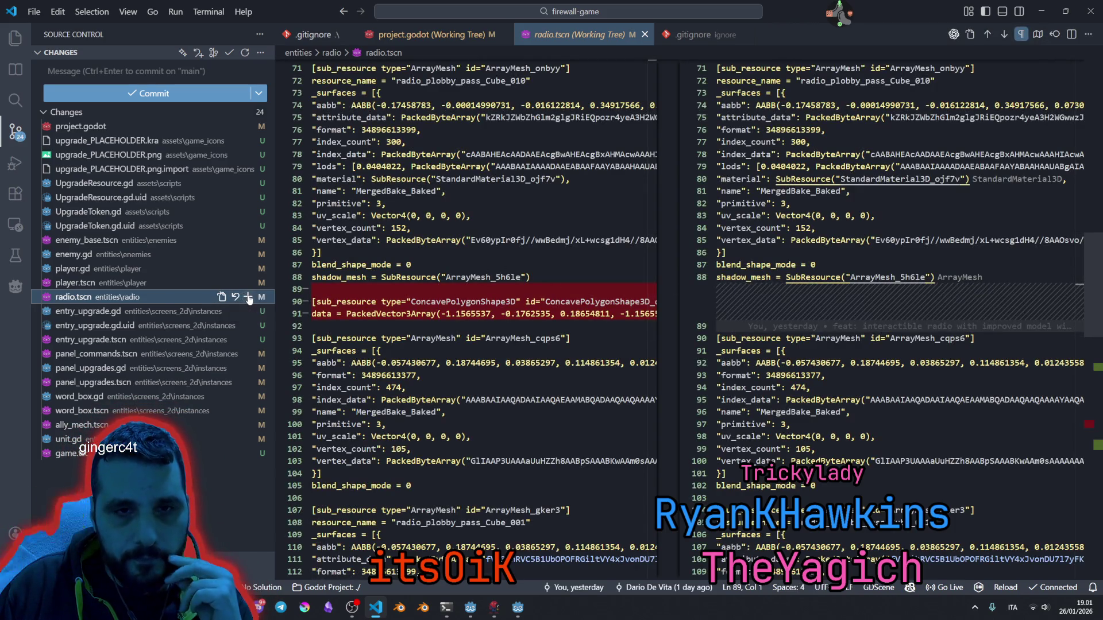
click(95, 68)
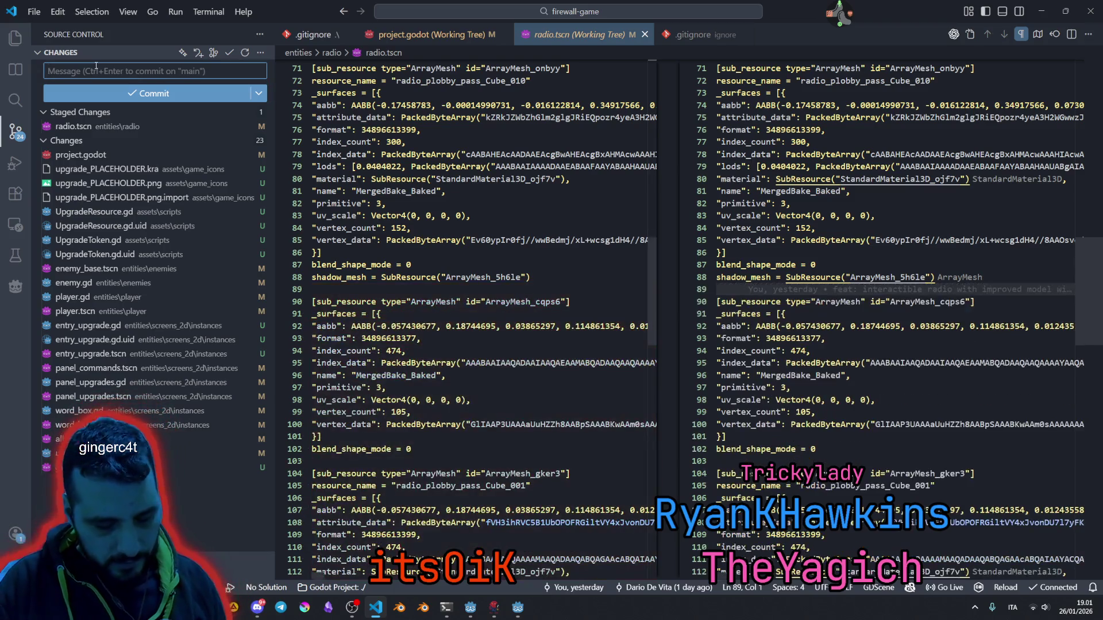
text(fix)
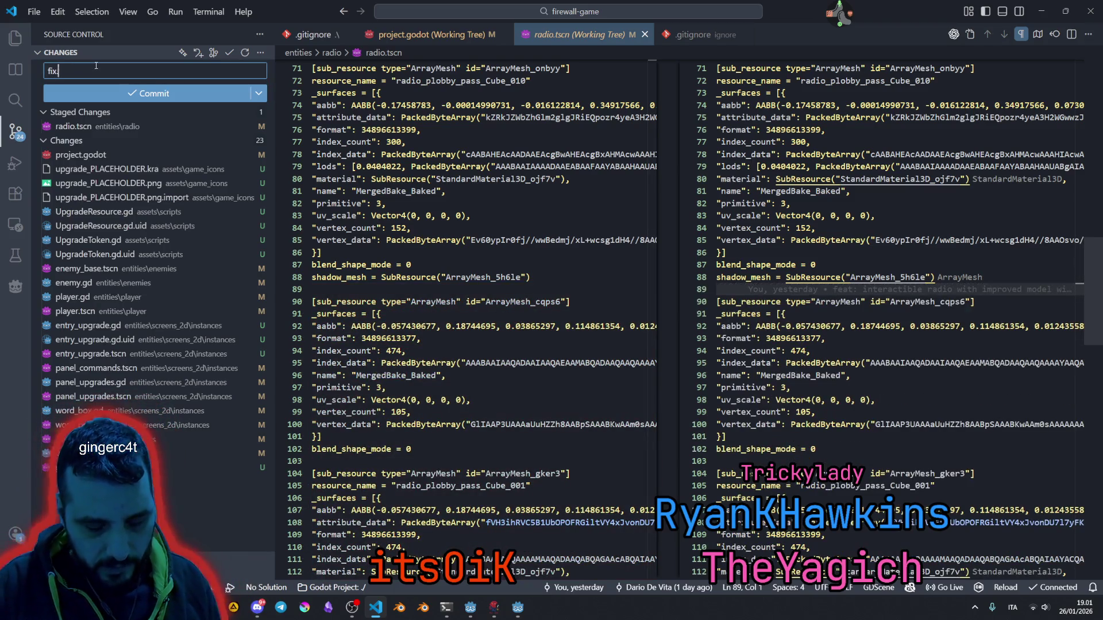
text(radio buttons)
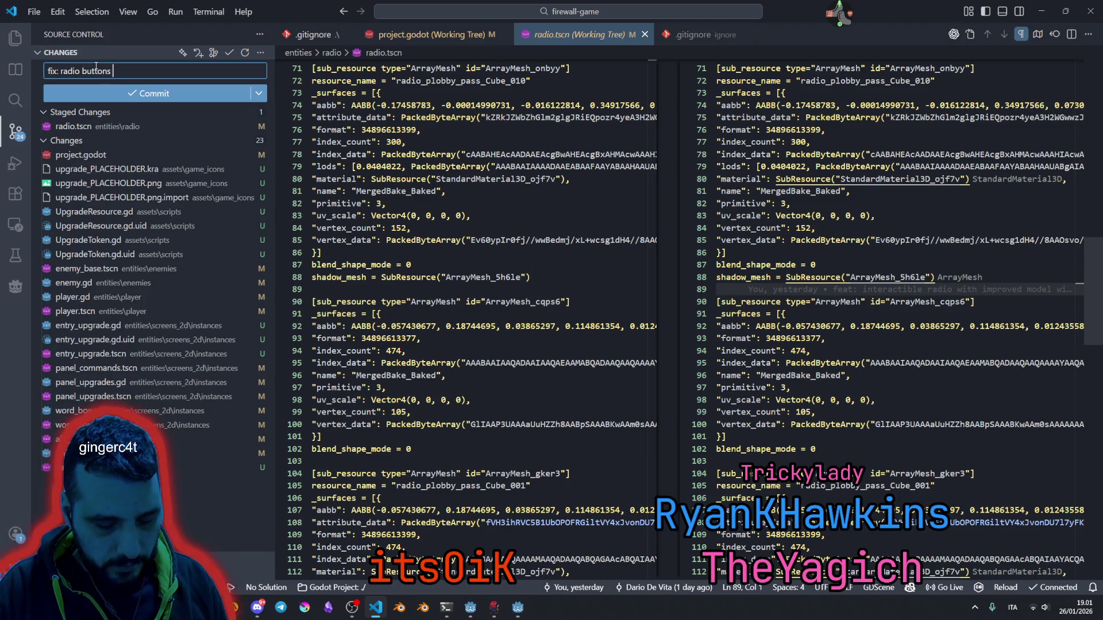
text(oxc)
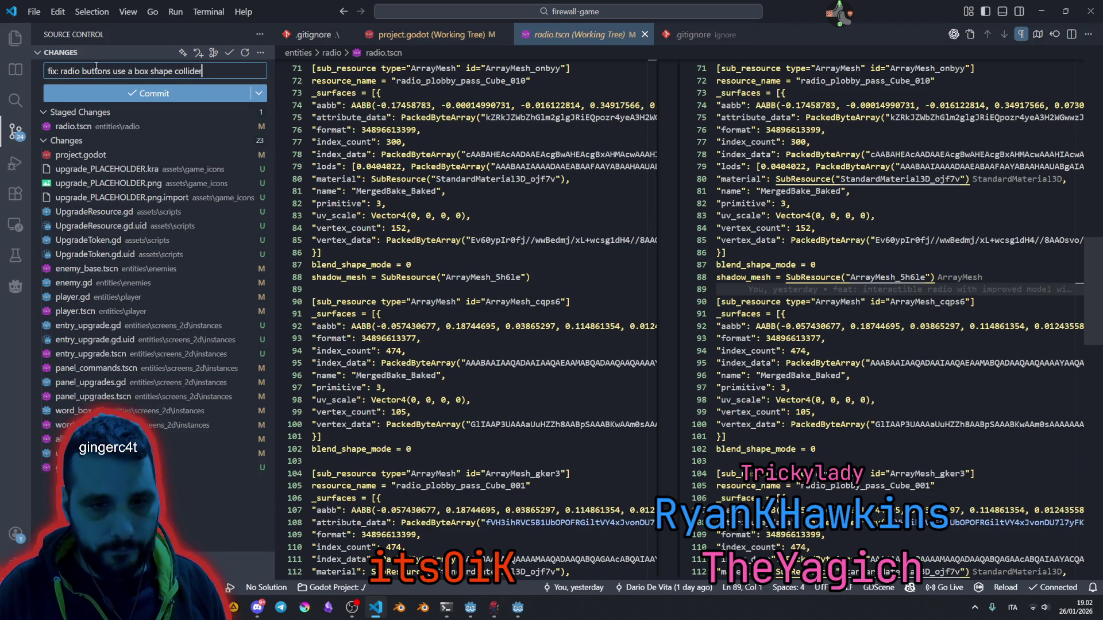
text(more gene)
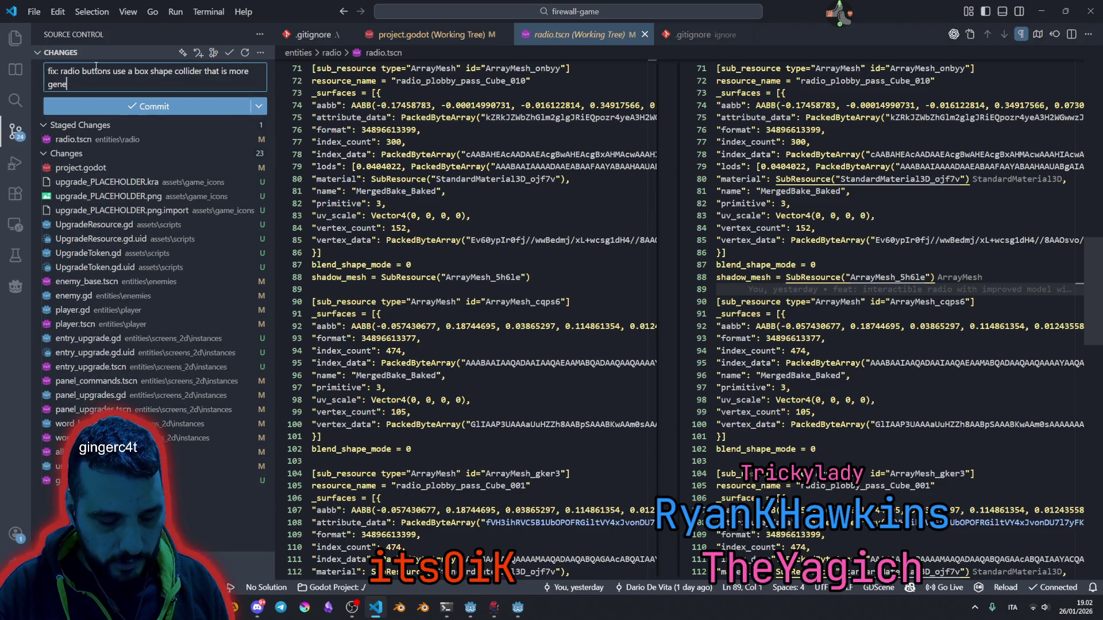
text(us)
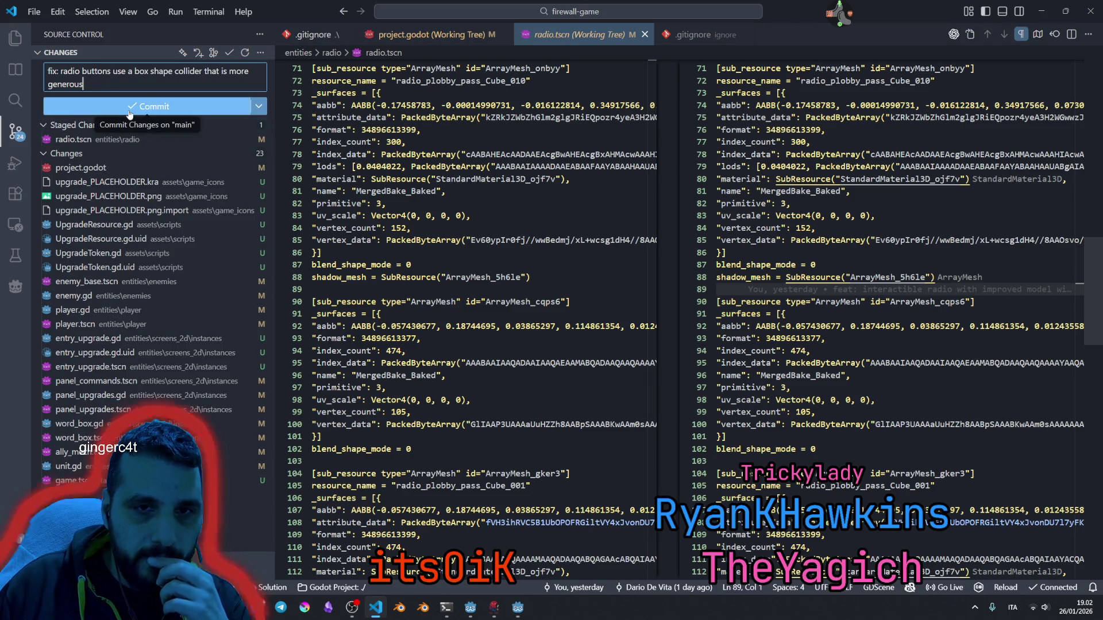
click(128, 109)
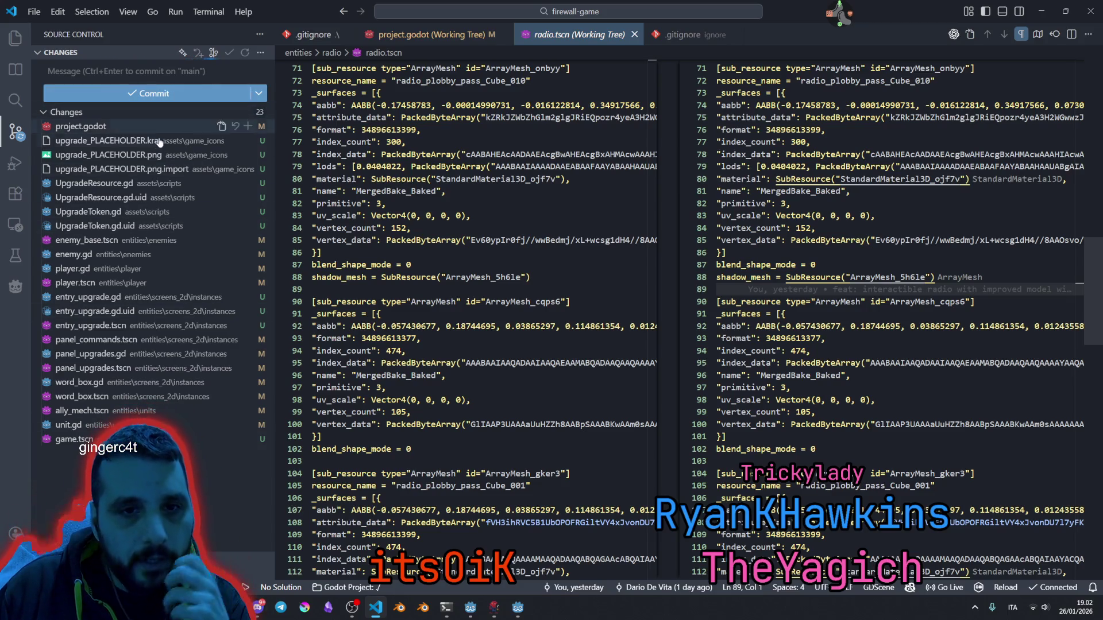
Step: Scroll through the enemy_base.tscn diff, comparing external resources and the health bar texture, then return to Godot
click(115, 240)
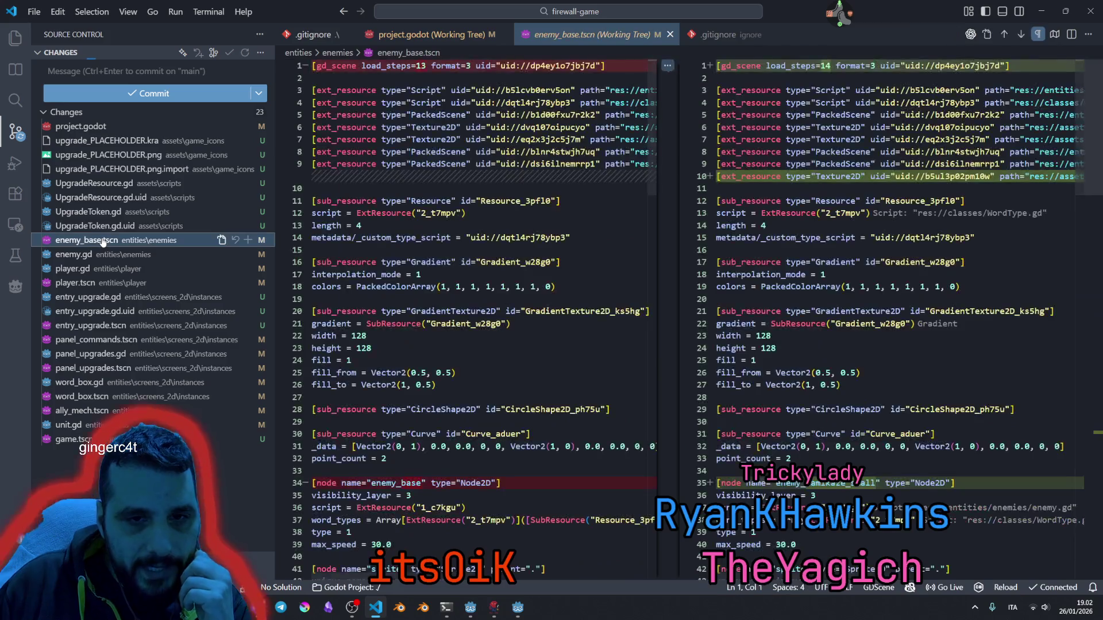
scroll(865, 334, down, 2)
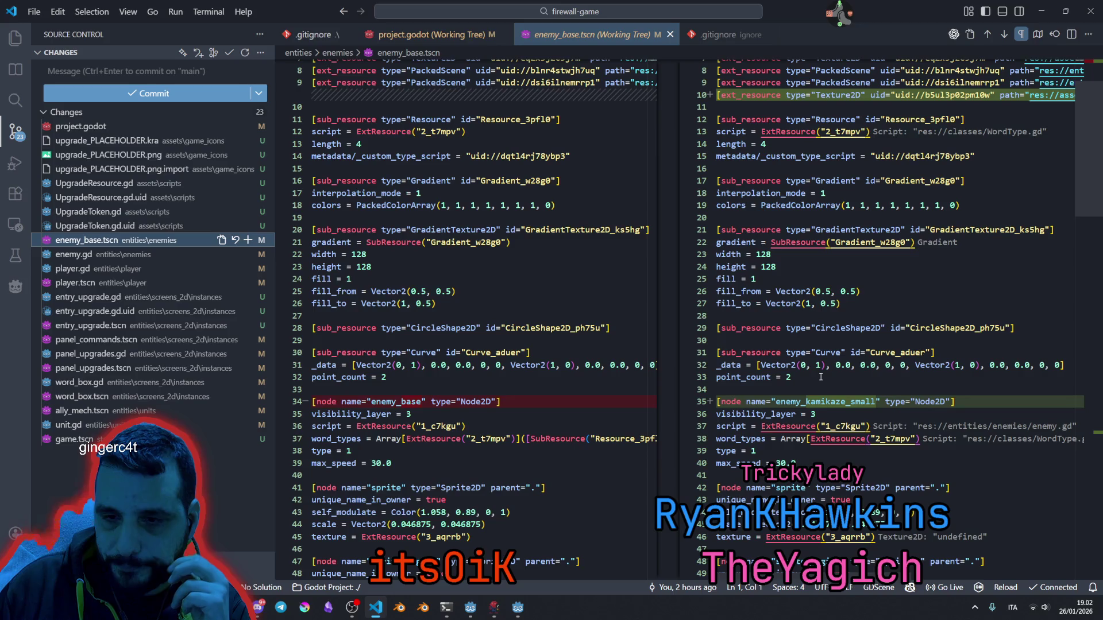
scroll(820, 377, up, 2)
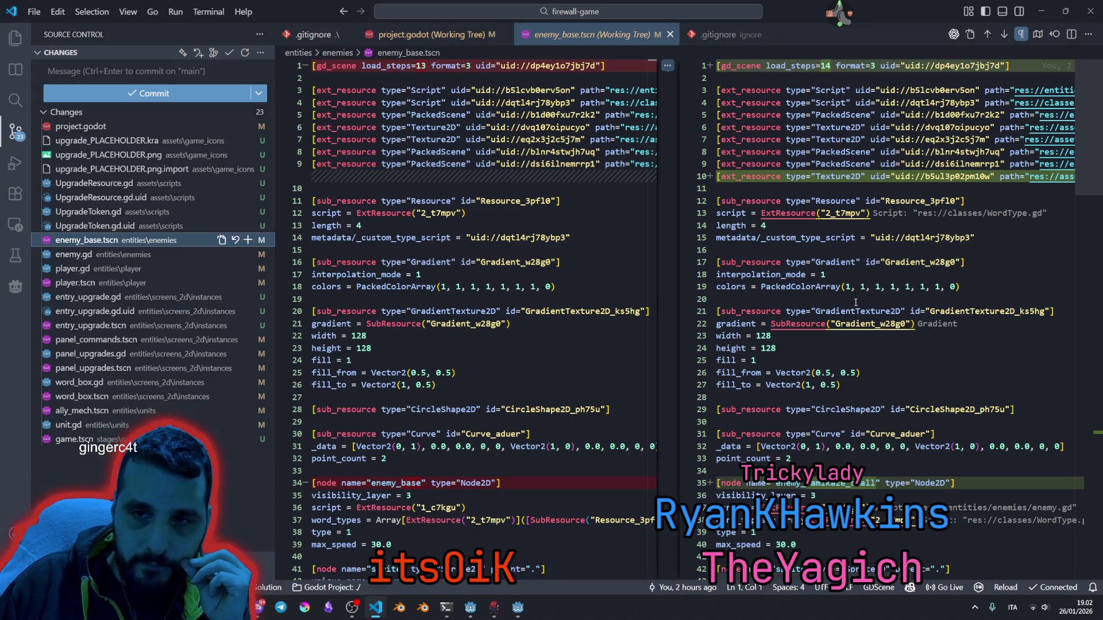
mouse_move(816, 176)
mouse_down()
mouse_move(1089, 174)
mouse_move(962, 174)
mouse_up()
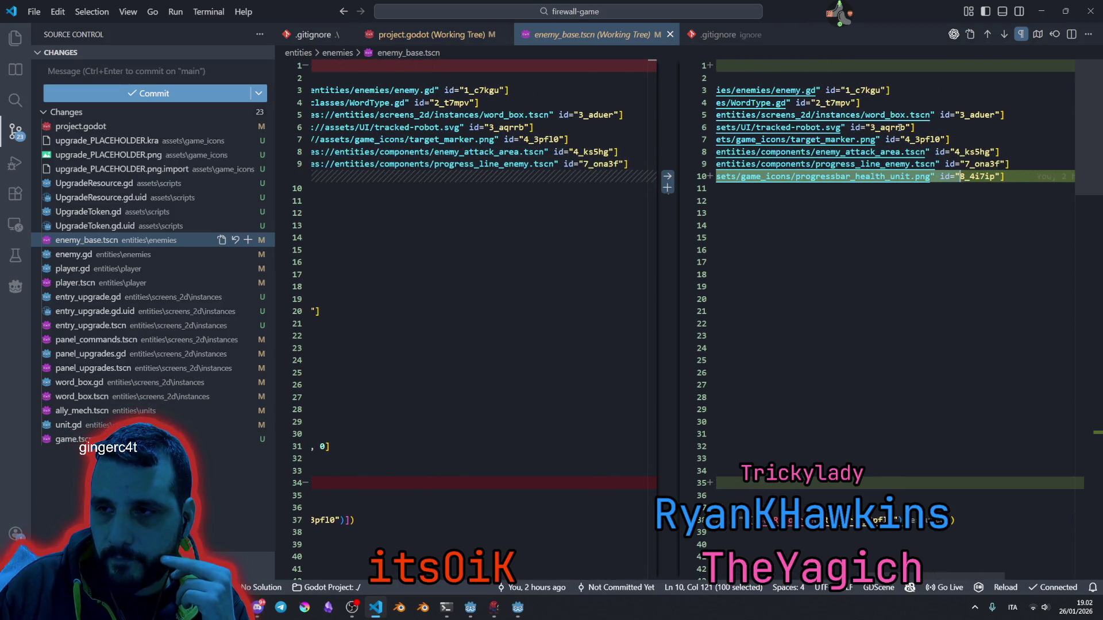
drag(525, 149, 418, 82)
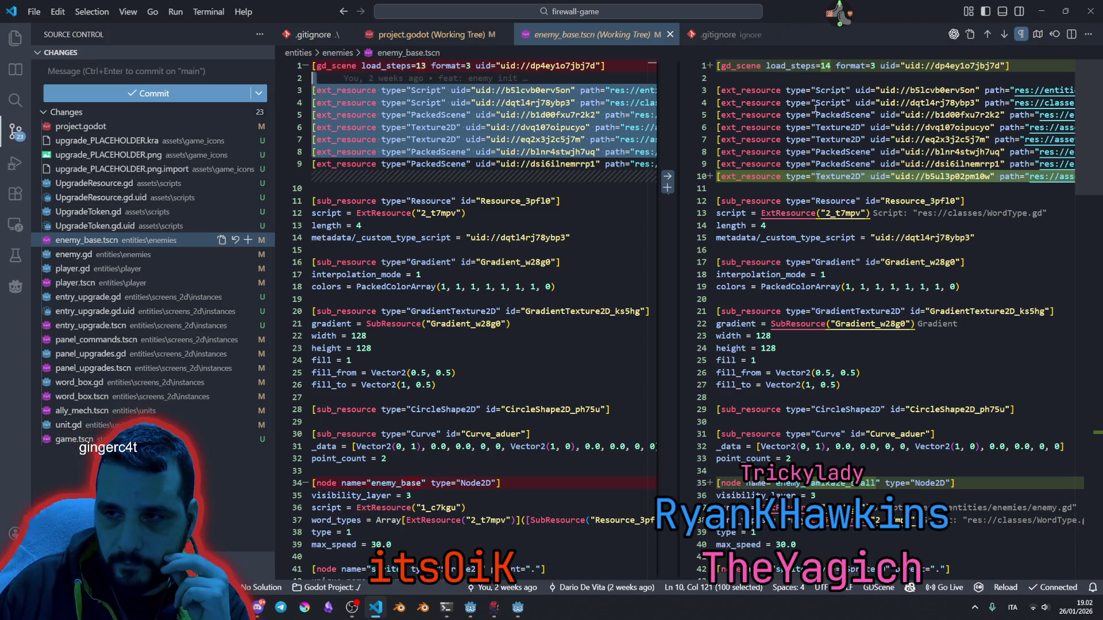
mouse_move(841, 177)
mouse_down()
mouse_move(1074, 177)
mouse_move(971, 173)
mouse_up()
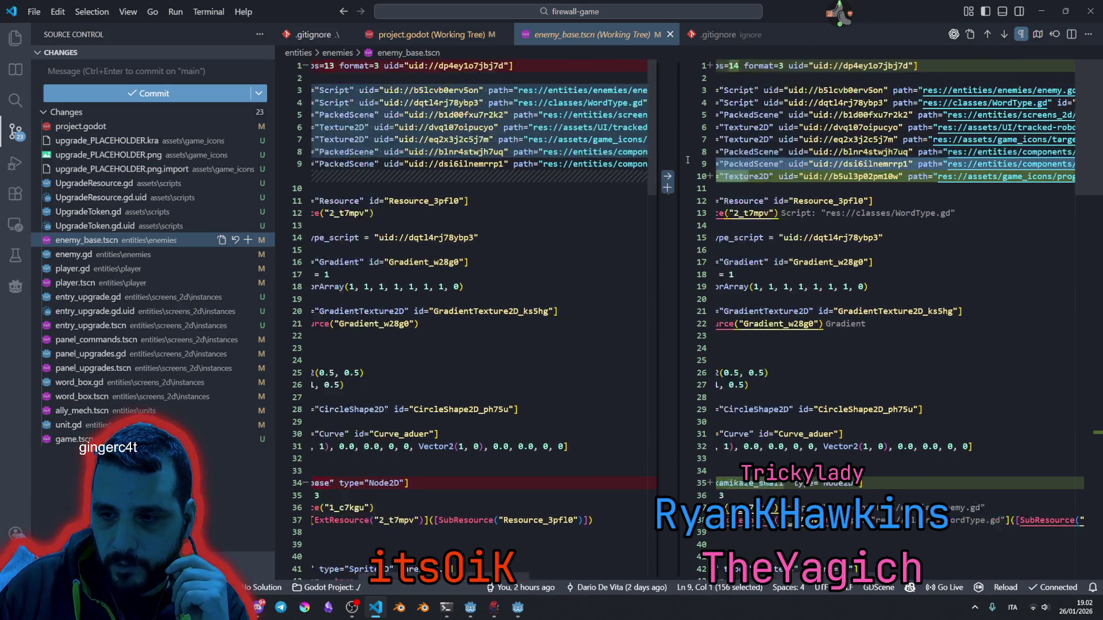
click(949, 152)
scroll(914, 283, down, 3)
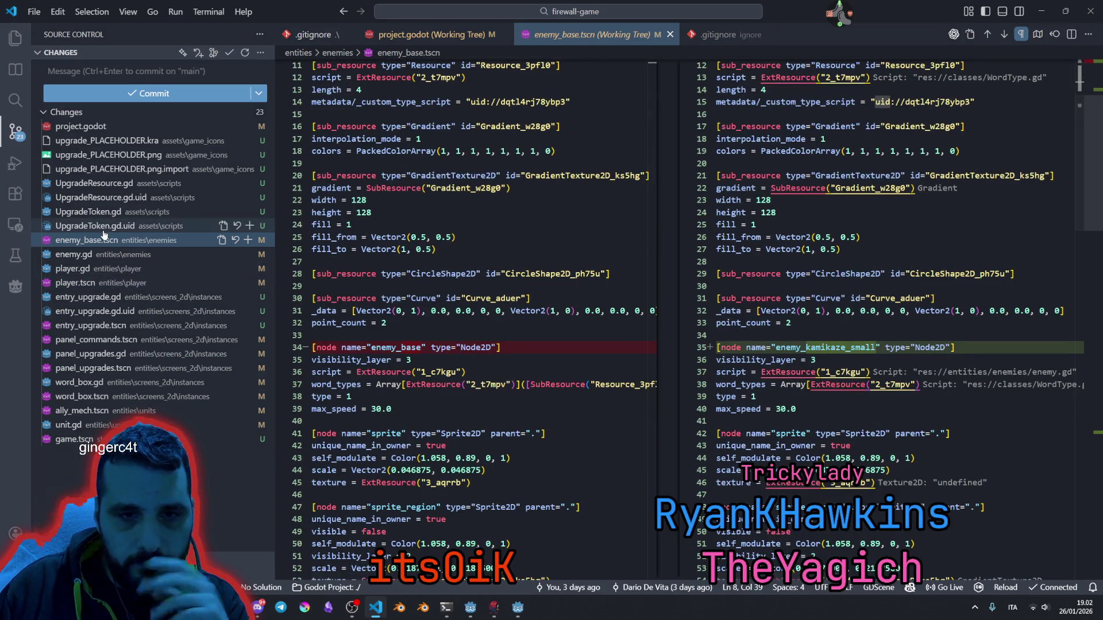
scroll(788, 347, down, 20)
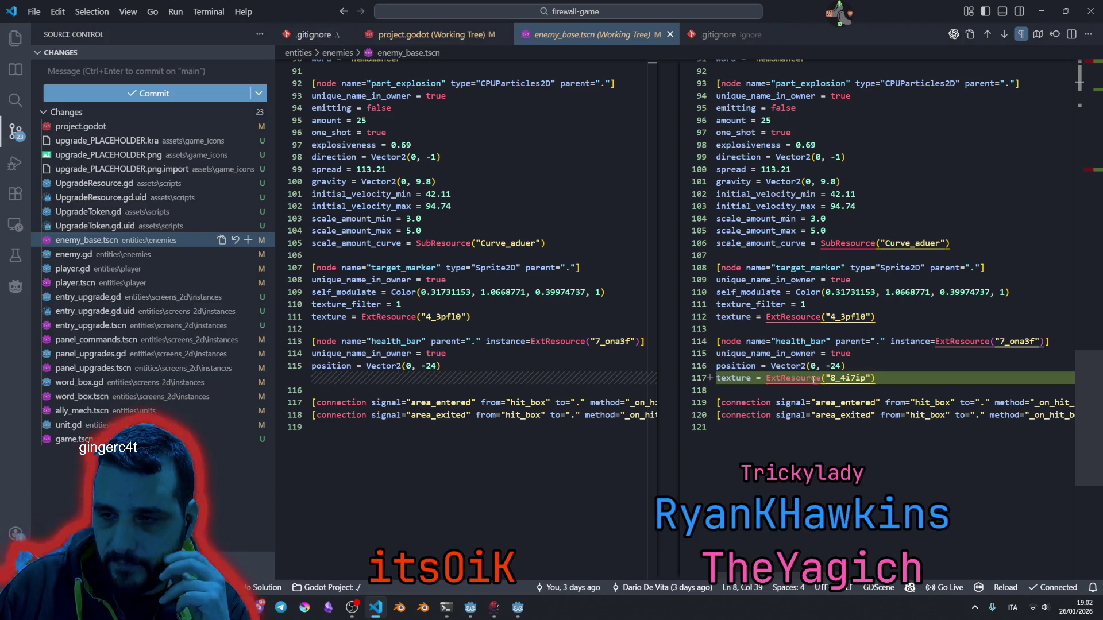
mouse_move(811, 381)
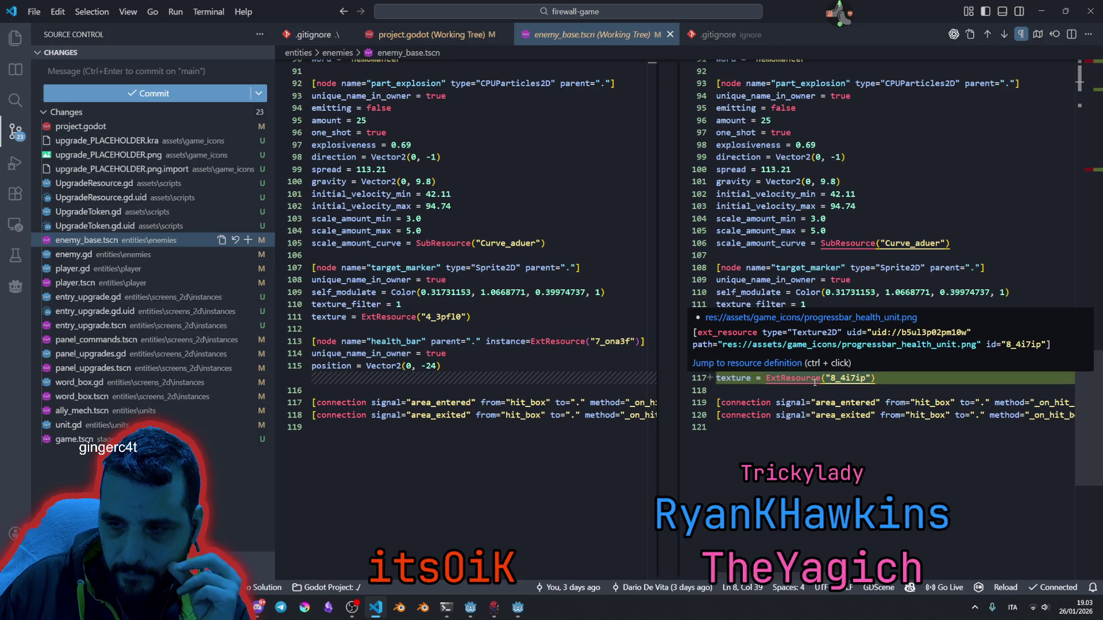
click(517, 608)
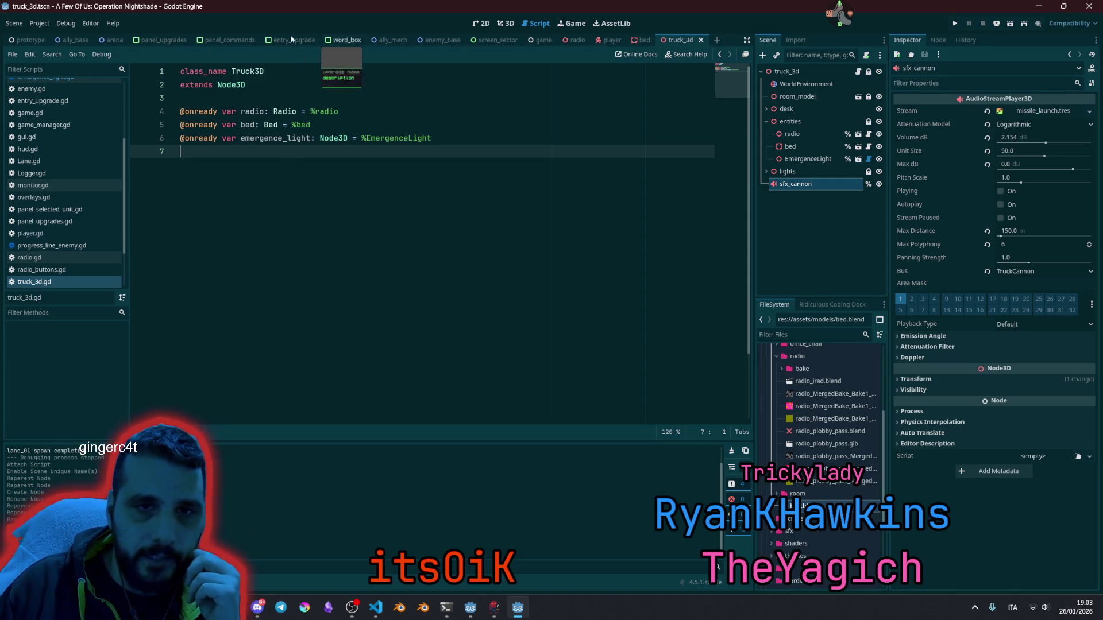
Step: Switch to the enemy_base scene tab to show the enemy_kamikaze_small node tree
click(440, 41)
click(827, 77)
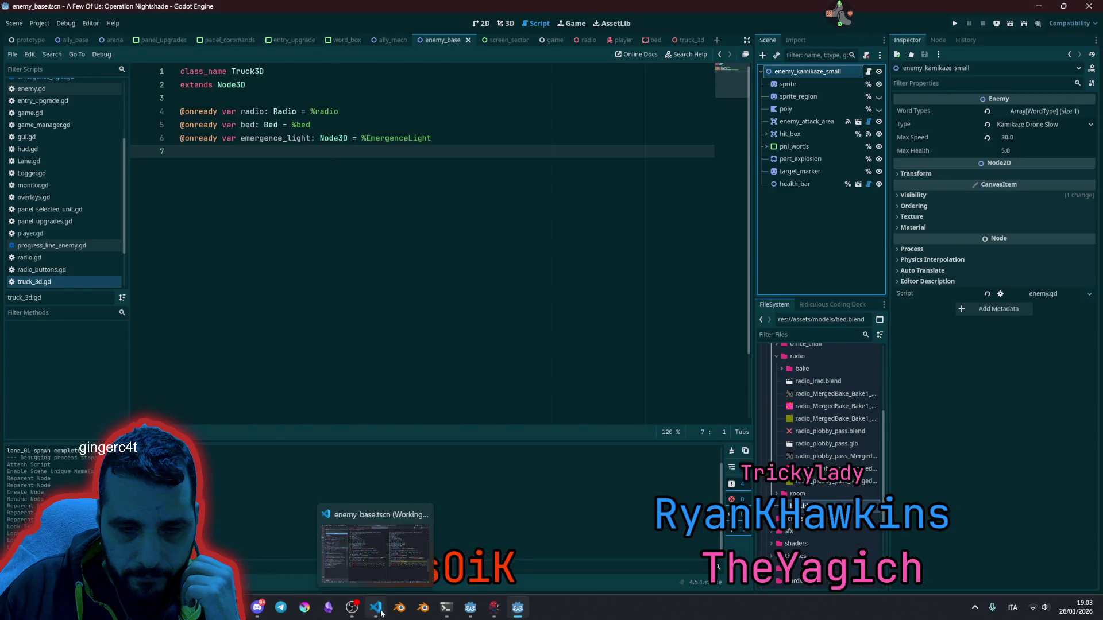
Step: Bring Visual Studio Code back to the enemy_base.tscn diff
click(376, 608)
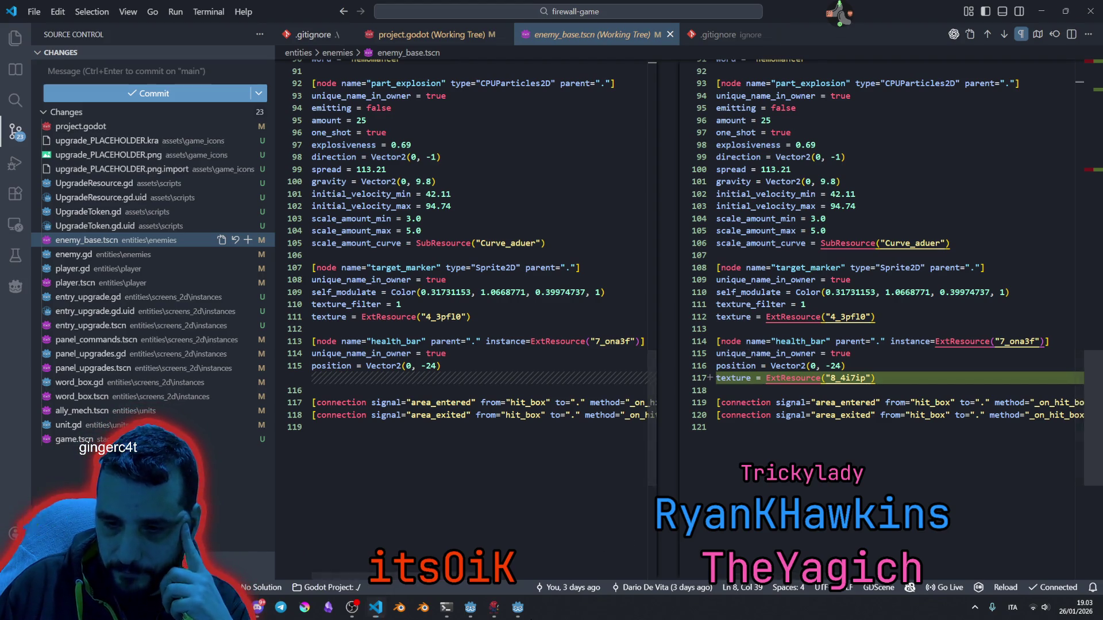
Step: Inspect the health_bar node and briefly open its progress_line_enemy scene
key(alt+Tab)
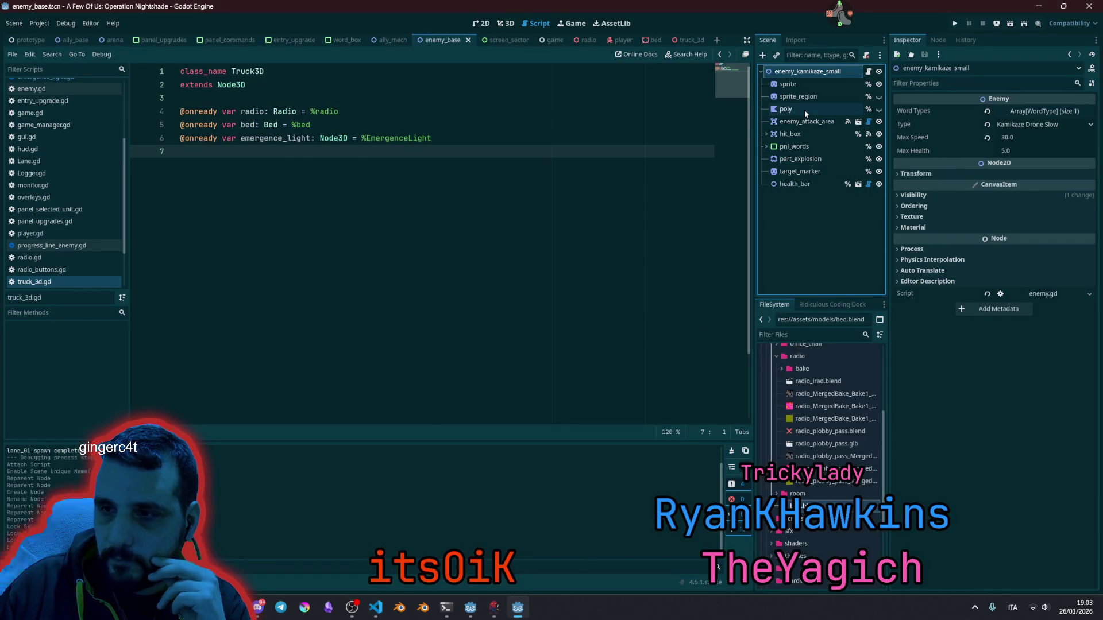
click(795, 183)
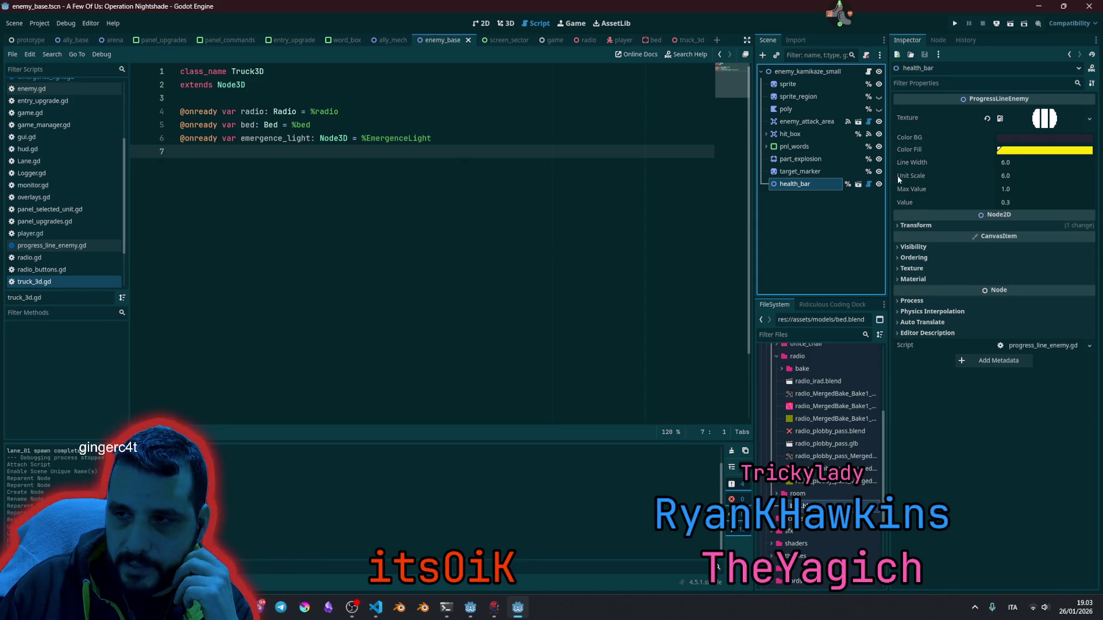
click(858, 184)
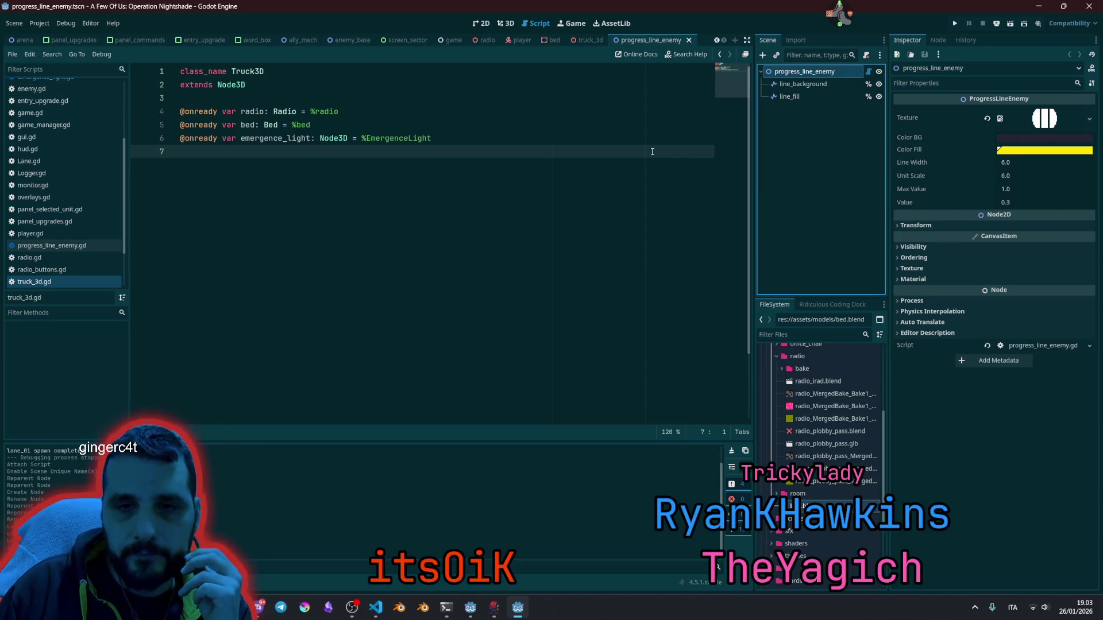
click(625, 153)
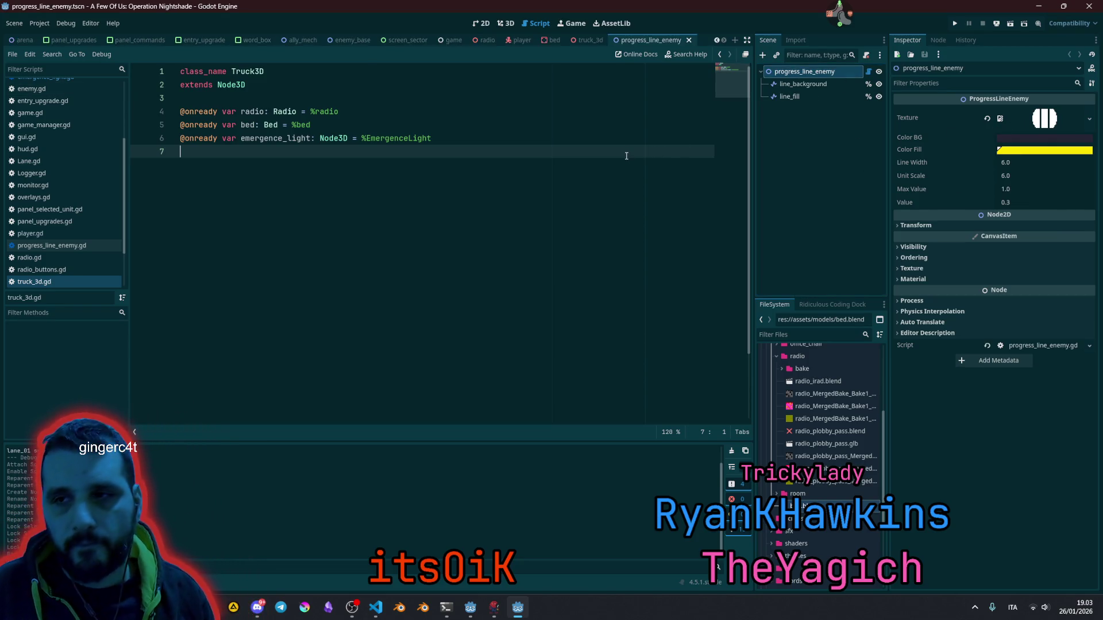
middle_click(635, 41)
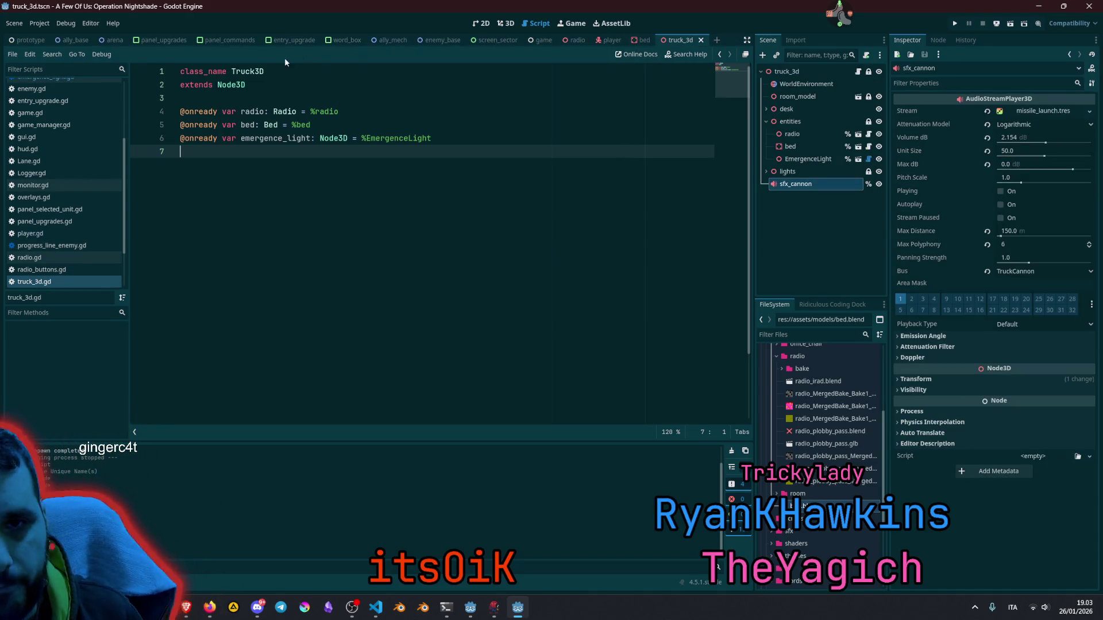
Step: Return to enemy_base, glance at the calendar, then switch to the Ridiculous Stream project window
click(435, 39)
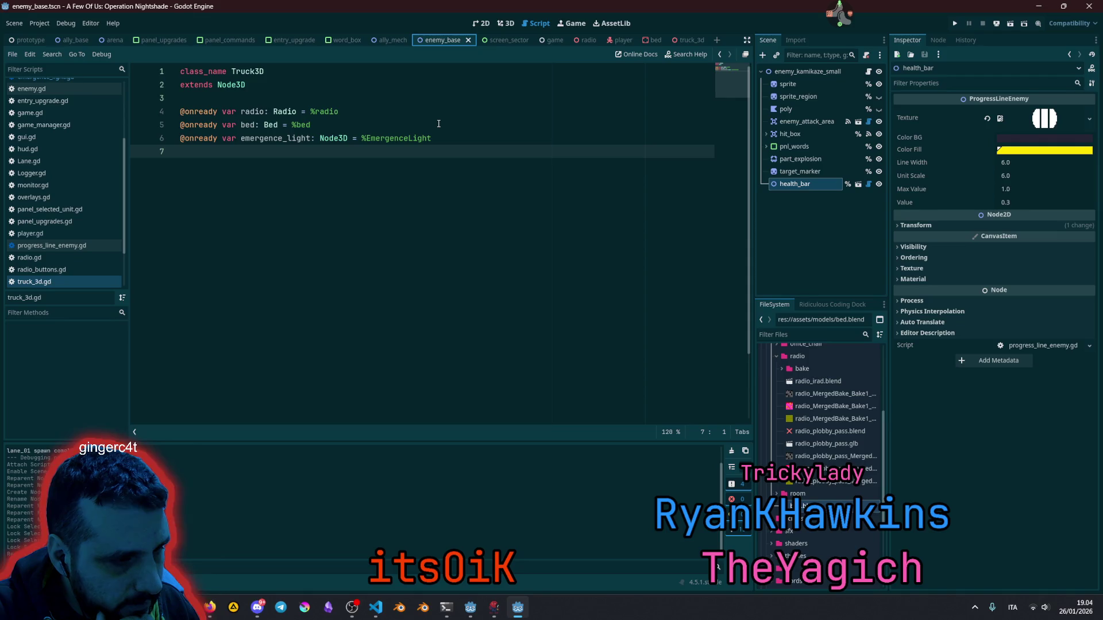
click(439, 123)
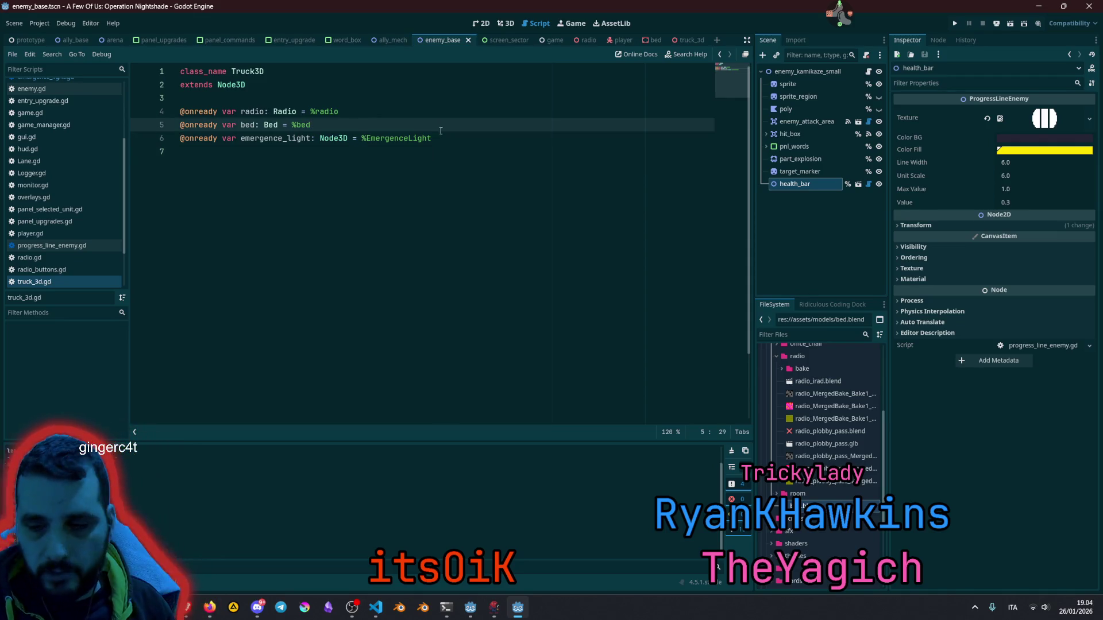
click(1067, 607)
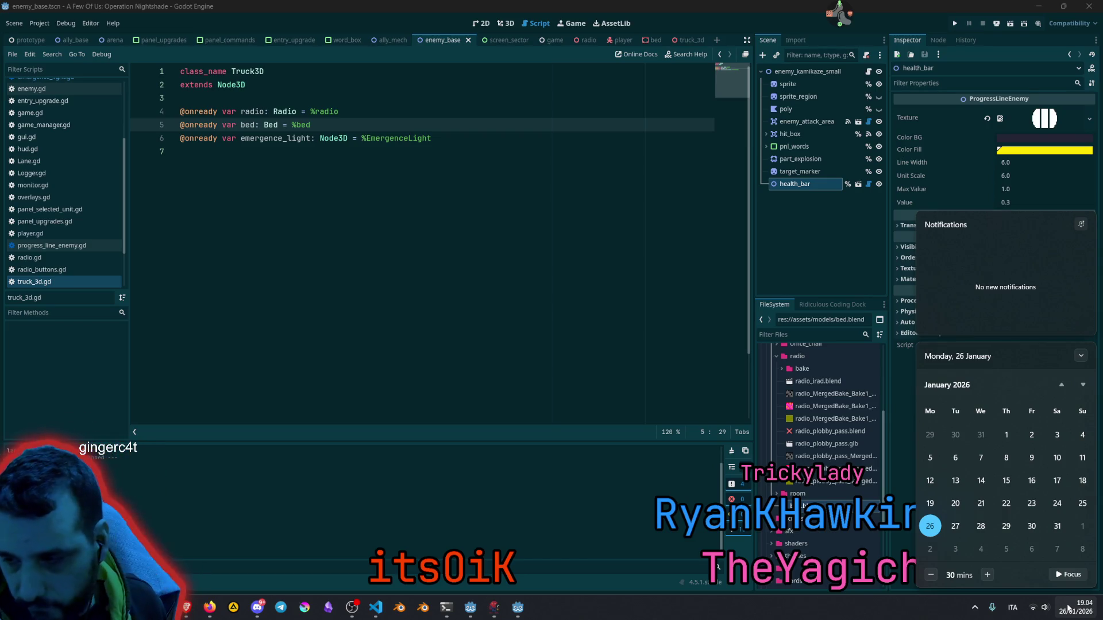
click(577, 326)
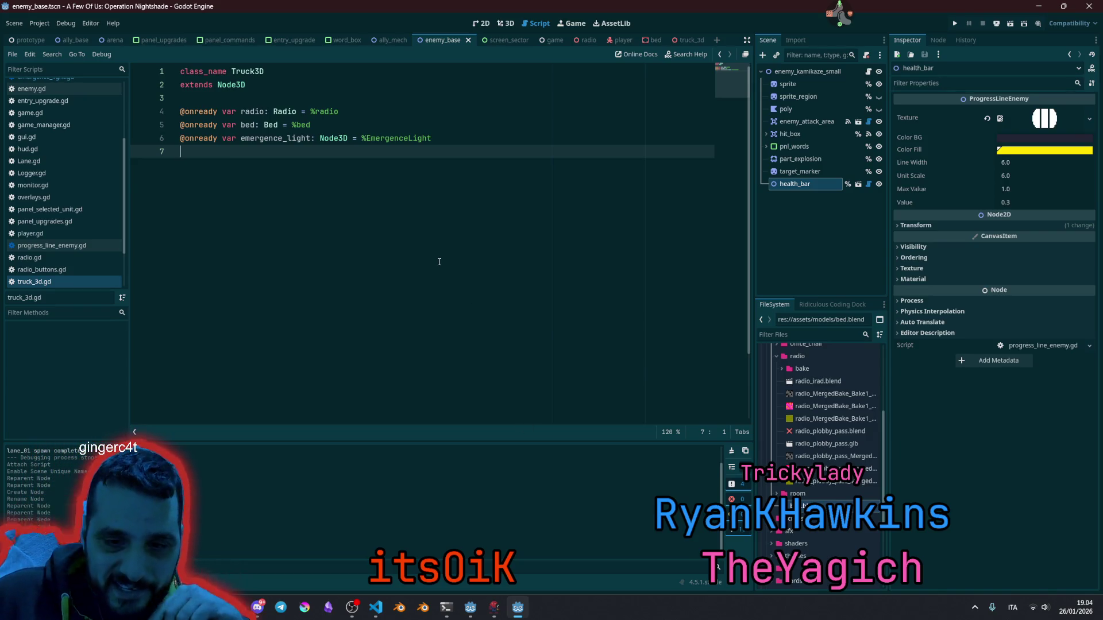
click(471, 607)
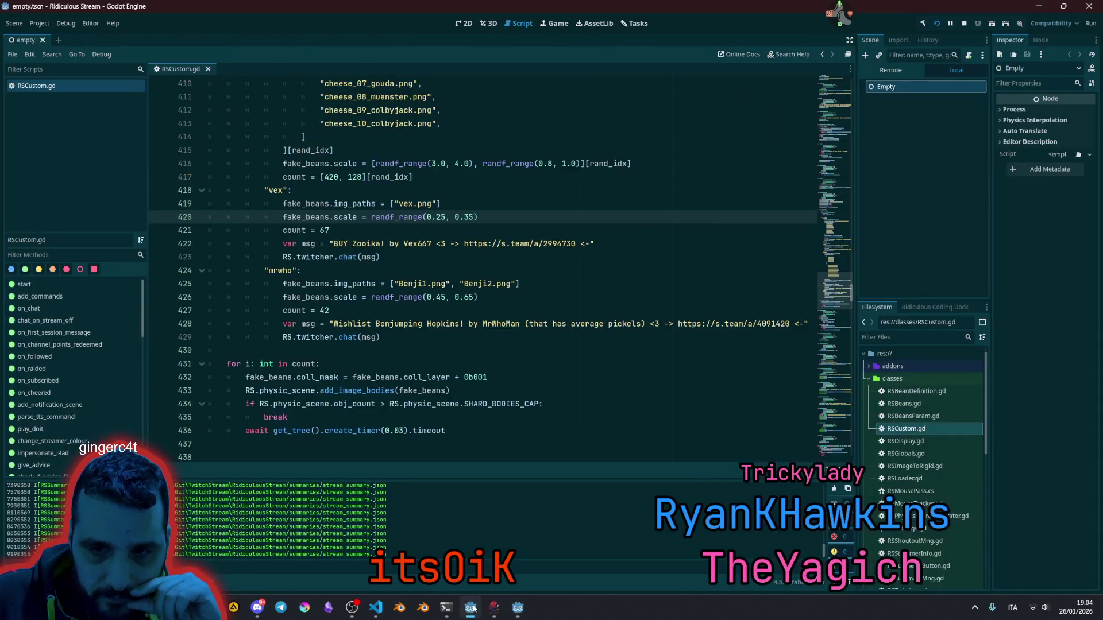
Step: Switch to Visual Studio Code and open the untracked game.tscn with its GUI, player and truck_3d nodes
click(376, 608)
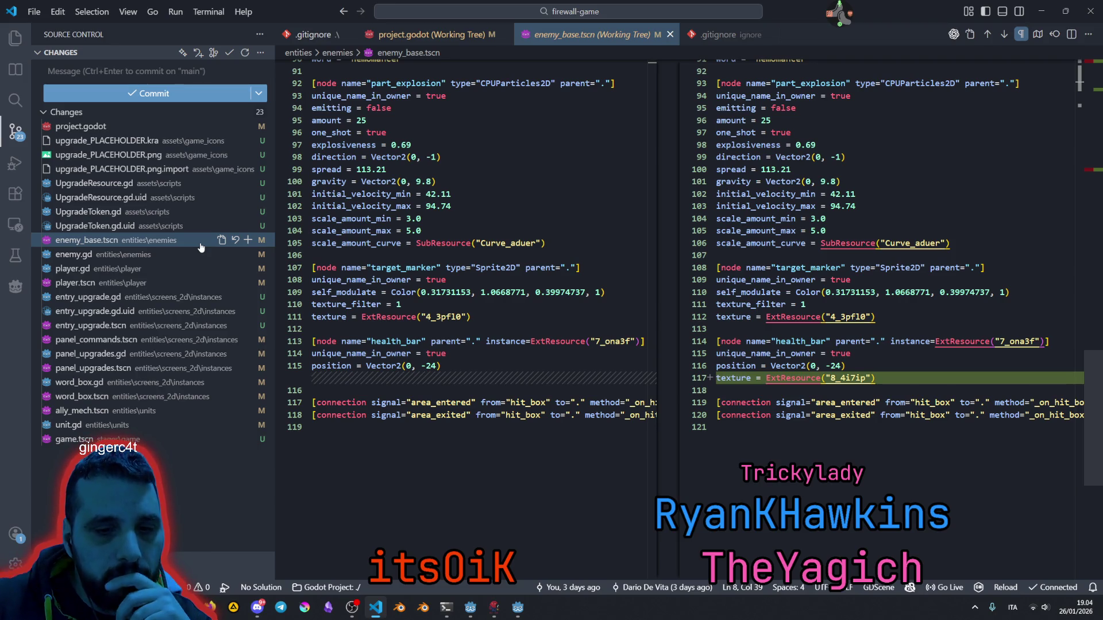
click(241, 440)
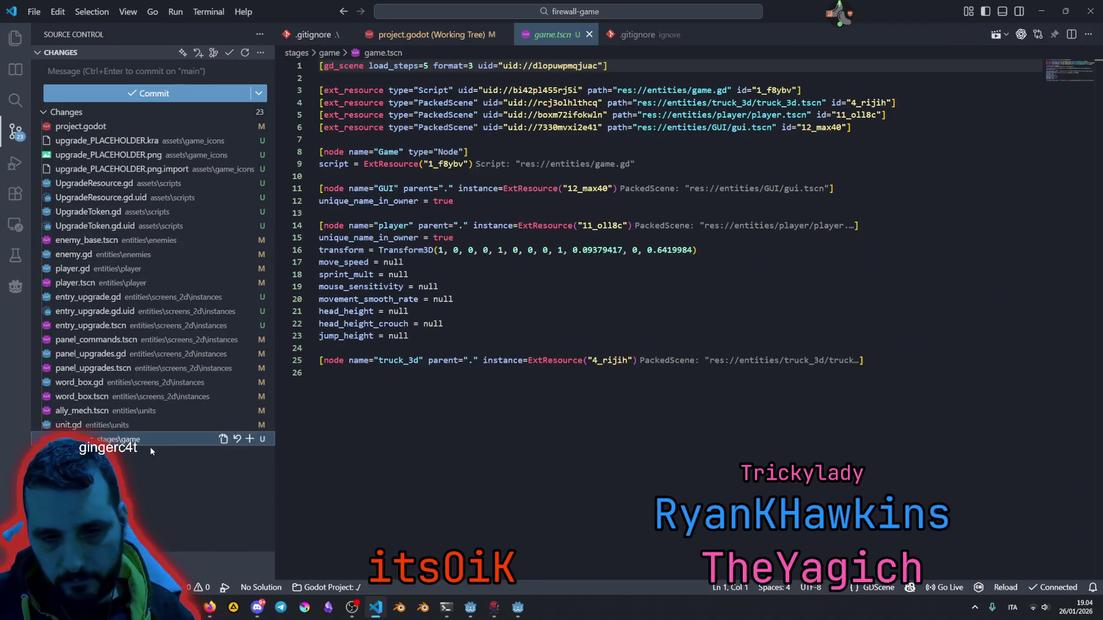
Step: Stage game.tscn and project.godot for commit
click(250, 439)
click(80, 155)
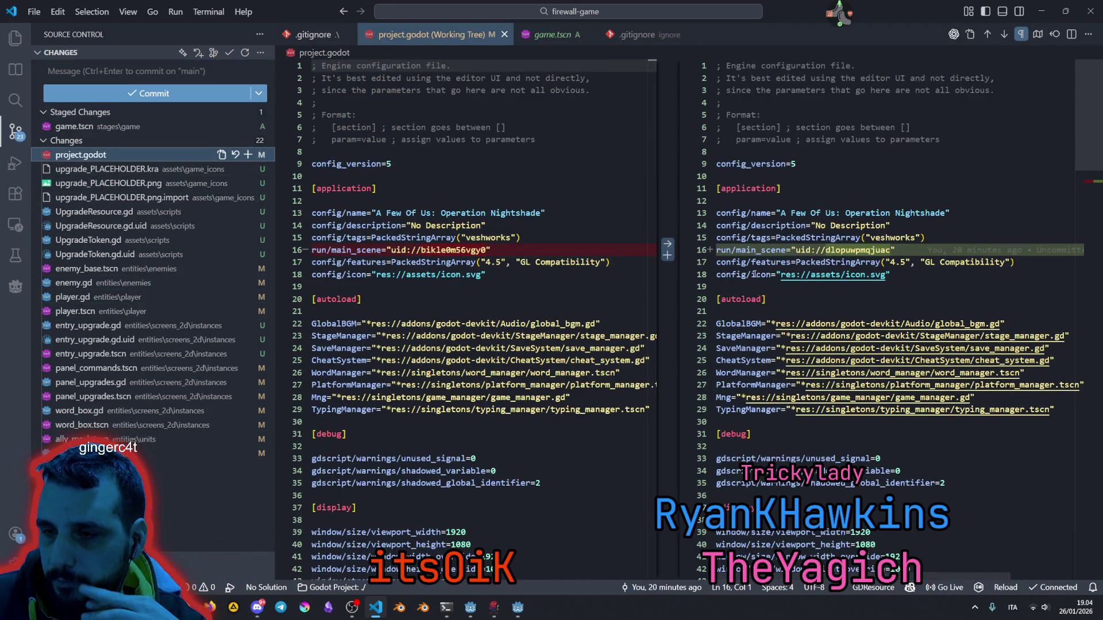
click(667, 254)
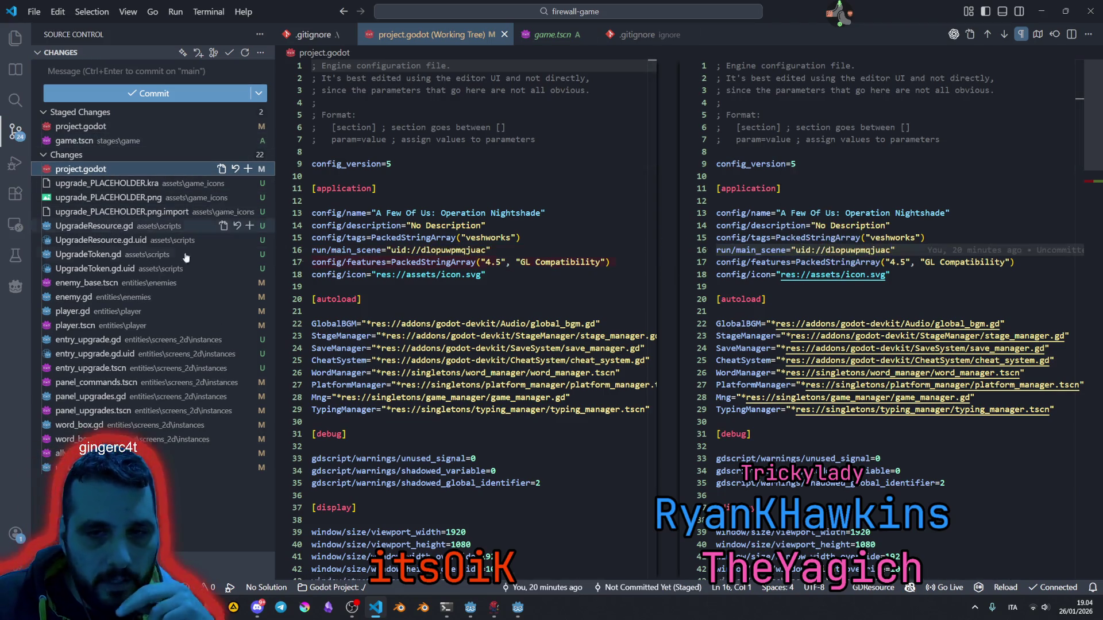
scroll(773, 260, down, 10)
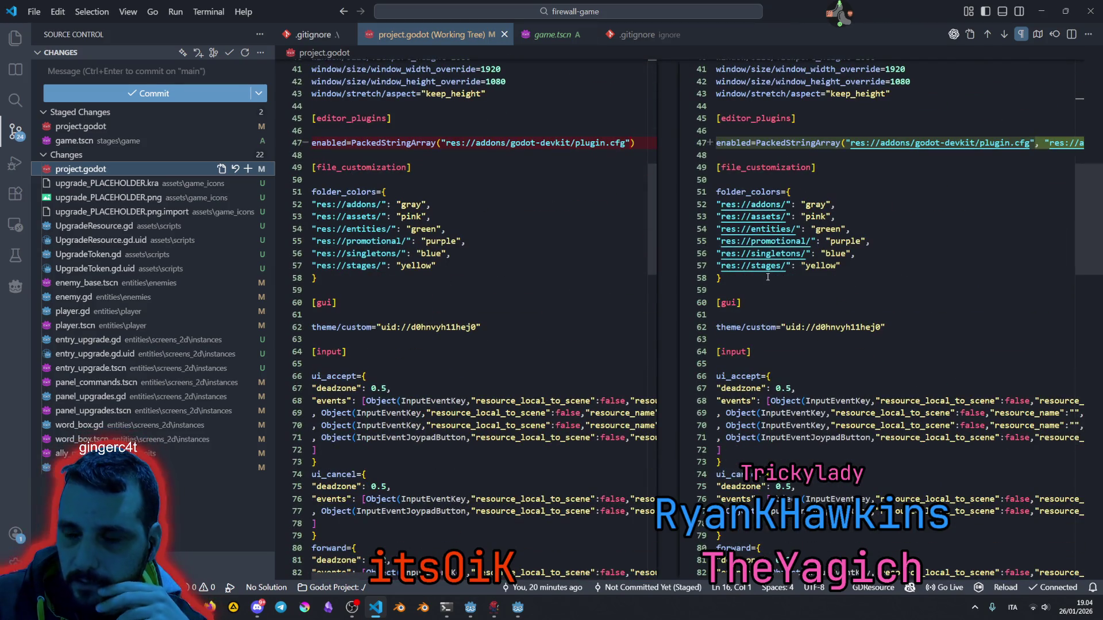
scroll(772, 259, up, 10)
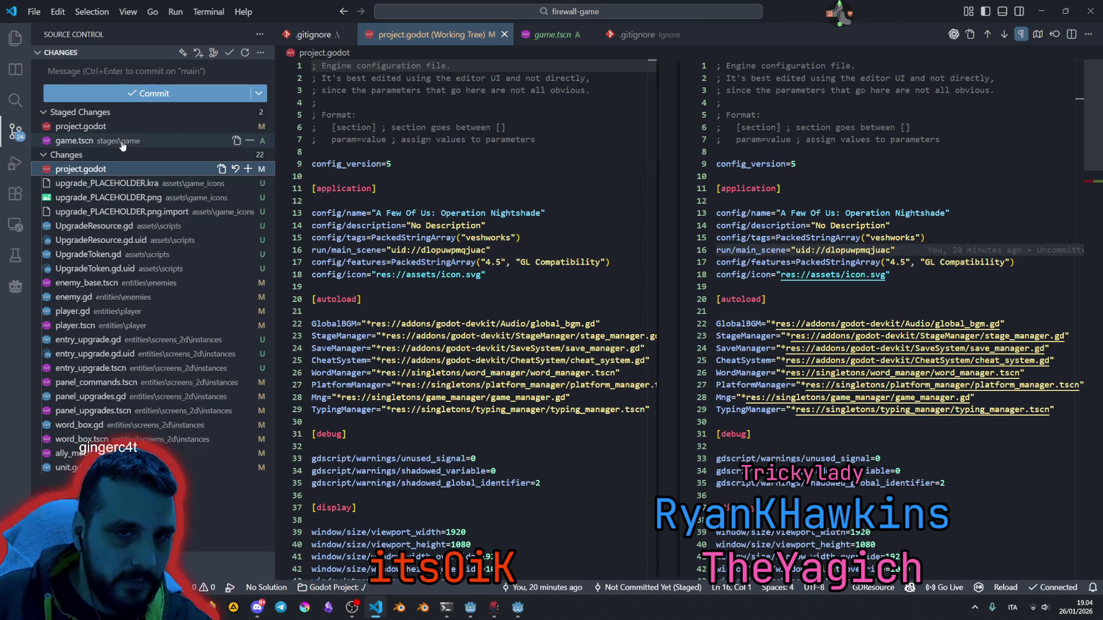
Step: Unstage project.godot so game.tscn is the only staged file, and review its contents
click(246, 124)
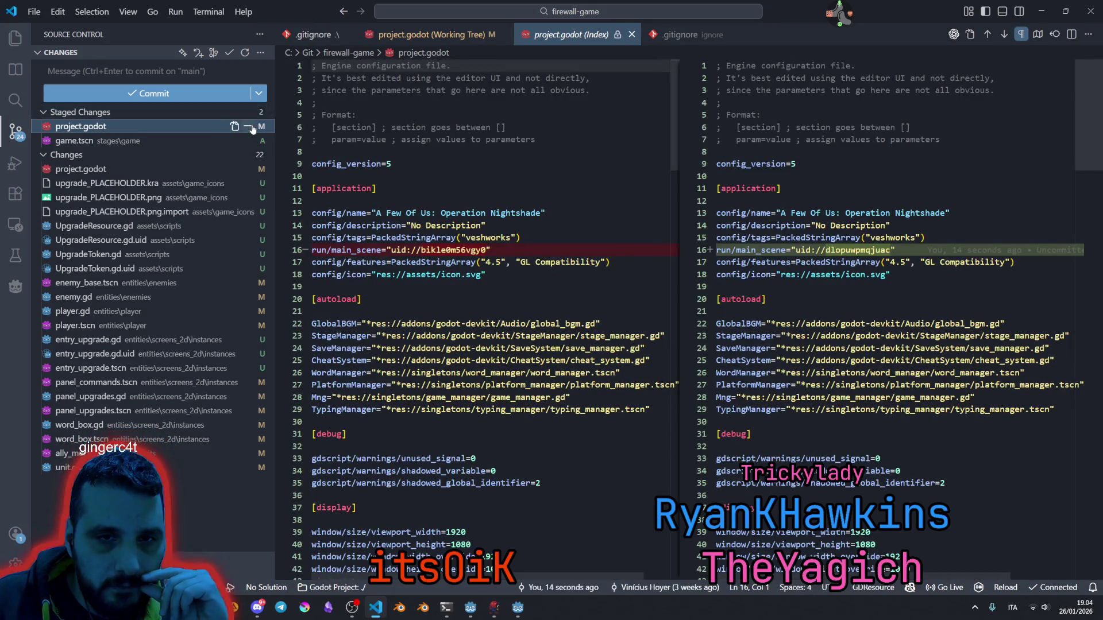
click(247, 125)
click(102, 127)
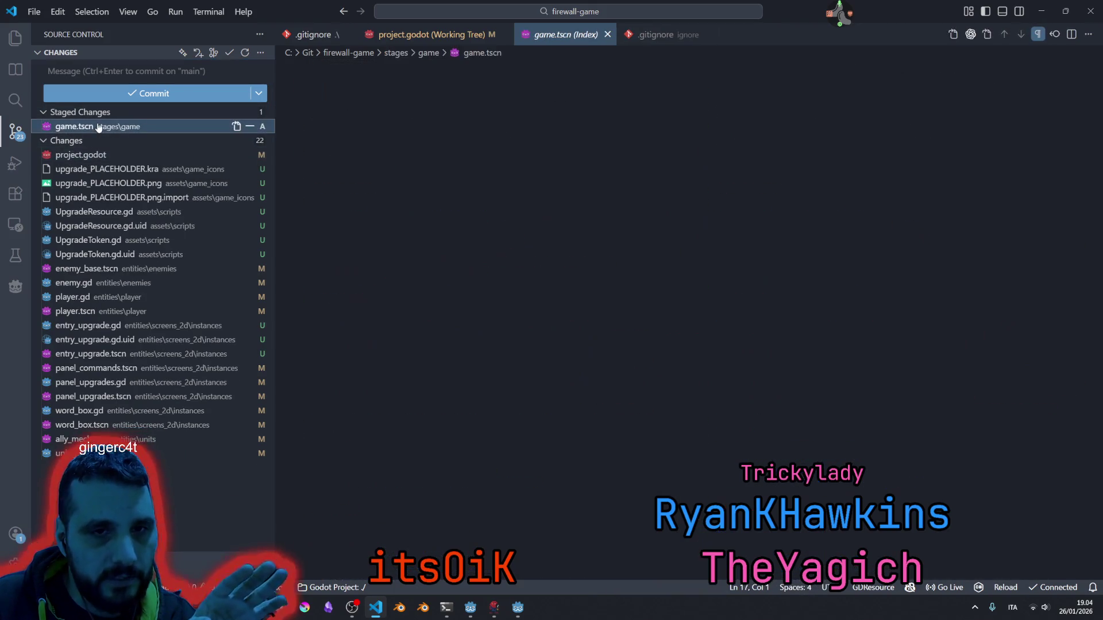
click(129, 73)
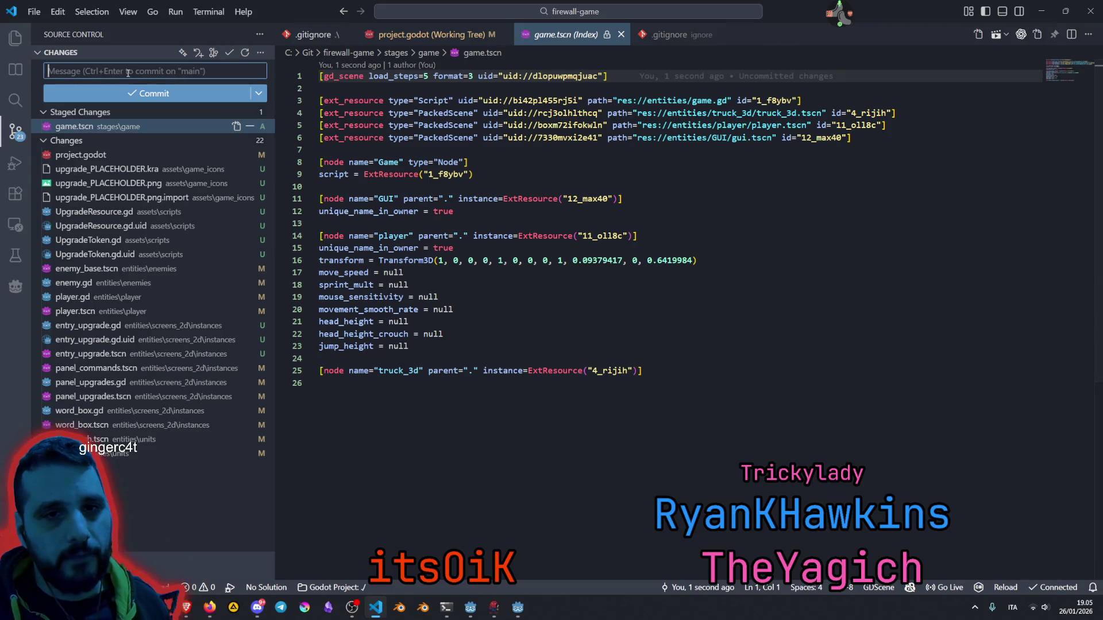
Step: Begin the game.tscn commit message with 'feat: added'
text(feat: added )
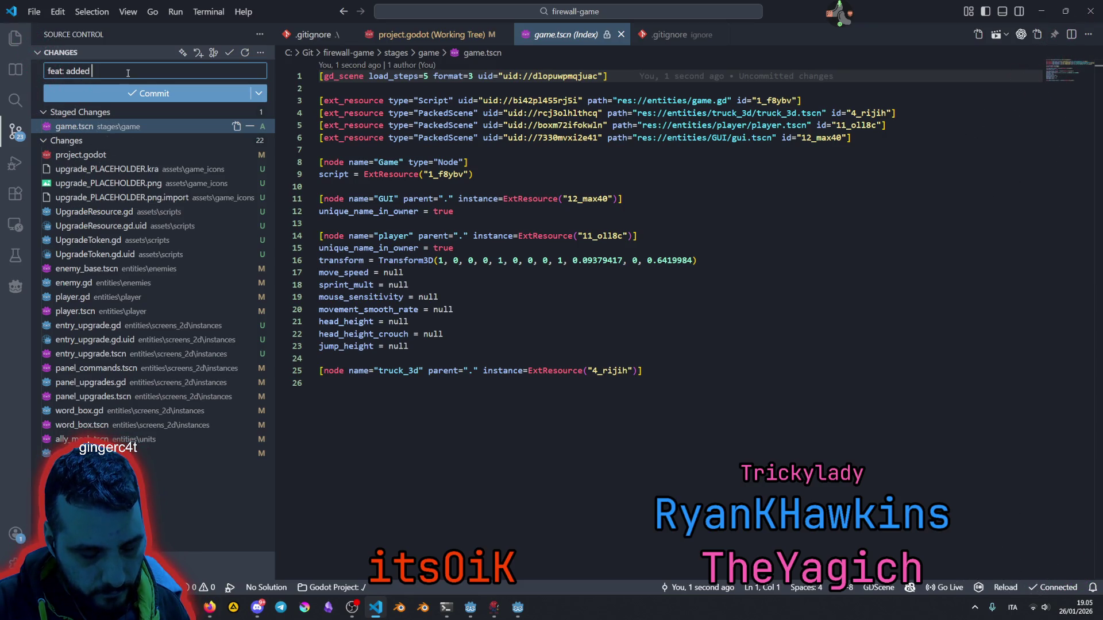
text(scene to differ)
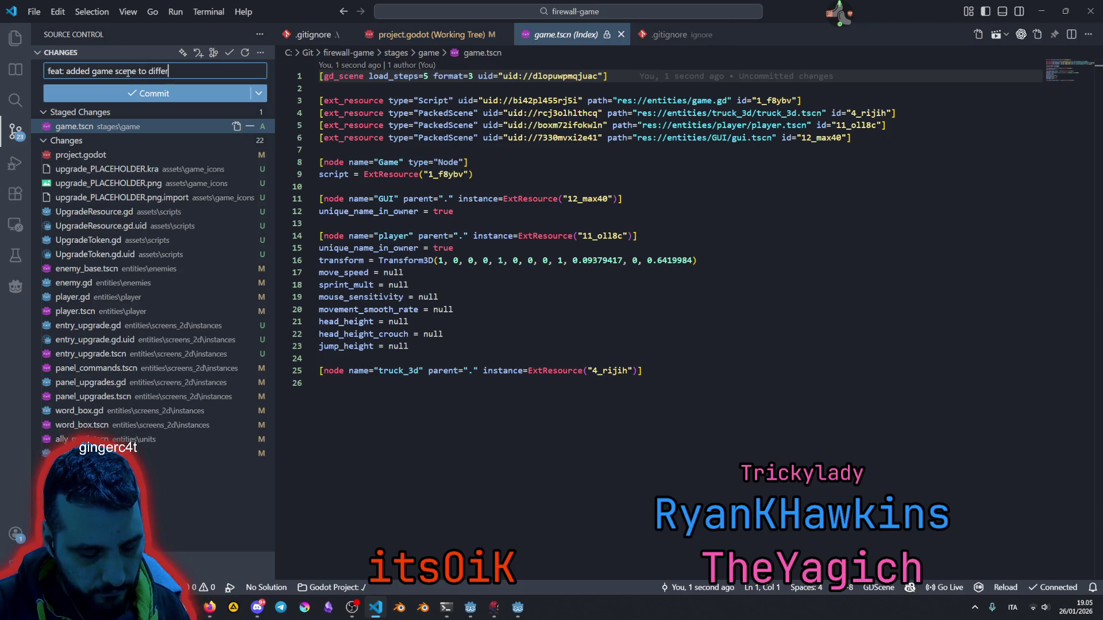
text(ntiate from the)
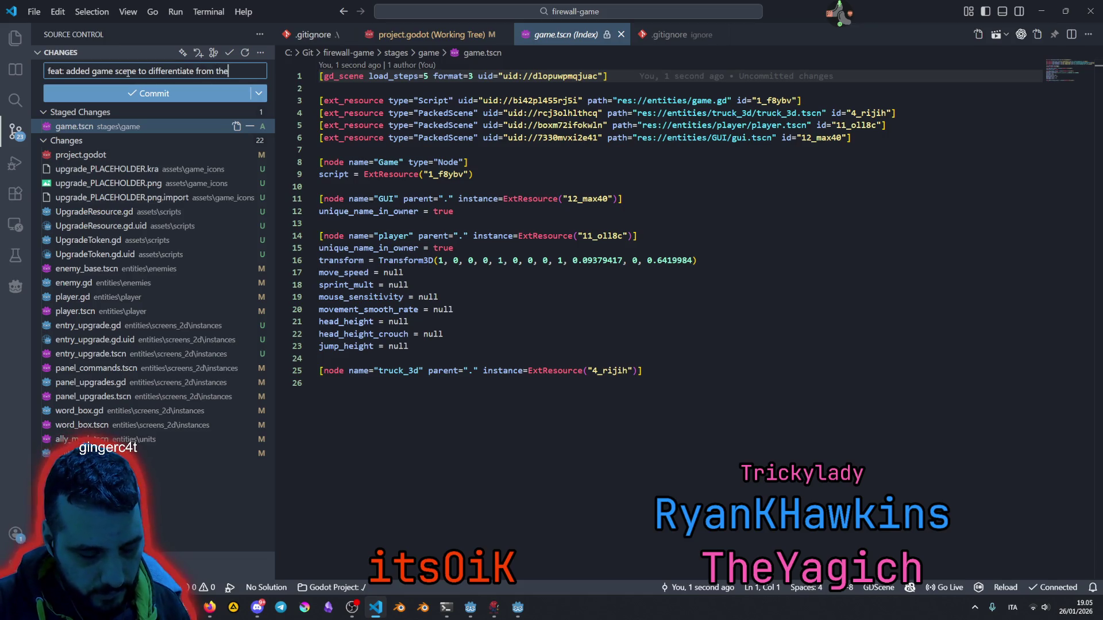
text(ototype tests)
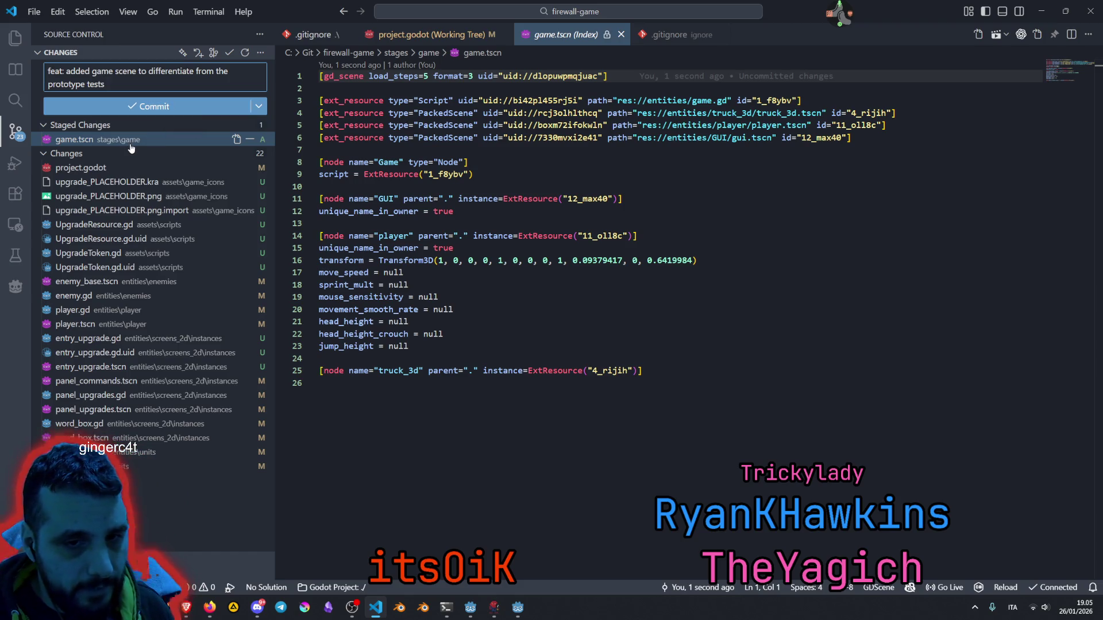
Step: Review the player.gd, enemy.gd and enemy_base.tscn diffs
click(95, 310)
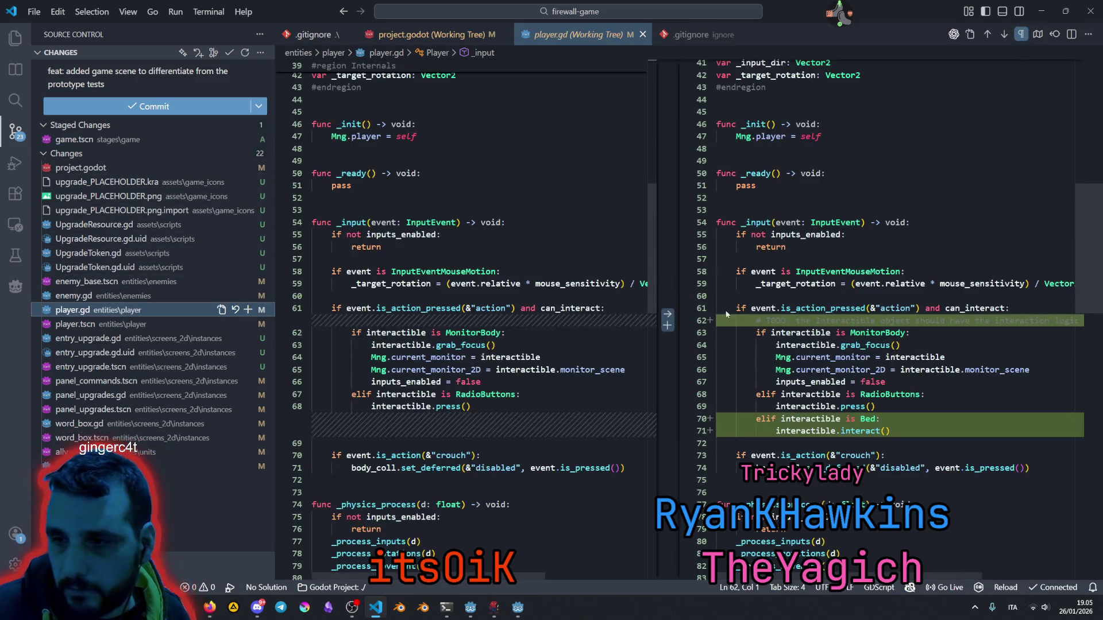
scroll(876, 320, down, 1)
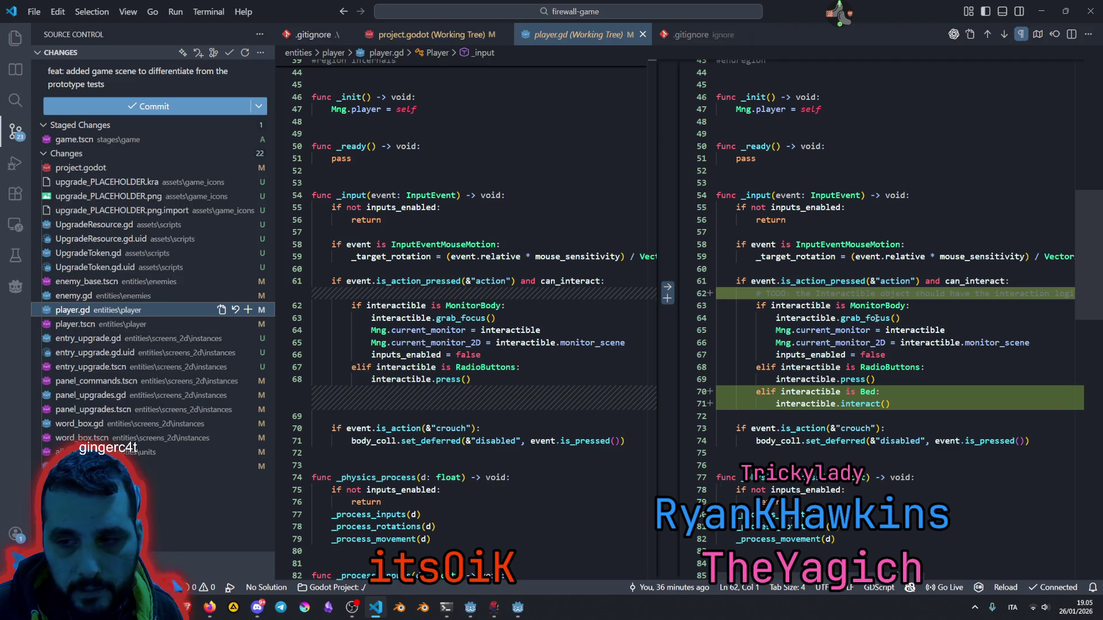
scroll(874, 320, down, 4)
scroll(881, 323, down, 4)
scroll(882, 324, up, 10)
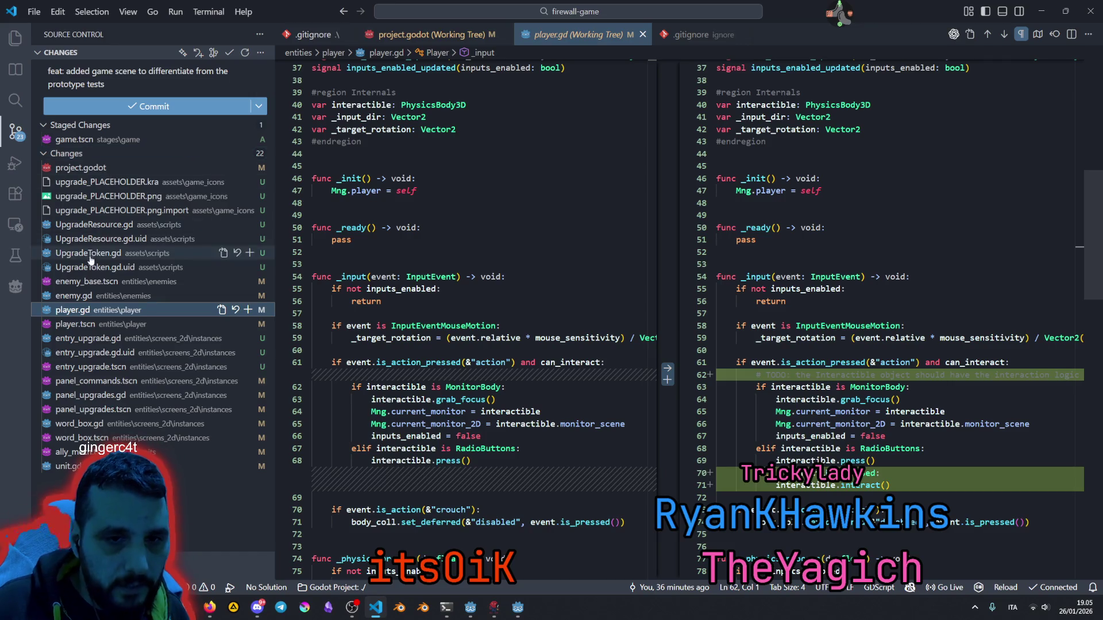
click(84, 294)
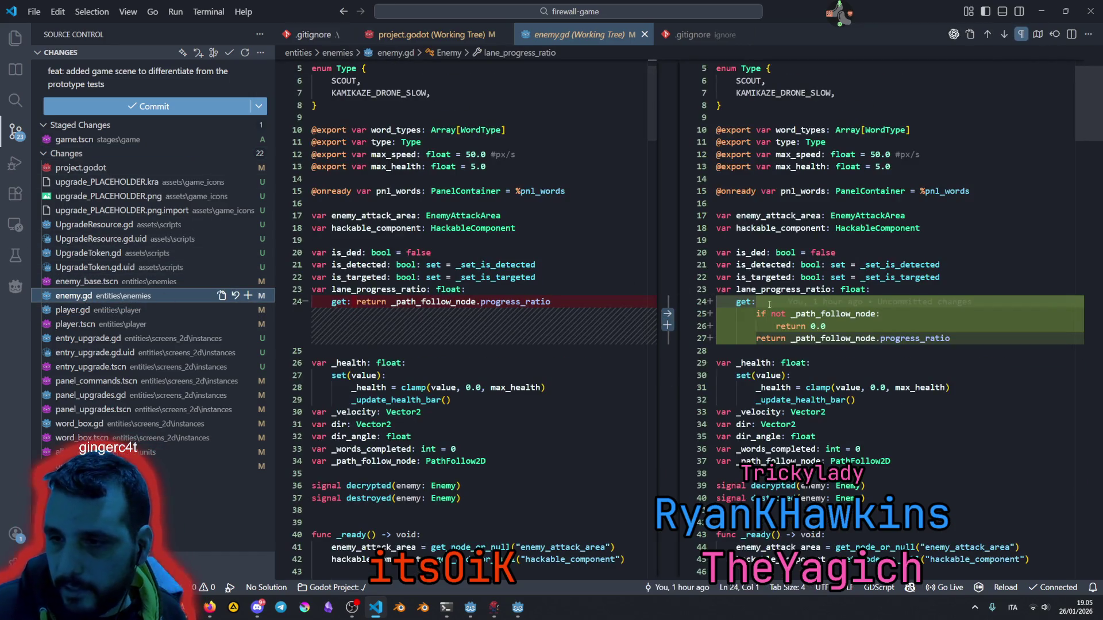
click(87, 282)
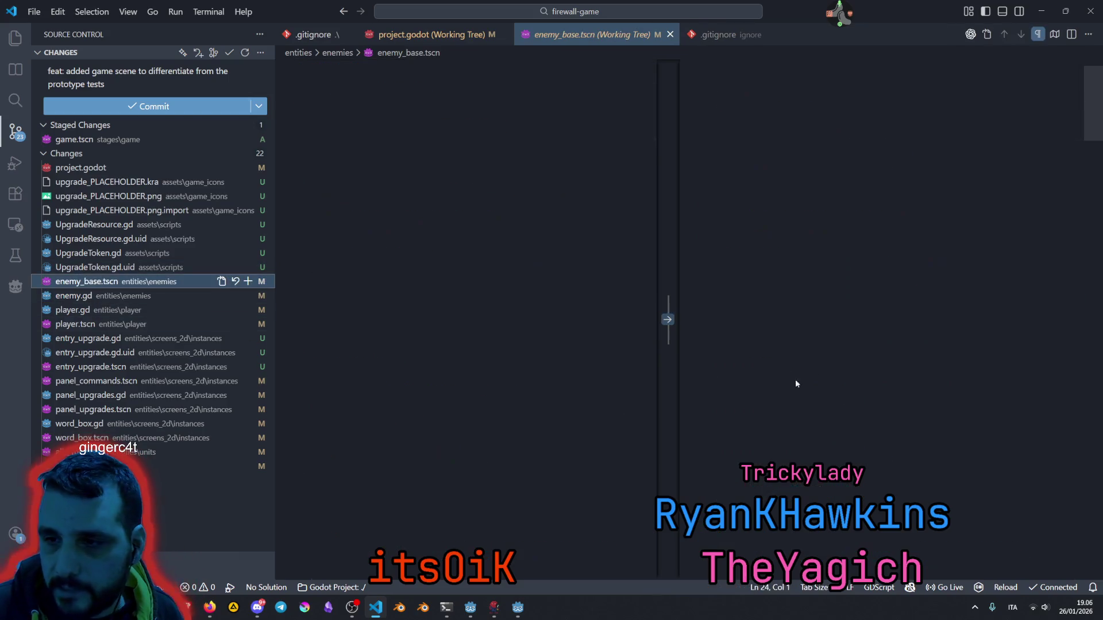
click(79, 296)
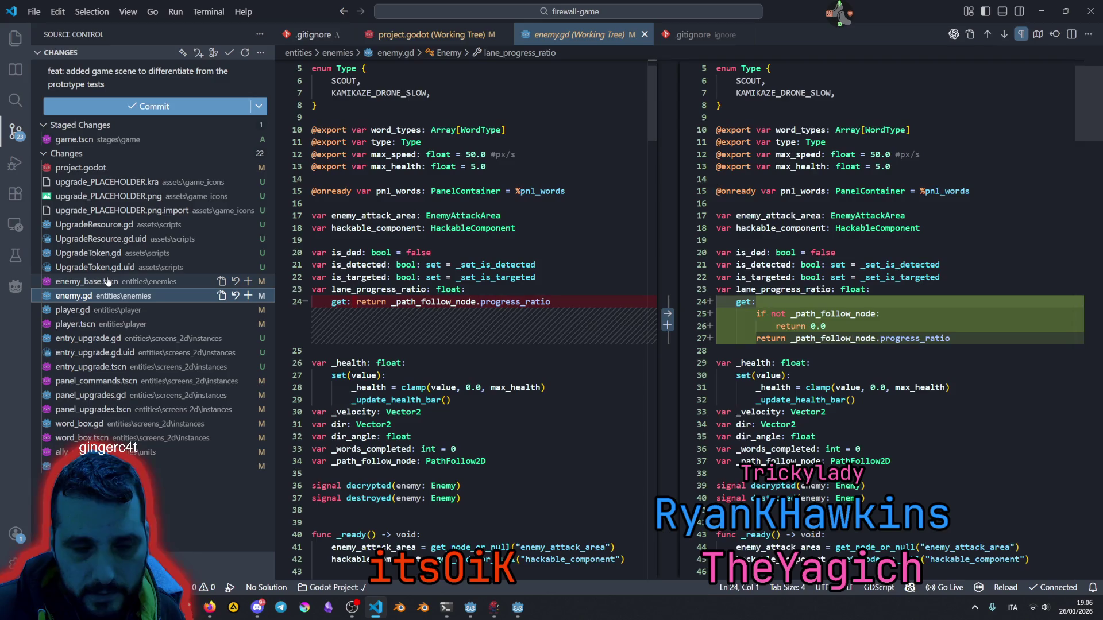
Step: Commit the staged game.tscn, then reread player.gd's diff and stage it alone
click(130, 90)
click(135, 106)
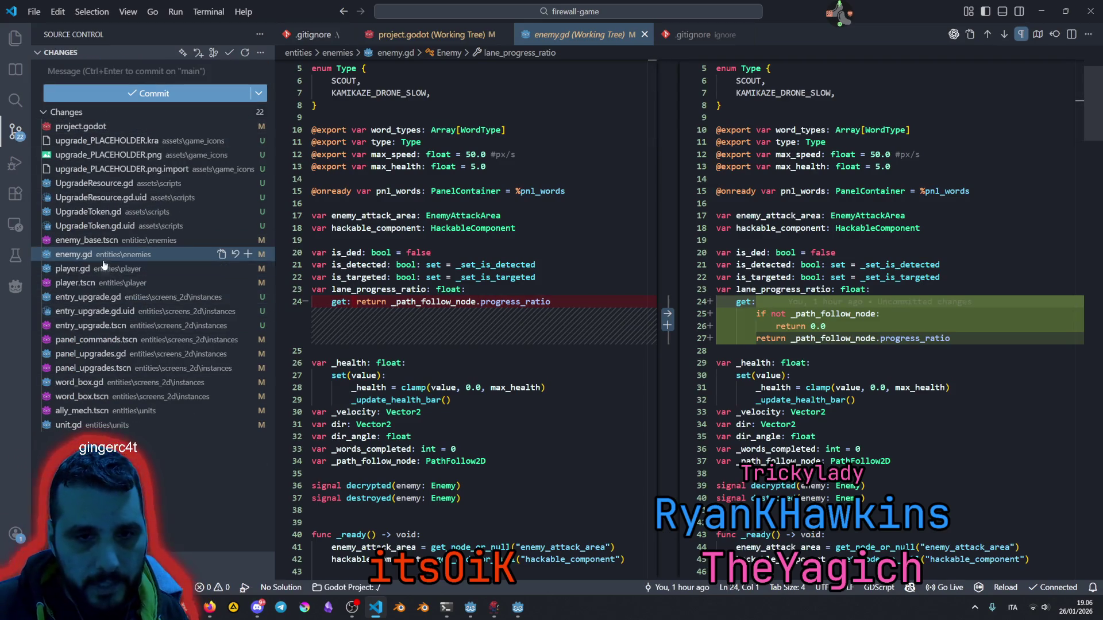
click(73, 268)
scroll(818, 325, down, 15)
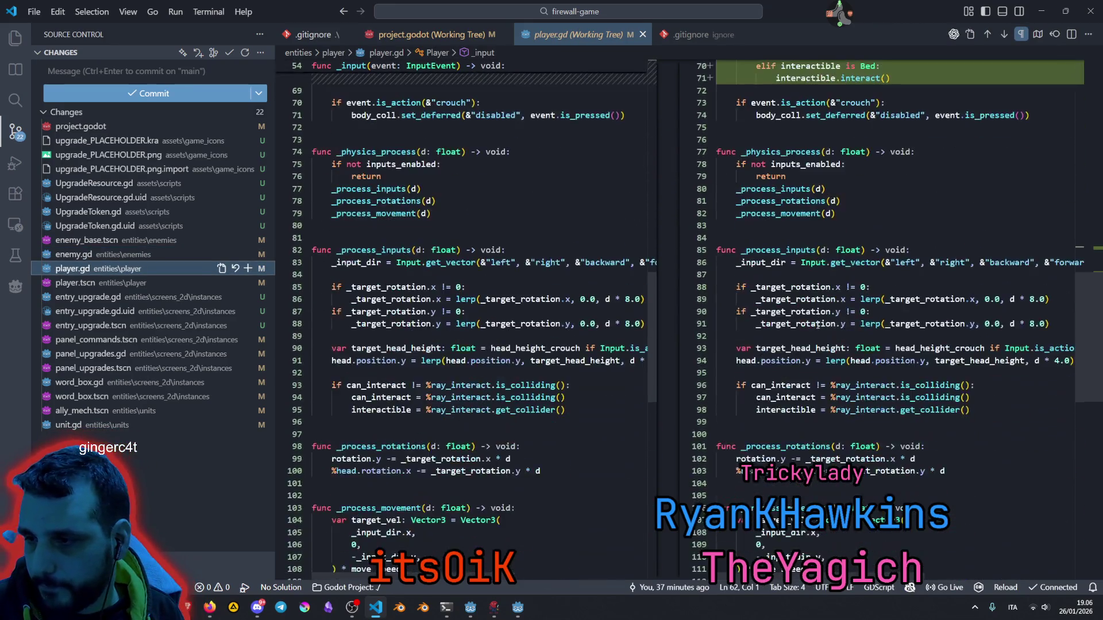
scroll(574, 345, up, 20)
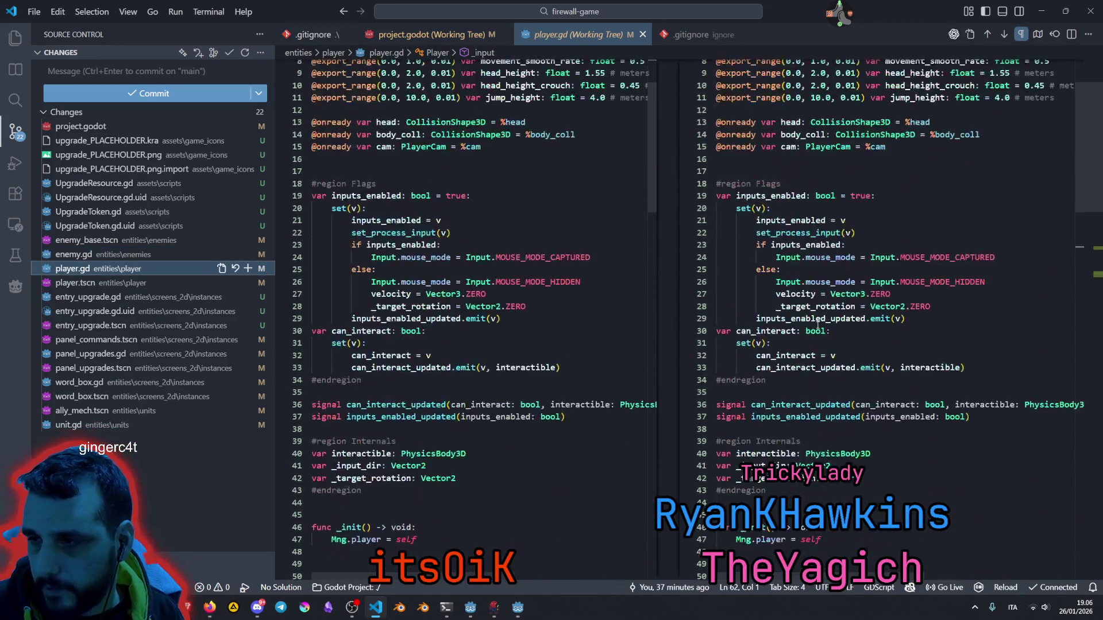
click(248, 268)
Step: Commit player.gd with the message 'feat: player can interact with the bed'
click(90, 71)
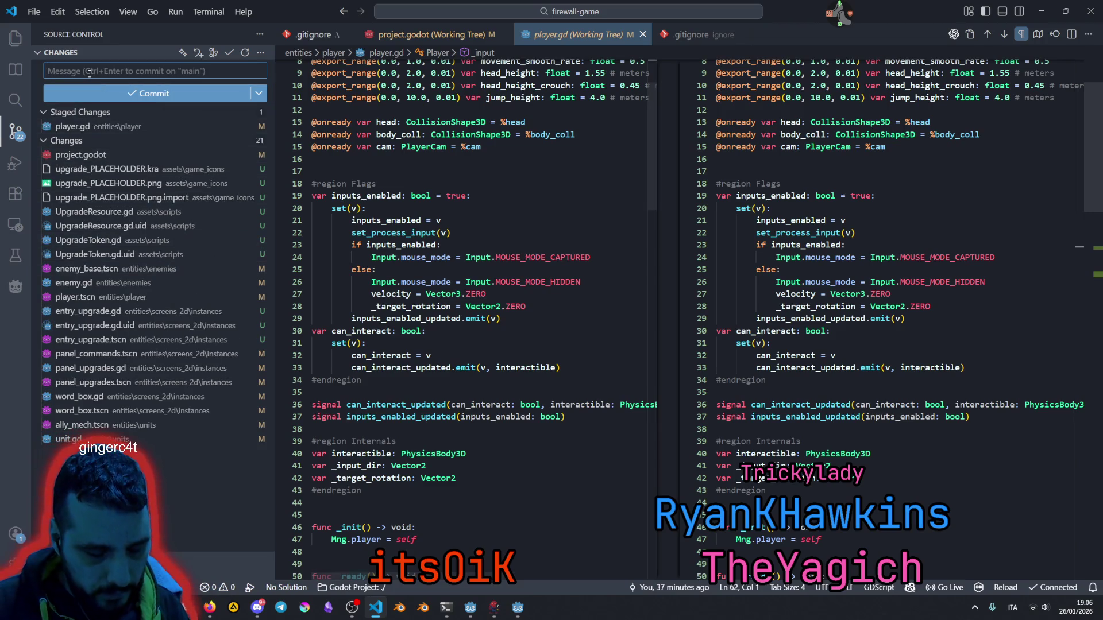
text(feat: player can inter)
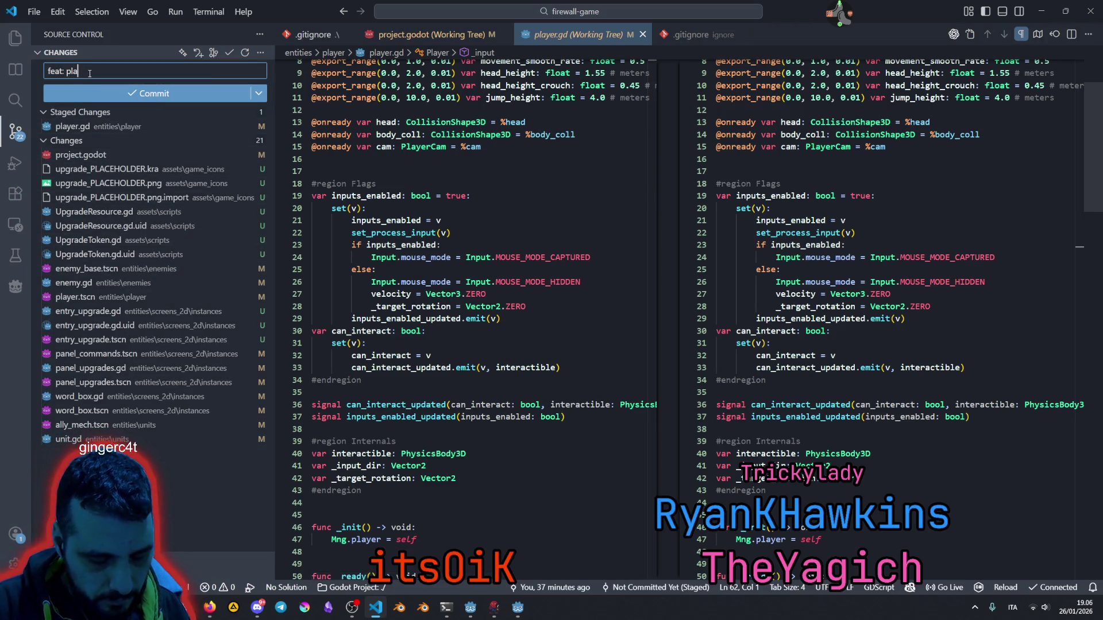
text(act with the bed)
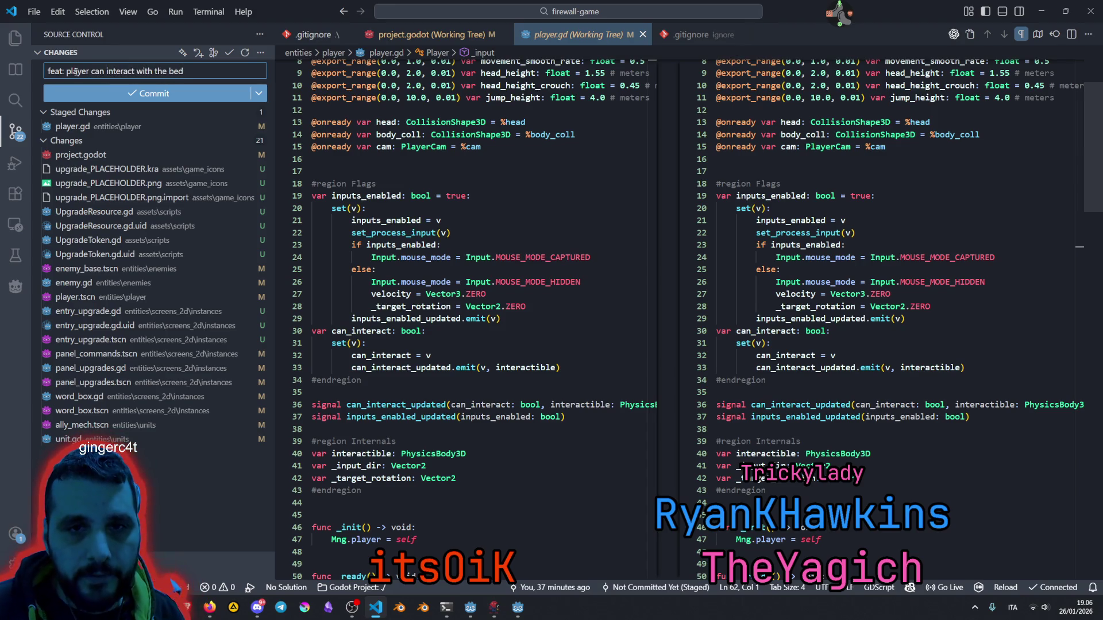
click(154, 93)
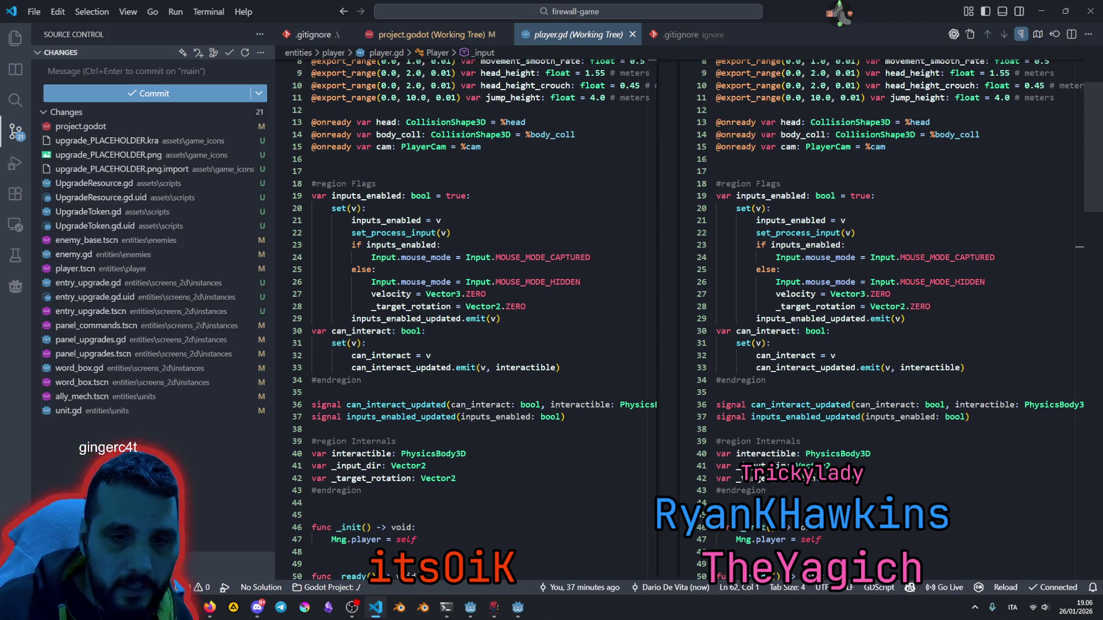
Step: Read the unit.gd and ally_mech.tscn diffs, selecting the new upgrades property on line 42
click(124, 411)
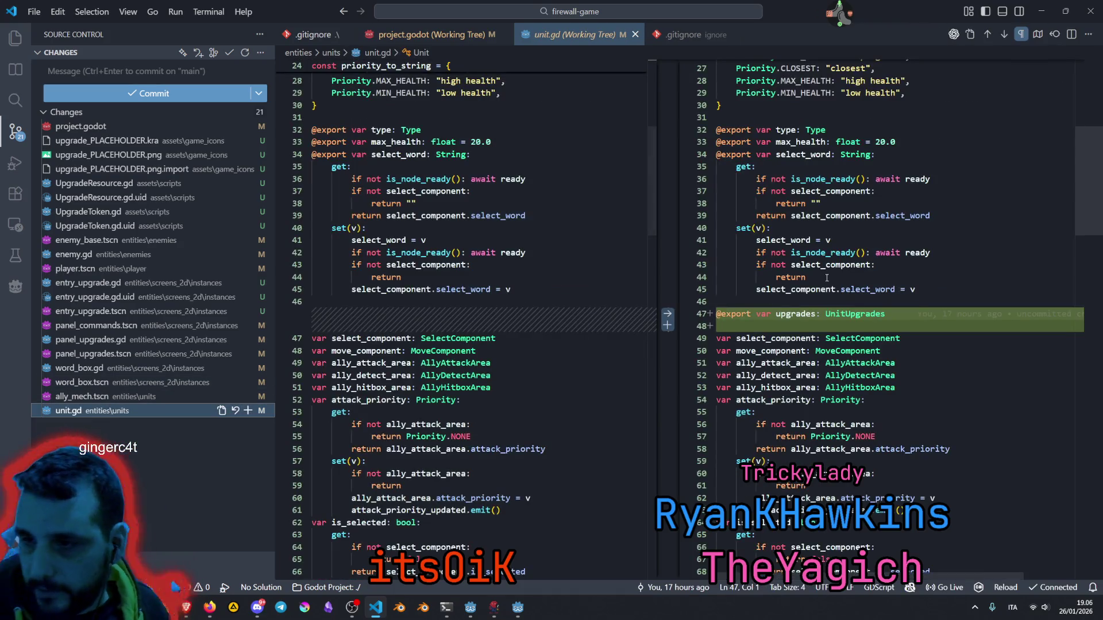
scroll(849, 298, down, 5)
scroll(848, 299, down, 5)
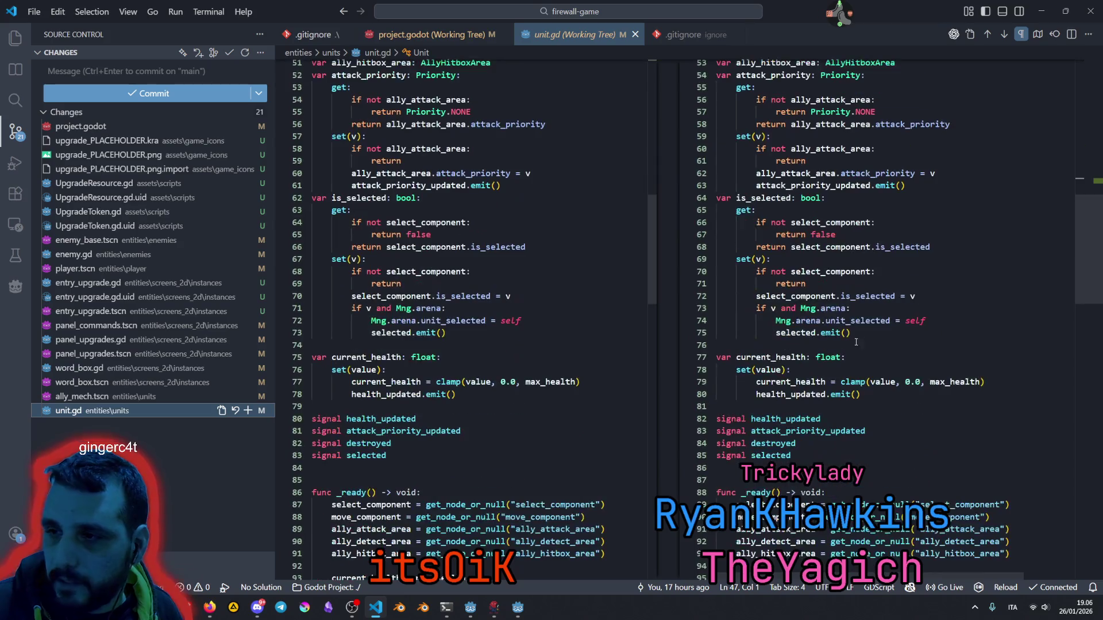
click(124, 396)
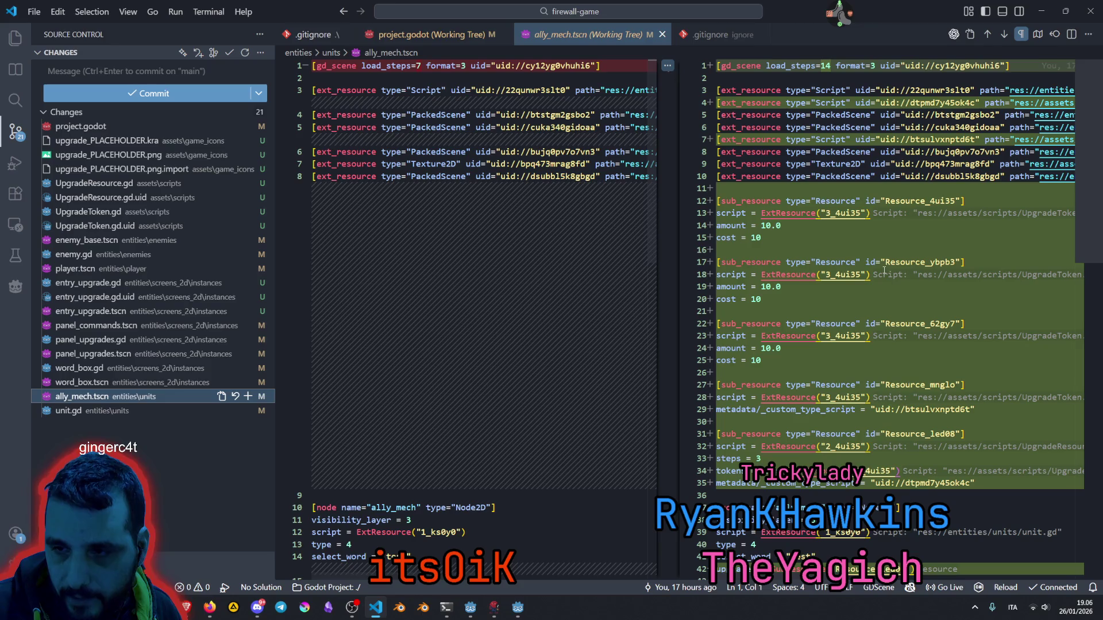
scroll(816, 213, down, 2)
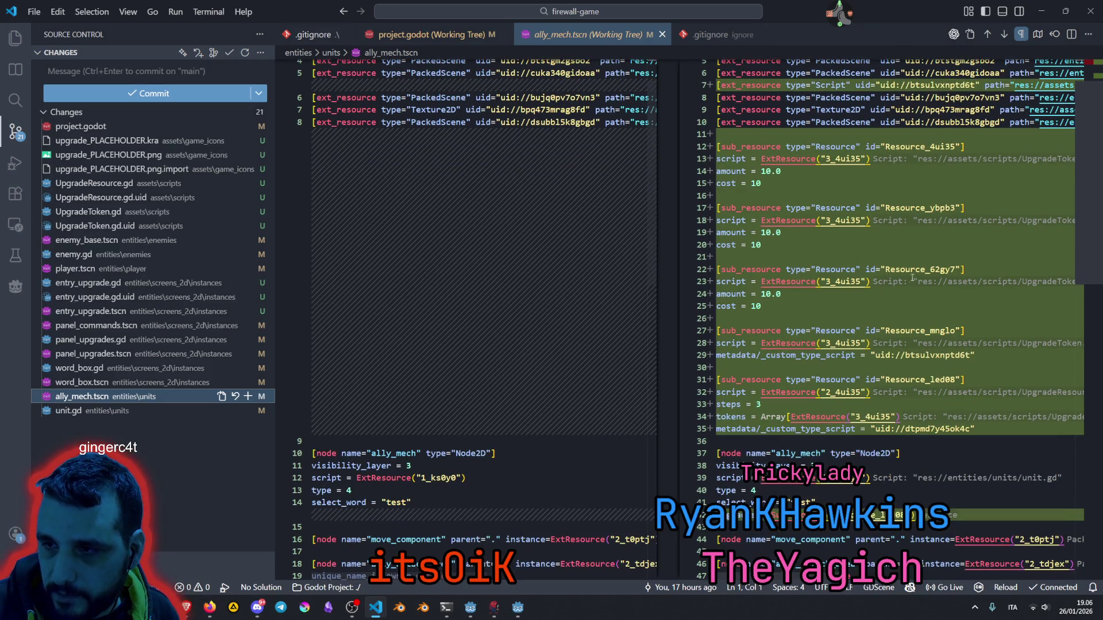
click(816, 233)
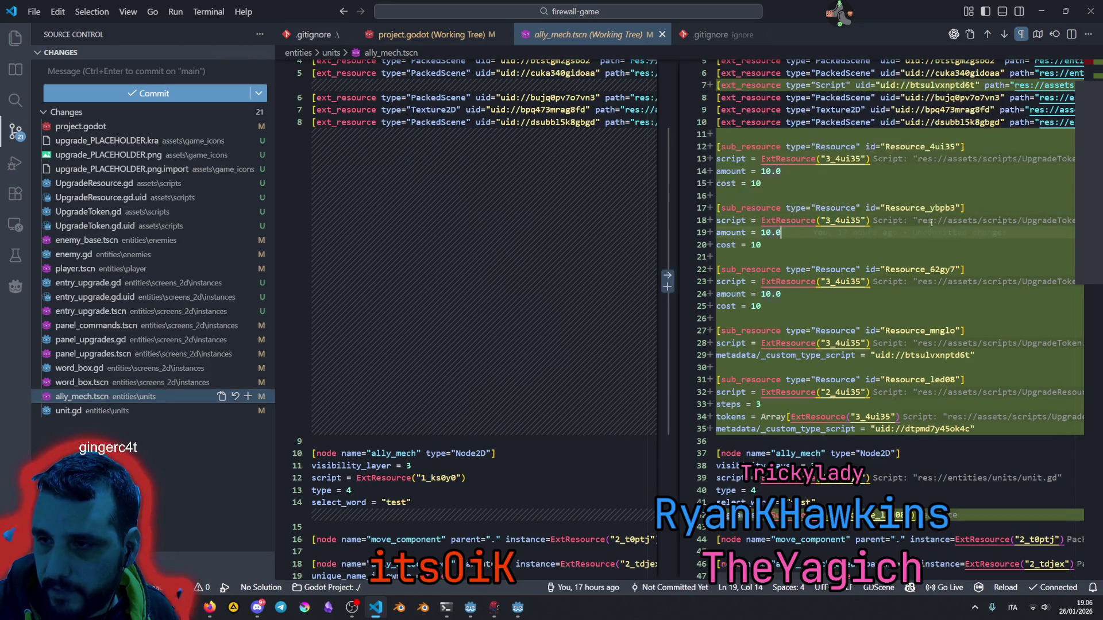
scroll(764, 339, down, 5)
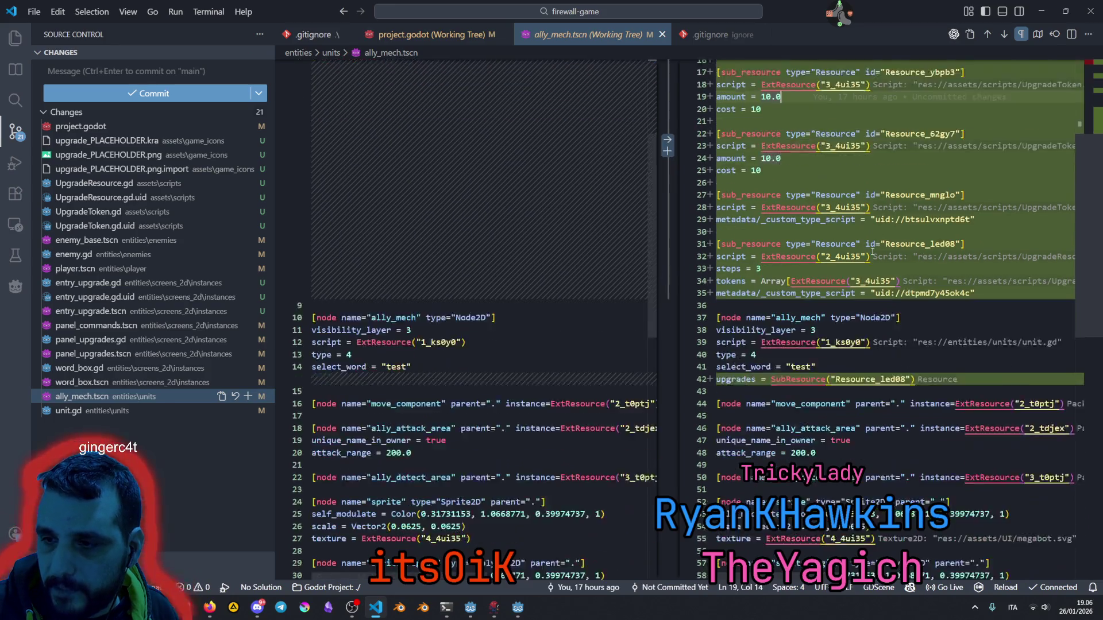
double_click(737, 325)
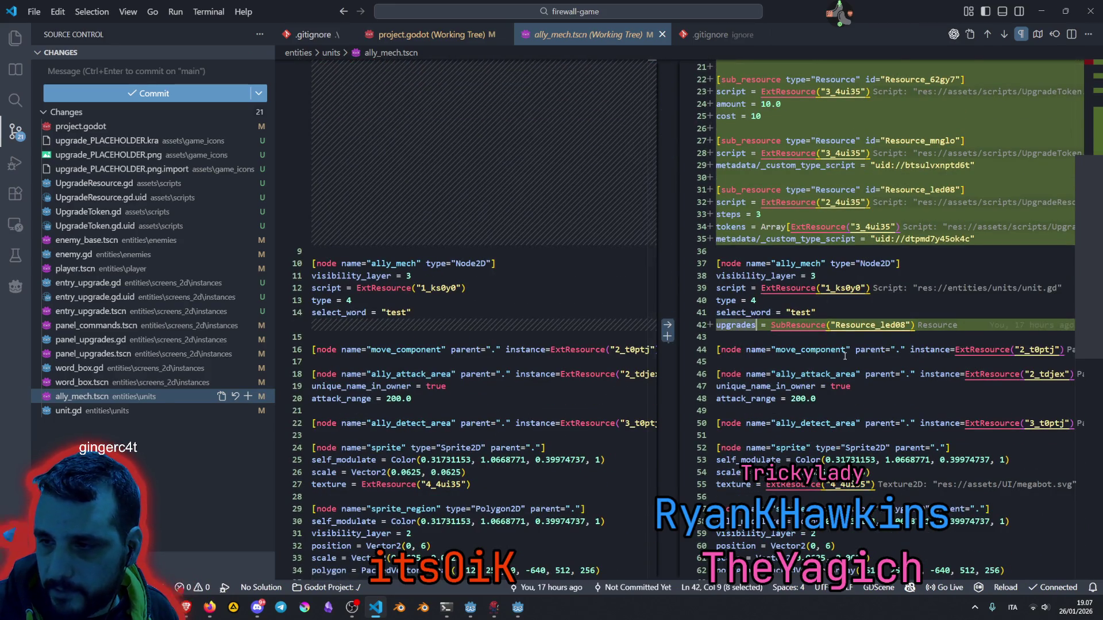
scroll(845, 356, down, 6)
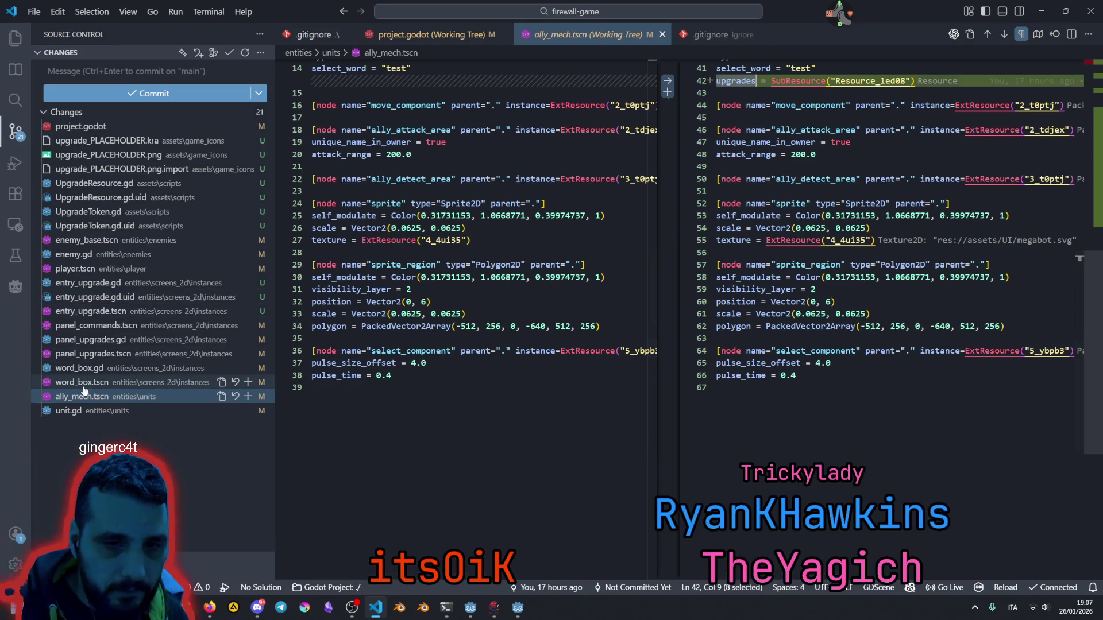
Step: Compare the word_box.tscn and word_box.gd diffs, then stage both files together
click(86, 382)
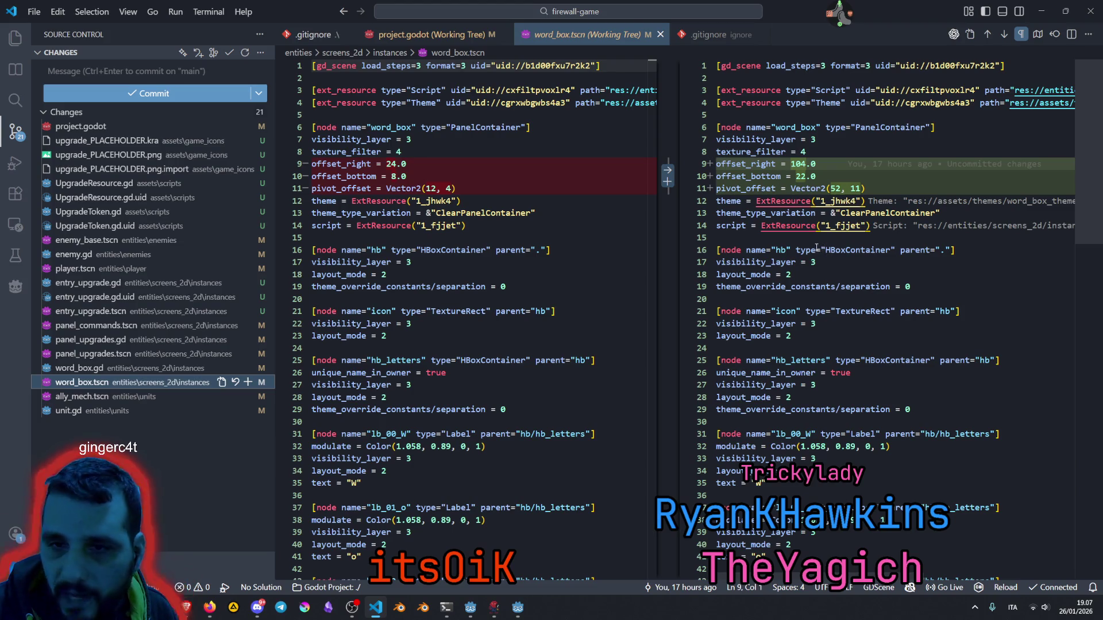
scroll(817, 247, down, 15)
scroll(811, 246, up, 15)
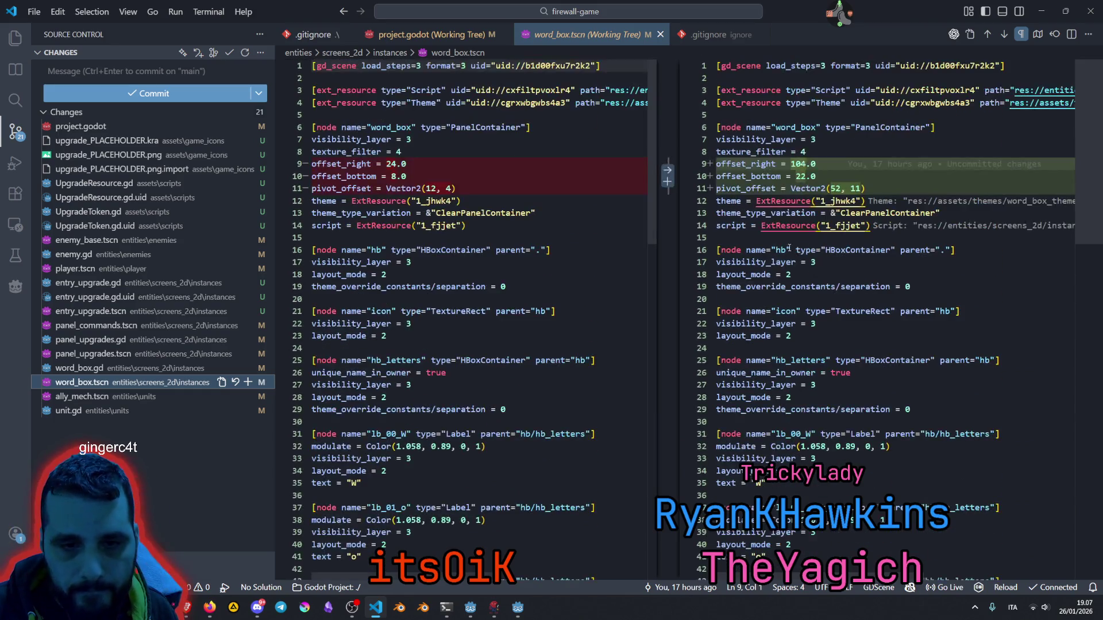
click(143, 368)
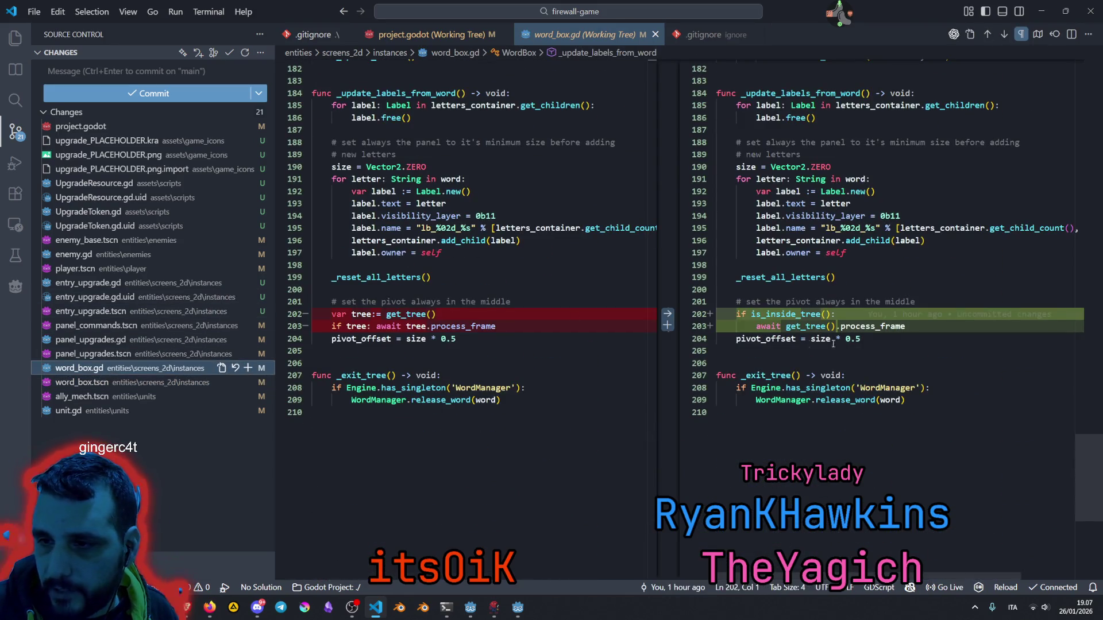
mouse_move(863, 331)
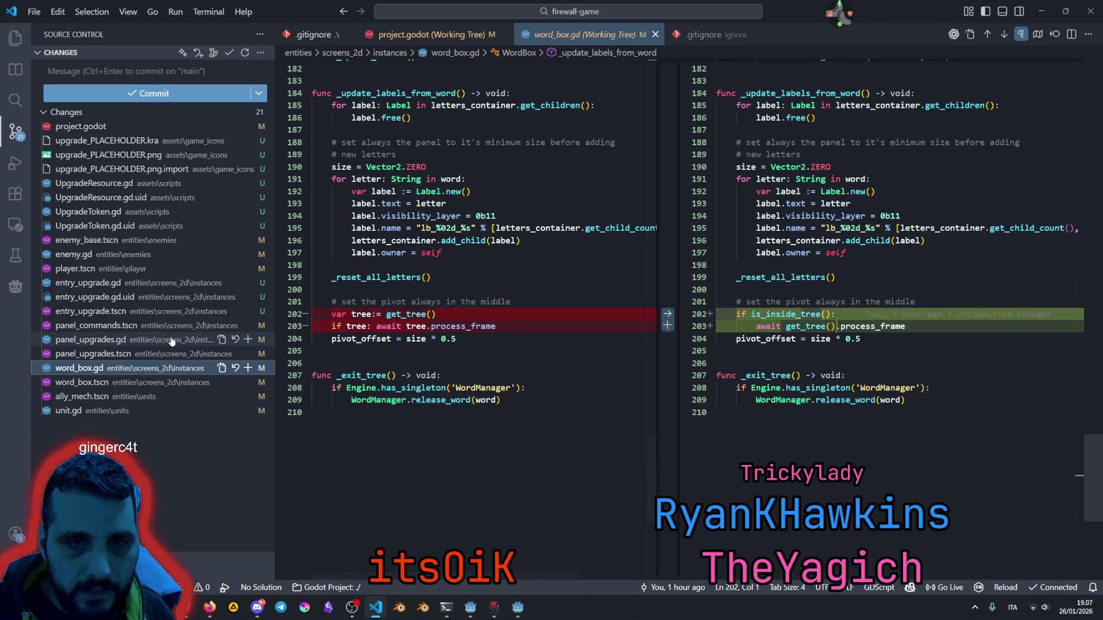
click(114, 389)
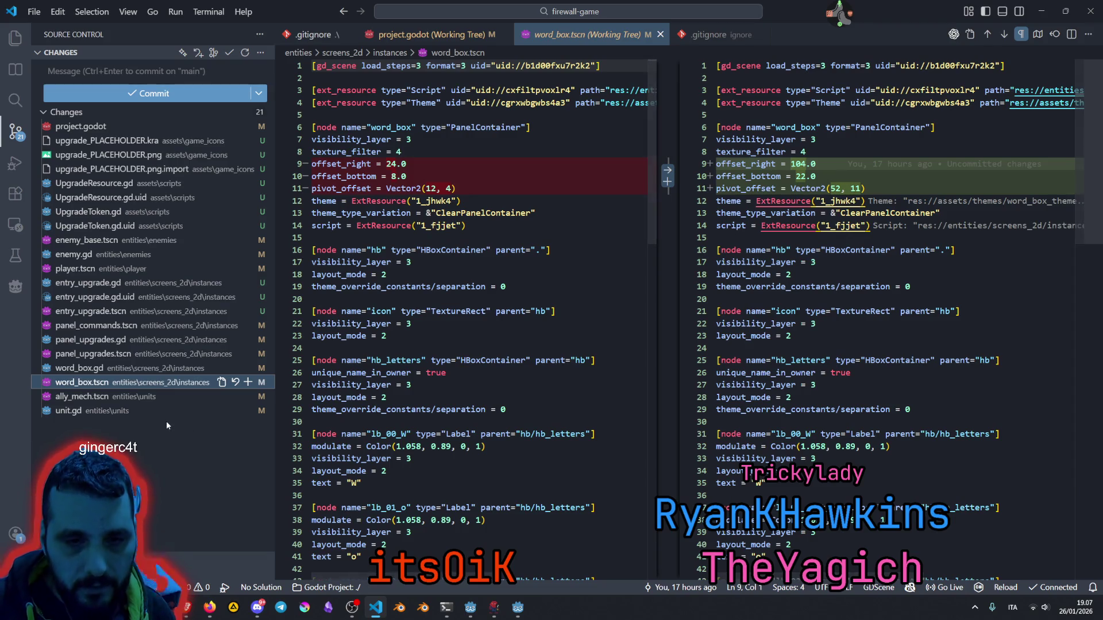
click(248, 370)
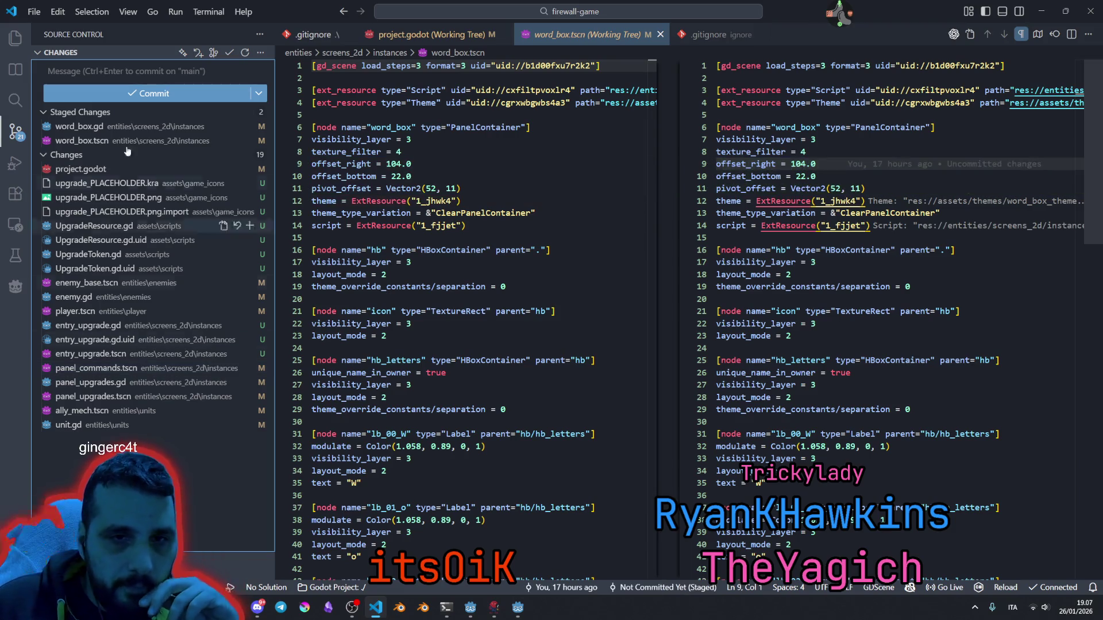
Step: Commit the word_box files as 'fix: word box errors when not in the tree'
click(106, 71)
text(fix: word)
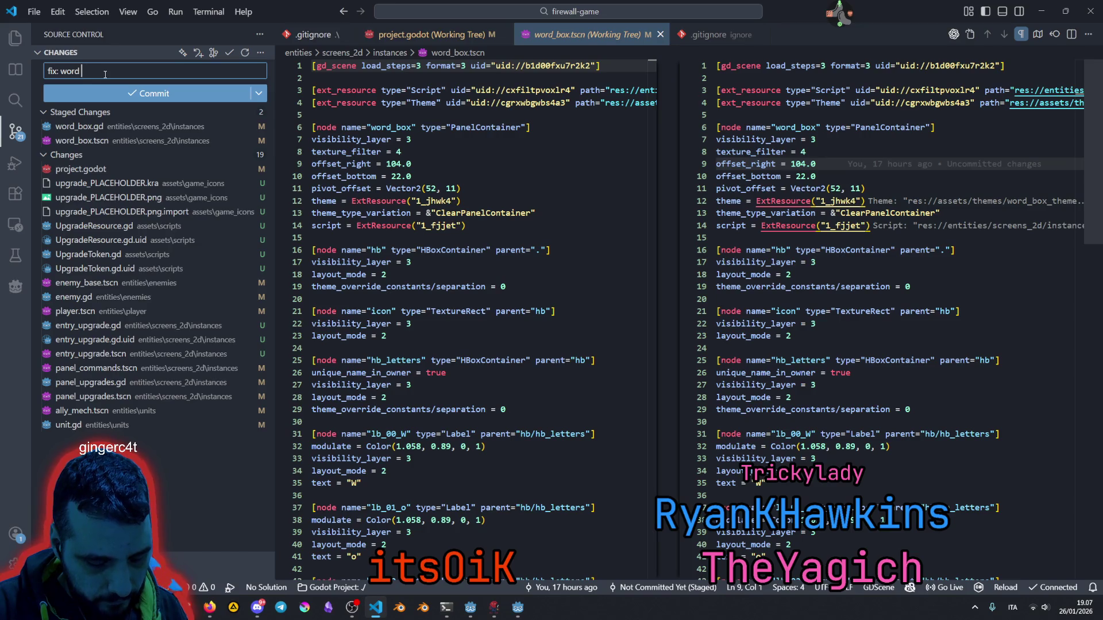
text( box erro)
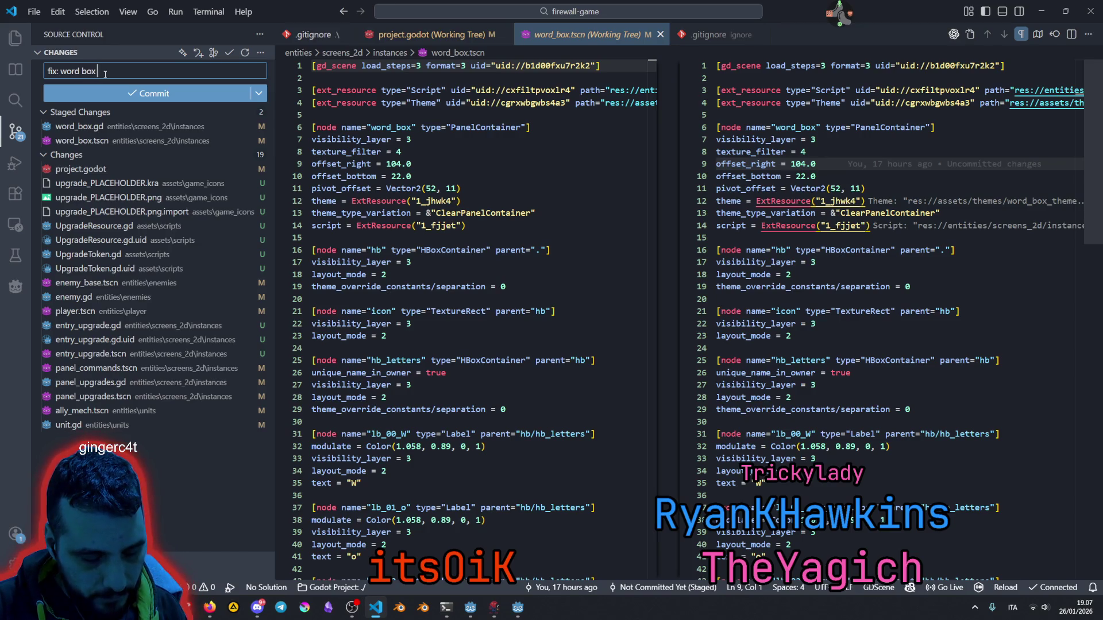
text(rs when not )
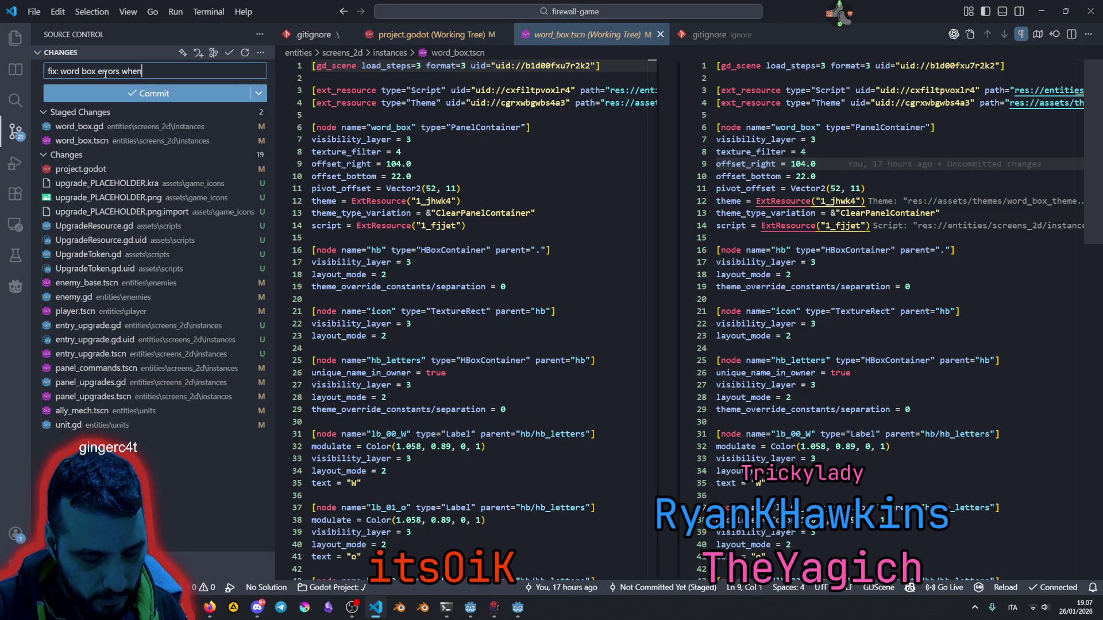
text(in the tre)
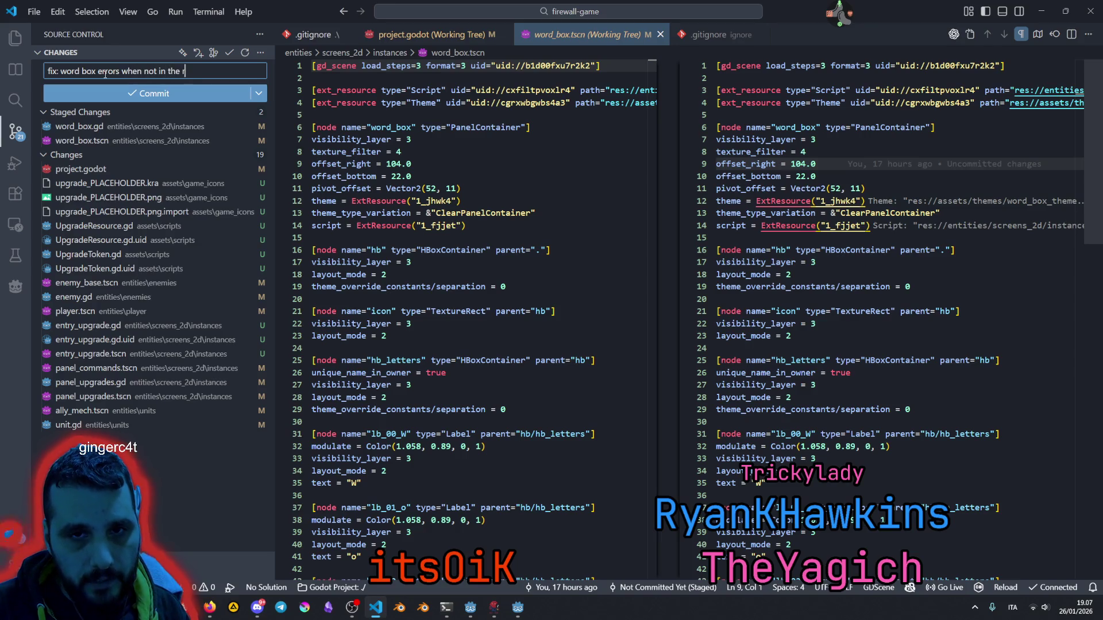
text(e)
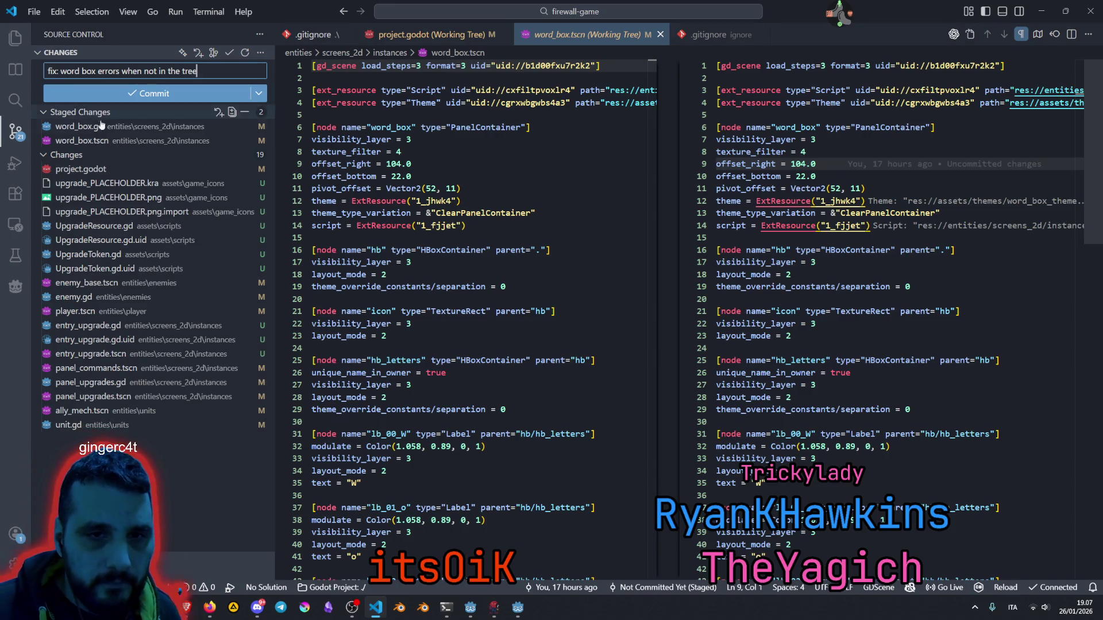
key(ctrl+Return)
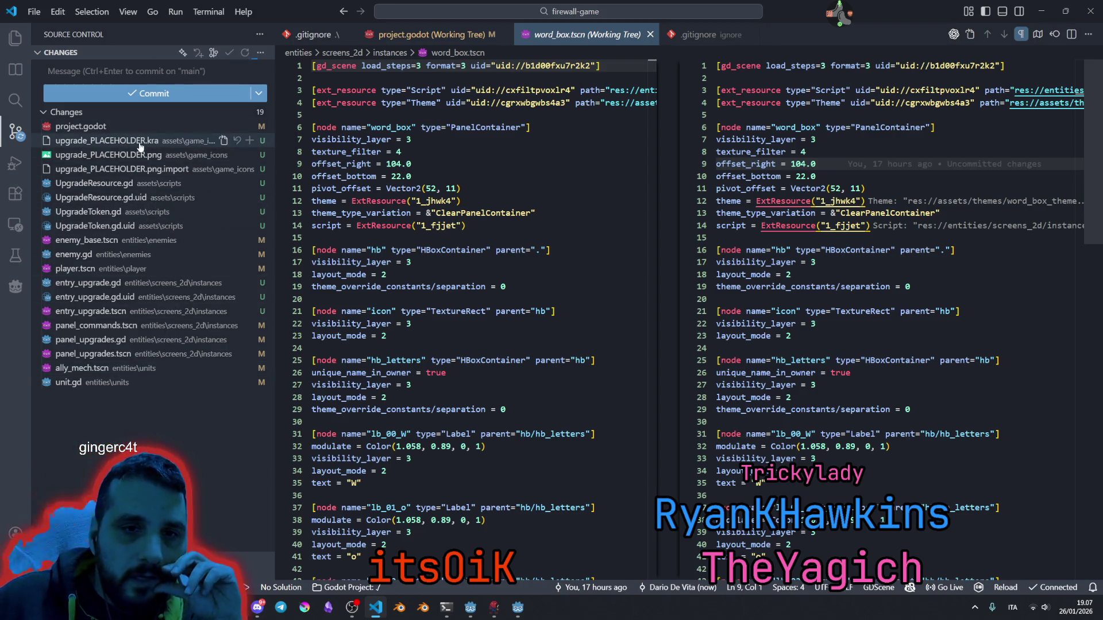
click(89, 244)
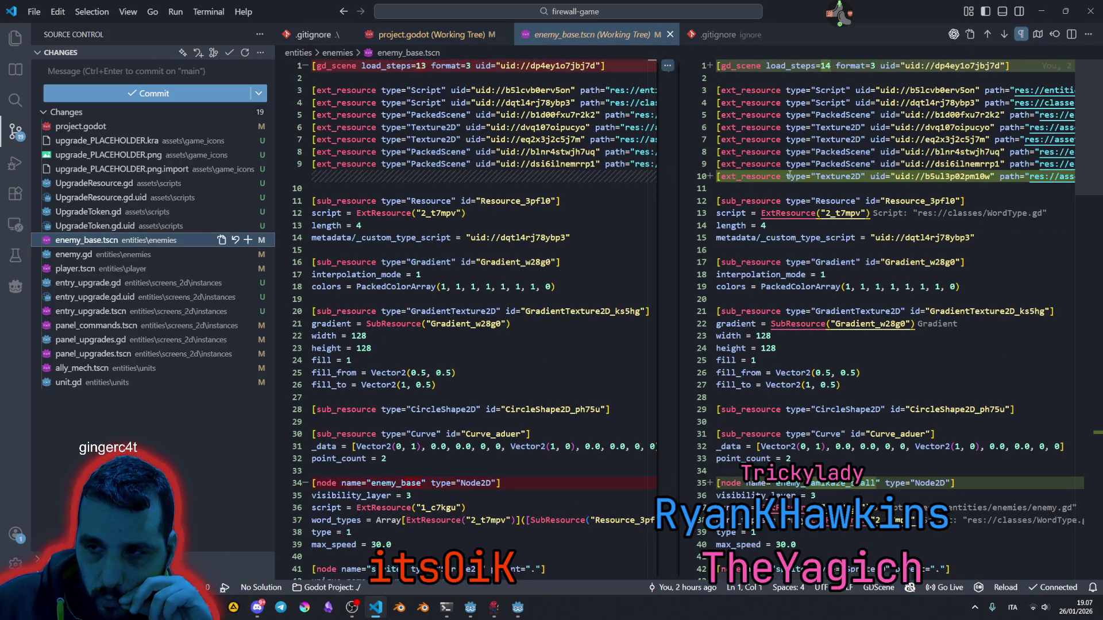
Step: Scroll the enemy_base.tscn diff to health_bar's new texture line for progressbar_health_unit.png
scroll(873, 296, down, 4)
scroll(873, 310, down, 9)
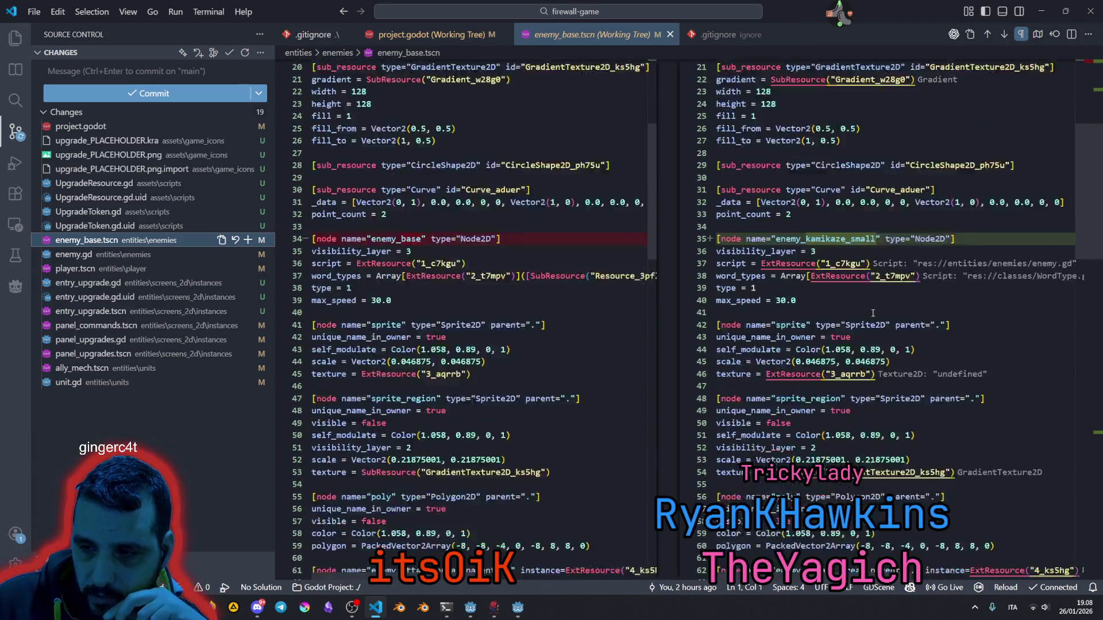
scroll(873, 313, down, 15)
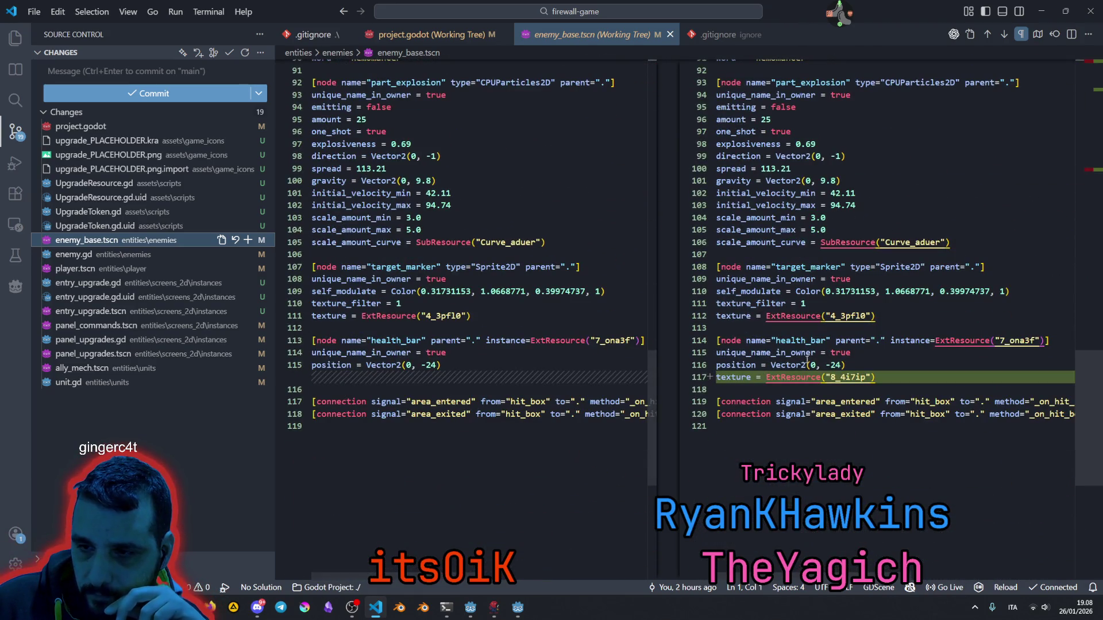
mouse_move(827, 374)
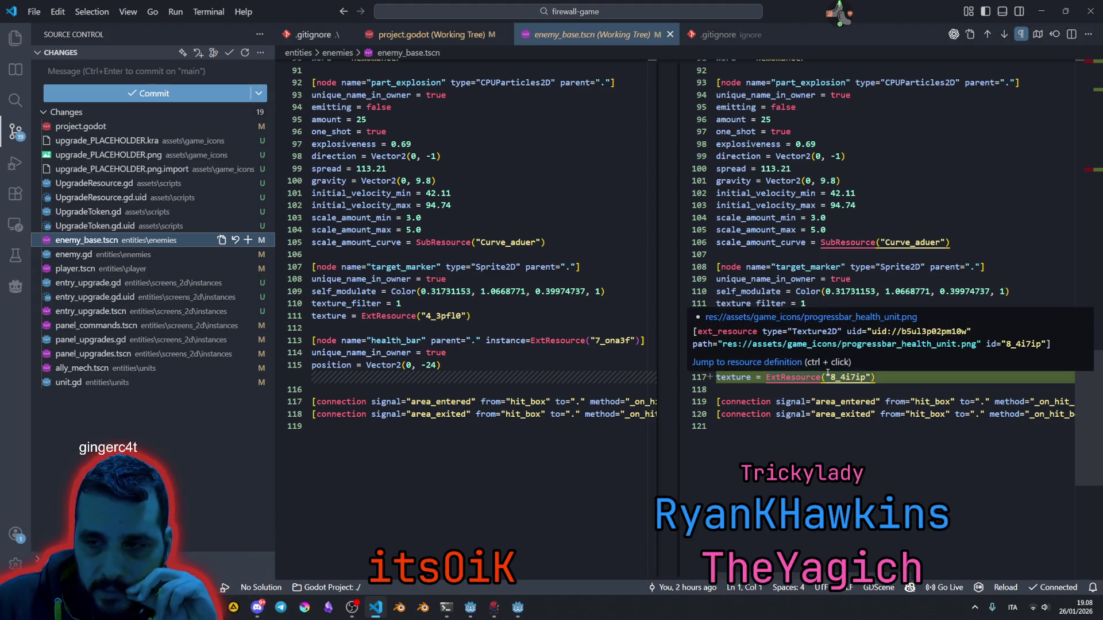
click(517, 610)
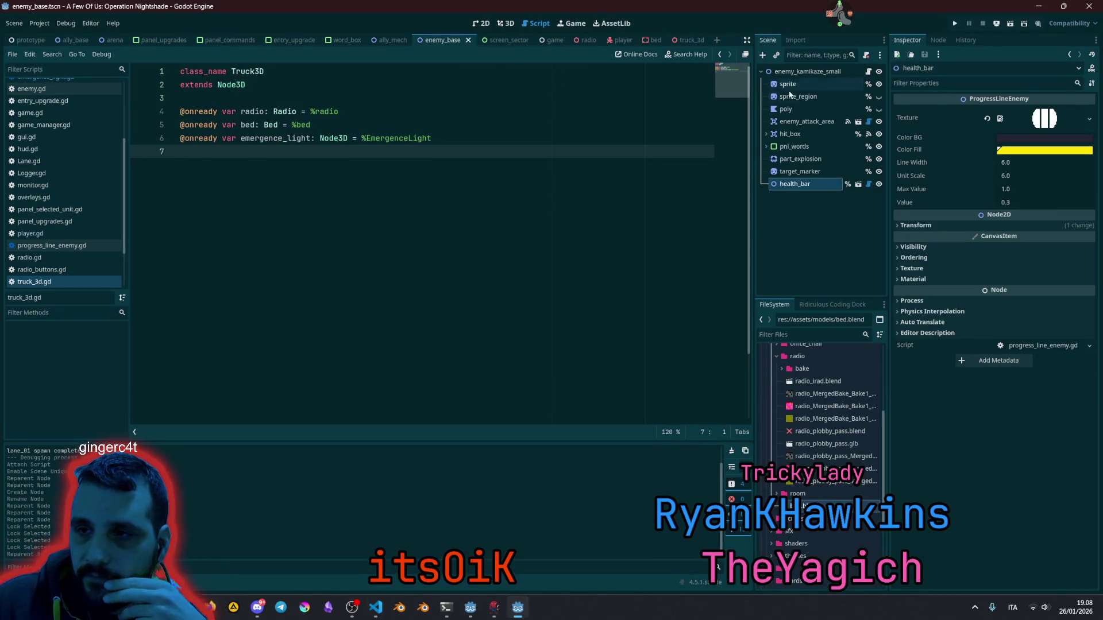
Step: Revert health_bar's Texture override in enemy_base, checking progress_line_enemy's own texture
click(812, 73)
click(800, 171)
click(793, 183)
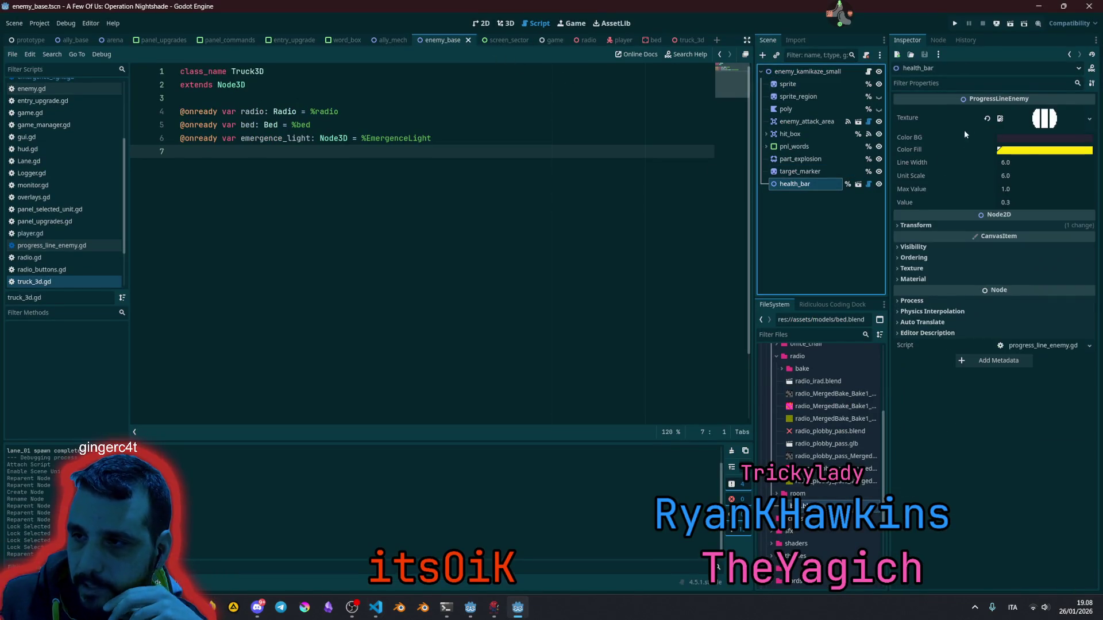
click(988, 119)
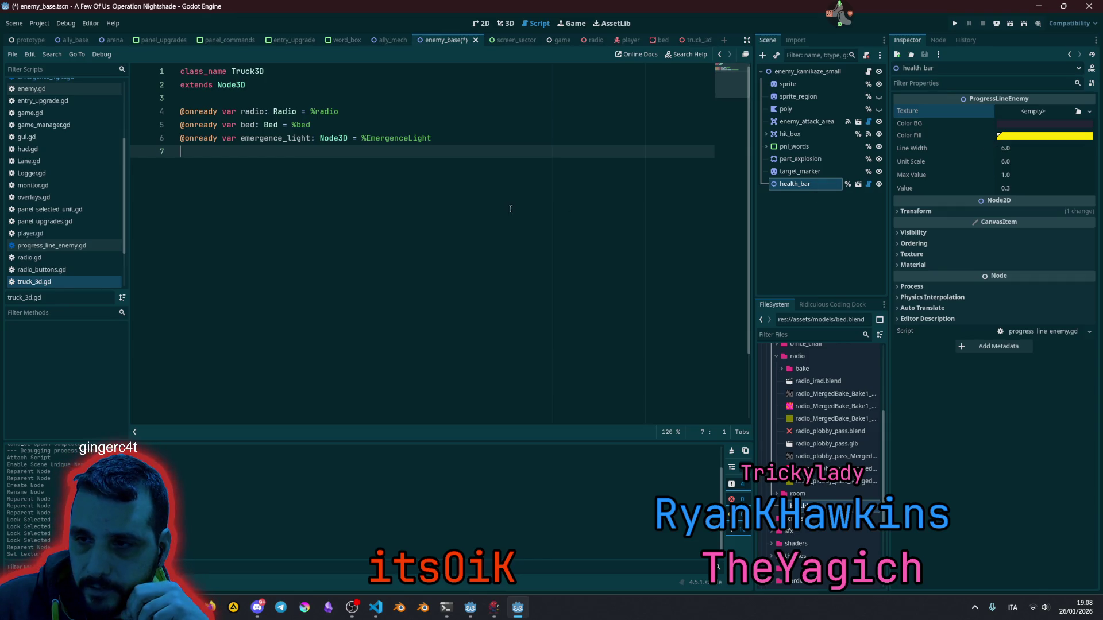
click(858, 184)
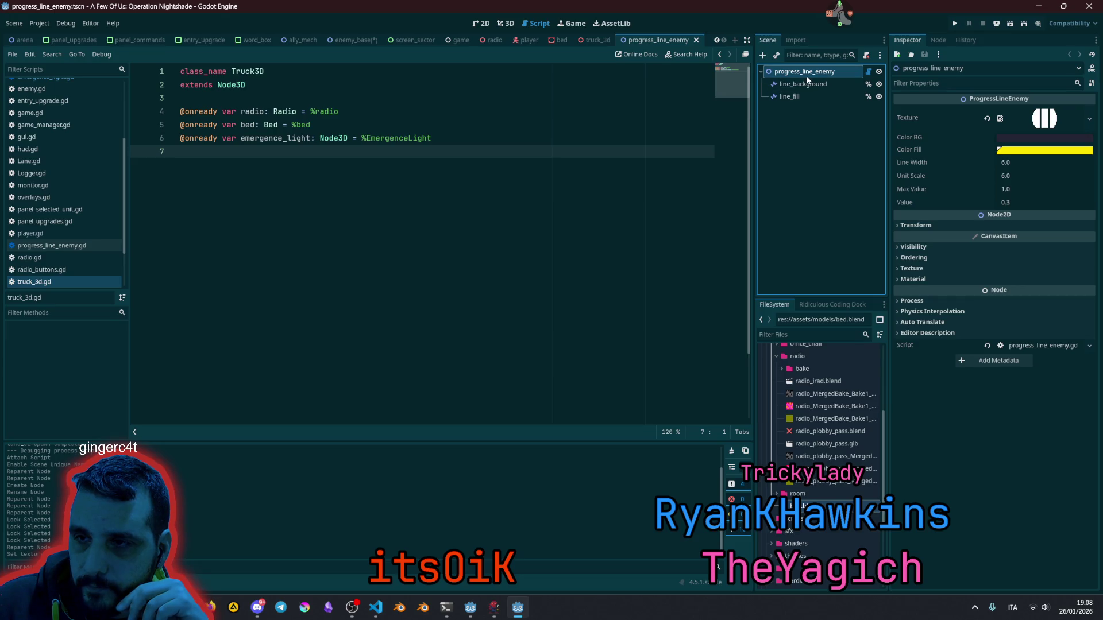
click(492, 157)
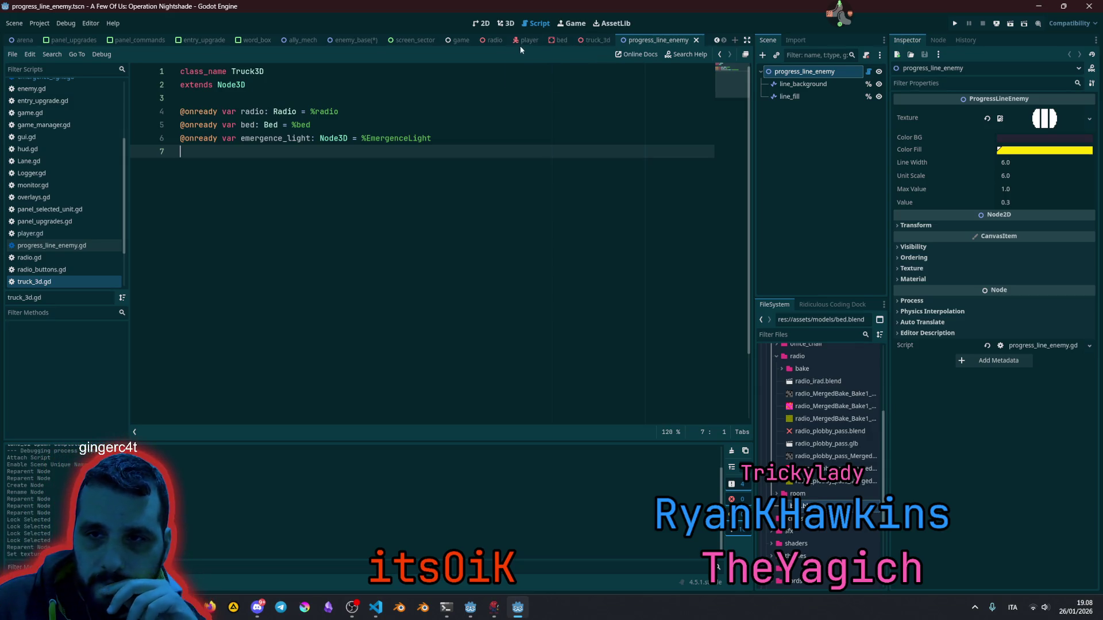
mouse_move(344, 43)
mouse_down()
mouse_move(815, 161)
mouse_move(838, 188)
mouse_up()
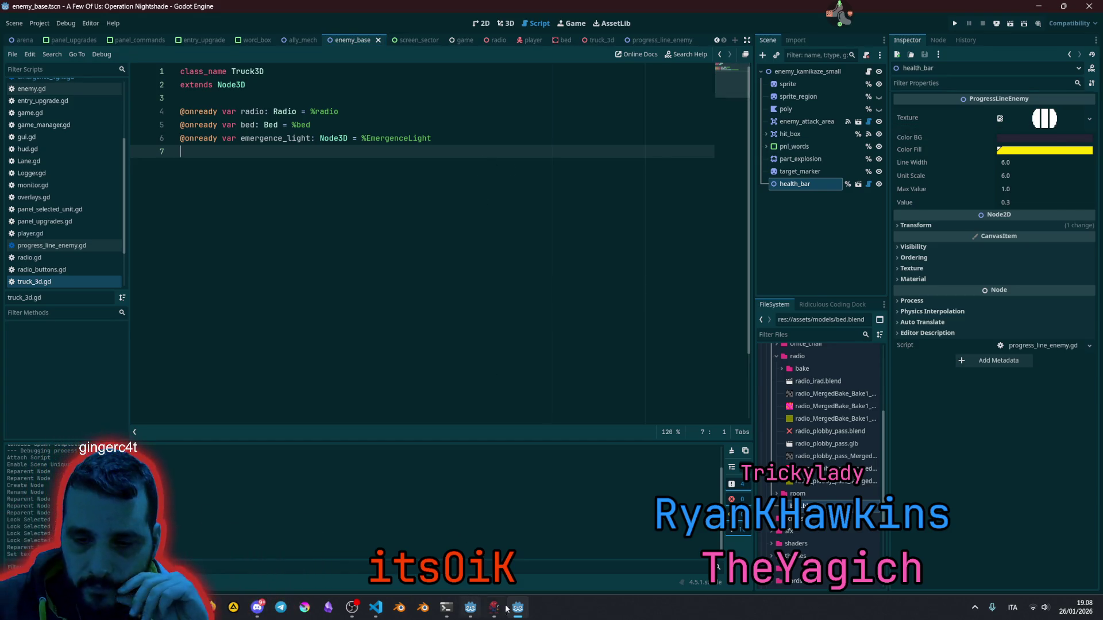
click(376, 608)
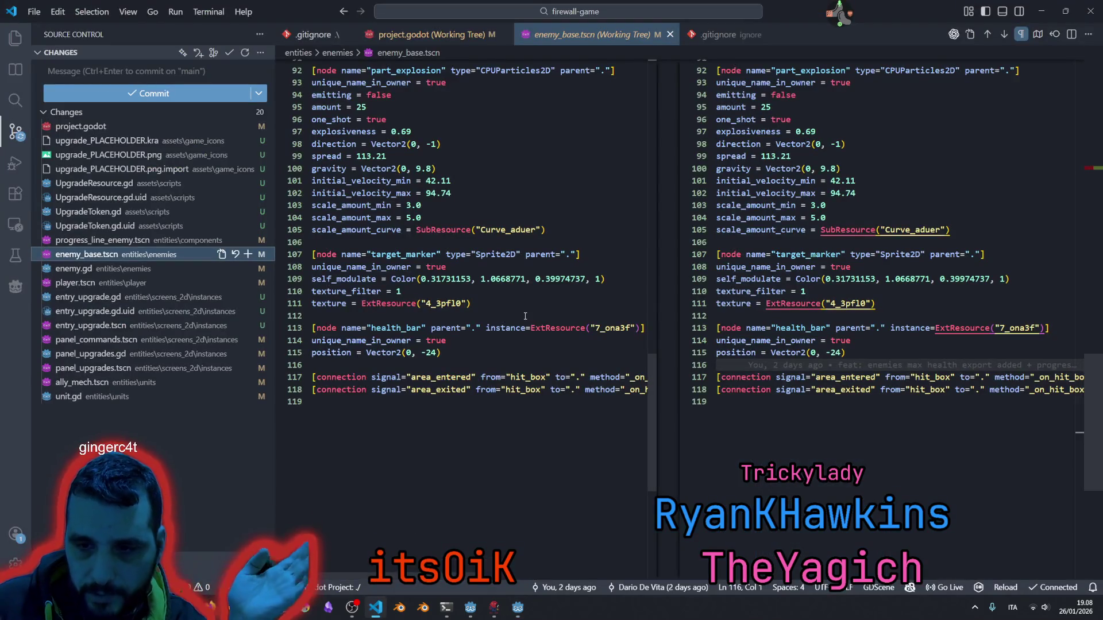
scroll(833, 266, up, 5)
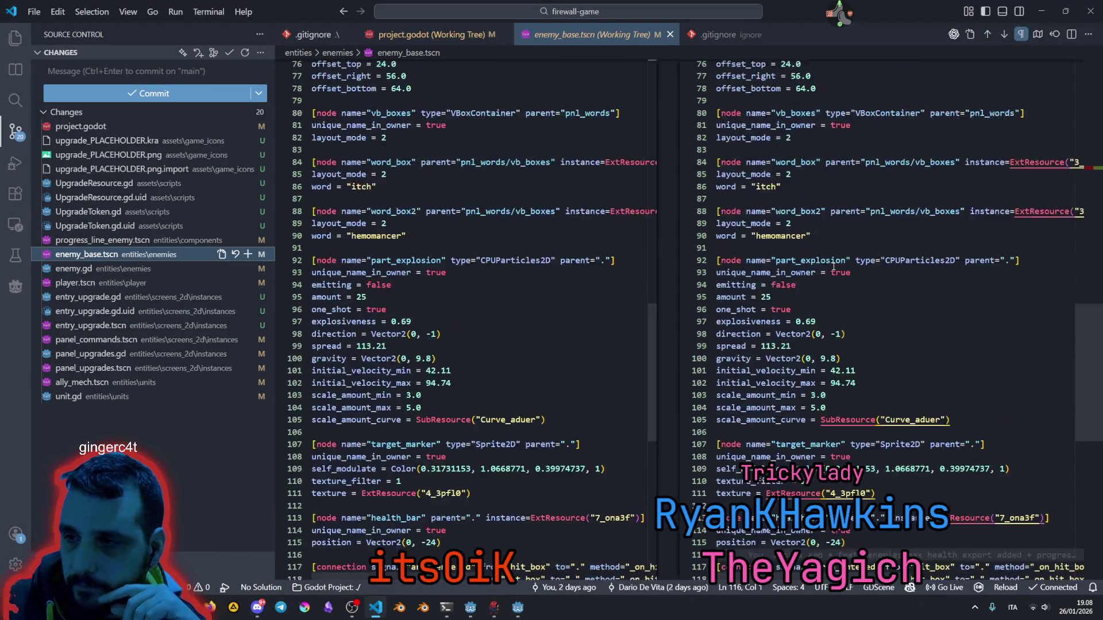
scroll(833, 267, up, 18)
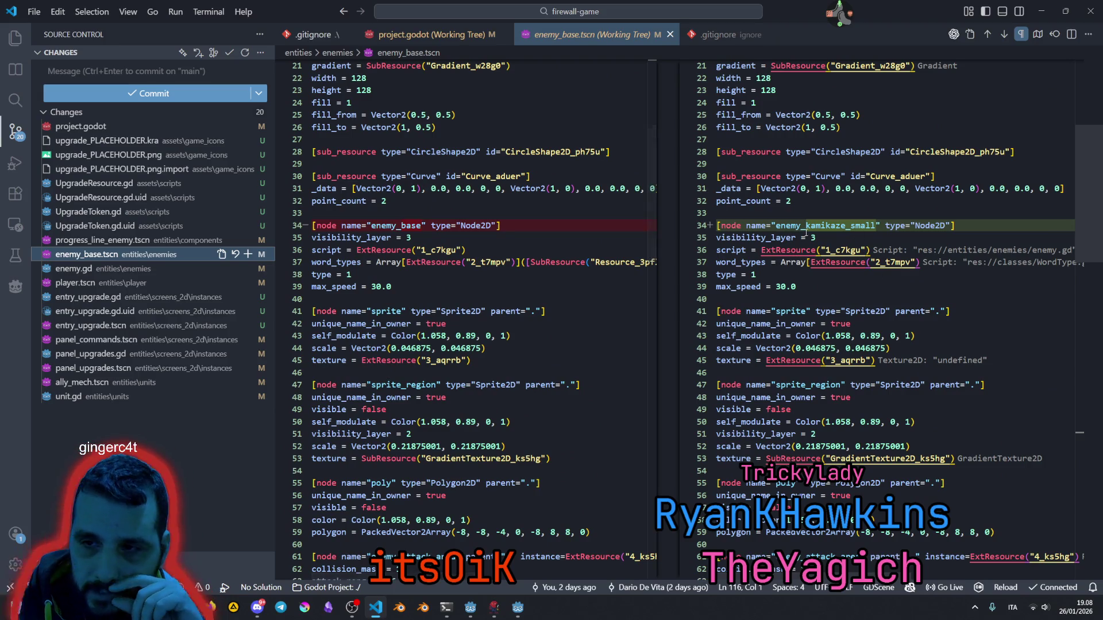
scroll(802, 234, down, 20)
scroll(826, 234, up, 20)
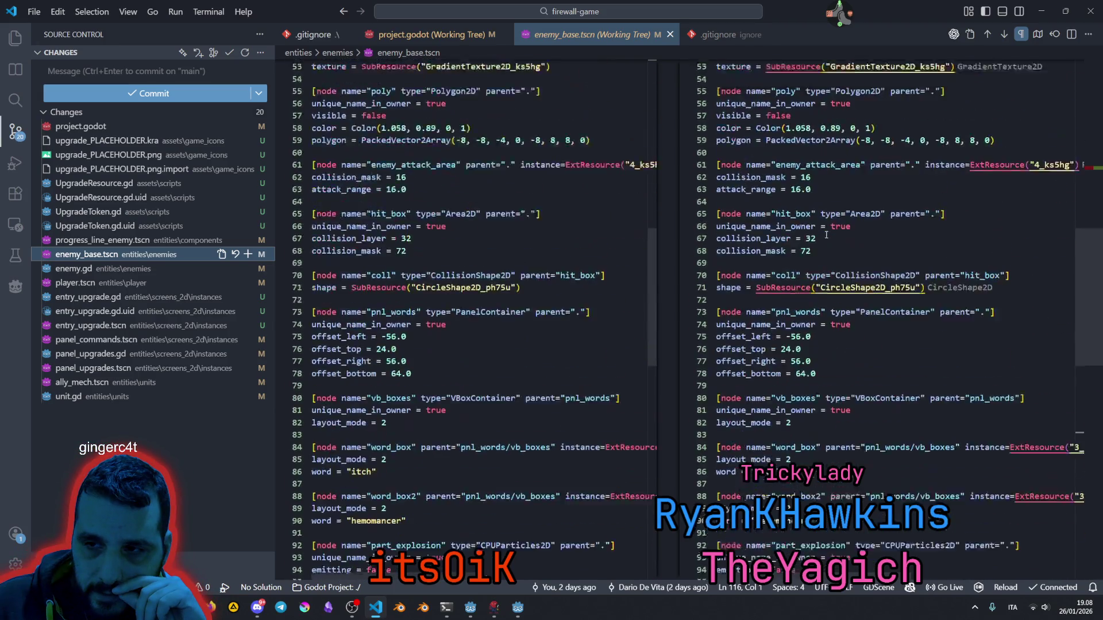
scroll(826, 235, up, 9)
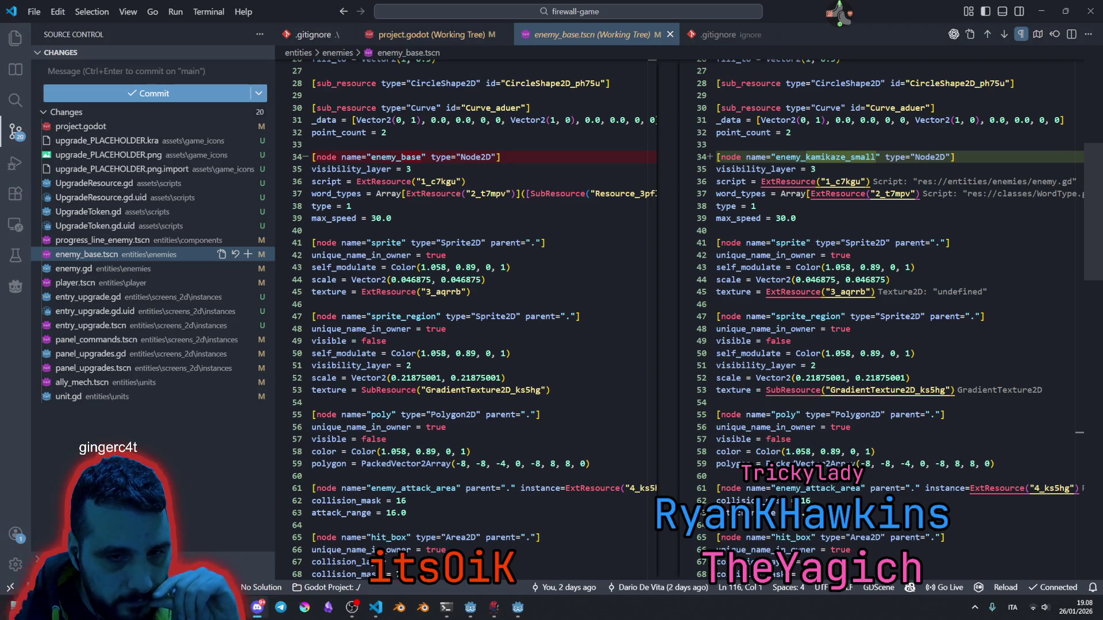
click(91, 432)
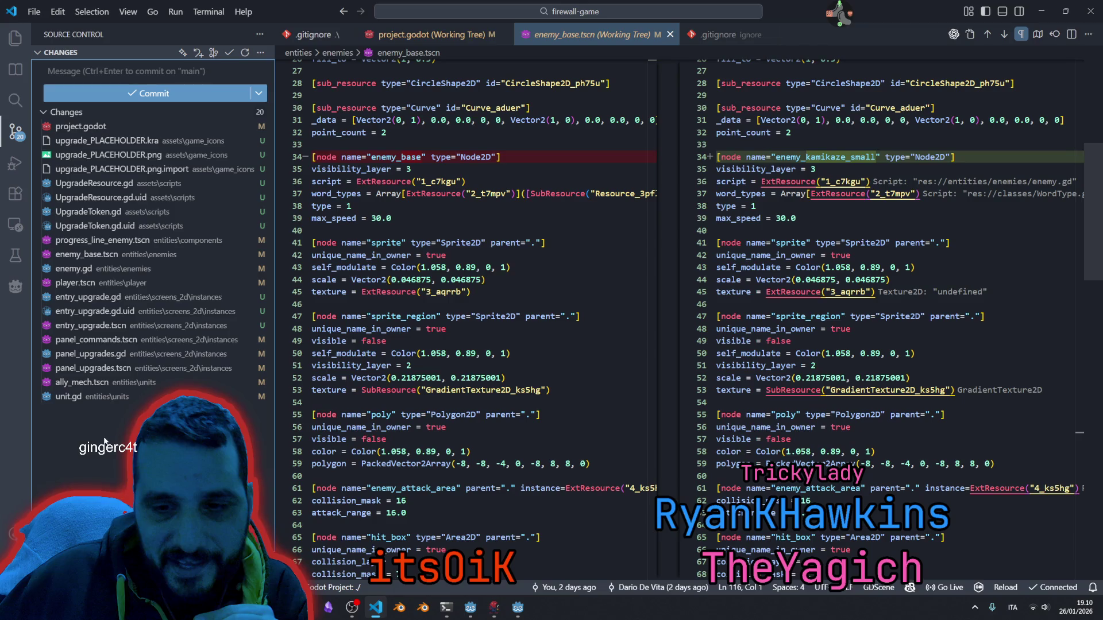
click(135, 240)
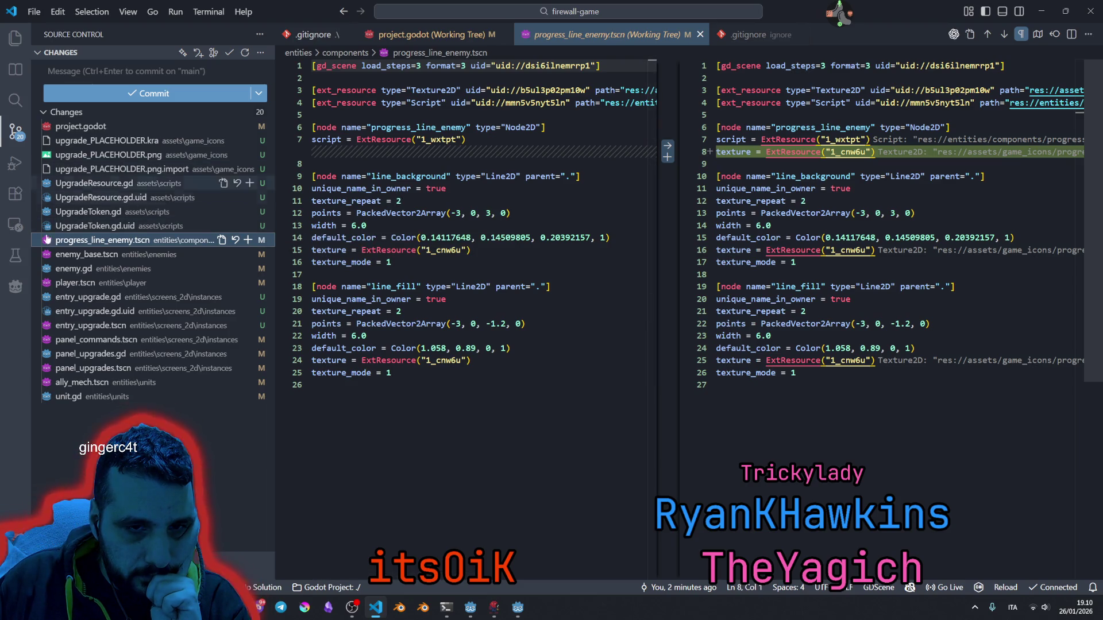
Step: Review the enemy_base.tscn and enemy.gd diffs, then stage enemy.gd alone
click(83, 256)
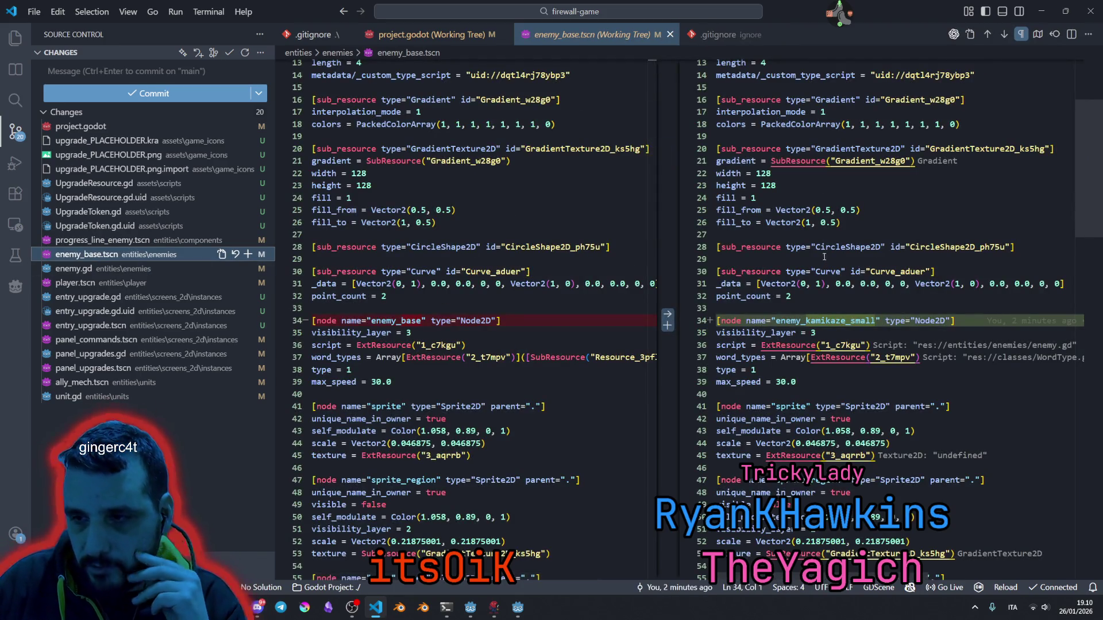
scroll(808, 265, down, 3)
click(168, 267)
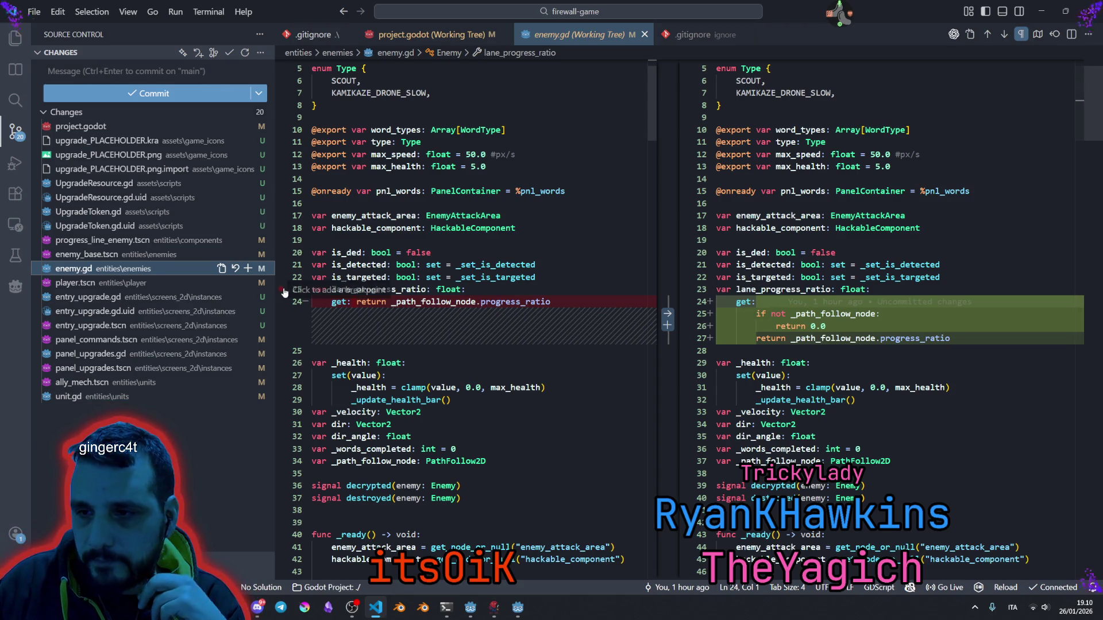
click(247, 268)
Step: Commit the staged enemy.gd with a message saying the progress getter returns 0 when out of sync
click(91, 70)
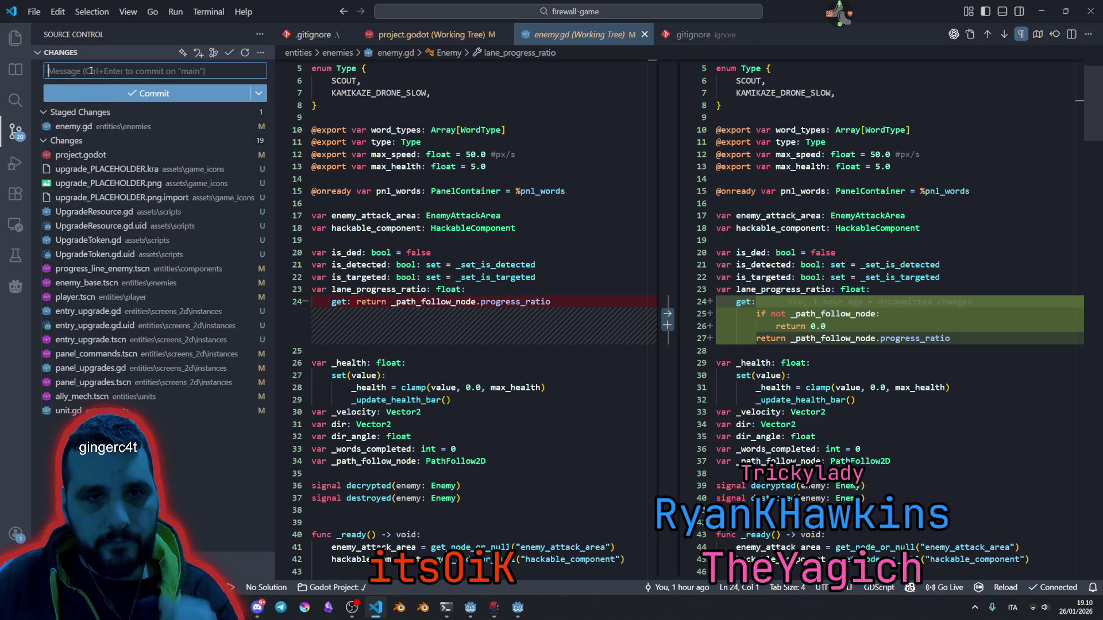
text(fix: enemy)
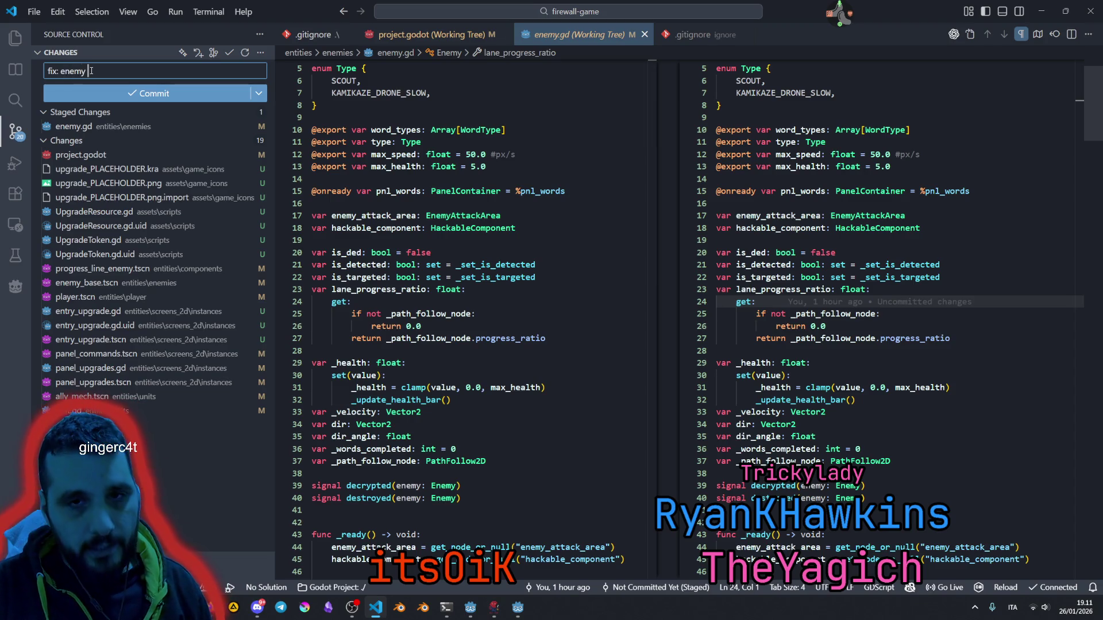
text(gres)
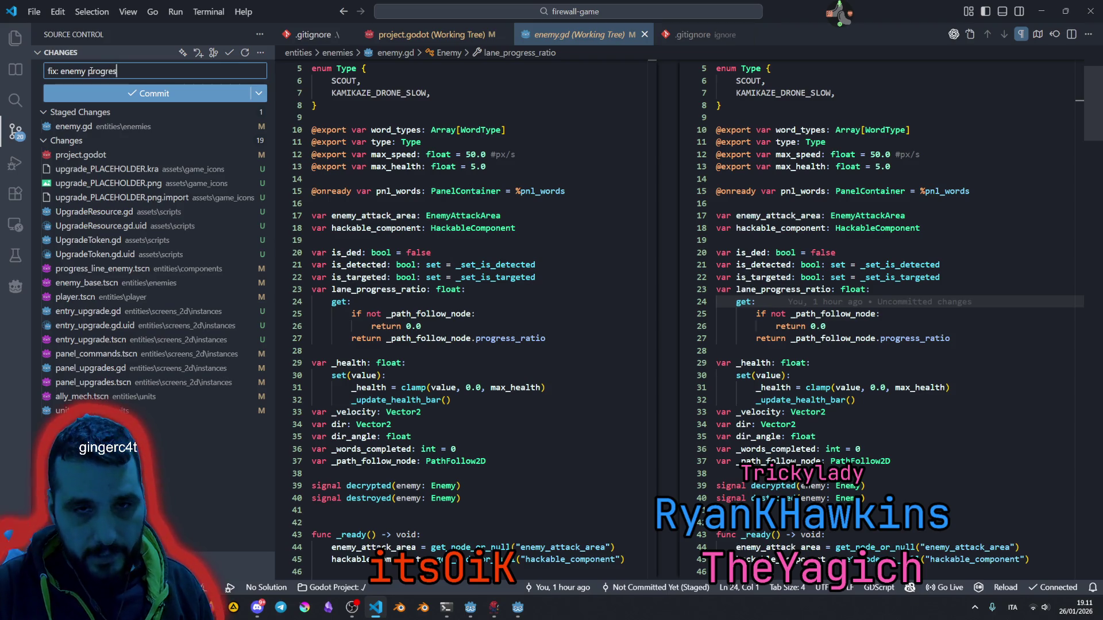
text(etter)
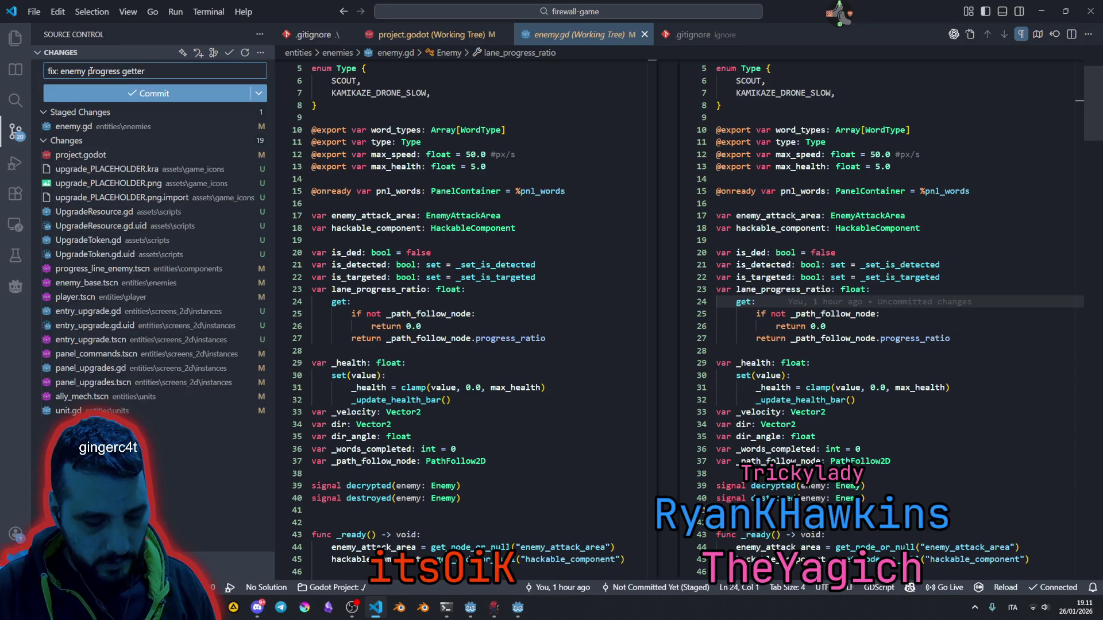
text(hen c)
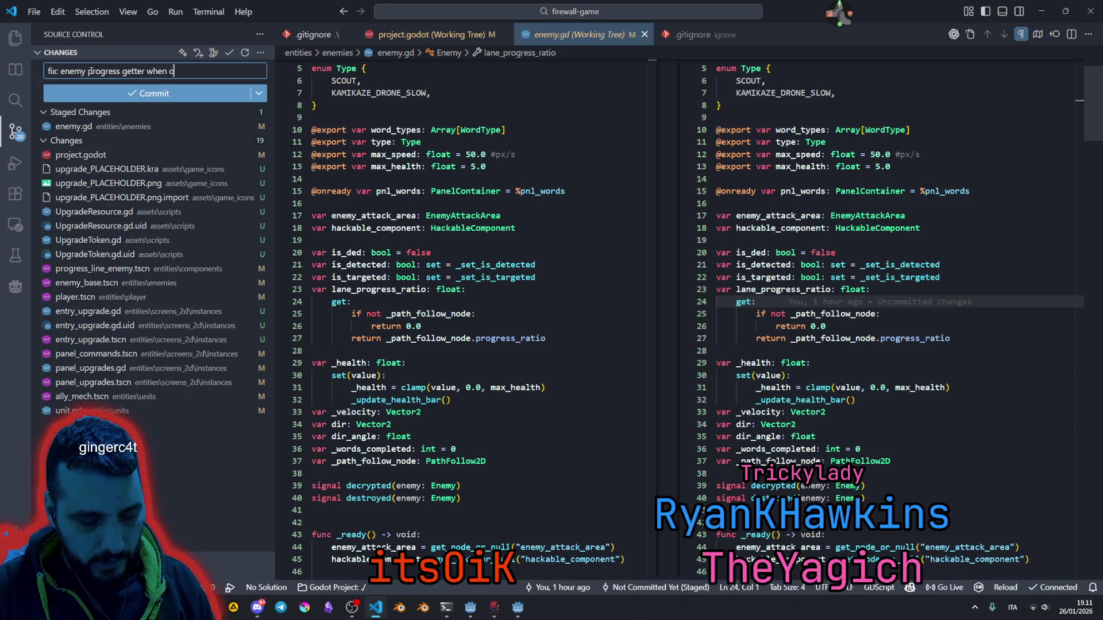
text(c wit)
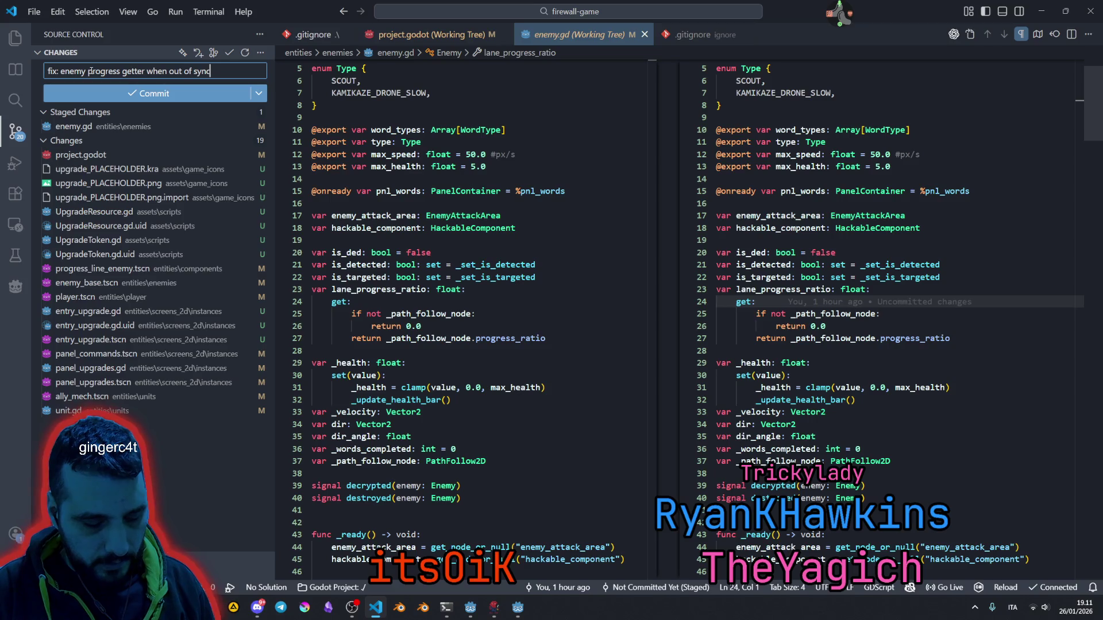
text( pa)
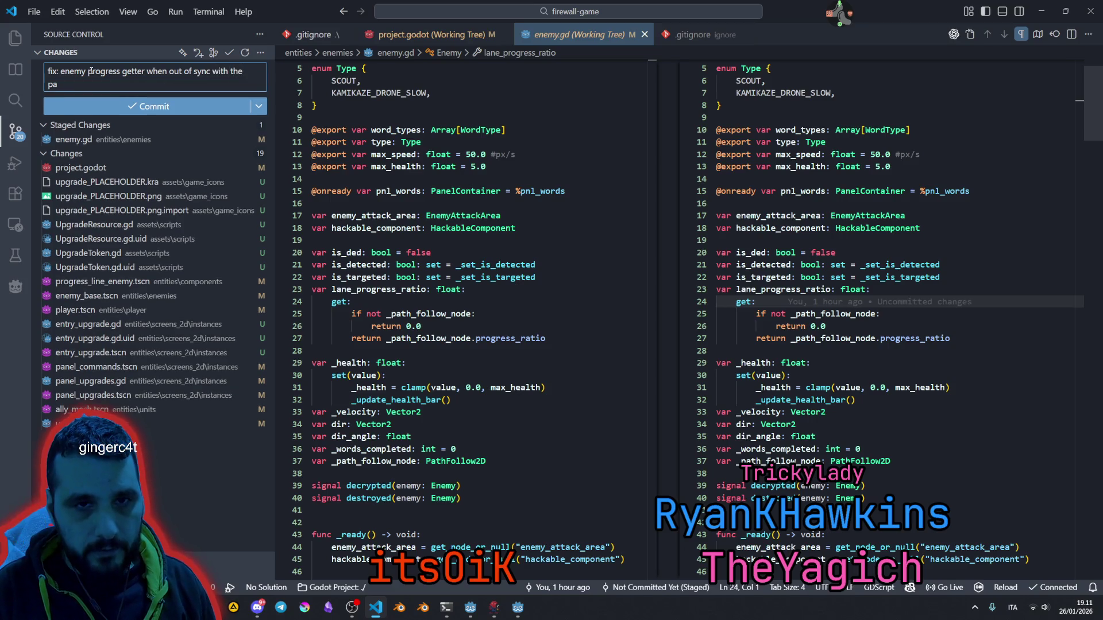
text(follow)
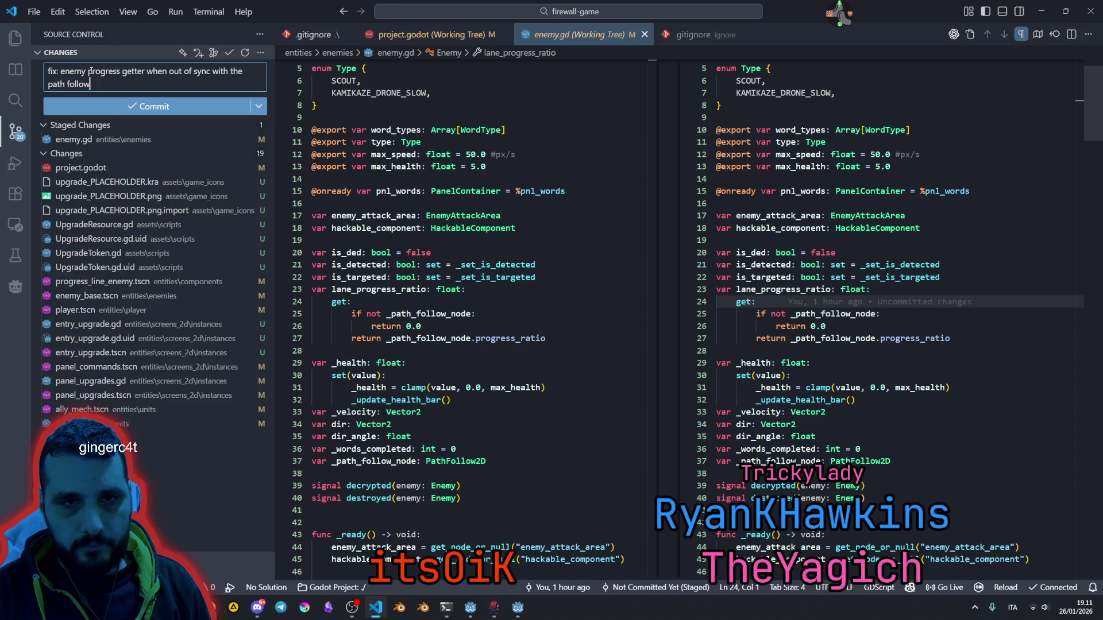
text(returns 0.0 now)
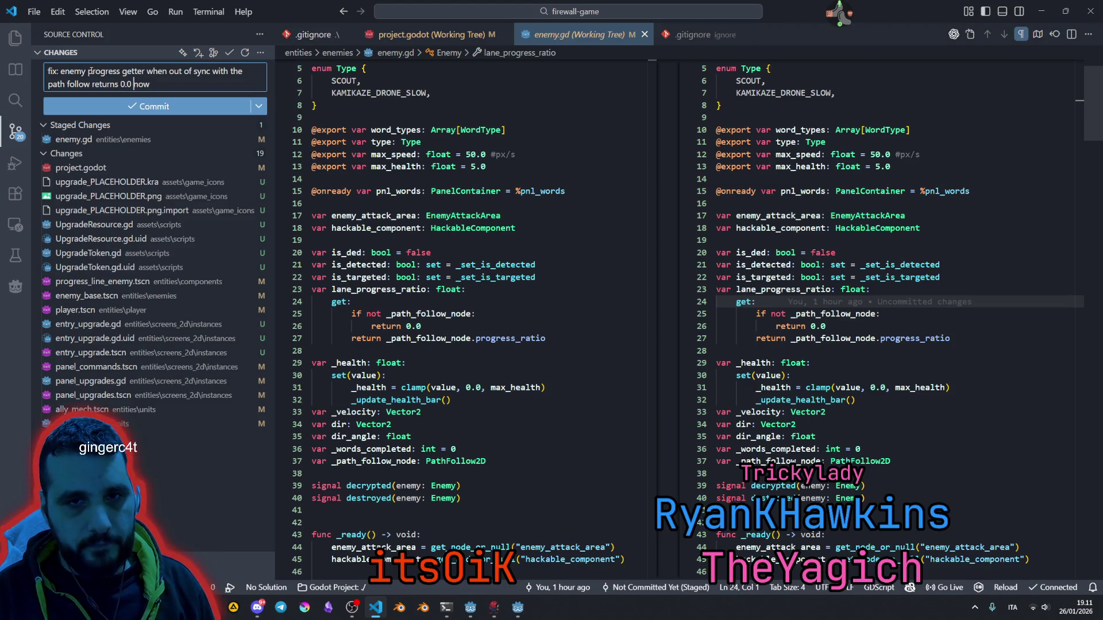
key(BackSpace)
key(BackSpace)
text(progress n)
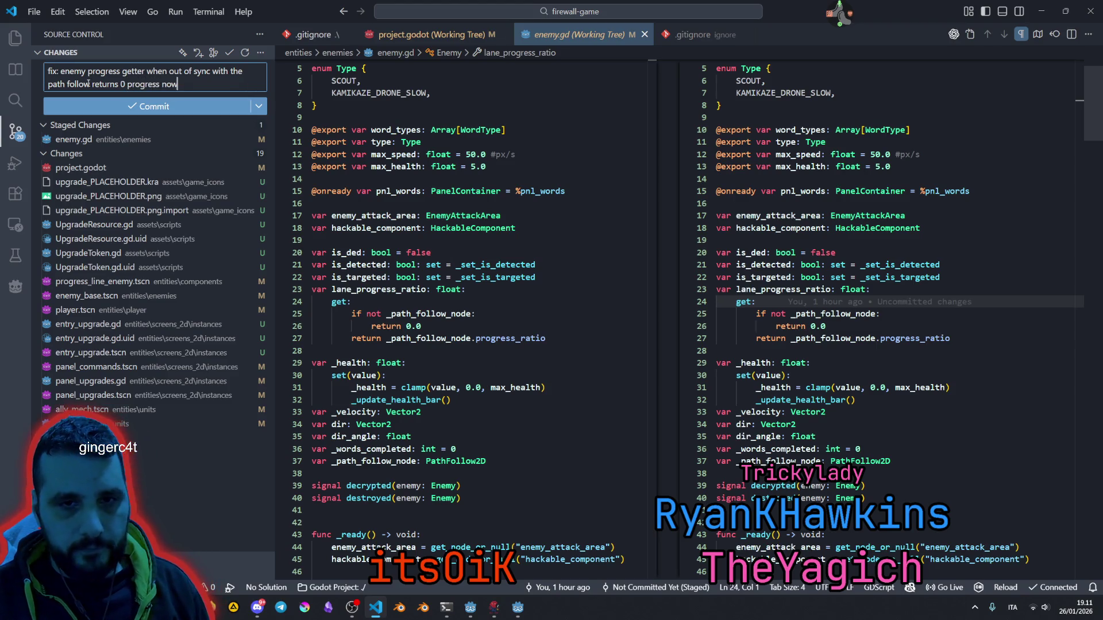
key(shift+Left)
key(shift+Left)
key(shift+Left)
key(BackSpace)
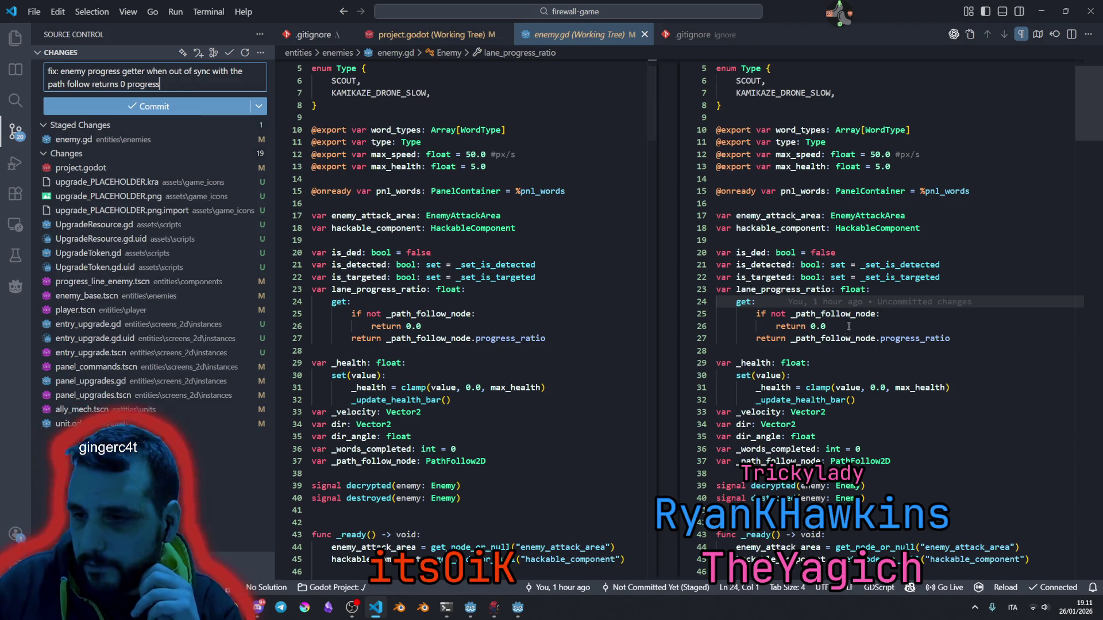
scroll(850, 324, down, 7)
scroll(850, 324, up, 7)
click(173, 106)
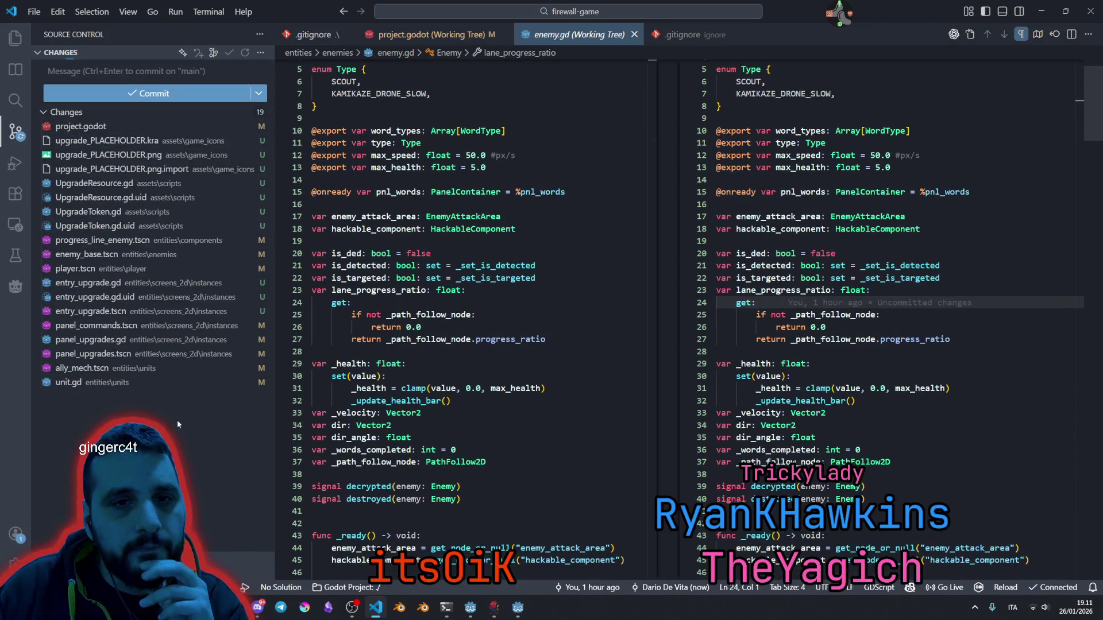
Step: Review the uncommitted diffs of unit.gd, panel_upgrades.gd and panel_commands.tscn
click(66, 383)
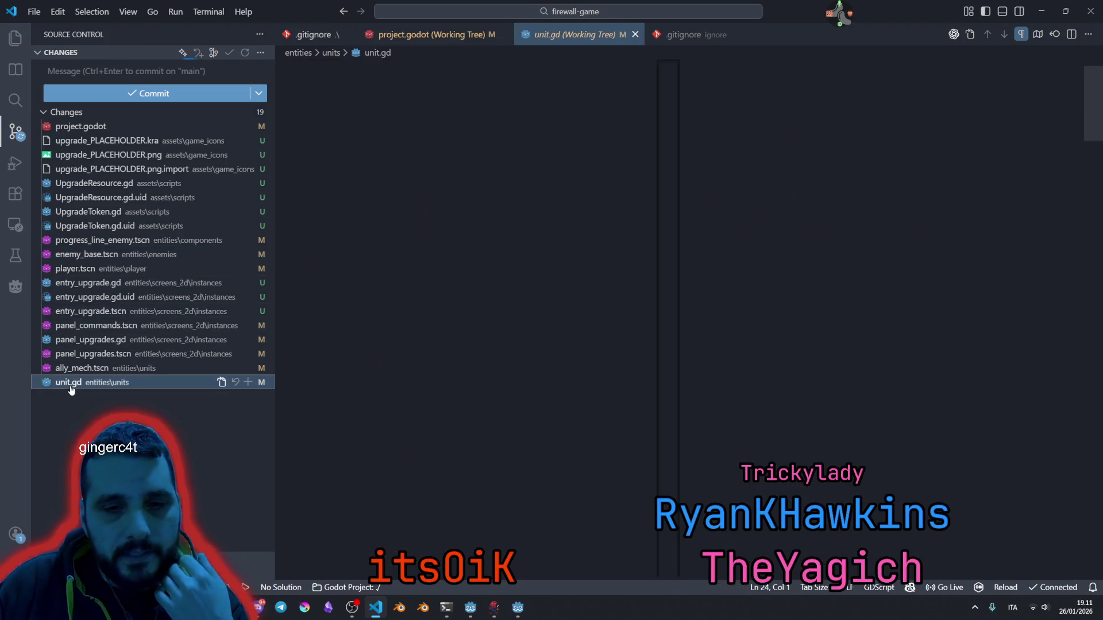
scroll(806, 325, down, 10)
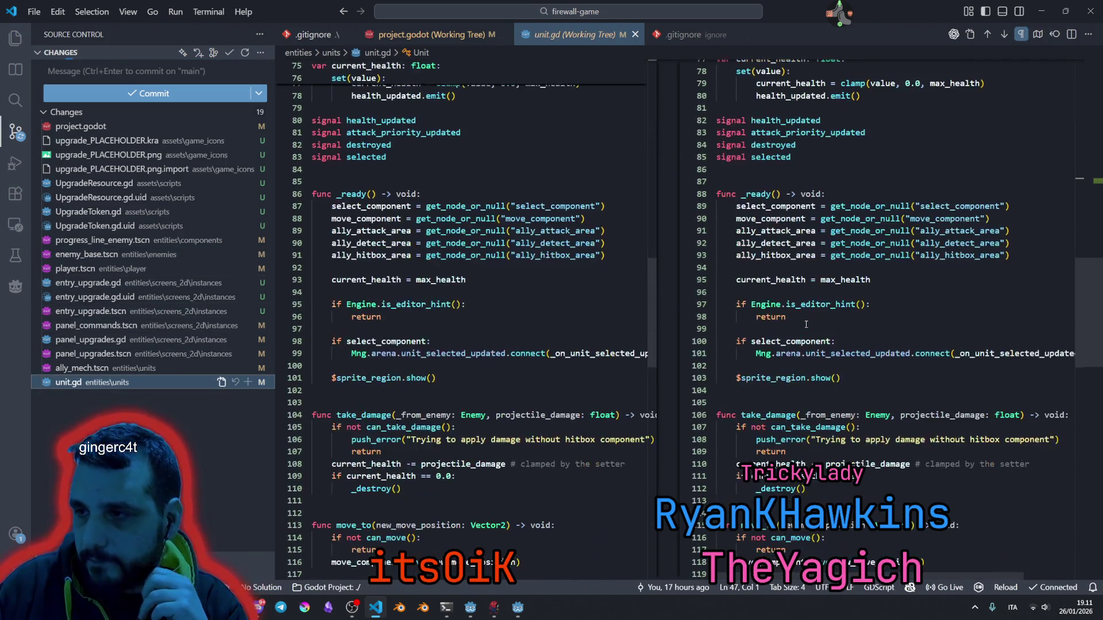
click(98, 341)
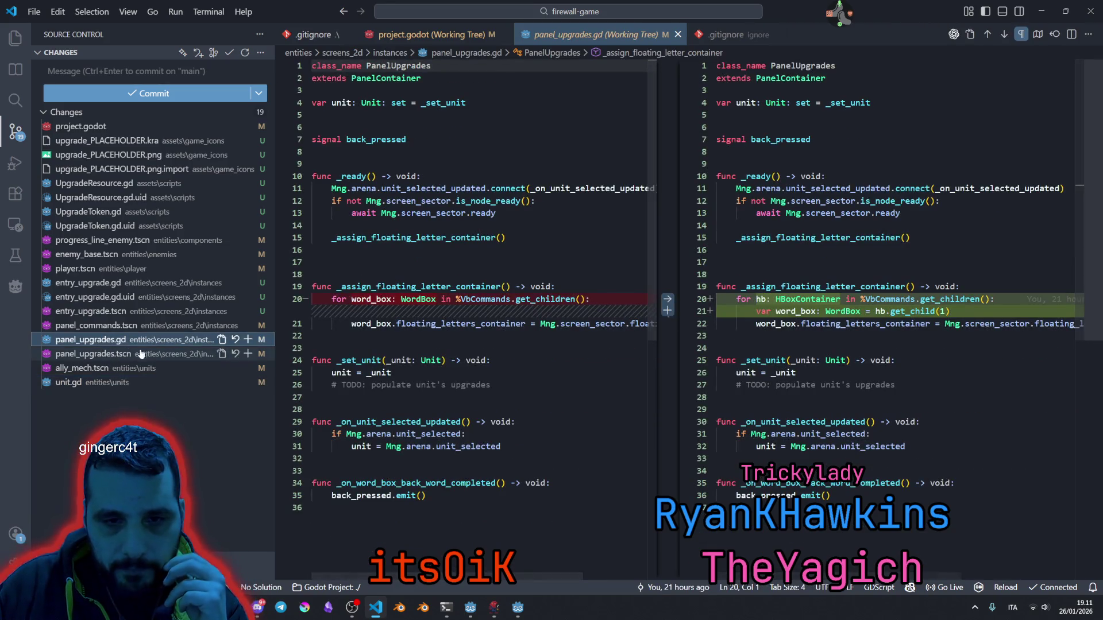
click(78, 325)
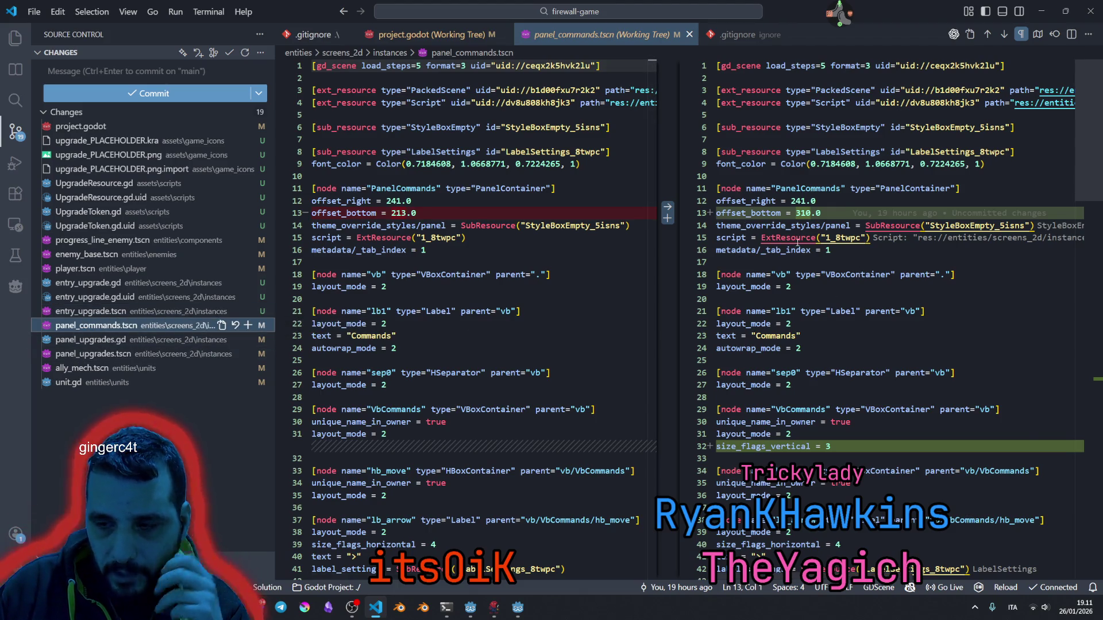
scroll(807, 311, down, 6)
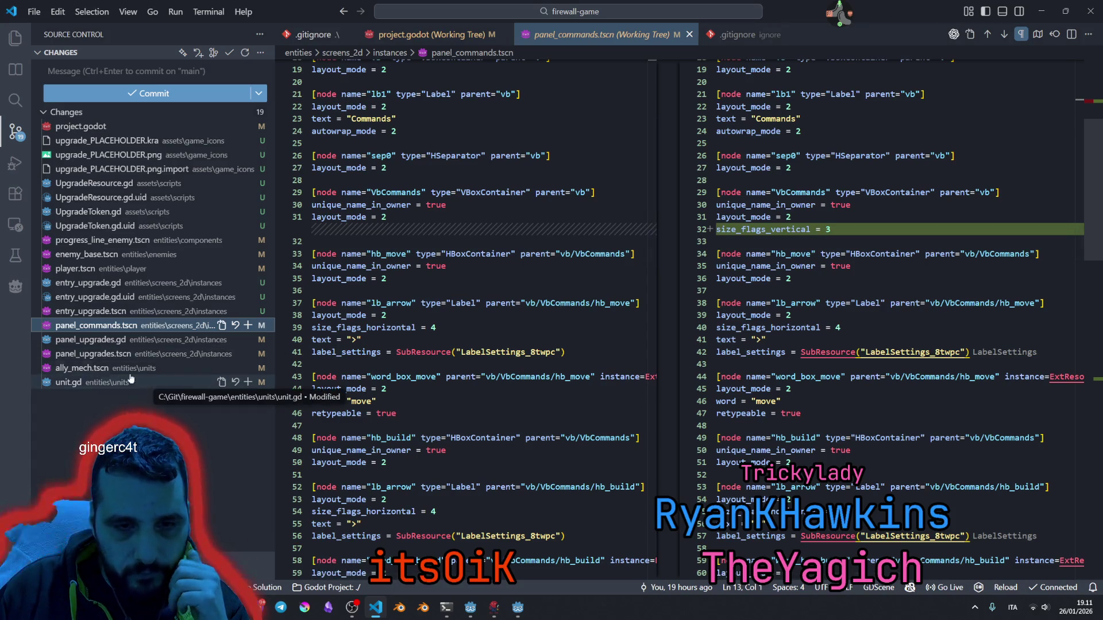
Step: Review the ally_mech.tscn, progress_line_enemy.tscn and enemy_base.tscn diffs, ending on enemy_base.tscn
click(87, 369)
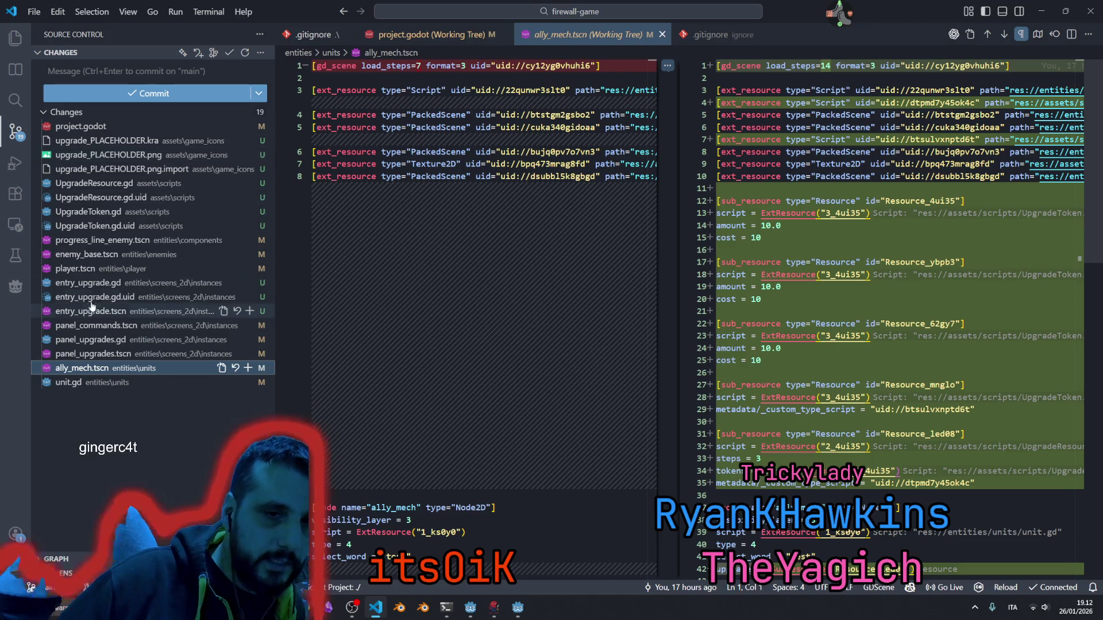
click(155, 465)
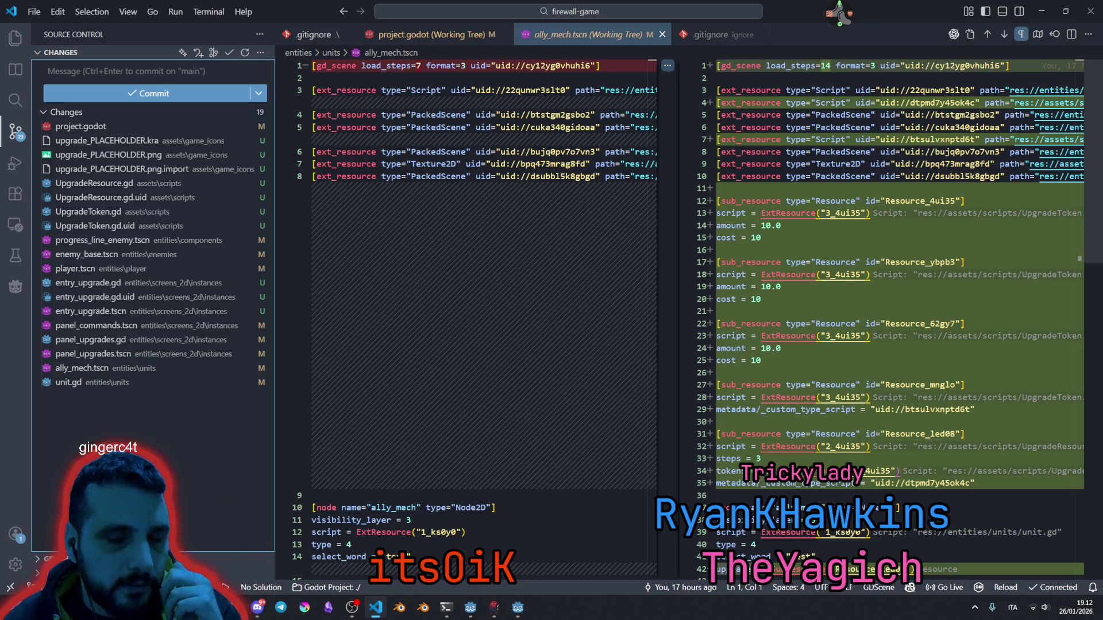
click(94, 254)
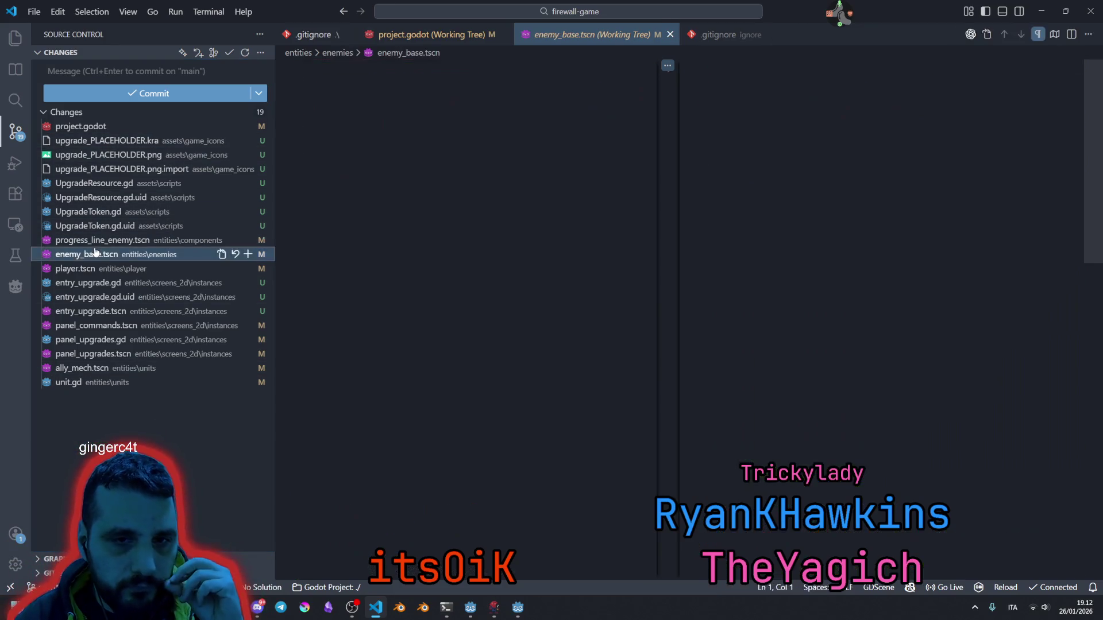
click(97, 241)
click(101, 255)
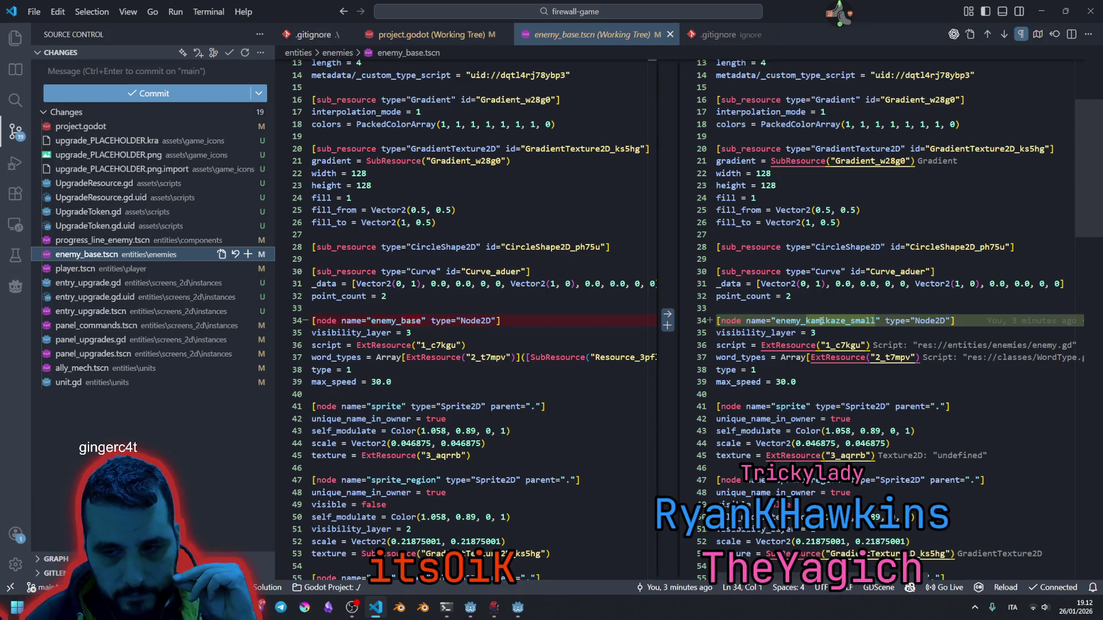
scroll(822, 321, down, 10)
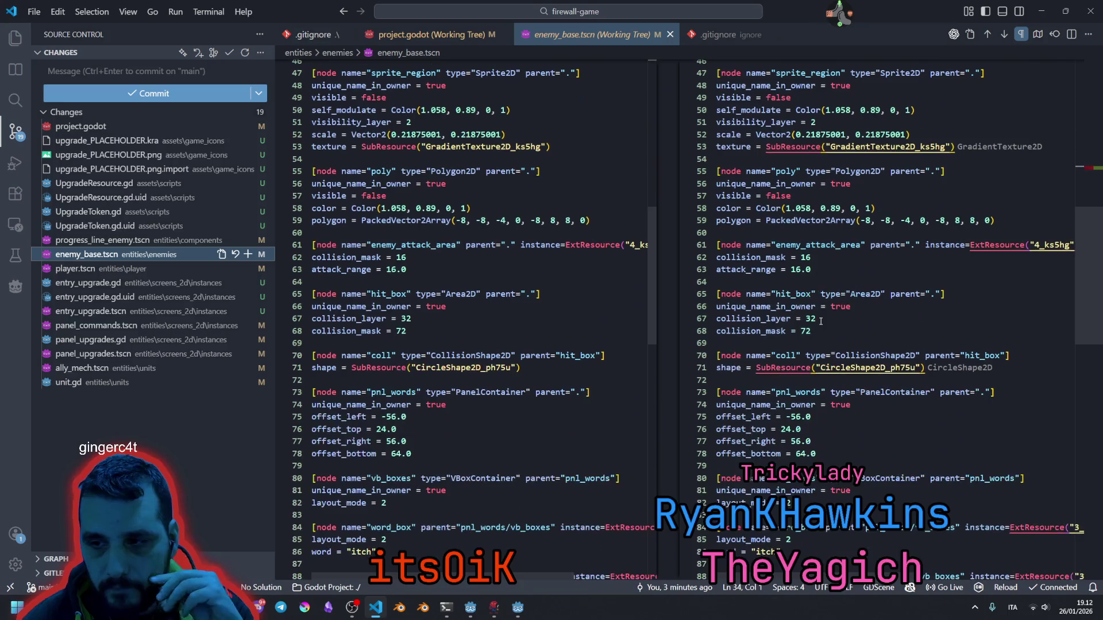
scroll(293, 236, up, 5)
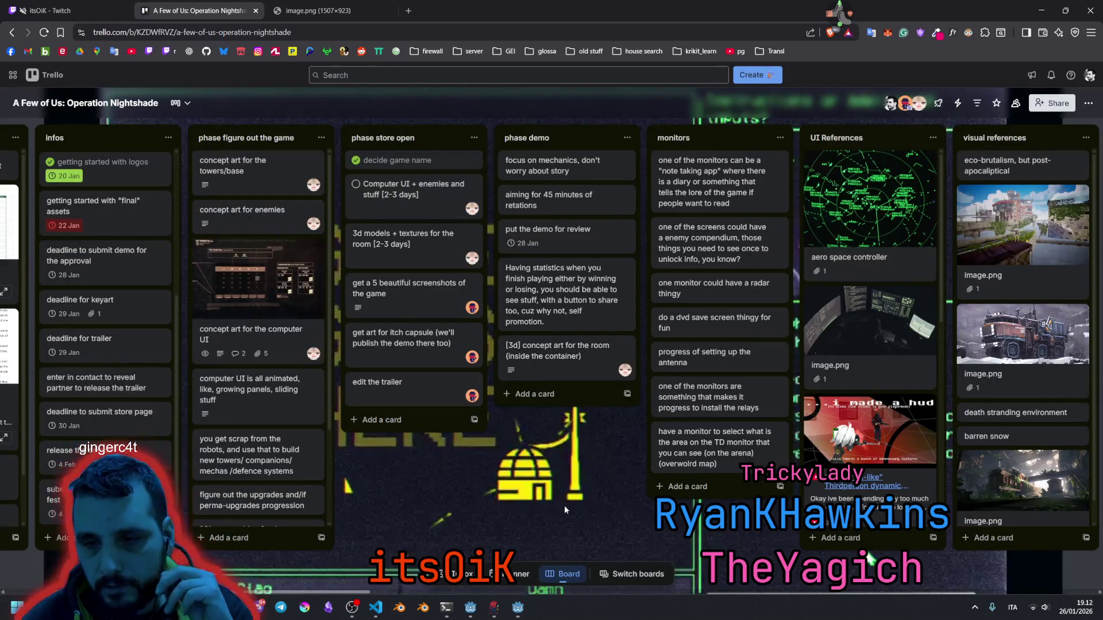
scroll(268, 501, right, 5)
scroll(268, 501, right, 8)
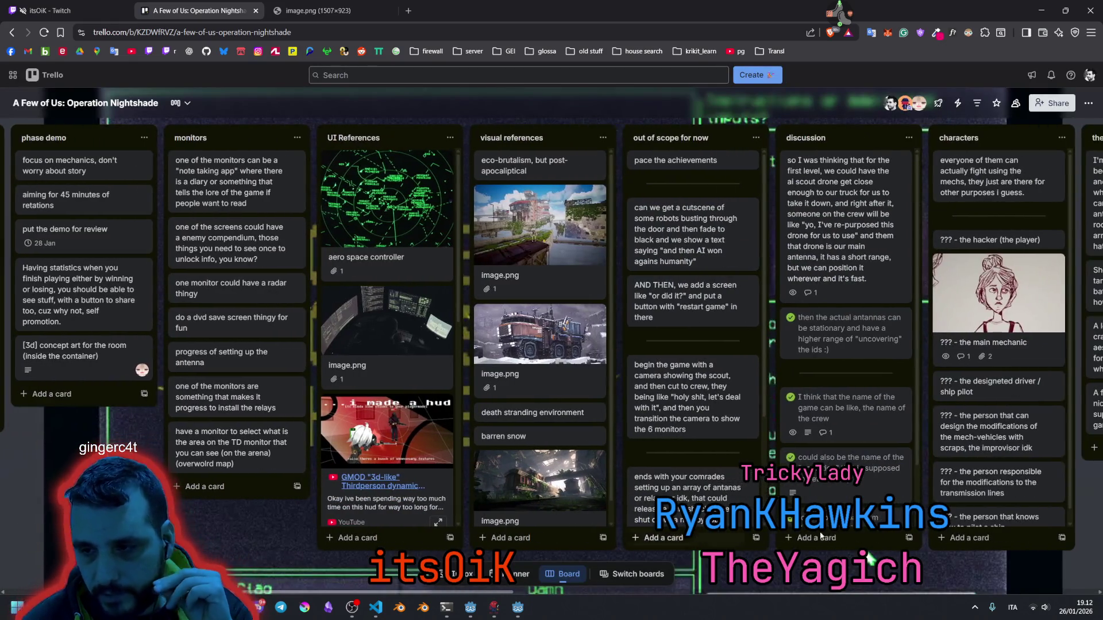
scroll(725, 568, right, 7)
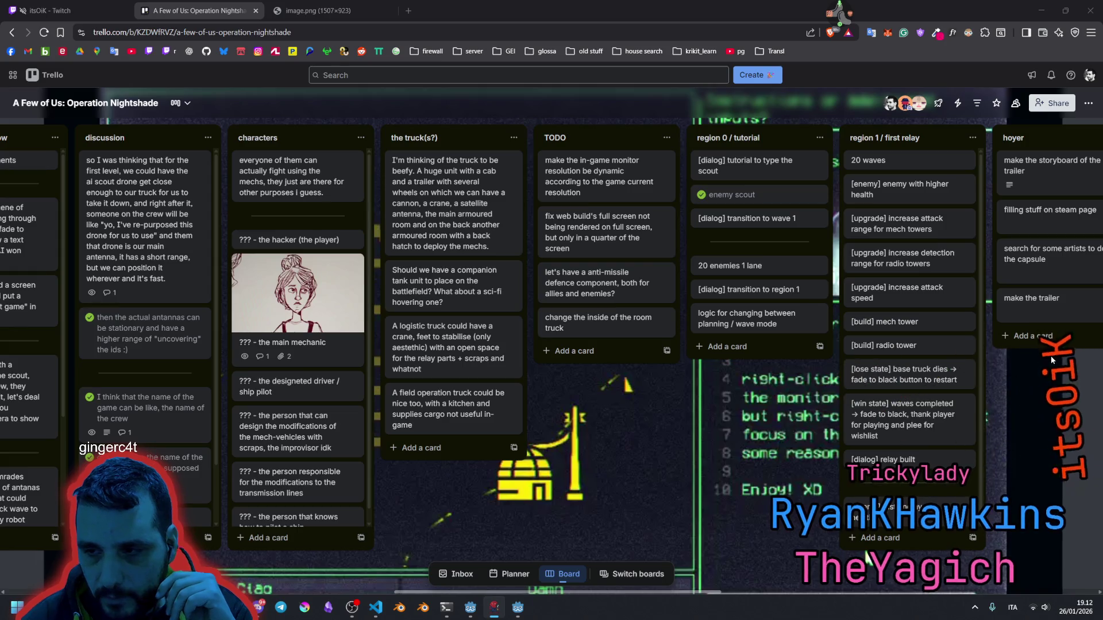
drag(617, 443, 114, 426)
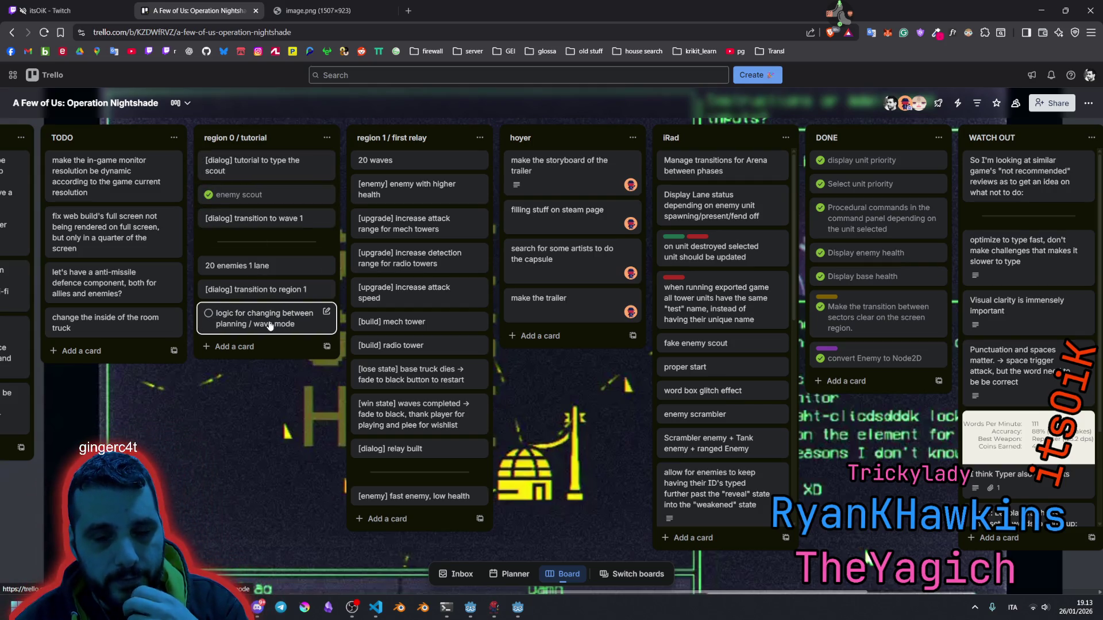
mouse_move(270, 326)
mouse_down()
mouse_move(258, 239)
mouse_move(267, 318)
mouse_up()
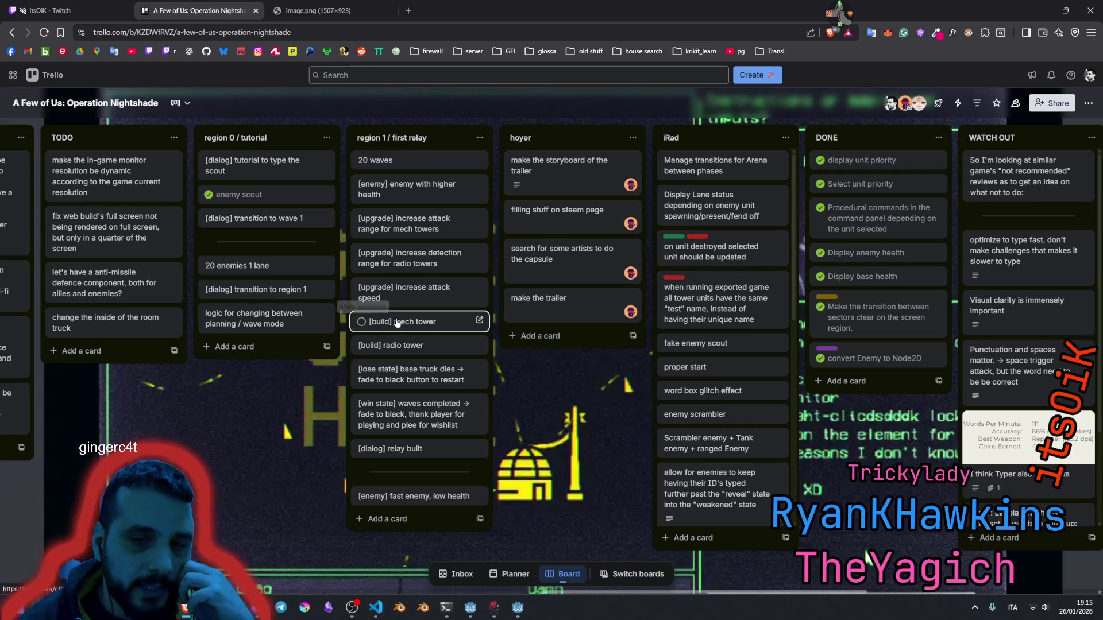
click(361, 345)
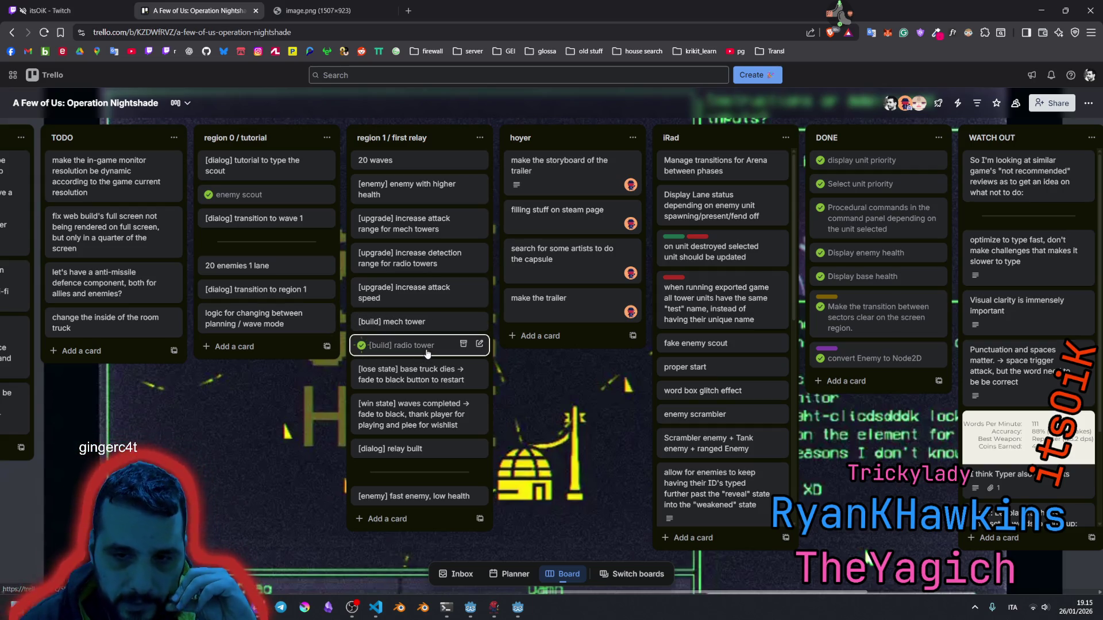
Step: Unmark the '[build] radio tower' Trello card as complete and return to the Godot editor
click(362, 346)
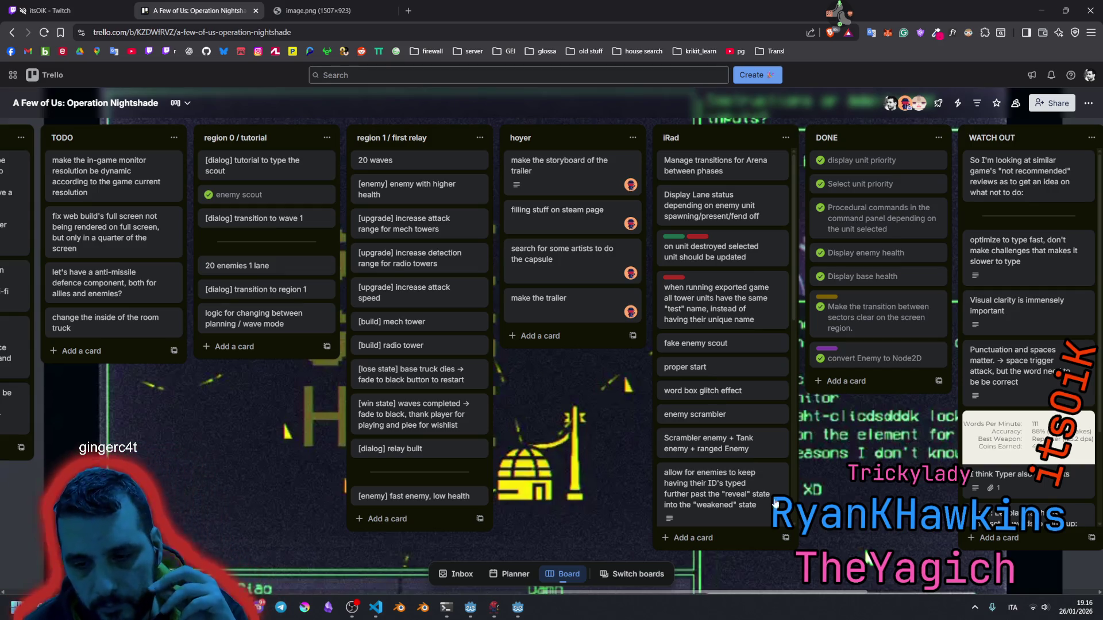
click(518, 607)
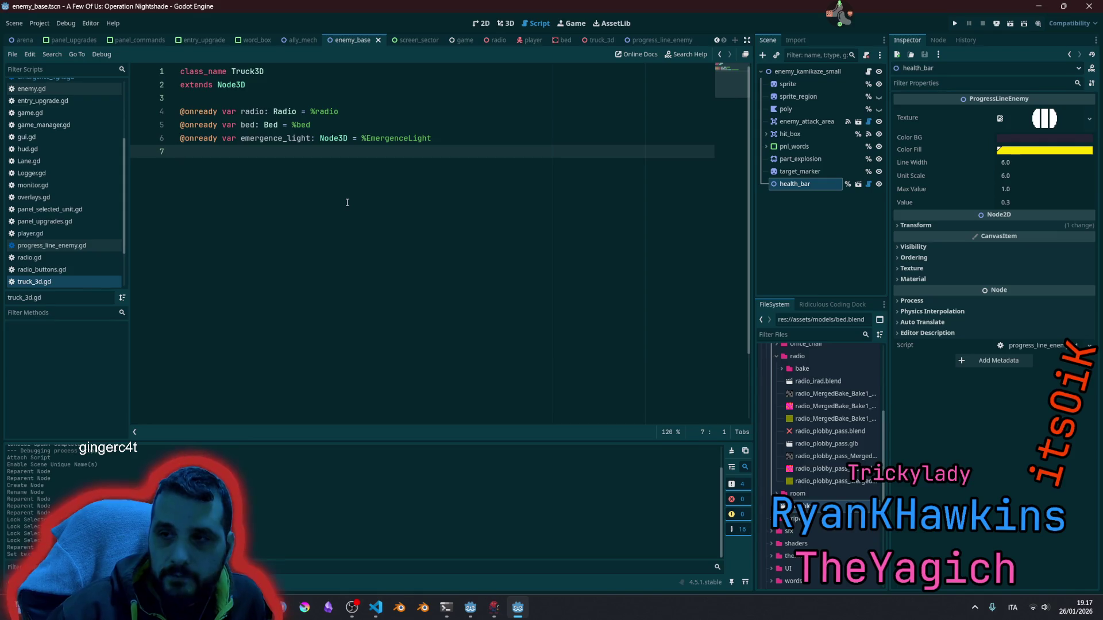
Step: Open the desktop mascot's action ring, then switch to VS Code and view the player.tscn diff
click(845, 14)
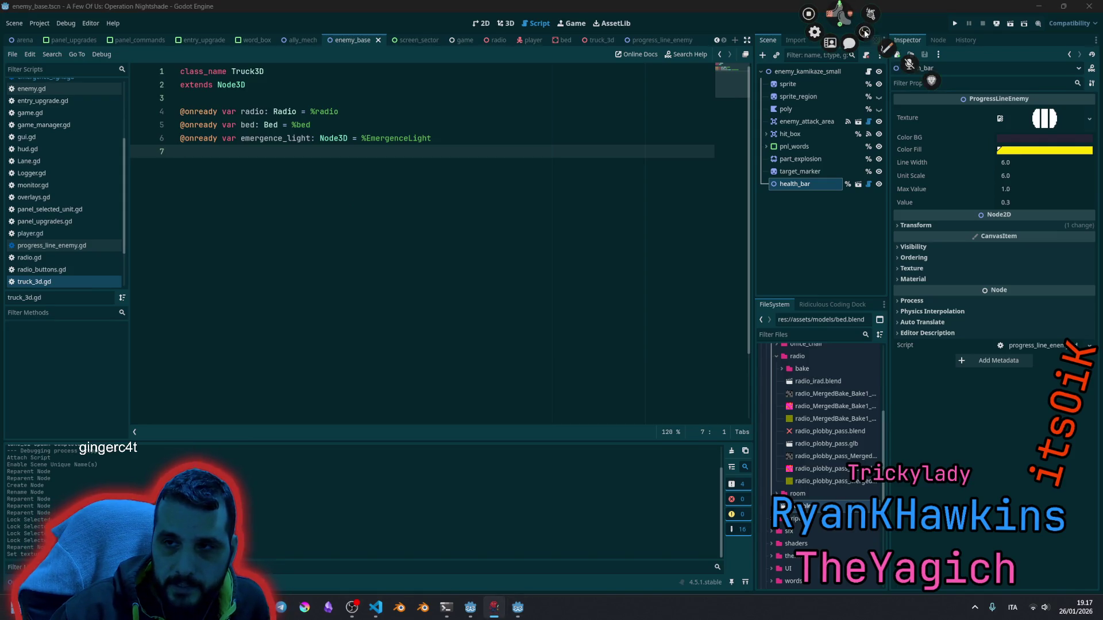
click(849, 21)
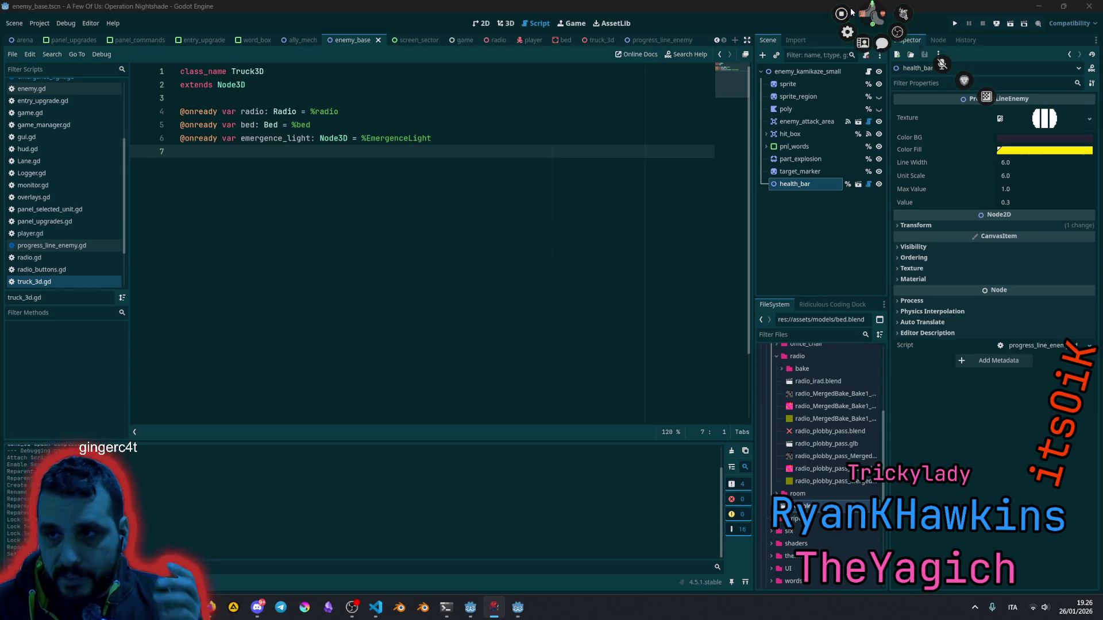
click(476, 219)
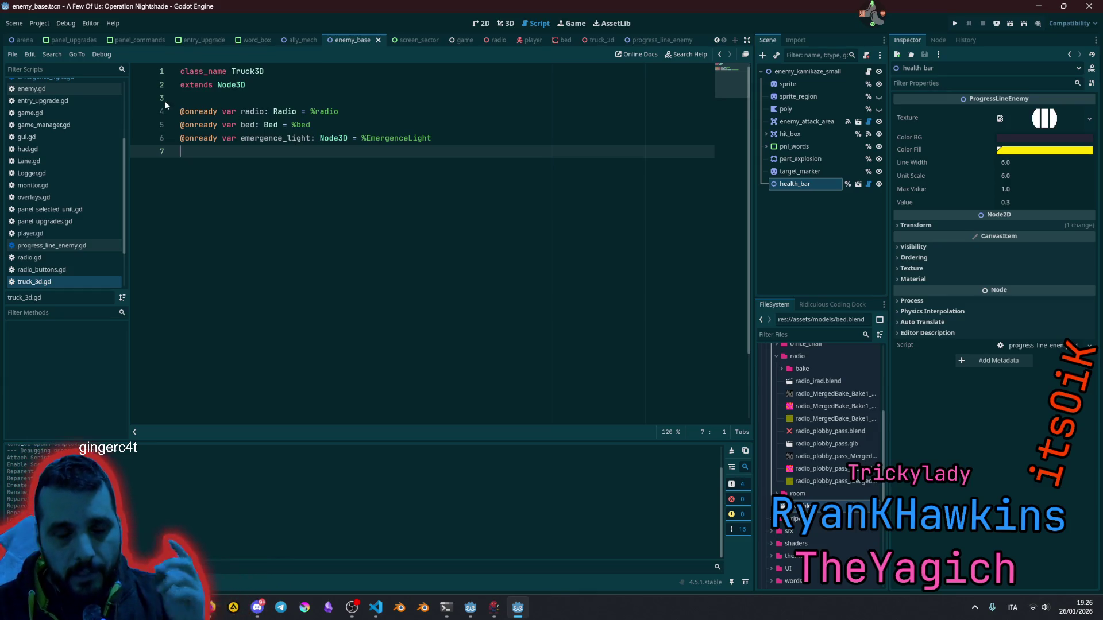
click(375, 607)
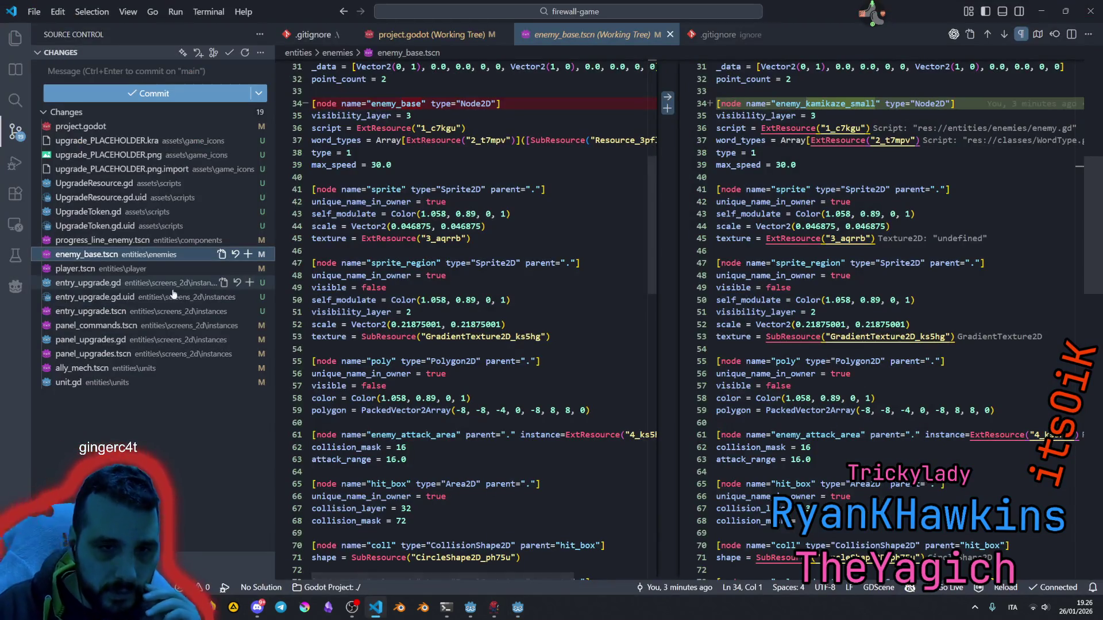
click(131, 269)
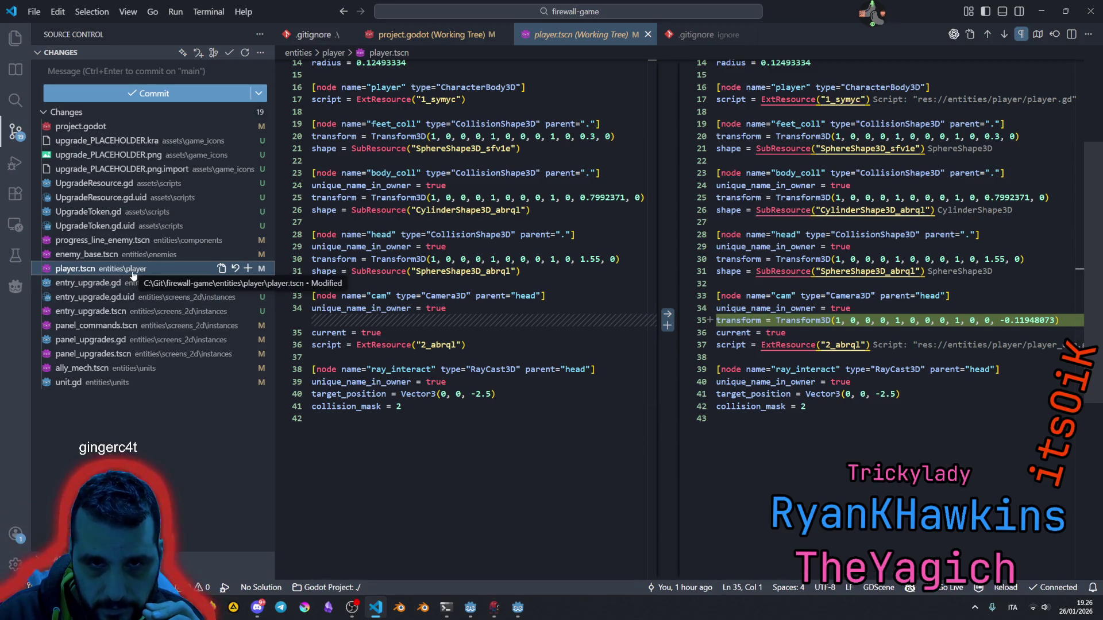
Step: Return from VS Code to the Godot editor
click(515, 610)
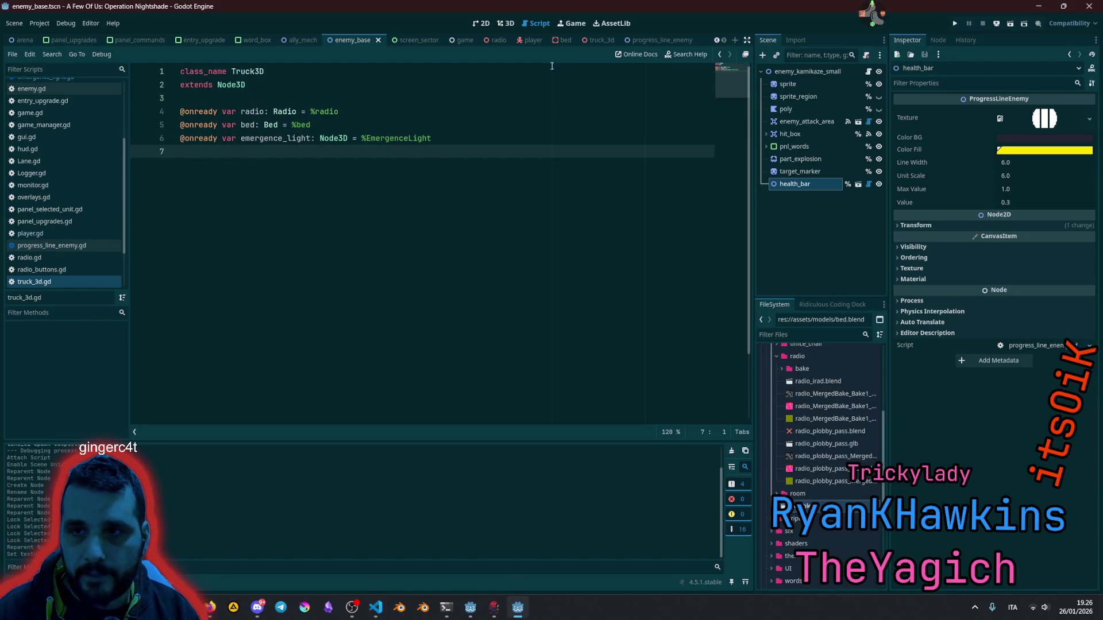
Step: Close the bed, radio, ally_base, arena, panel_upgrades and panel_commands scene tabs
scroll(632, 40, up, 2)
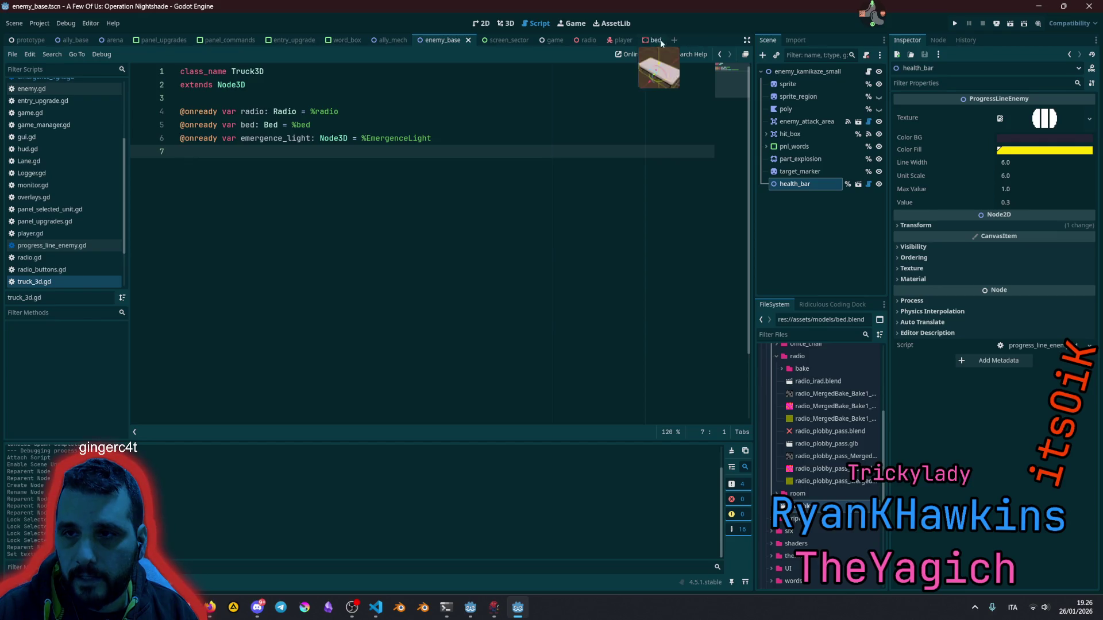
middle_click(658, 40)
click(618, 39)
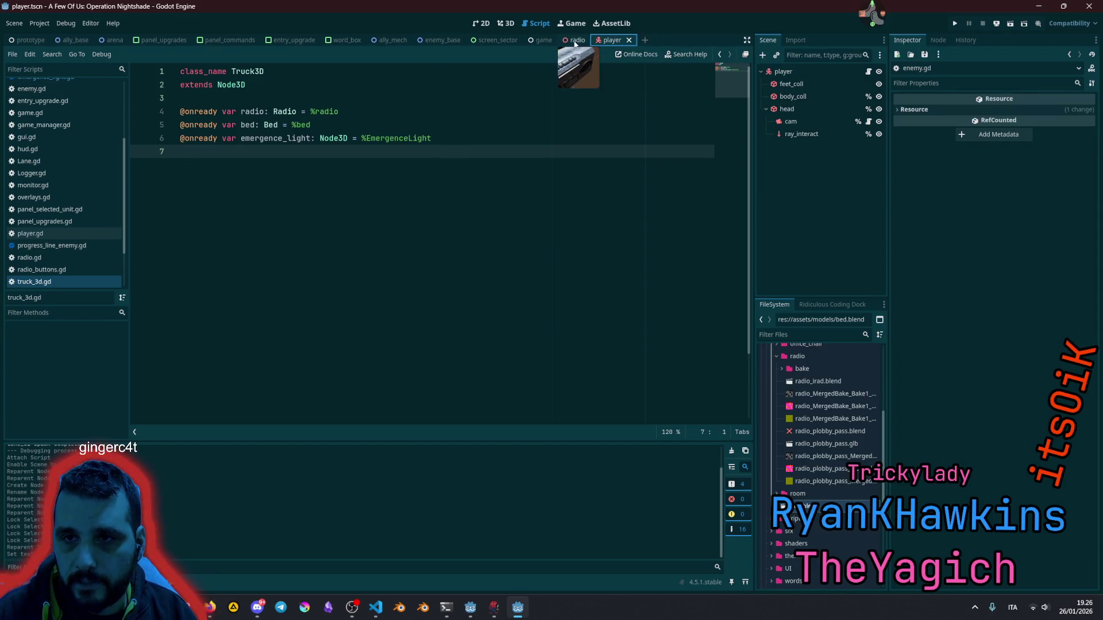
middle_click(583, 39)
click(537, 40)
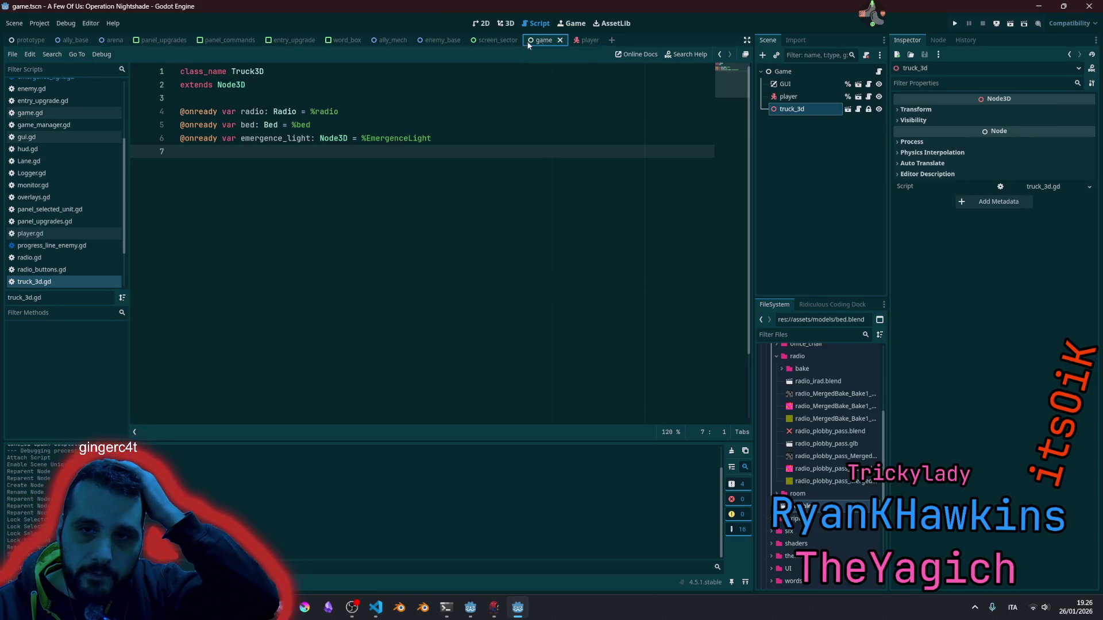
middle_click(114, 40)
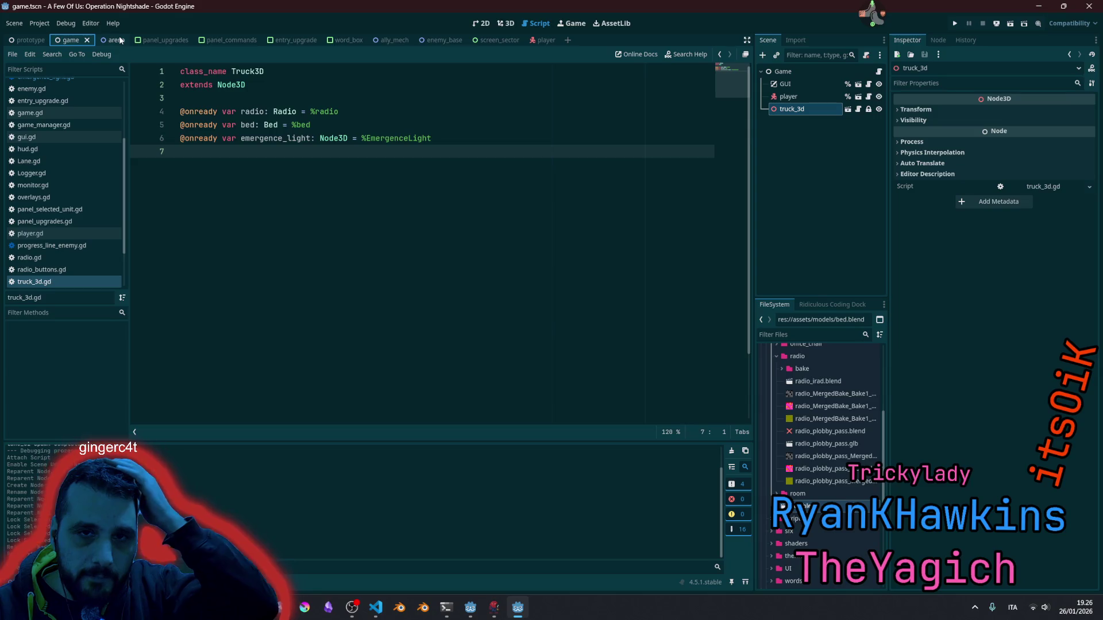
middle_click(111, 40)
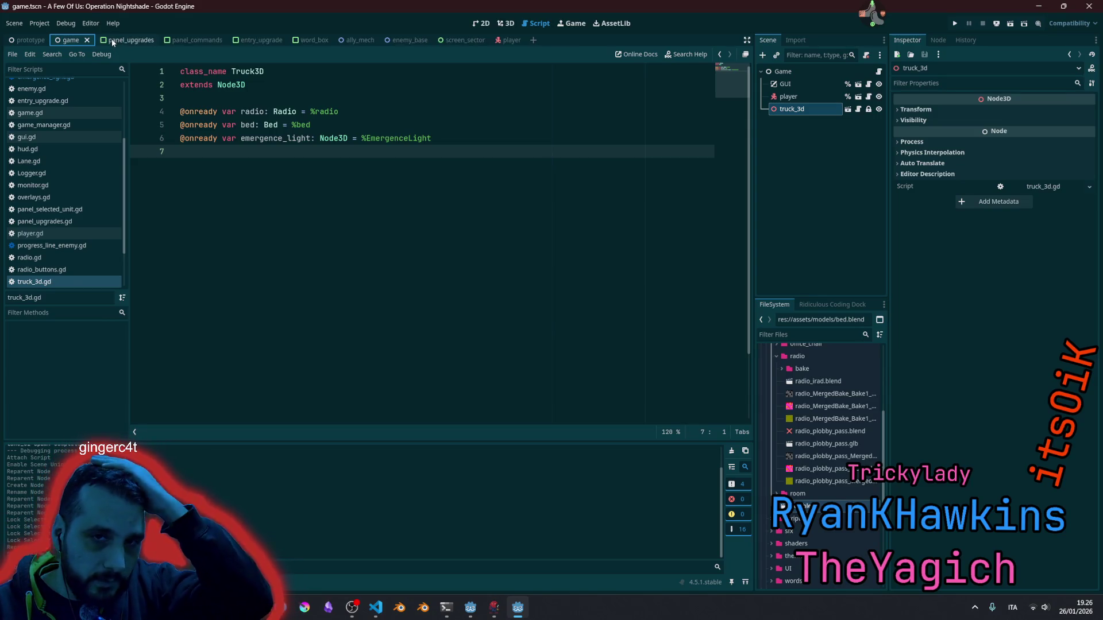
middle_click(141, 40)
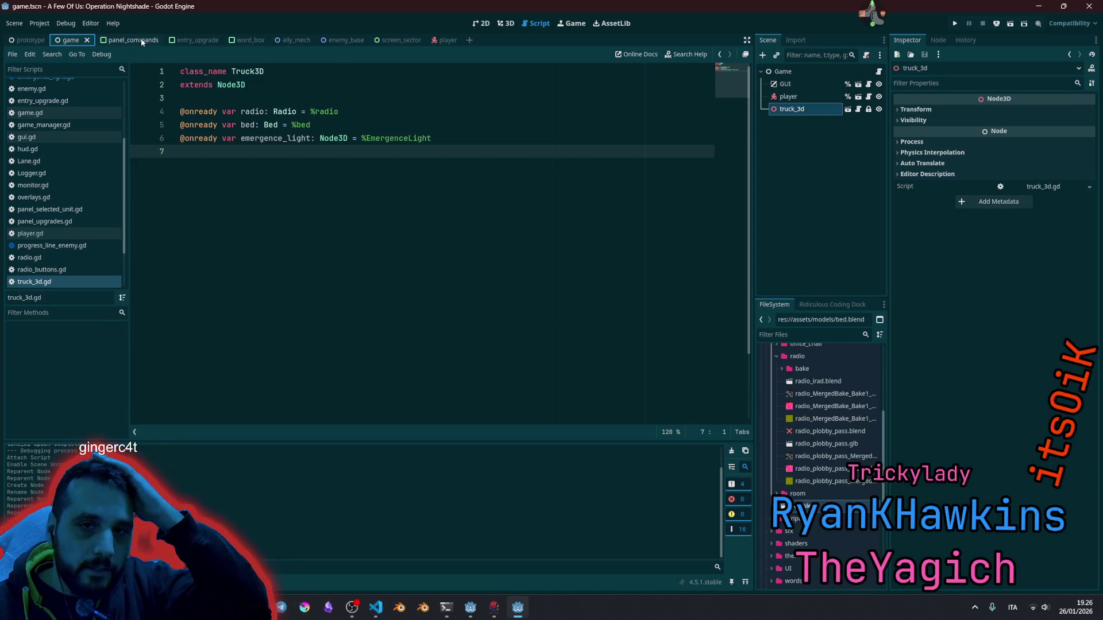
middle_click(139, 39)
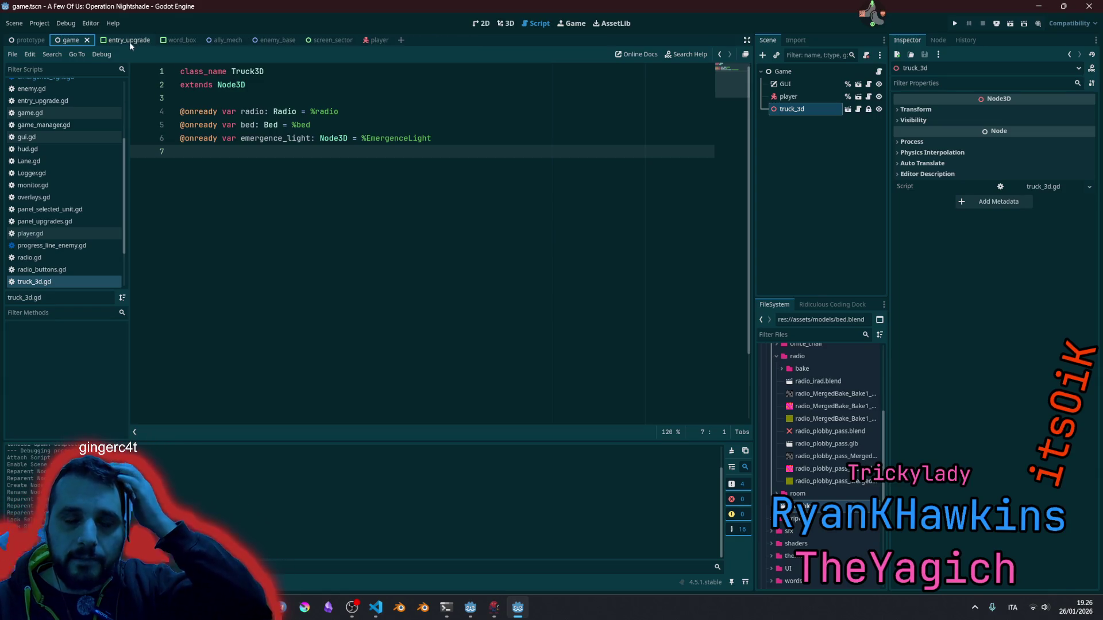
Step: Close ten open scripts from the script editor's list
scroll(47, 133, up, 3)
middle_click(62, 87)
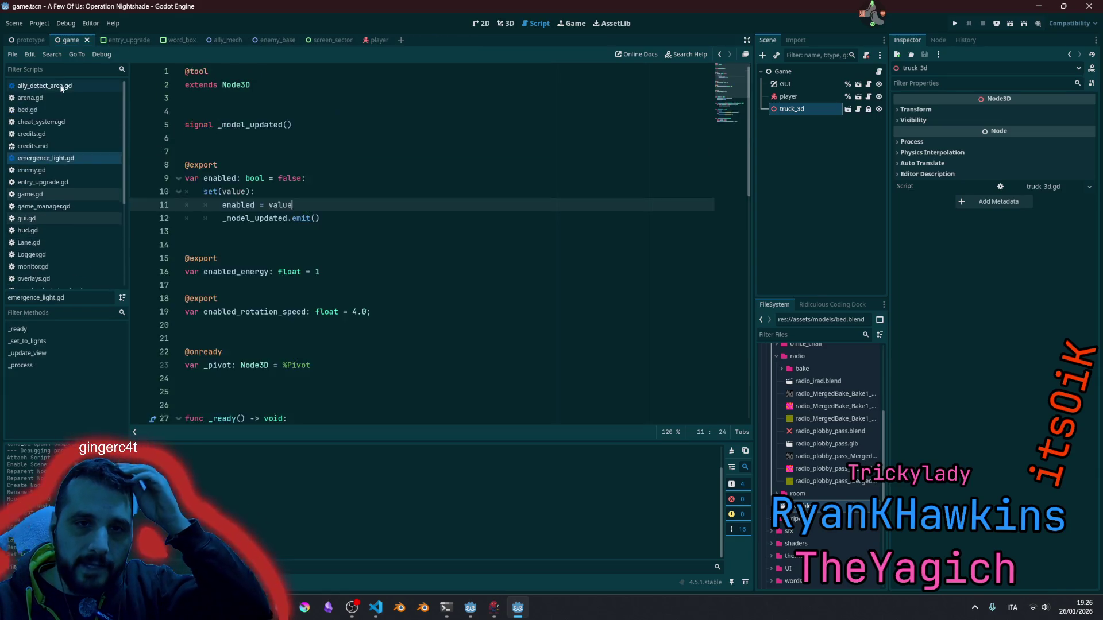
middle_click(61, 86)
middle_click(61, 86)
middle_click(61, 86)
middle_click(61, 86)
middle_click(61, 86)
middle_click(61, 86)
middle_click(61, 87)
middle_click(61, 86)
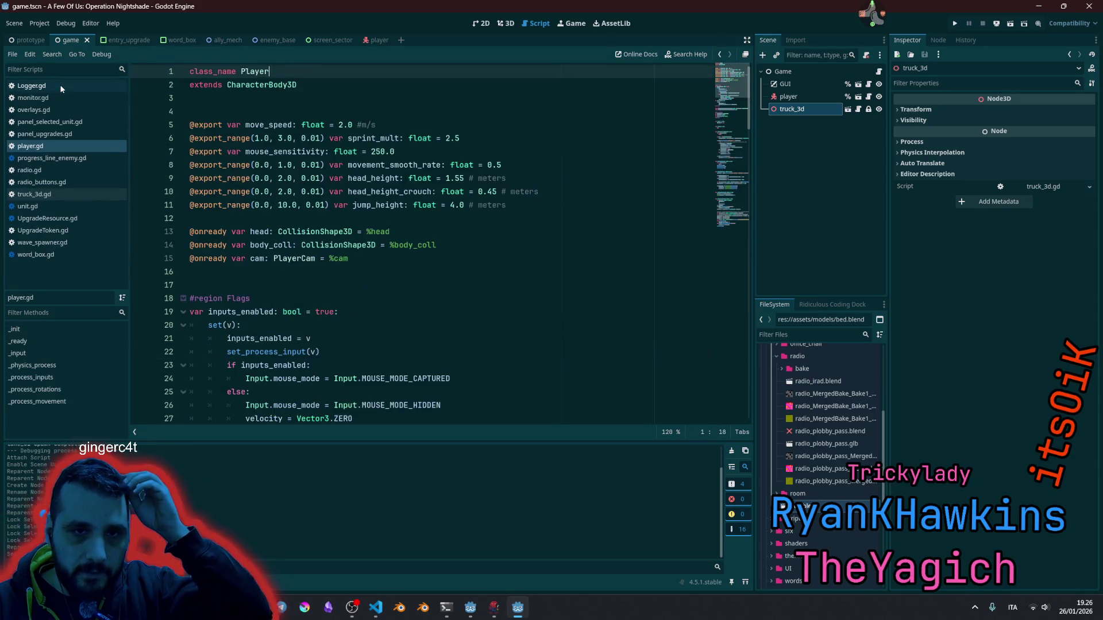
middle_click(60, 86)
middle_click(61, 86)
middle_click(60, 86)
middle_click(60, 87)
middle_click(60, 86)
middle_click(60, 86)
middle_click(60, 86)
middle_click(61, 86)
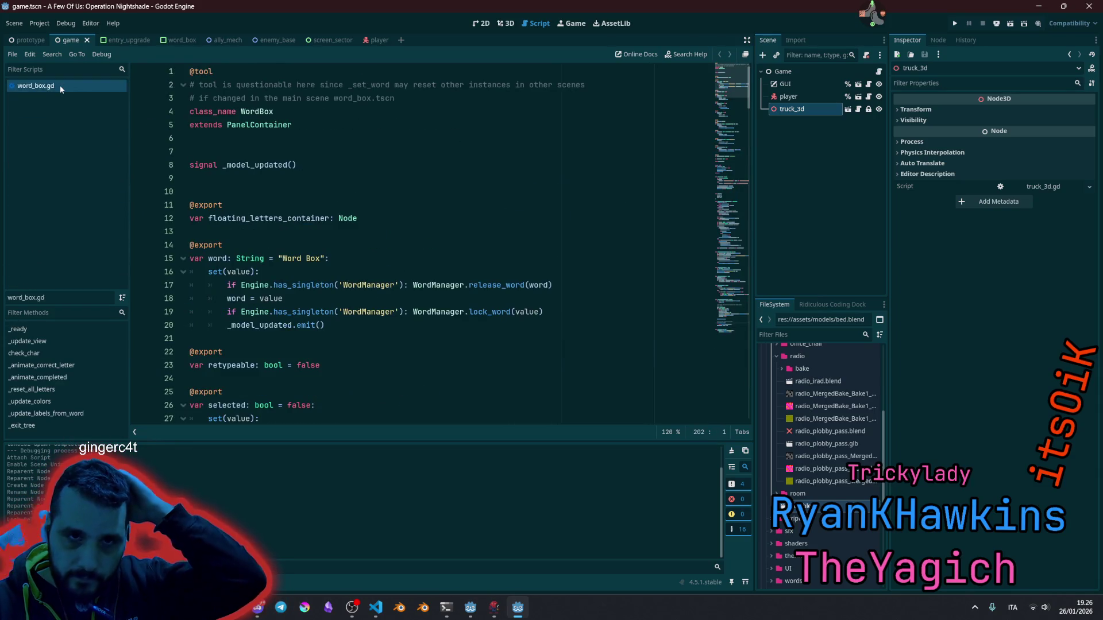
middle_click(60, 86)
Step: Close the entry_upgrade, word_box, ally_mech and enemy_base scenes, leaving the player scene active
middle_click(134, 41)
middle_click(120, 43)
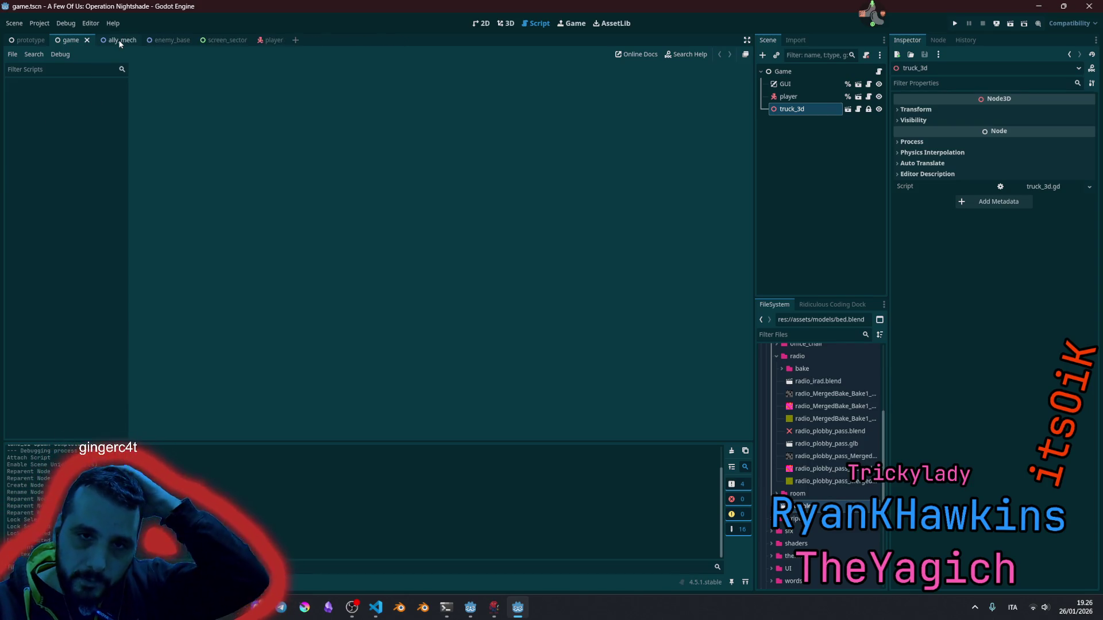
middle_click(120, 43)
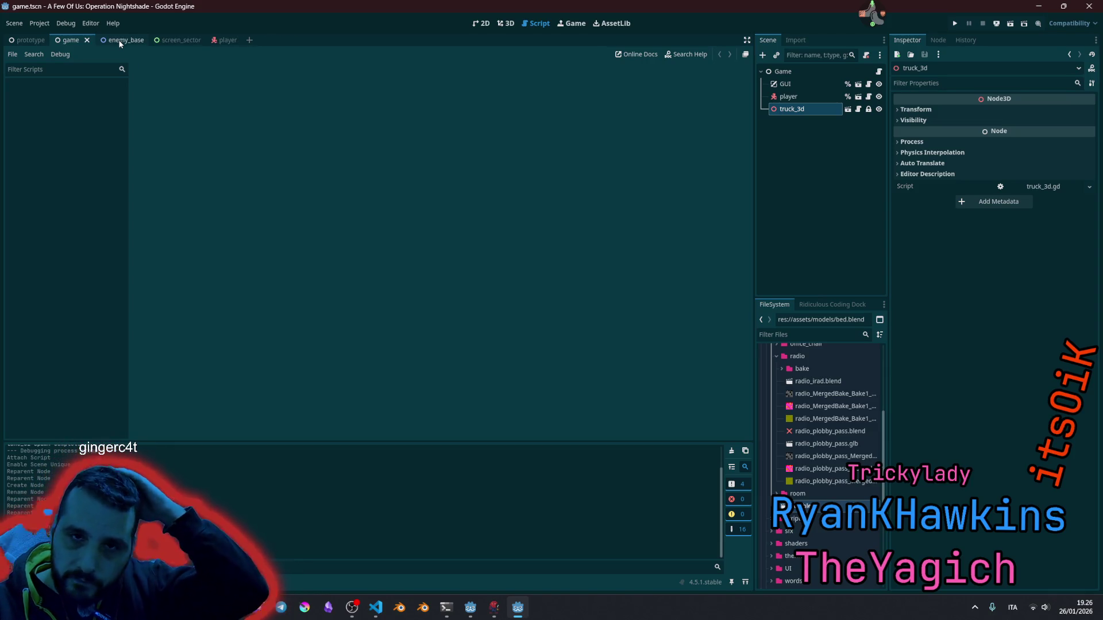
middle_click(120, 43)
click(120, 43)
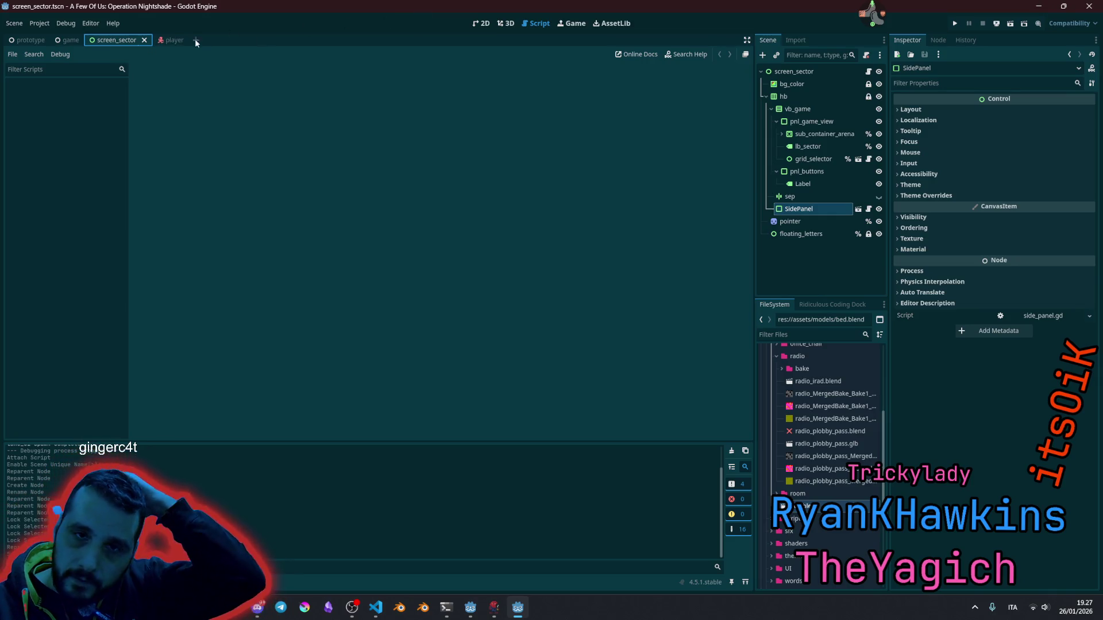
click(167, 41)
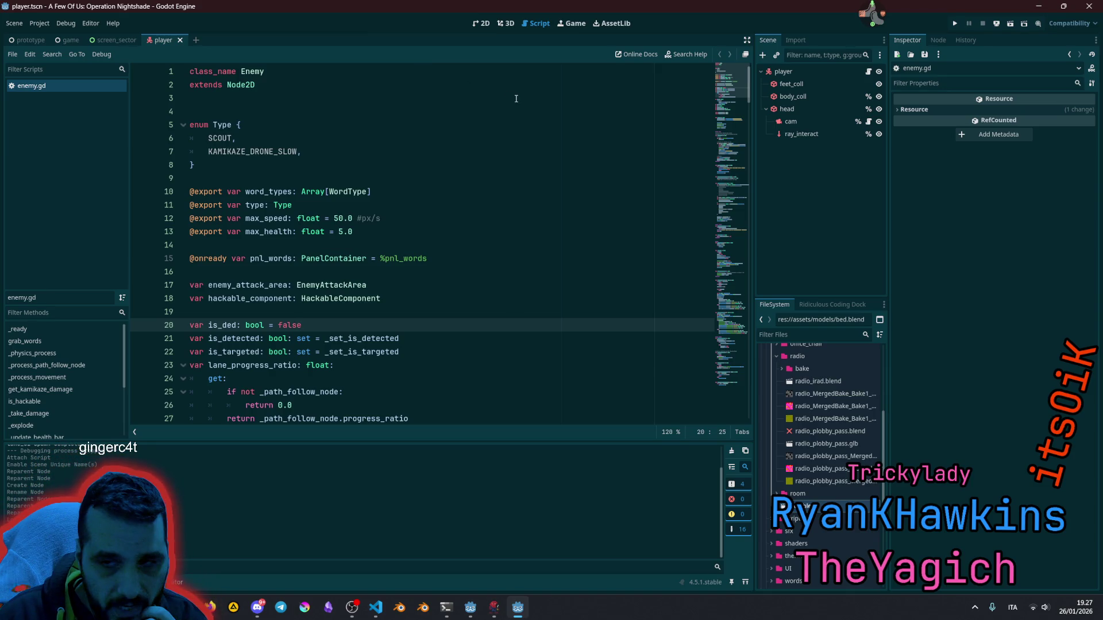
click(447, 164)
Step: Filter the FileSystem for 'ut' and open Utils.gd in the script editor
key(shift+alt+o)
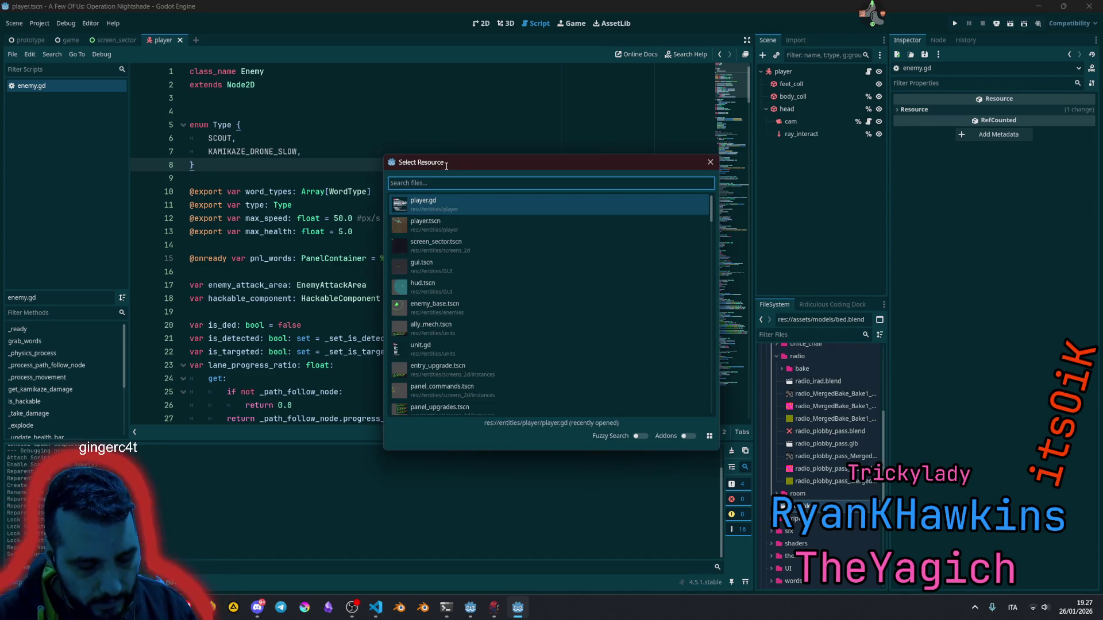
text(util)
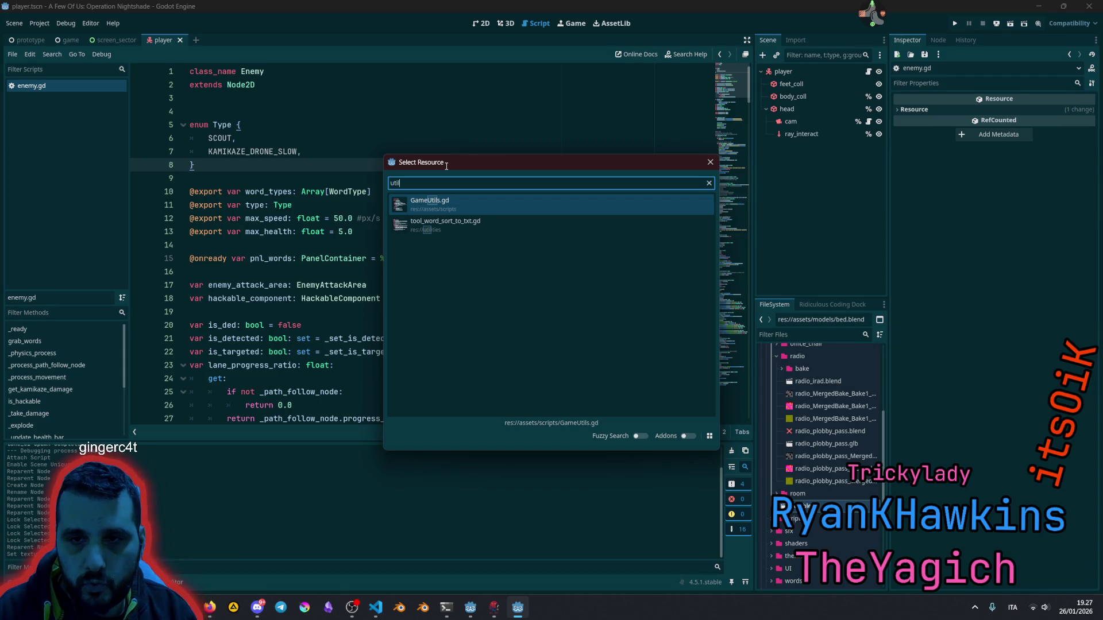
key(BackSpace)
key(BackSpace)
key(BackSpace)
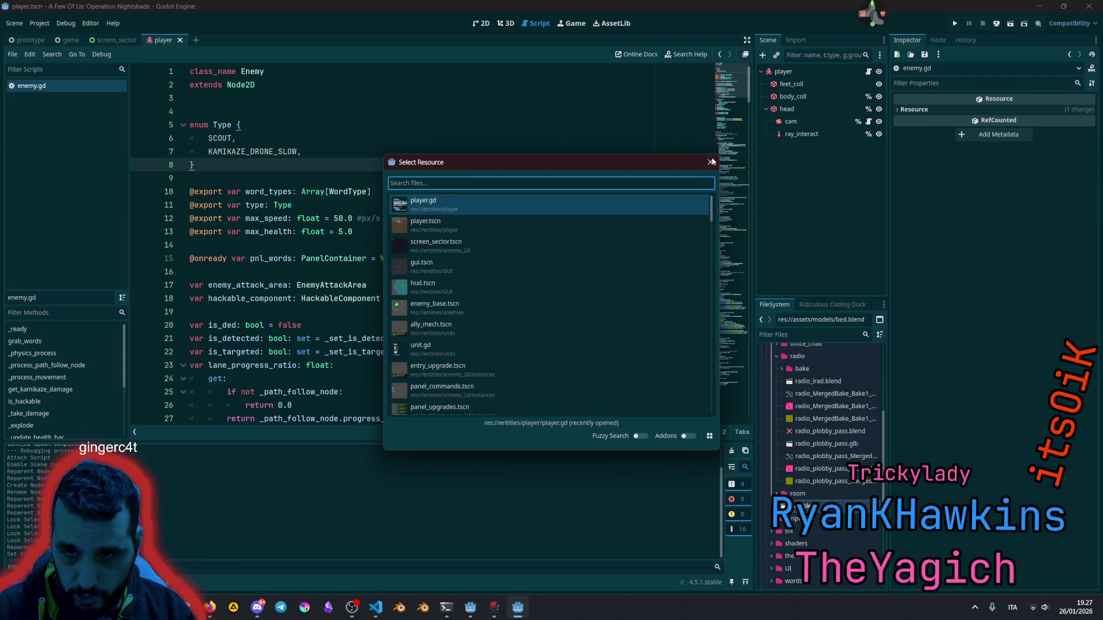
click(710, 162)
click(809, 338)
text(uti)
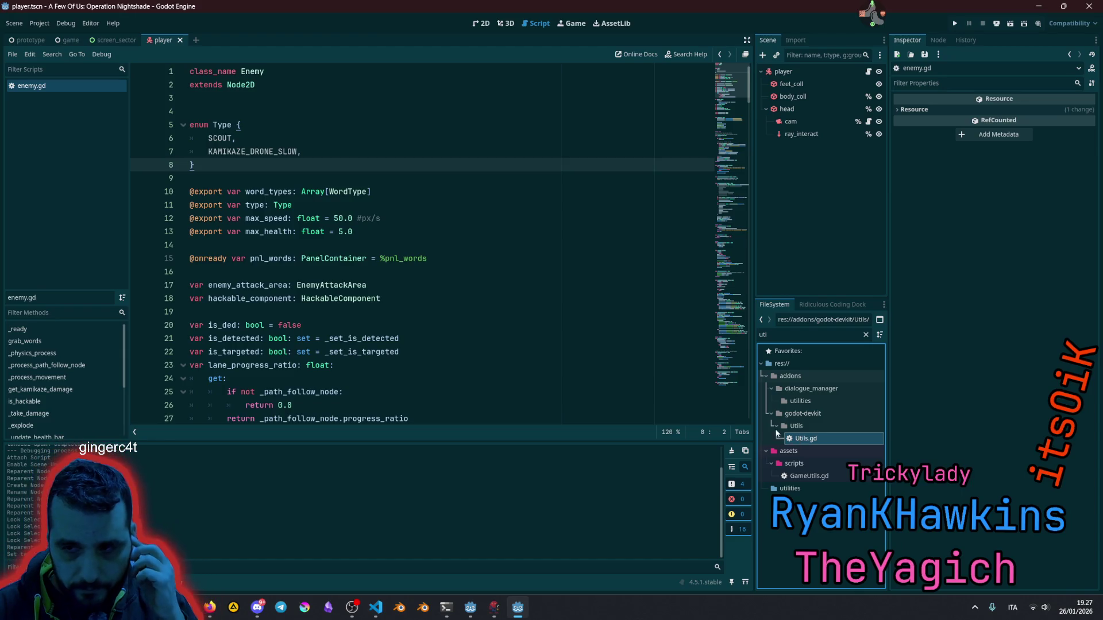
double_click(806, 438)
Step: Inspect the camera_3d_shake function's context, get_camera_3d and initial_transform code
scroll(647, 378, down, 9)
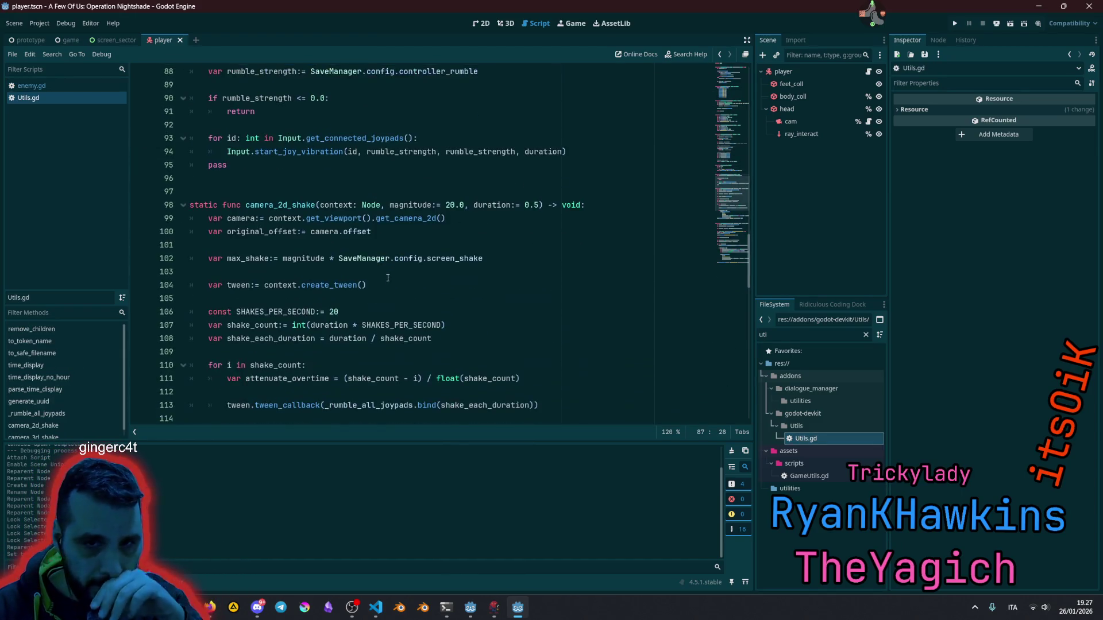
double_click(284, 205)
scroll(322, 230, down, 7)
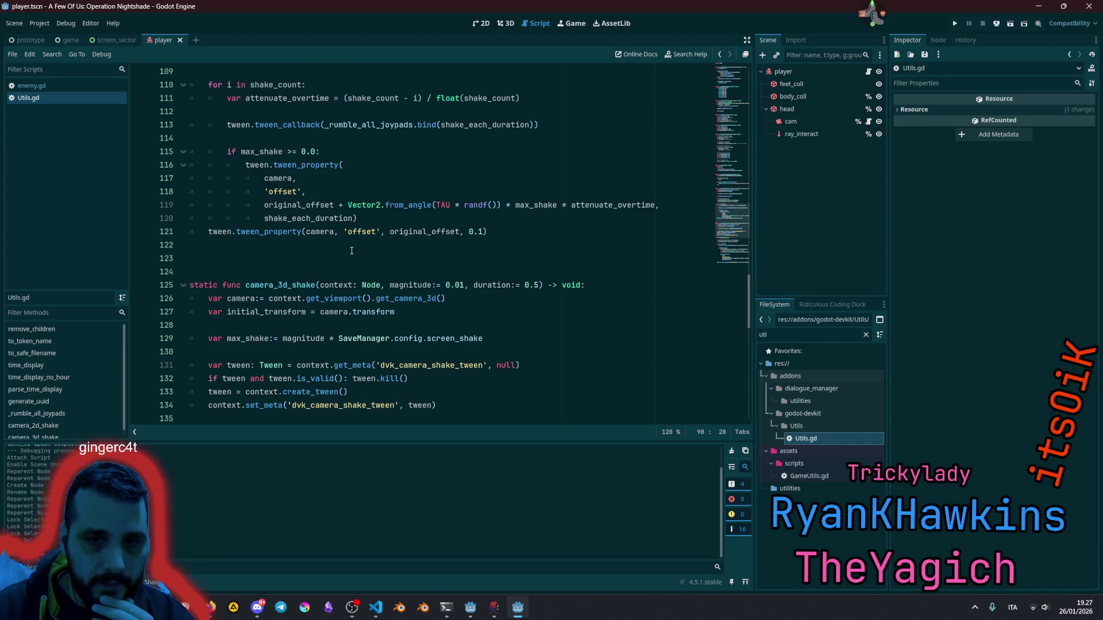
double_click(293, 284)
scroll(303, 285, down, 2)
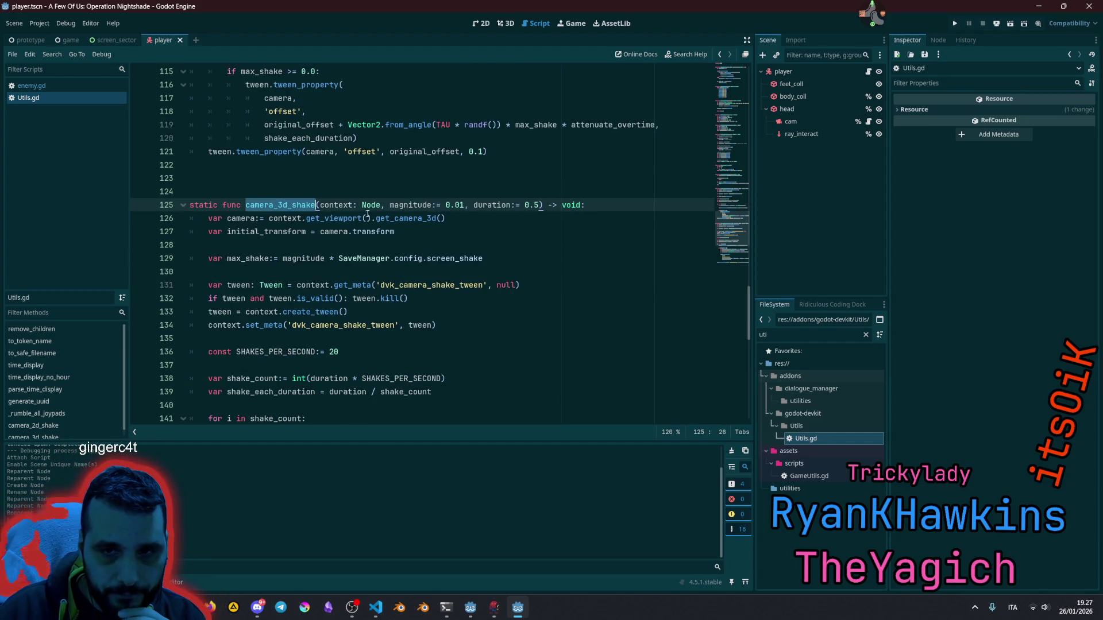
double_click(289, 218)
double_click(345, 205)
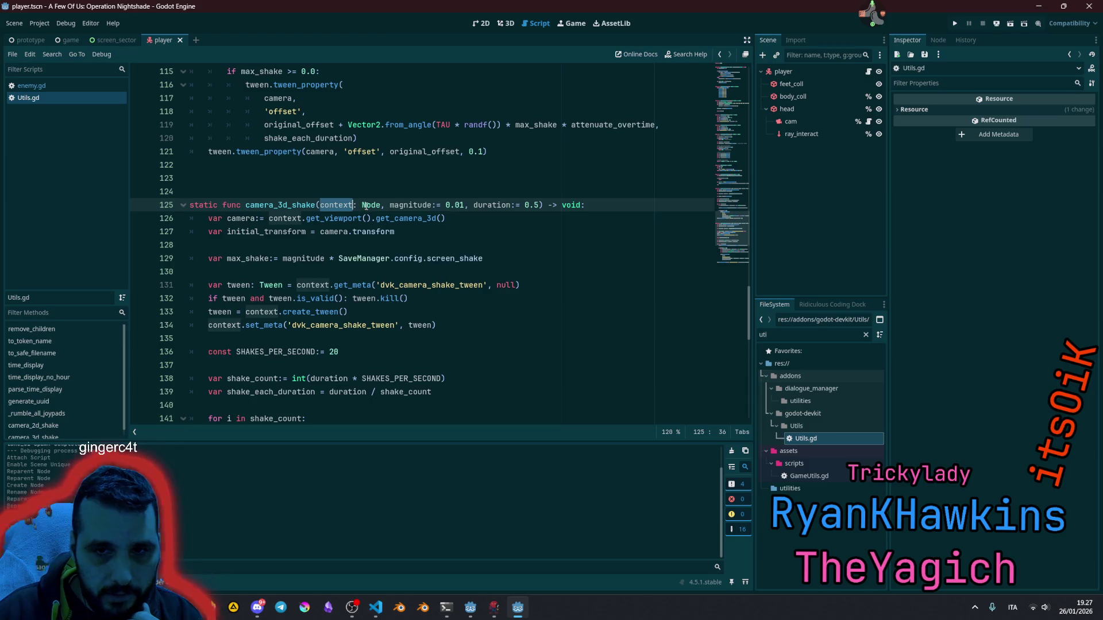
double_click(324, 218)
double_click(405, 218)
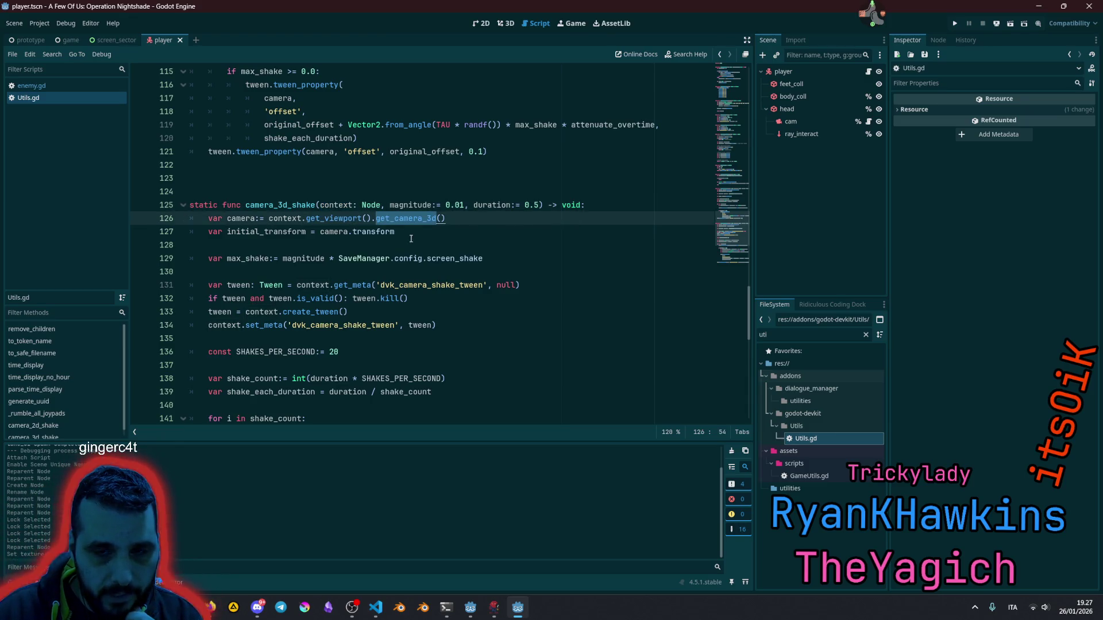
double_click(255, 232)
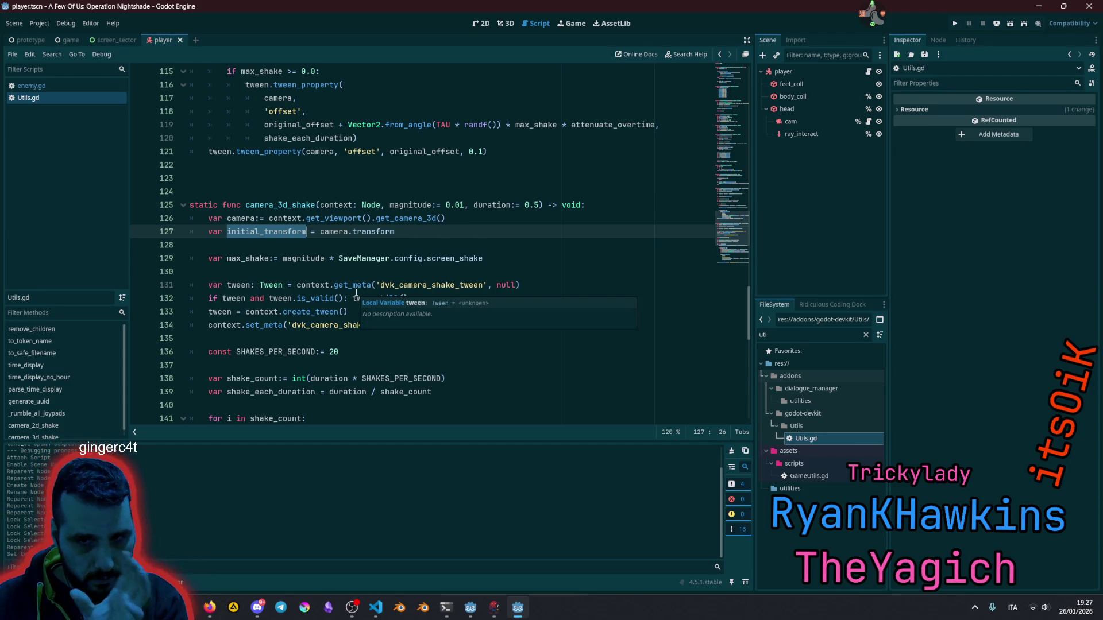
scroll(344, 311, down, 7)
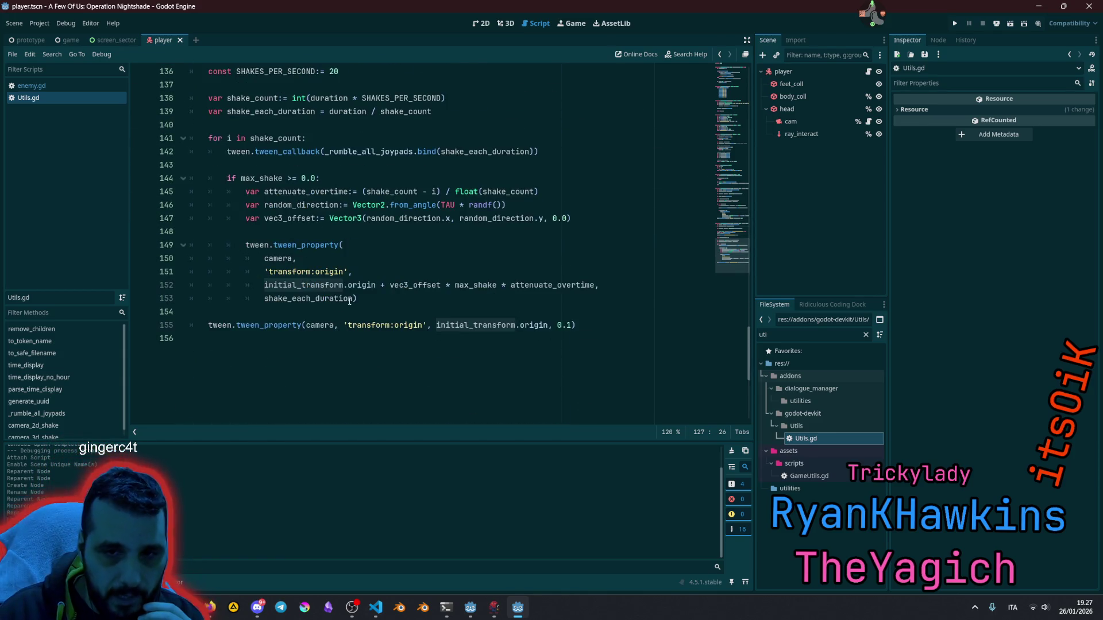
click(356, 237)
scroll(355, 239, up, 5)
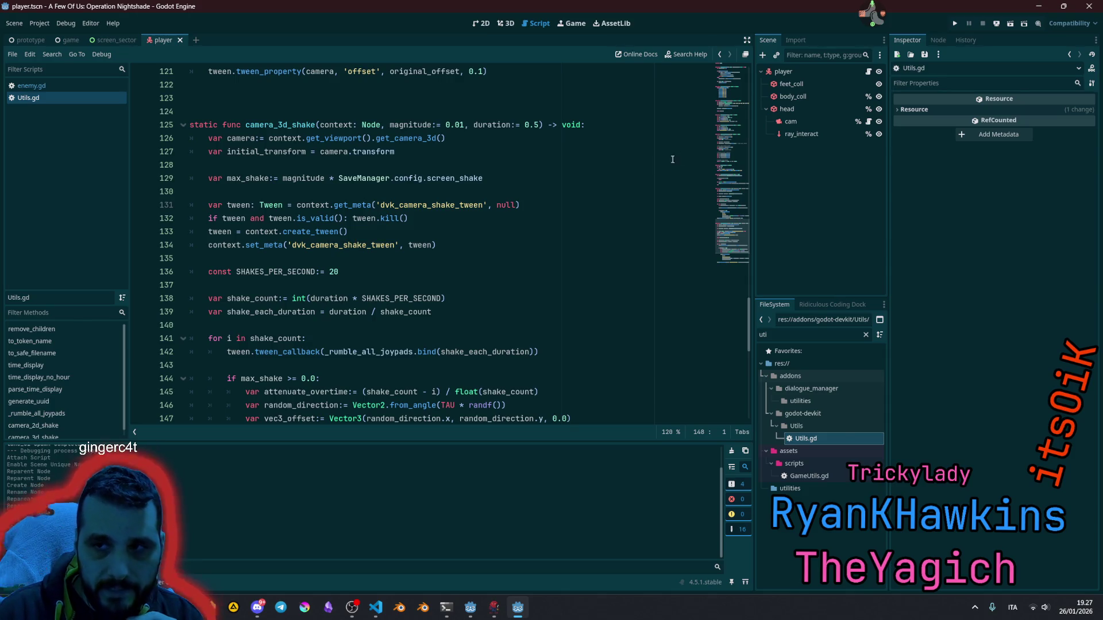
click(790, 109)
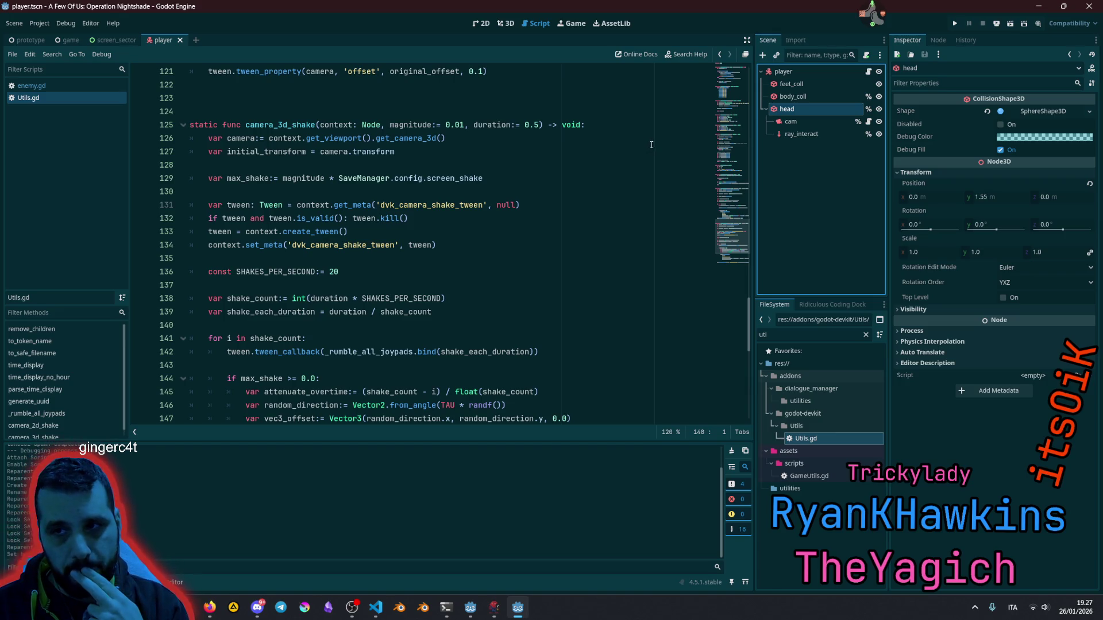
Step: Add a Marker3D as head's first child, then delete it again
key(ctrl+a)
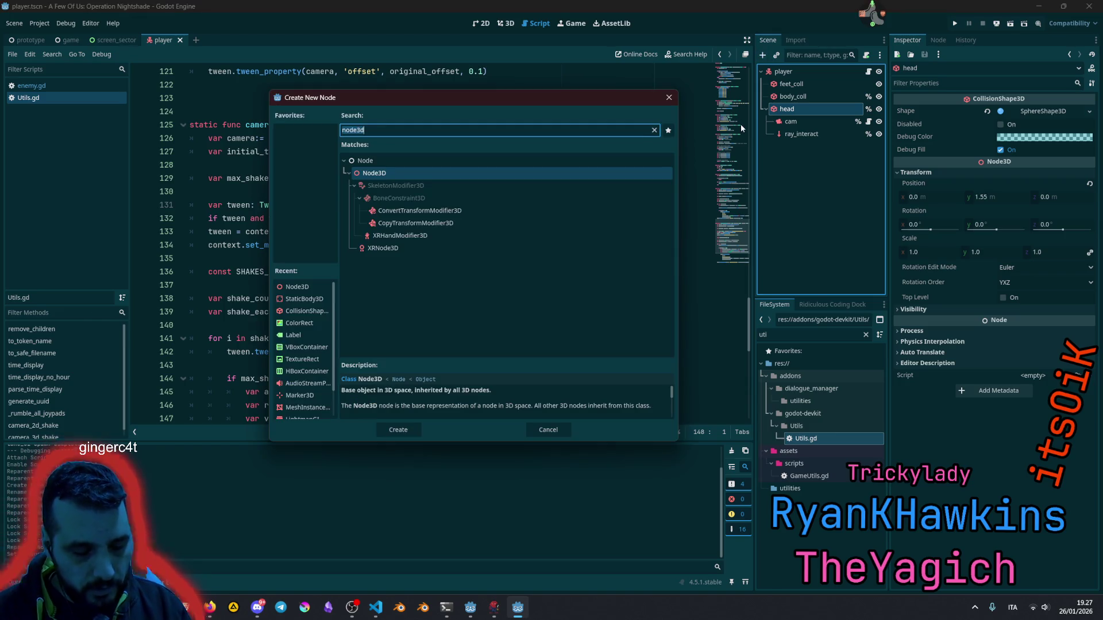
text(marker)
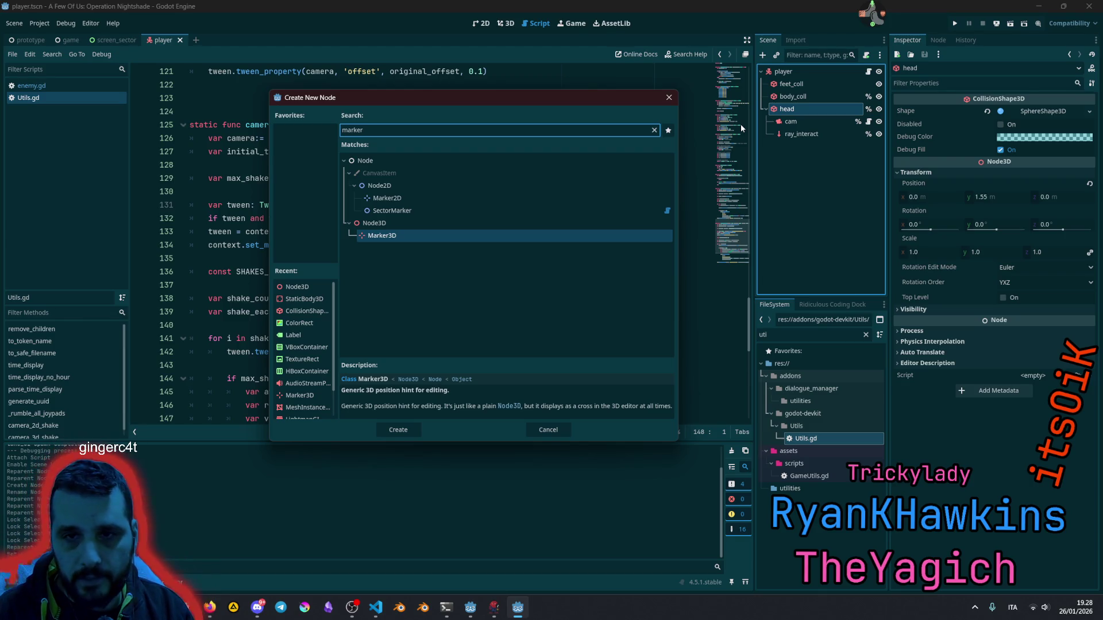
key(Return)
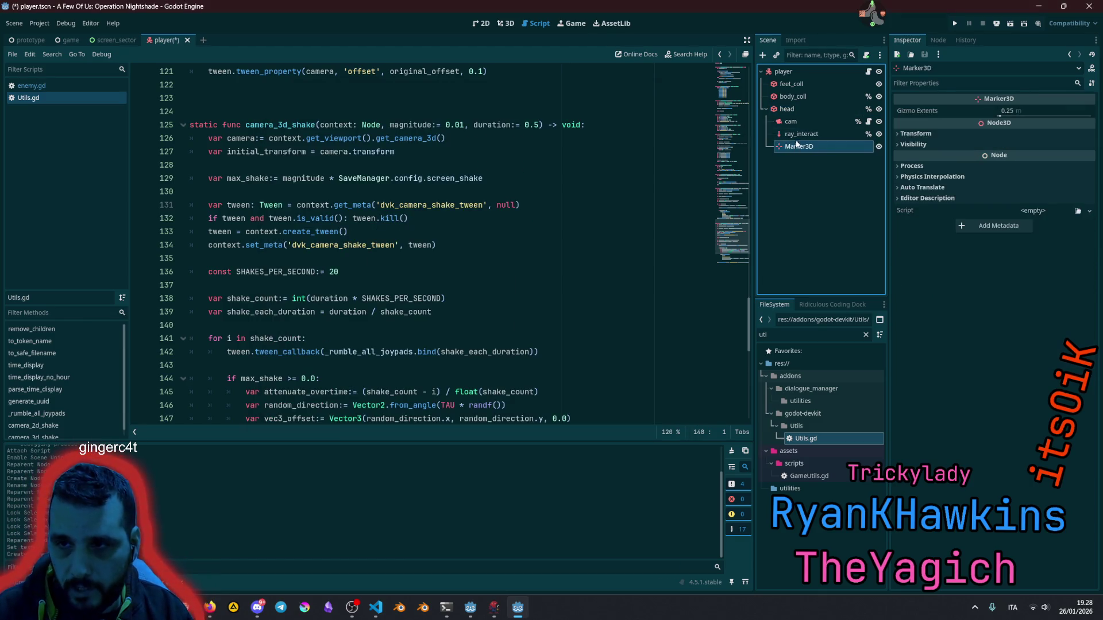
drag(796, 146, 799, 116)
click(799, 109)
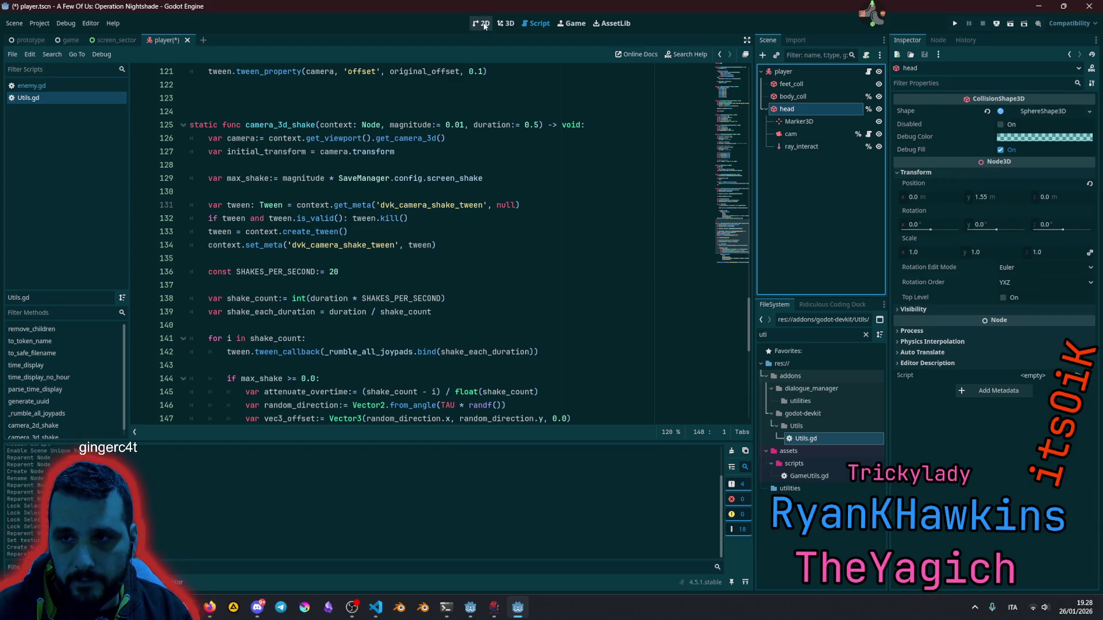
click(799, 122)
key(Delete)
key(Return)
Step: Select cam and bring its camera gizmo into view in the 3D workspace
click(798, 121)
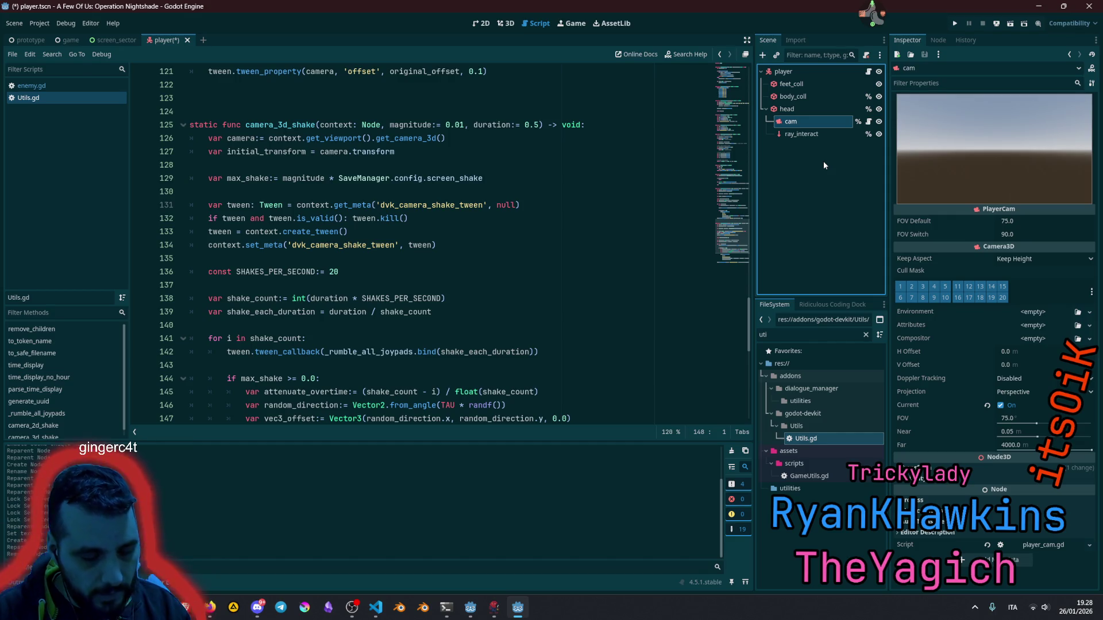
click(506, 23)
scroll(379, 230, up, 10)
mouse_move(447, 203)
mouse_down()
mouse_move(456, 223)
mouse_move(429, 239)
mouse_move(371, 210)
mouse_up()
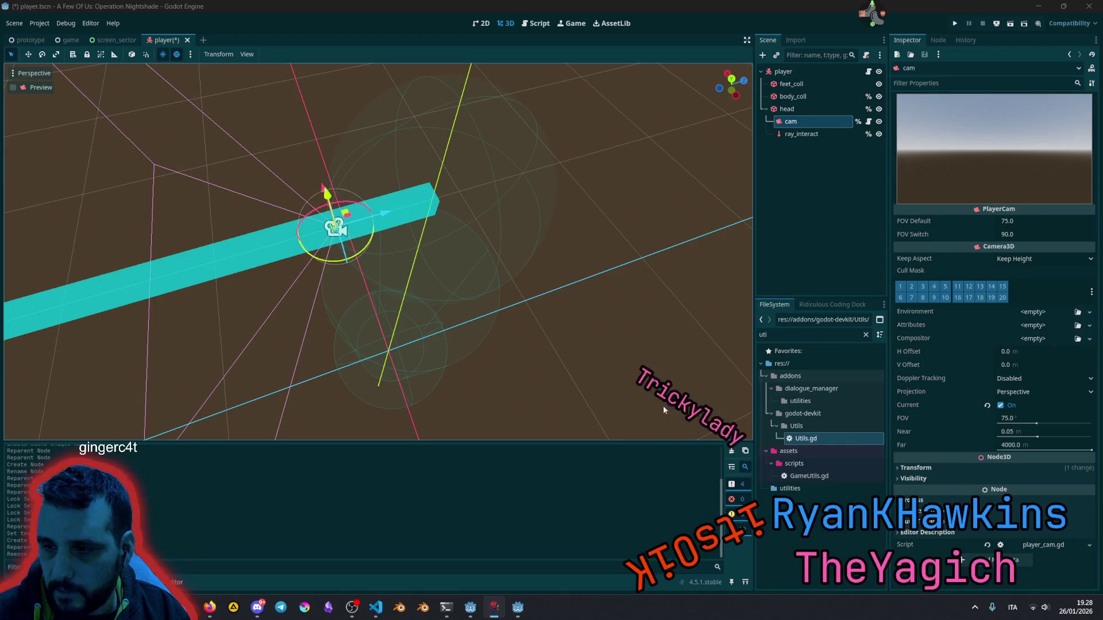
Step: Set the cam's Position Z to -0.1 in the Transform section
click(916, 467)
scroll(939, 434, down, 3)
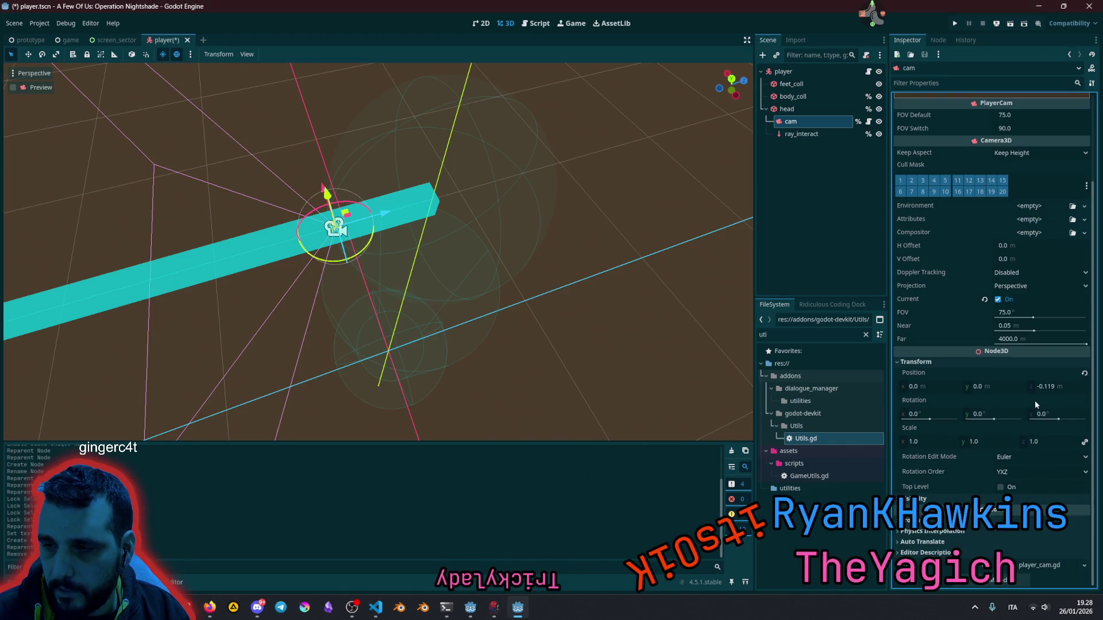
click(1048, 390)
key(Delete)
key(Delete)
text(2)
key(Return)
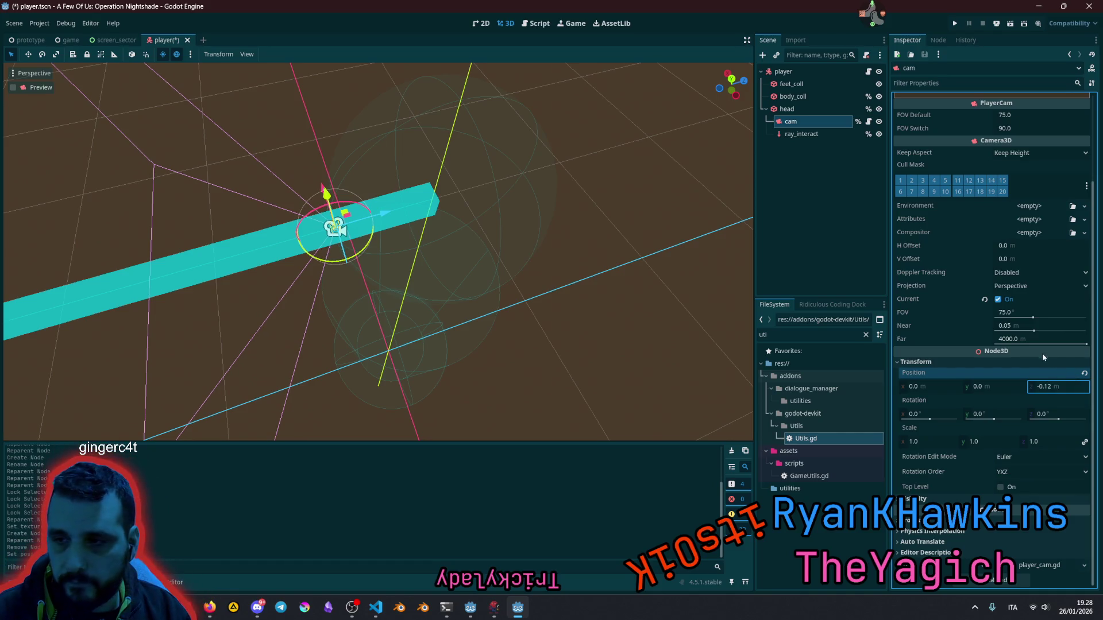
click(1052, 386)
key(Return)
Step: Set the cam's Position Y to 0.05, checking it from several angles
mouse_move(454, 293)
mouse_down()
mouse_move(523, 226)
mouse_move(517, 253)
mouse_up()
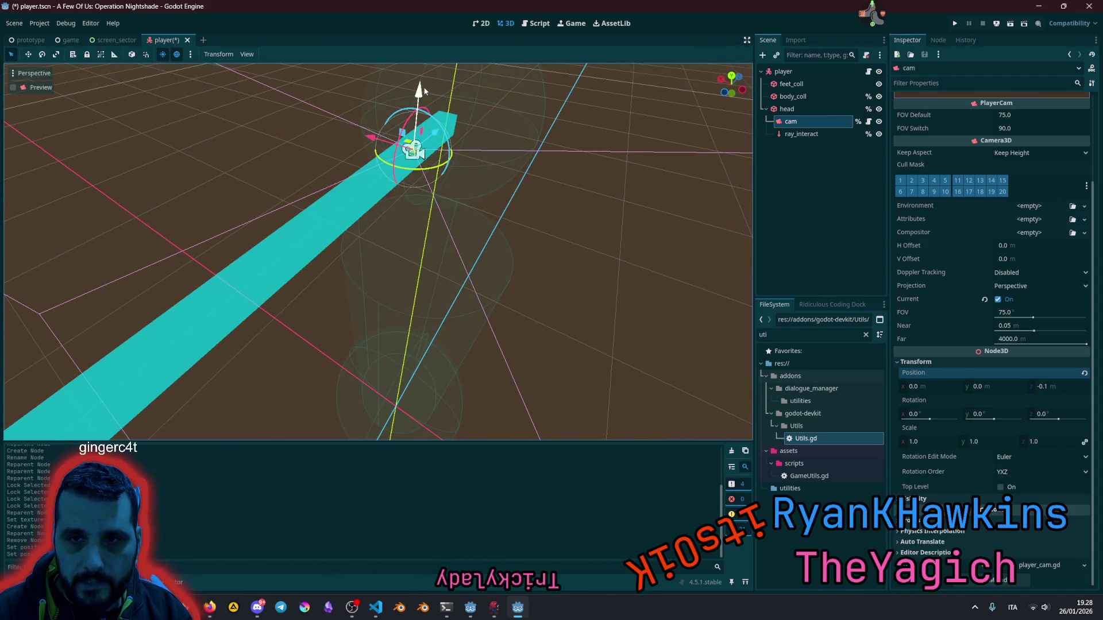
drag(420, 95, 429, 54)
mouse_move(510, 192)
mouse_down()
mouse_move(525, 168)
mouse_move(474, 236)
mouse_move(442, 216)
mouse_move(409, 216)
mouse_up()
drag(309, 192, 396, 212)
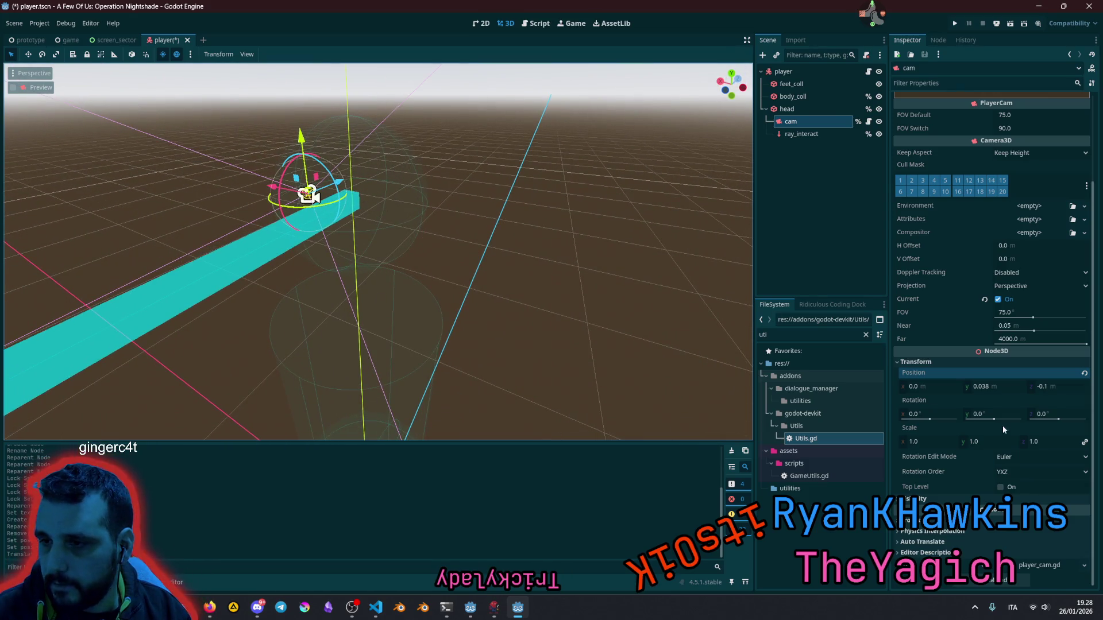
click(993, 384)
text(0.05)
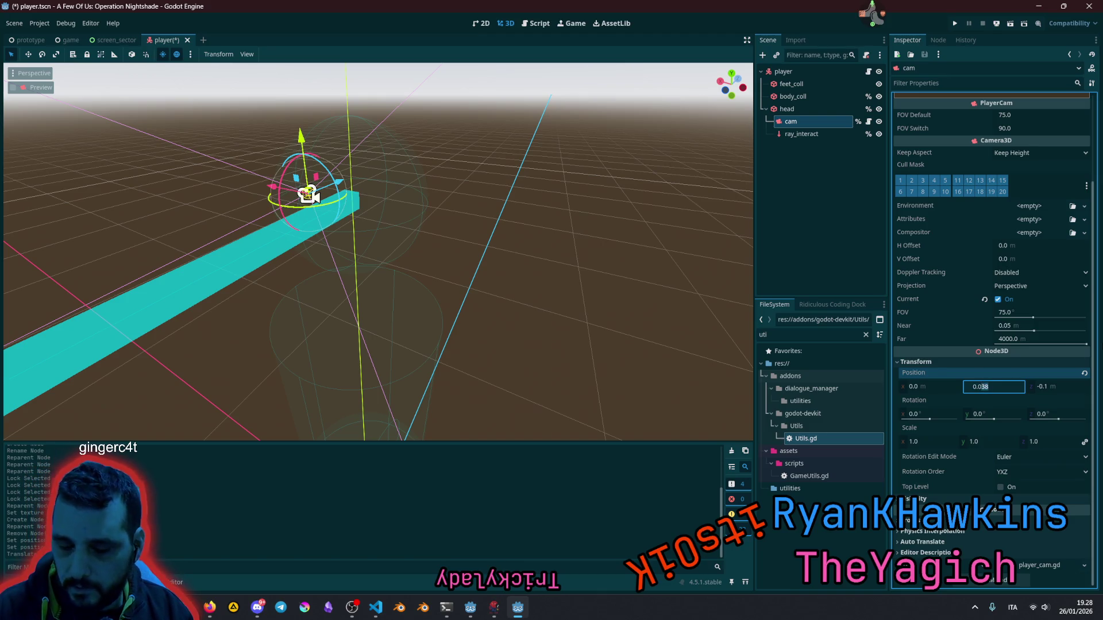
key(Return)
mouse_move(628, 295)
mouse_down()
mouse_move(682, 290)
mouse_move(580, 322)
mouse_up()
click(787, 178)
click(801, 113)
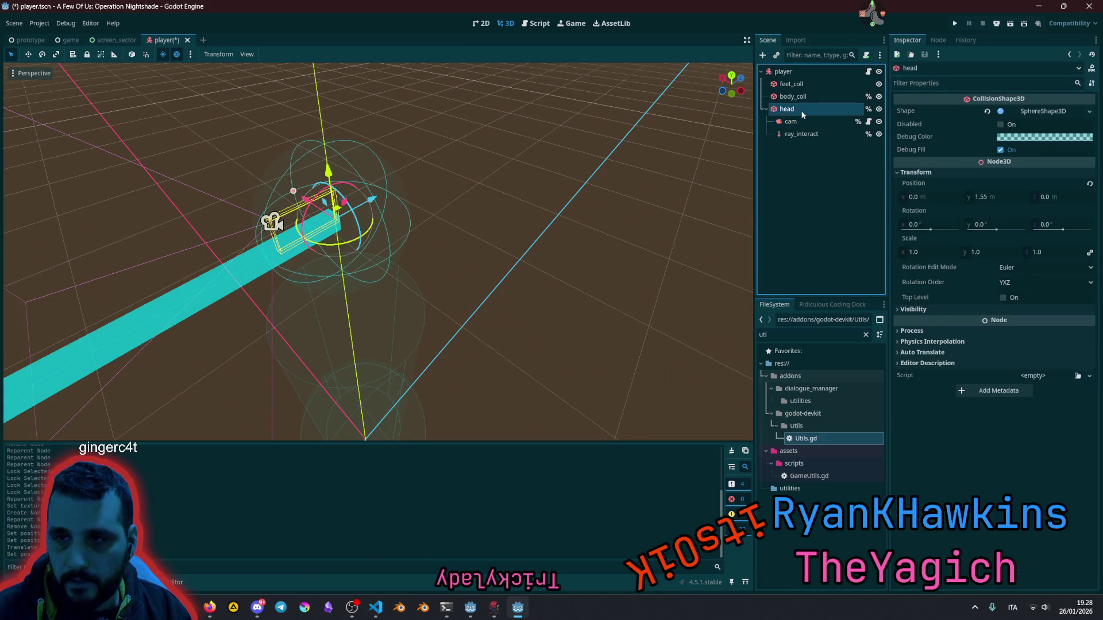
Step: Add a Marker3D node as a child of cam
click(795, 121)
key(ctrl+a)
text(mar)
key(Return)
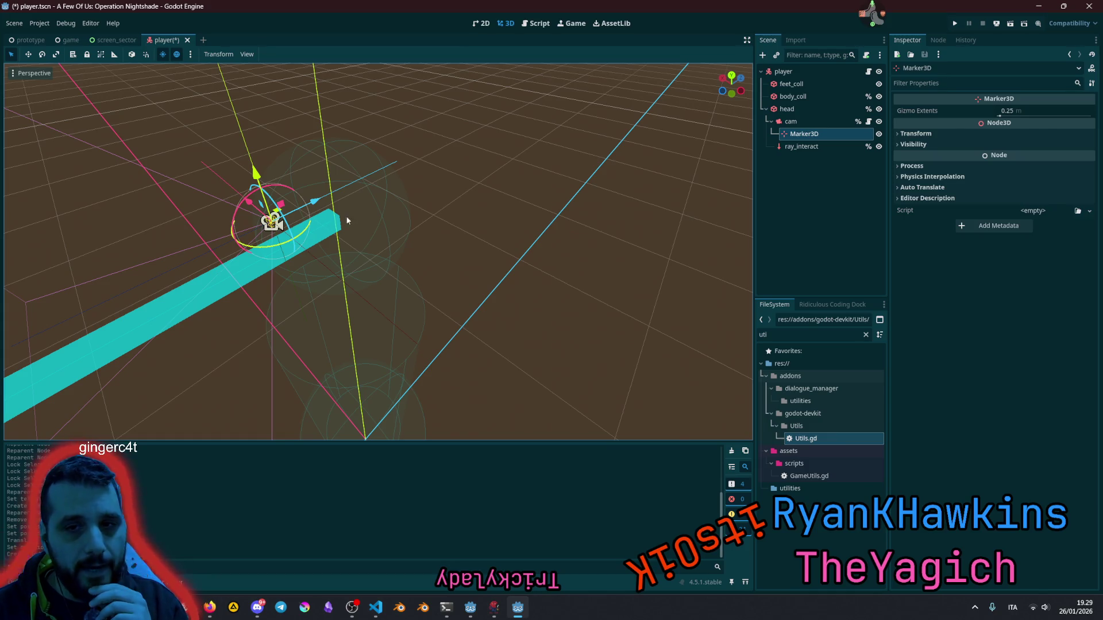
Step: Open the player node's player.gd script
click(845, 71)
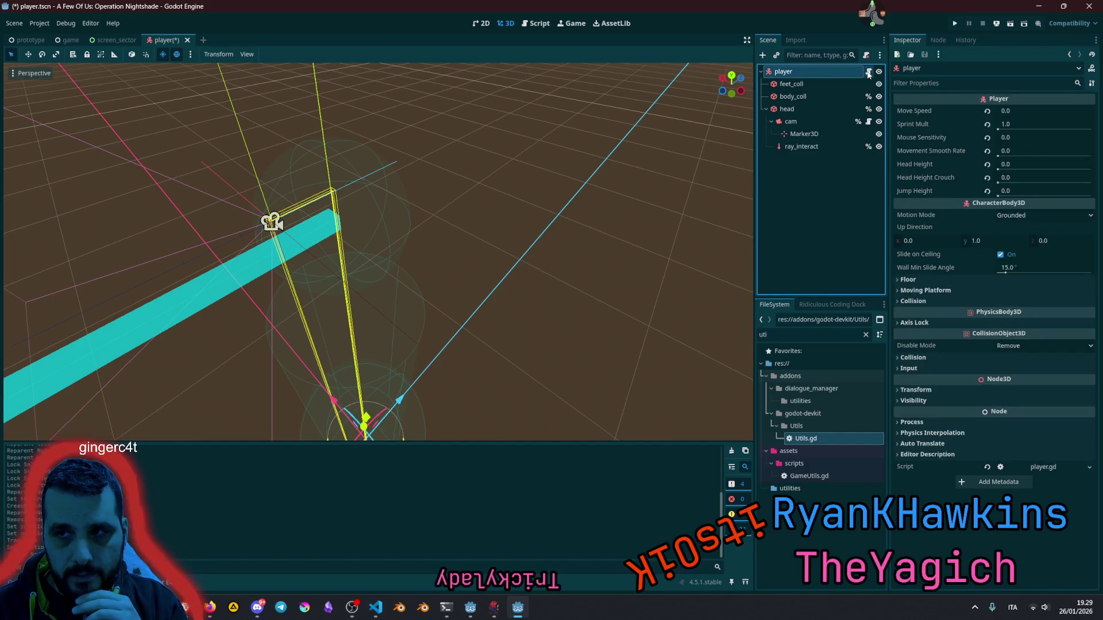
click(869, 72)
scroll(427, 191, down, 9)
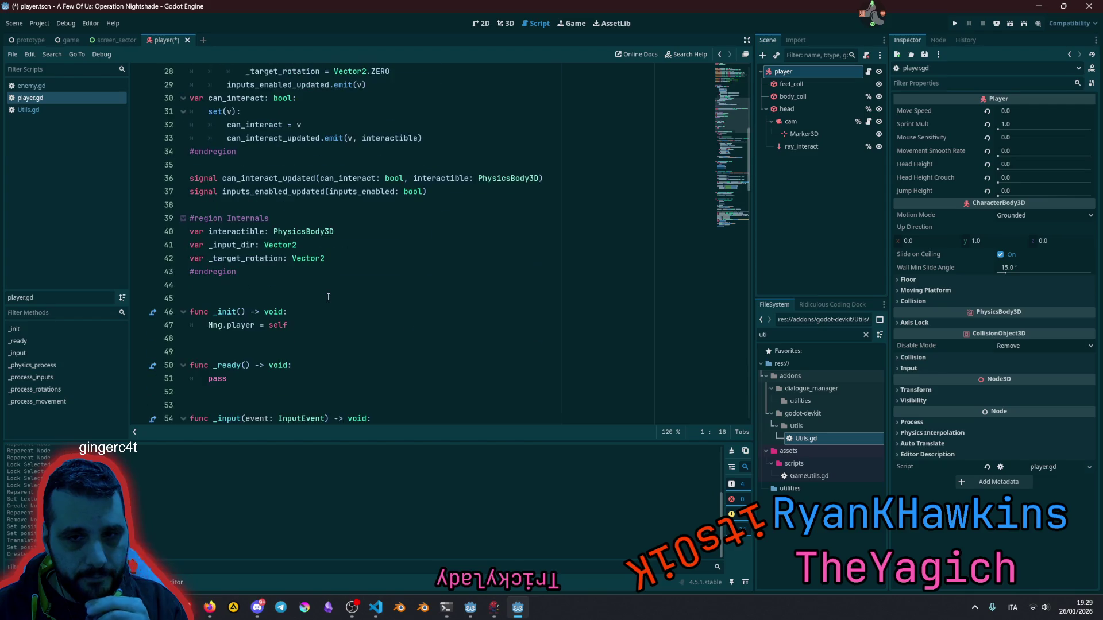
Step: Move the Marker3D under head above cam and rename it eyes_marker
scroll(328, 296, down, 5)
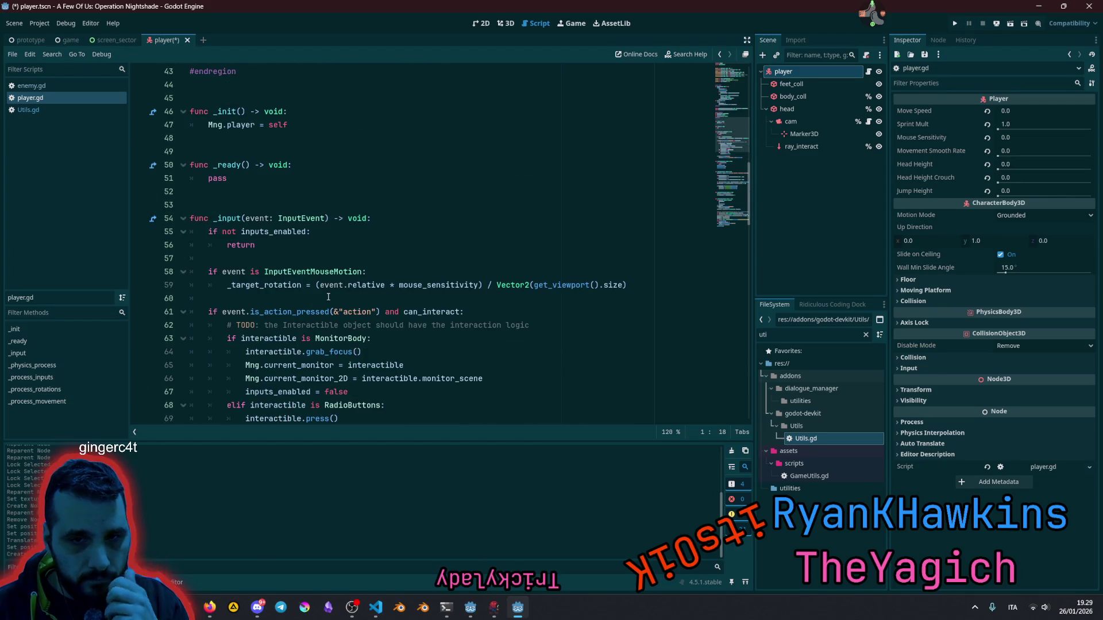
scroll(328, 296, down, 5)
drag(813, 134, 801, 122)
double_click(801, 122)
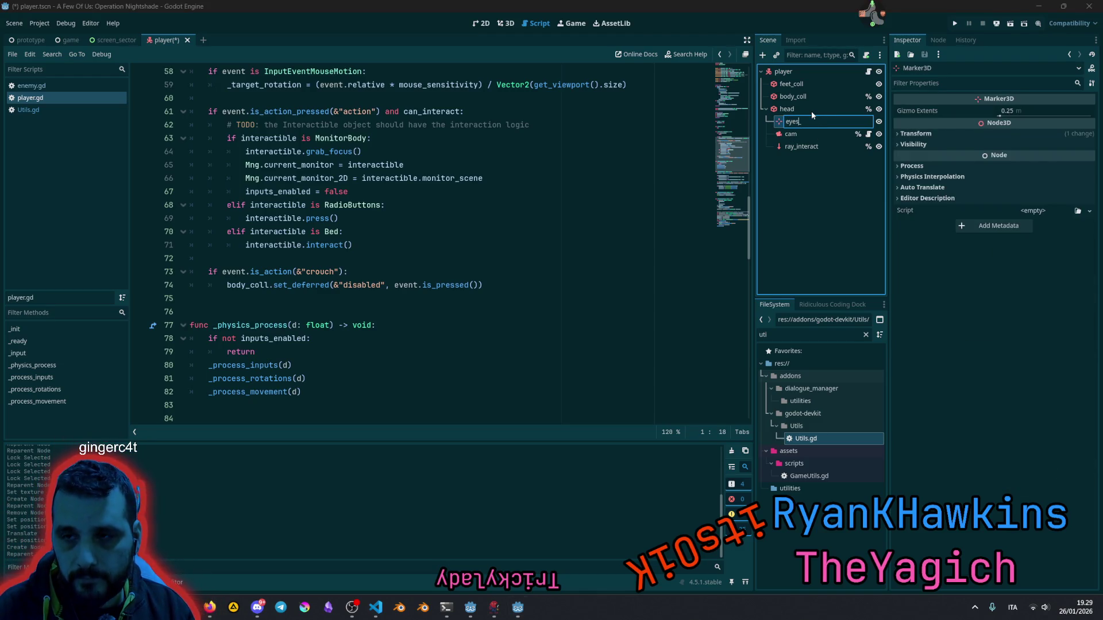
text(rker)
key(Return)
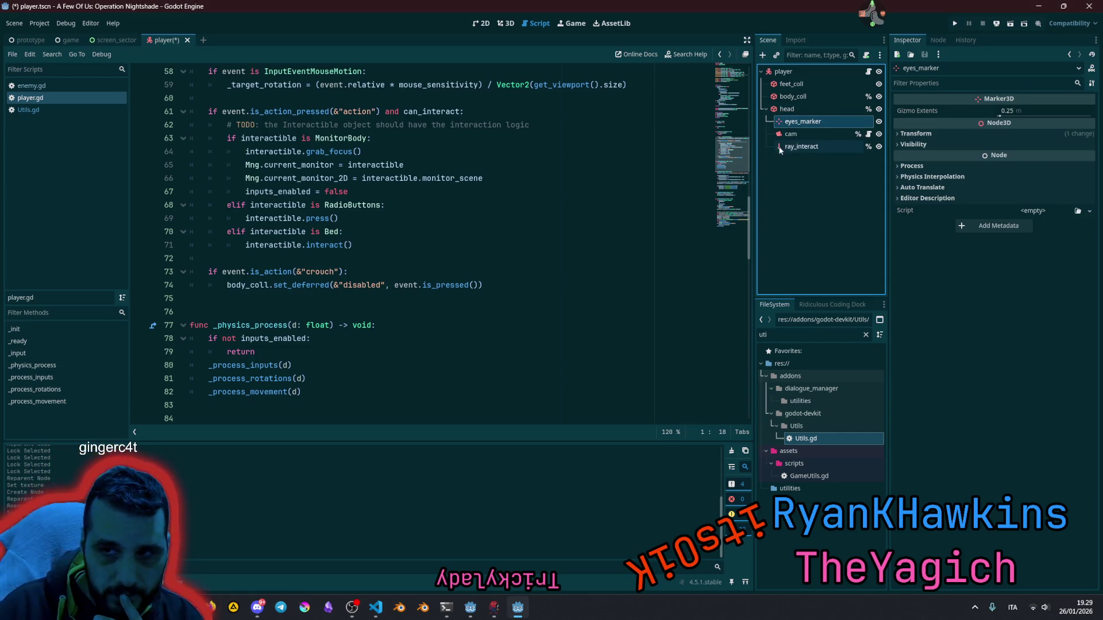
Step: Make eyes_marker accessible by unique name, then reselect head
right_click(805, 122)
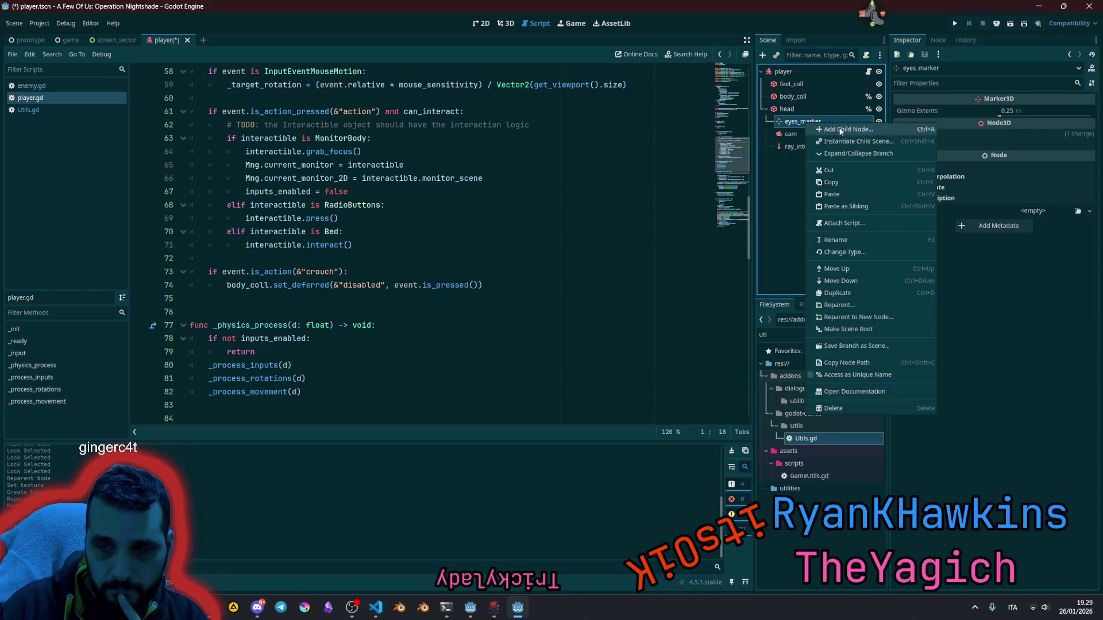
click(840, 374)
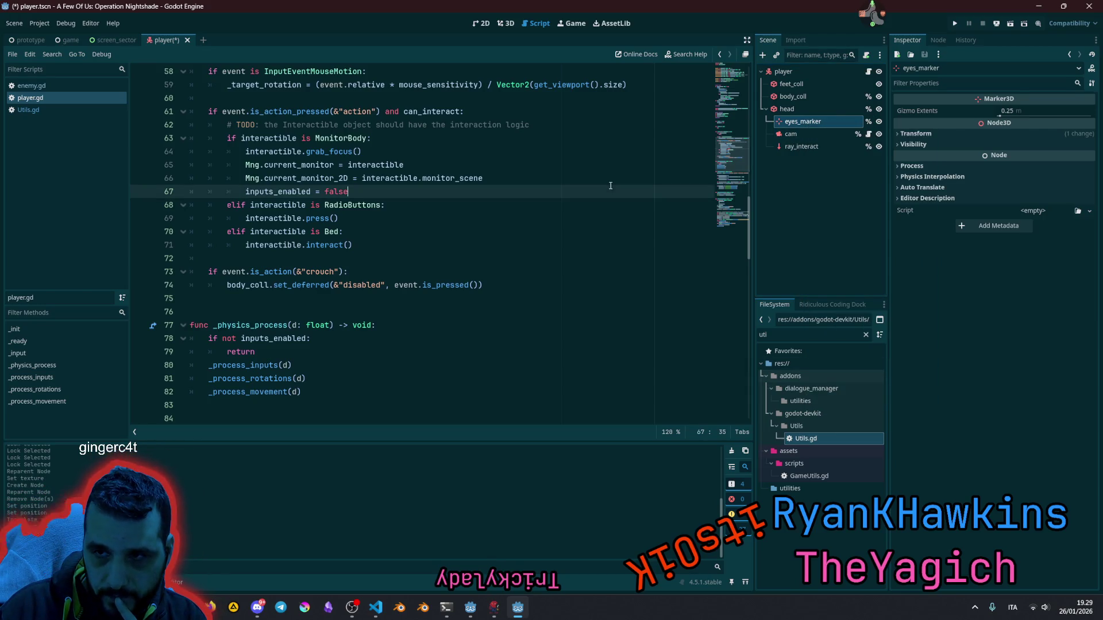
click(798, 108)
scroll(672, 159, up, 15)
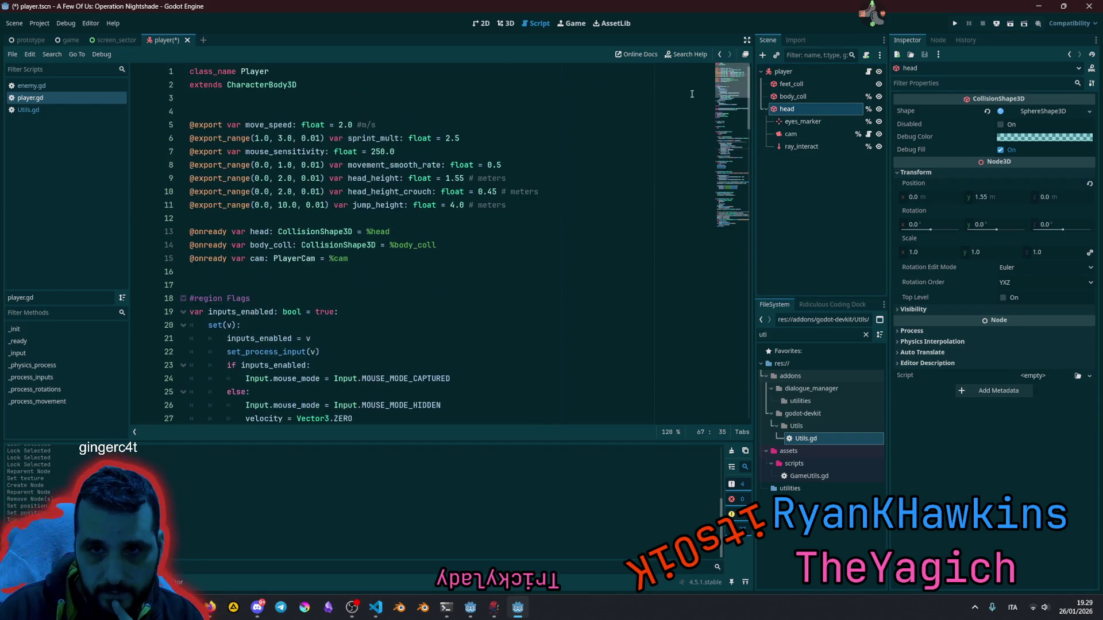
click(461, 196)
click(291, 253)
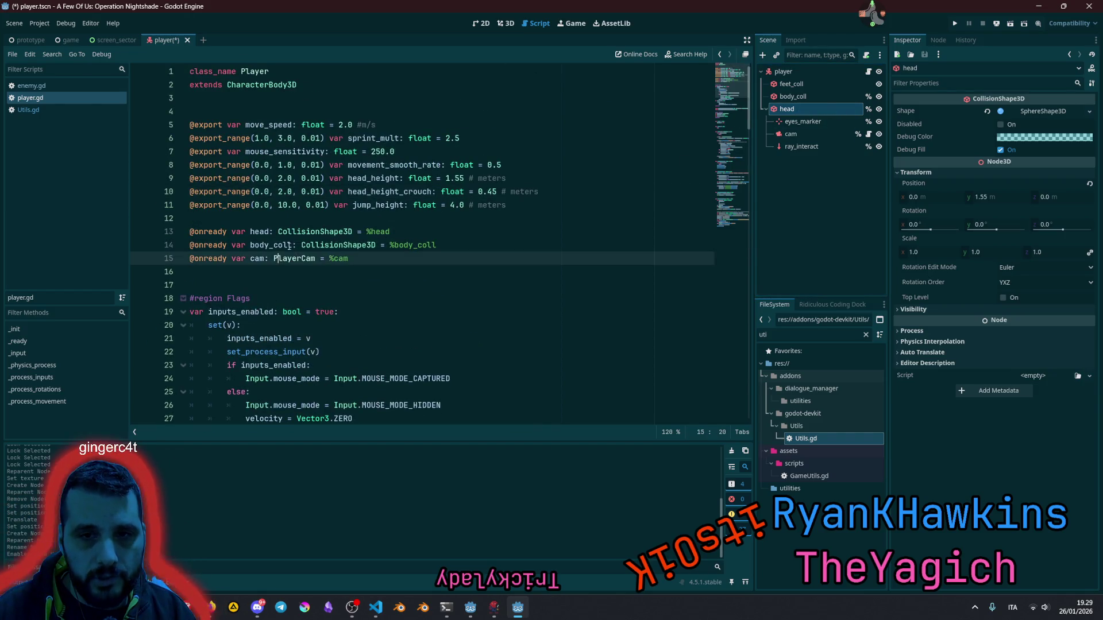
click(265, 232)
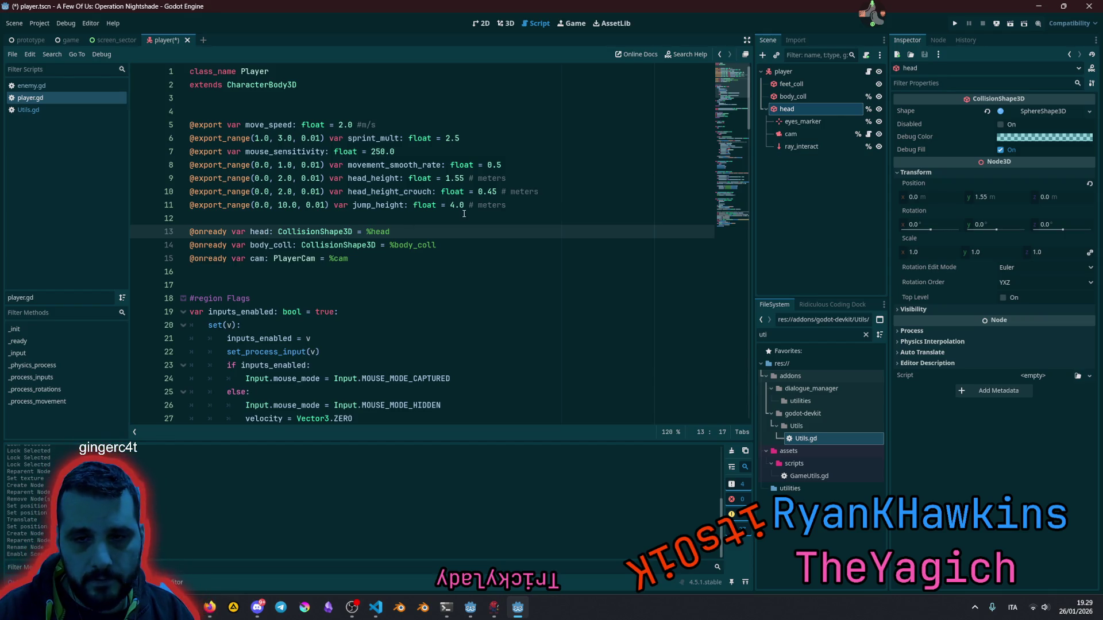
key(Down)
key(Down)
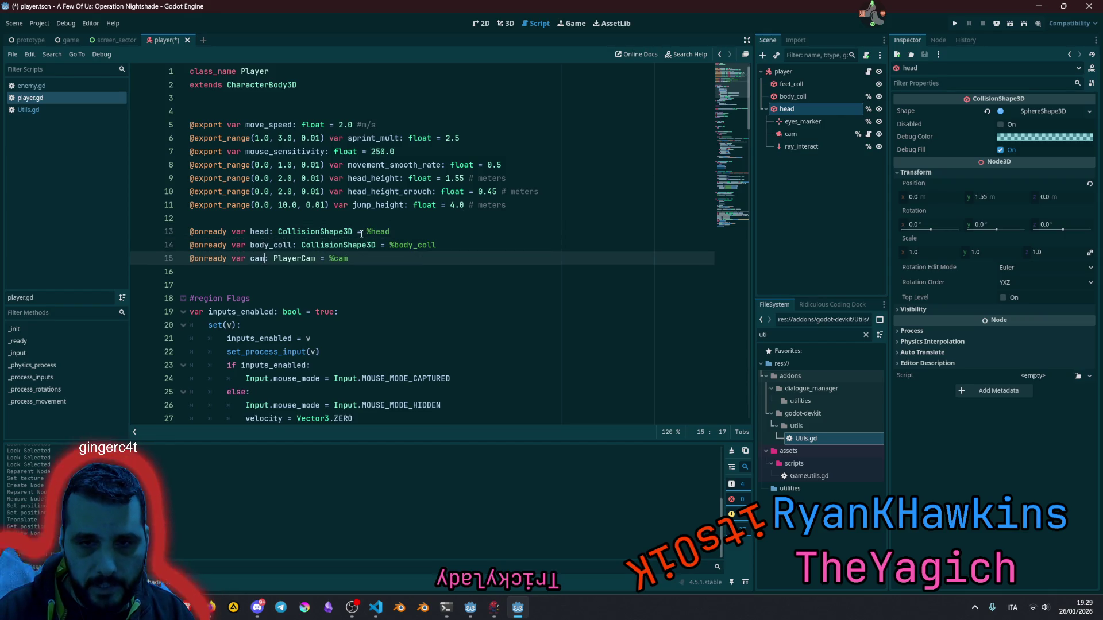
key(alt+Up)
key(alt+Up)
key(Down)
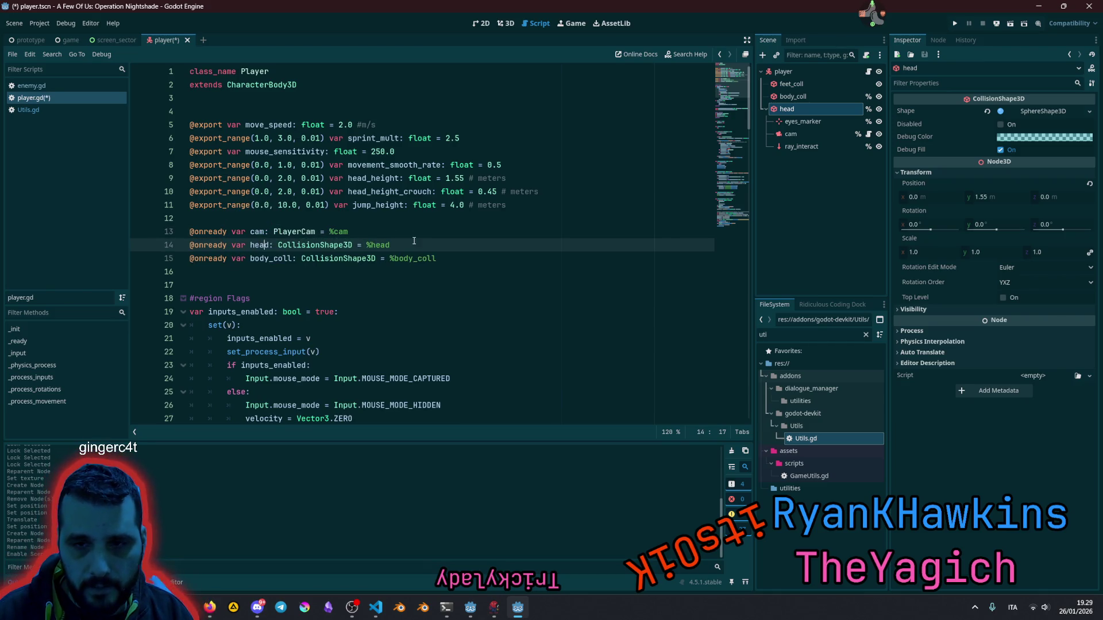
click(417, 242)
key(Return)
mouse_move(803, 122)
mouse_down()
mouse_move(294, 294)
mouse_move(319, 258)
mouse_up()
key(Return)
key(BackSpace)
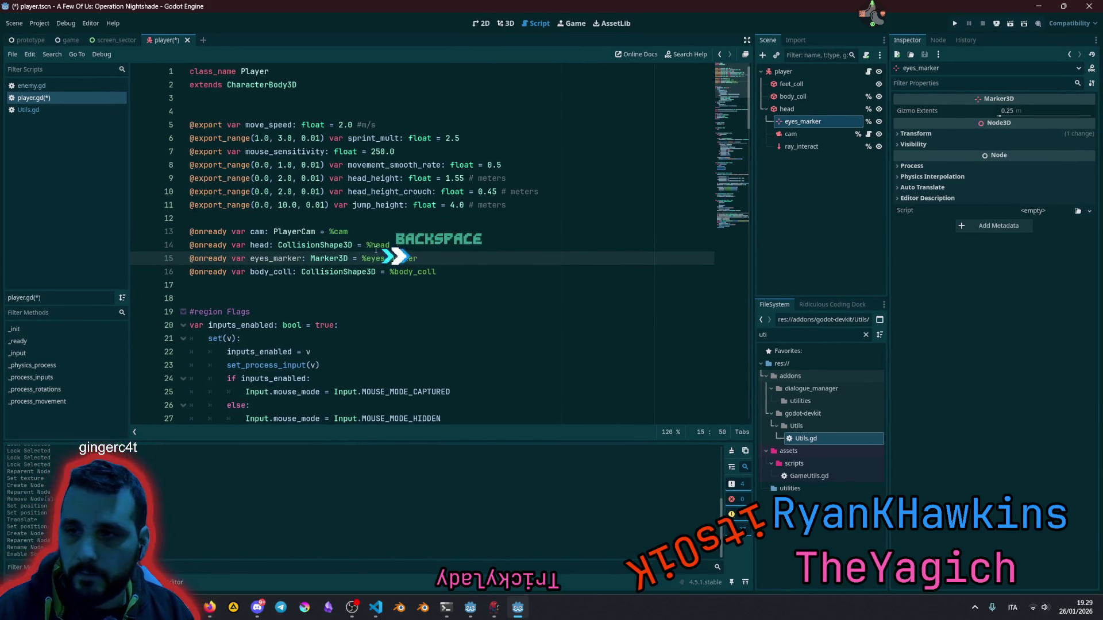
Step: Reparent cam under eyes_marker and review the head declaration on line 14
click(789, 136)
drag(788, 137, 809, 122)
click(378, 213)
double_click(259, 244)
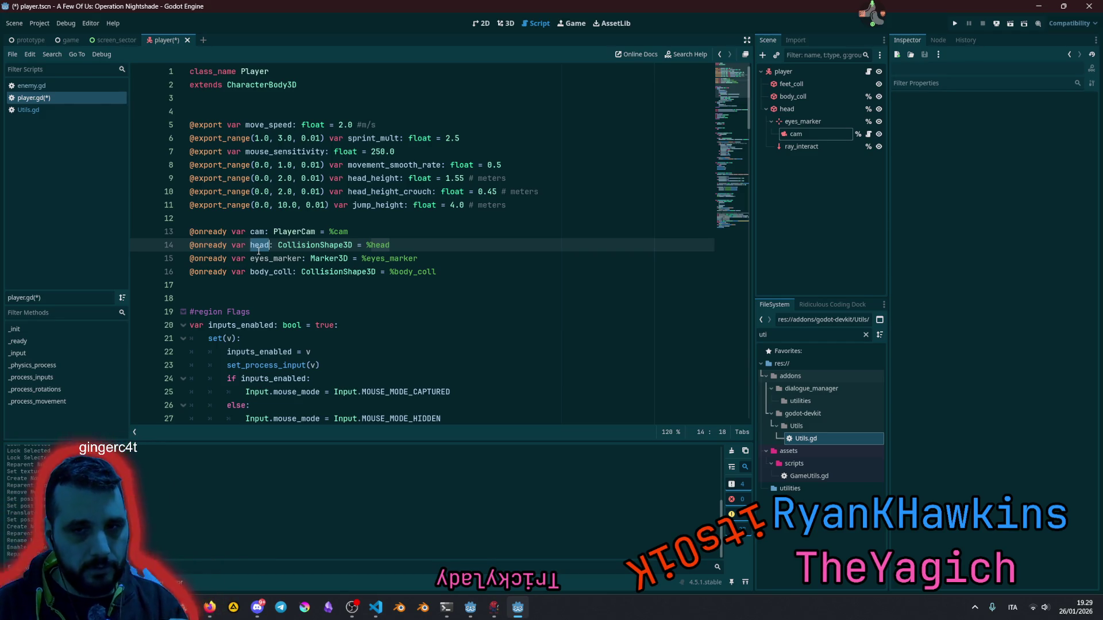
click(801, 123)
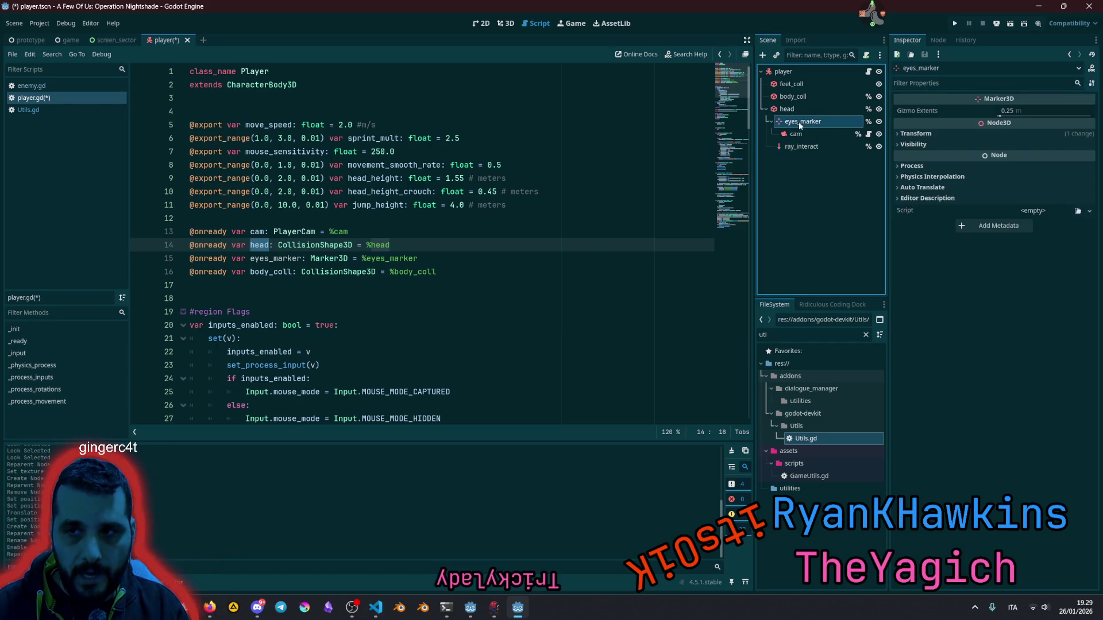
click(463, 247)
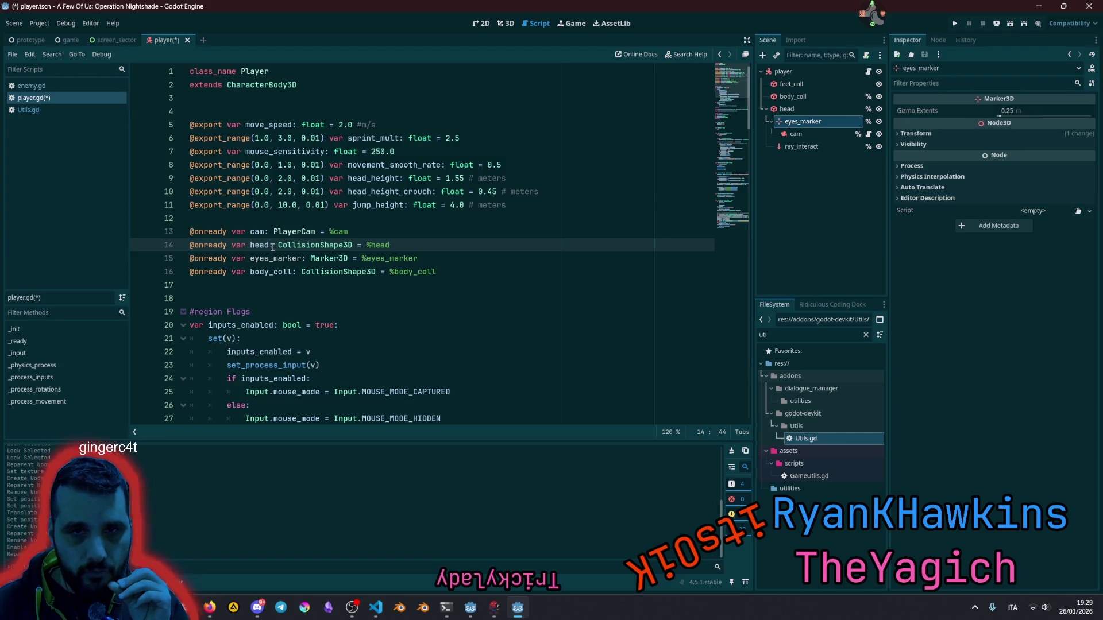
double_click(261, 246)
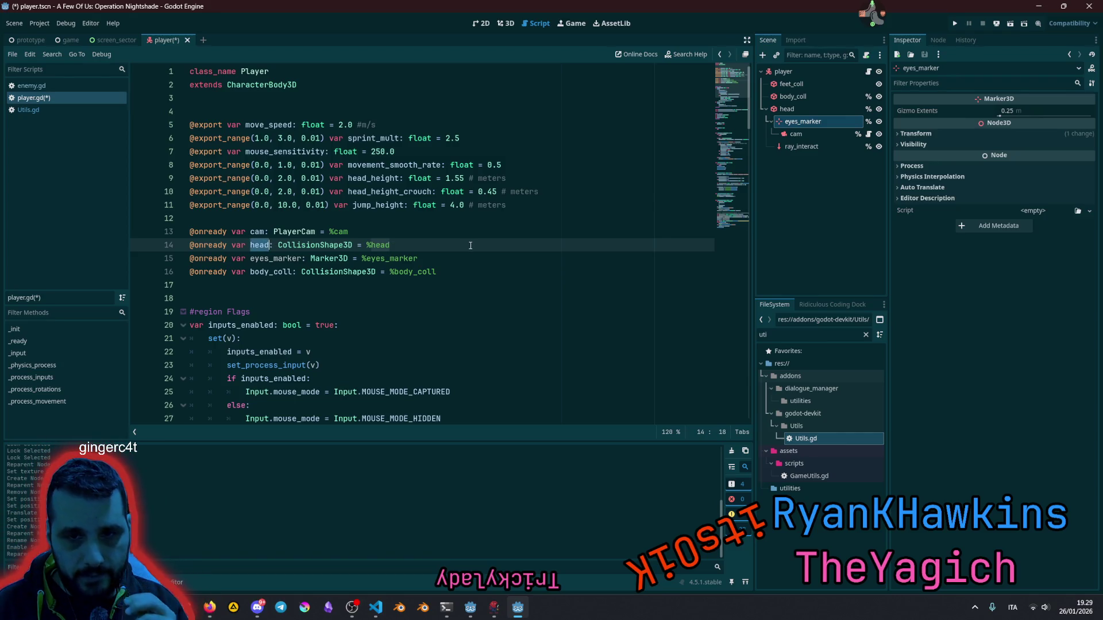
Step: Find 'player.head' across the project and open its match in monitor.gd's release_focus
key(ctrl+shift+f)
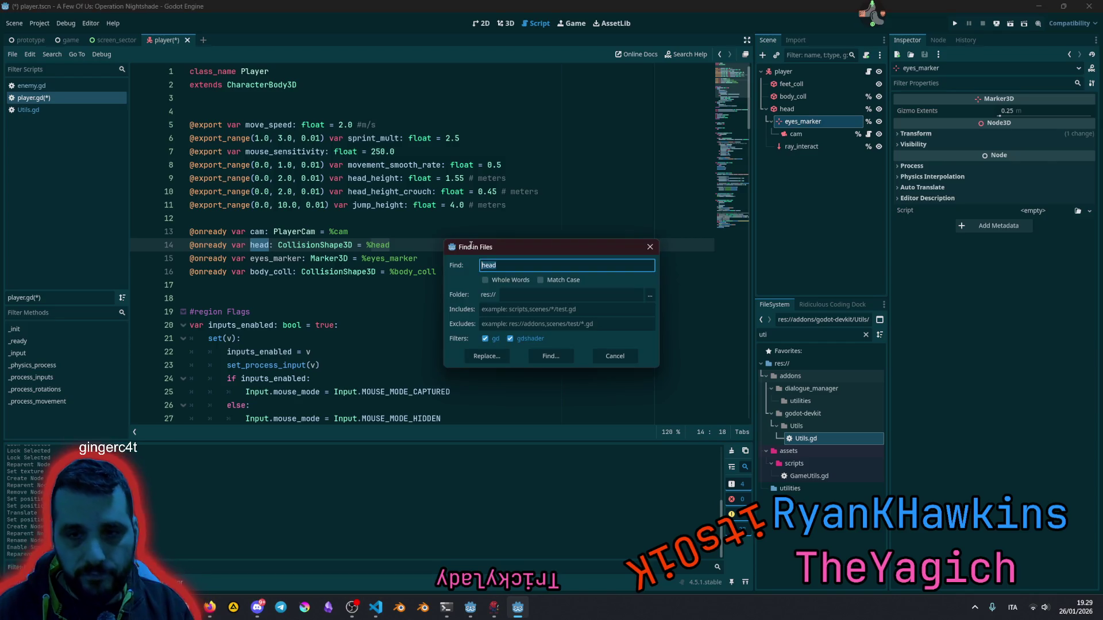
text(player.head)
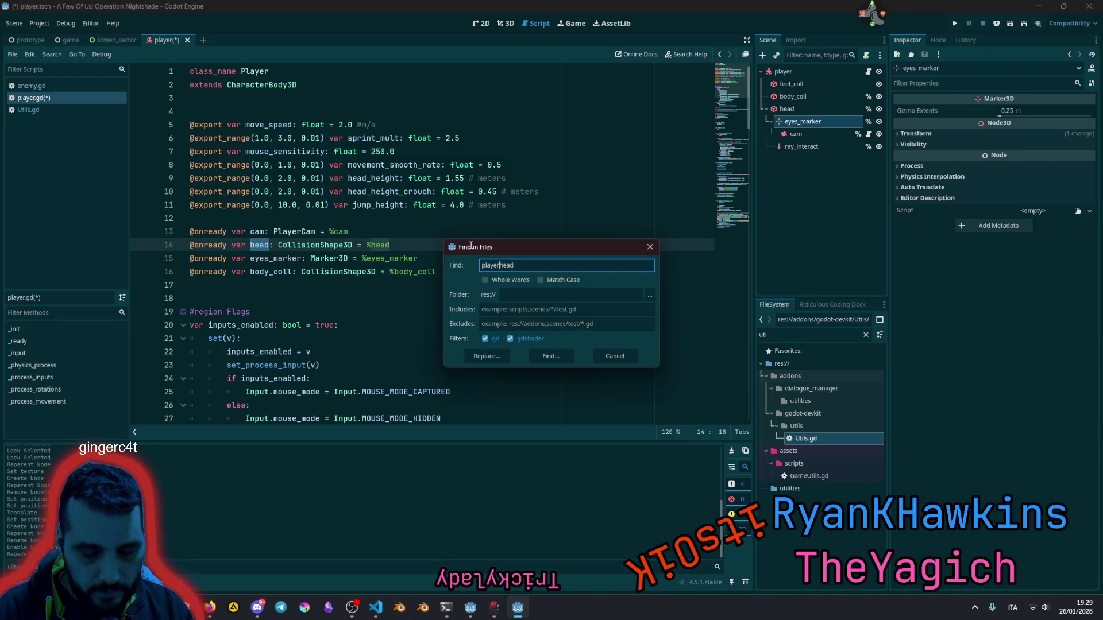
click(550, 356)
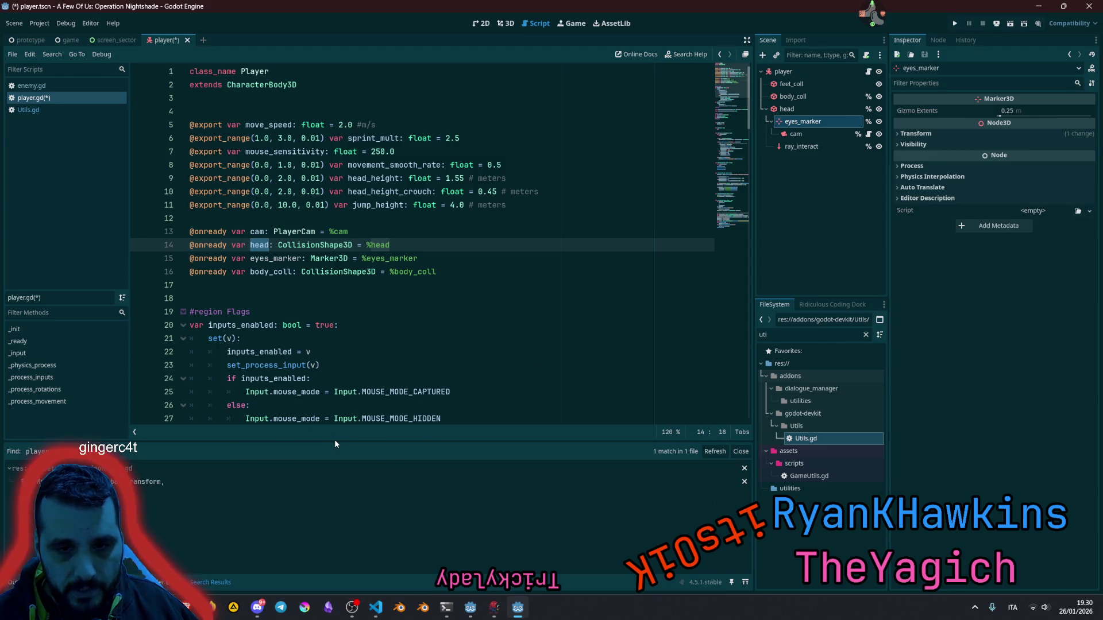
click(328, 482)
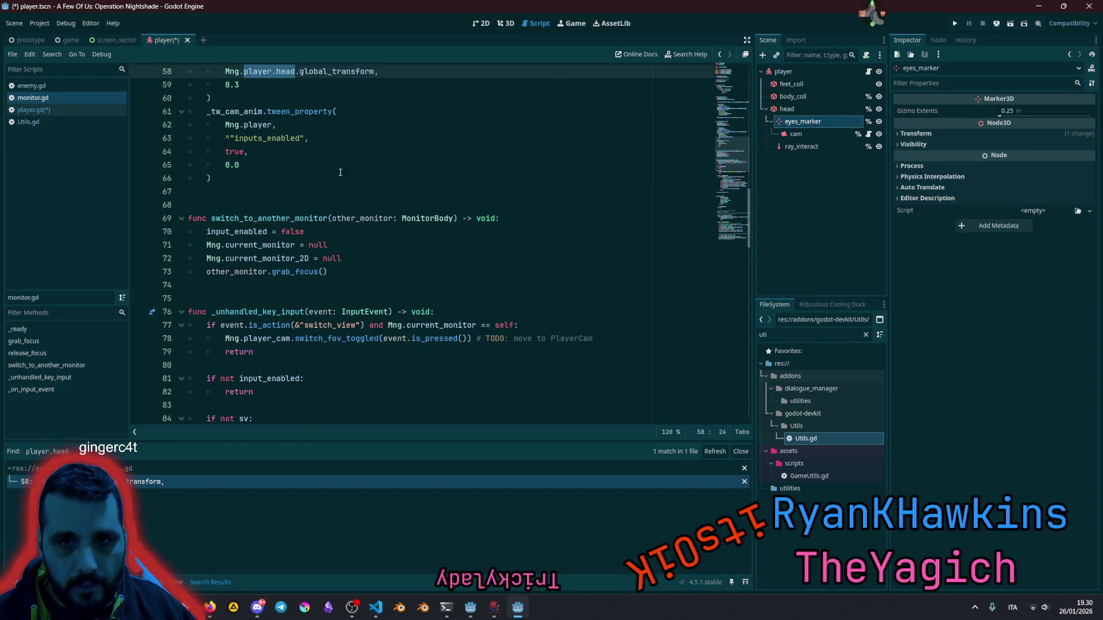
scroll(340, 172, up, 5)
double_click(286, 232)
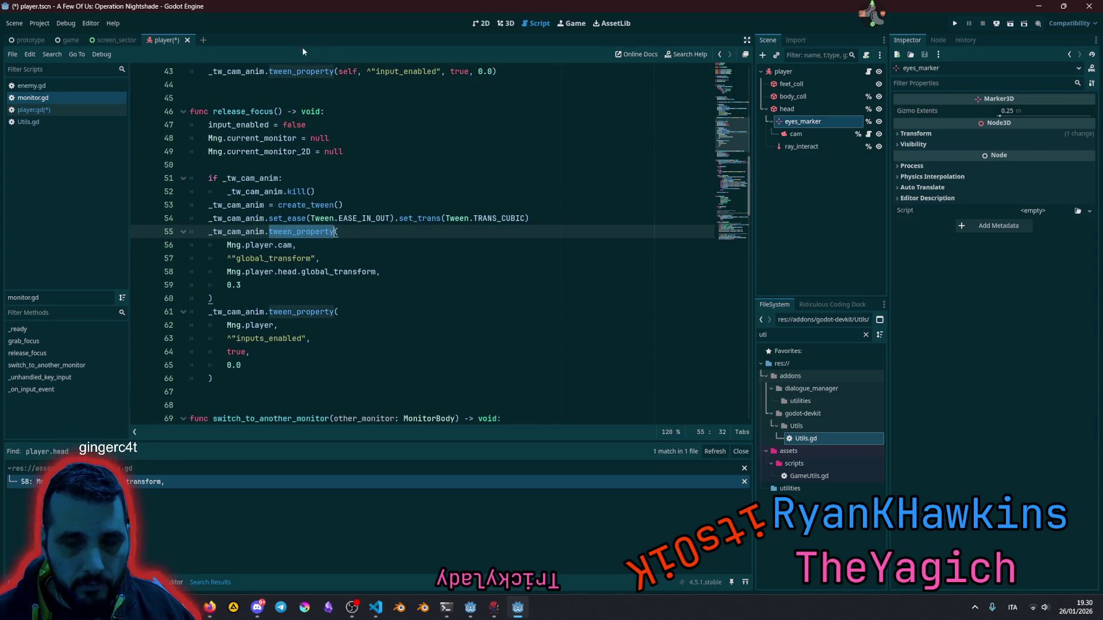
double_click(221, 113)
click(251, 245)
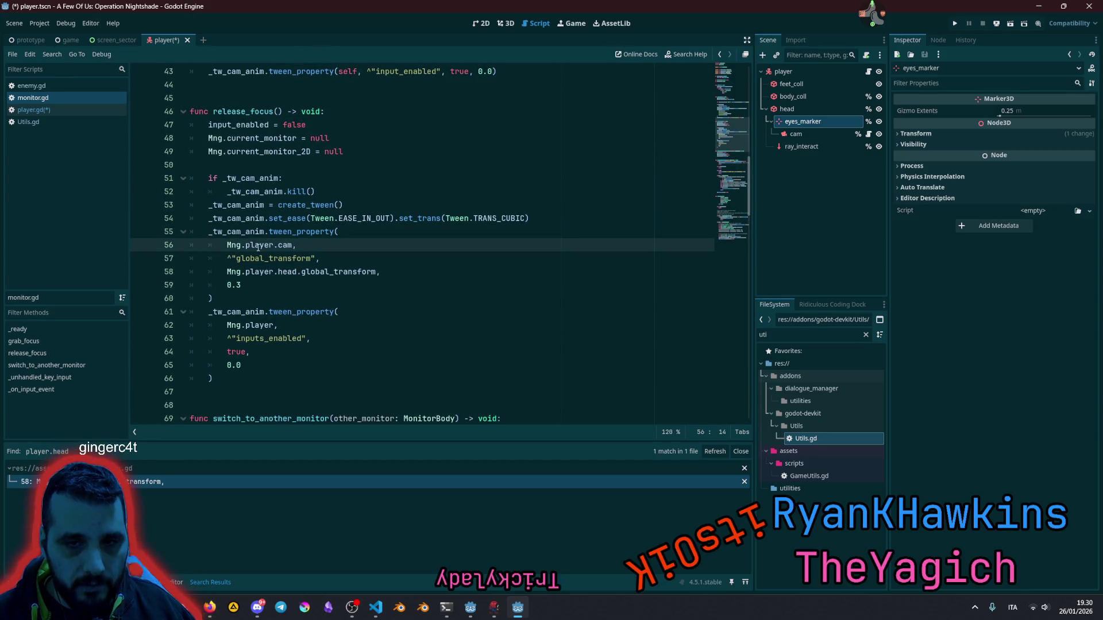
Step: Replace head with eyes_marker on line 58, save monitor.gd, and return to player.gd
double_click(285, 272)
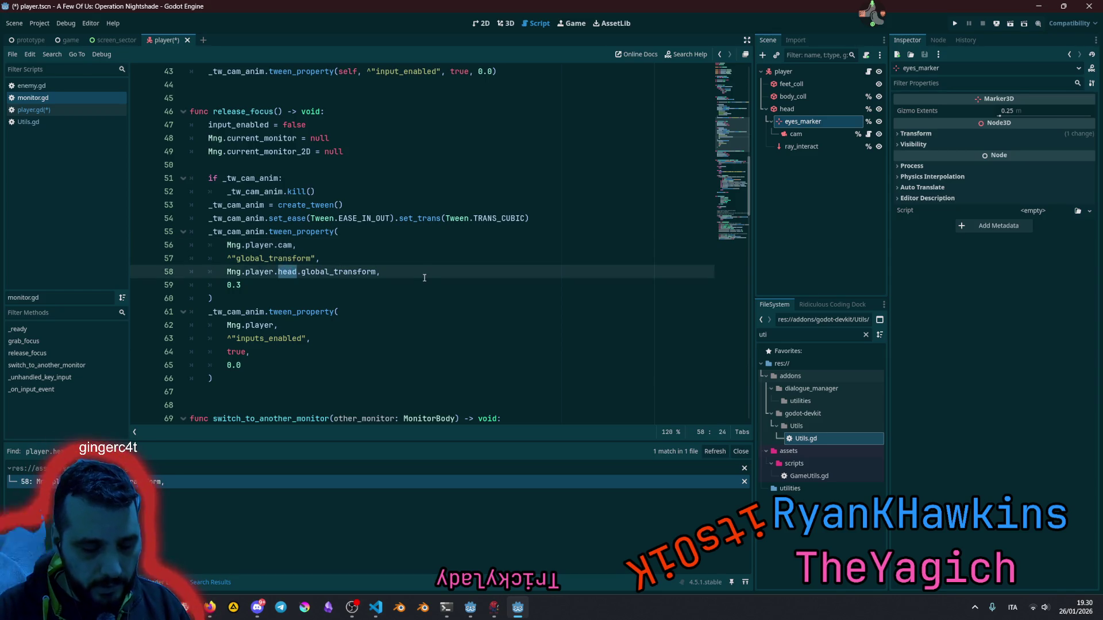
text(eye)
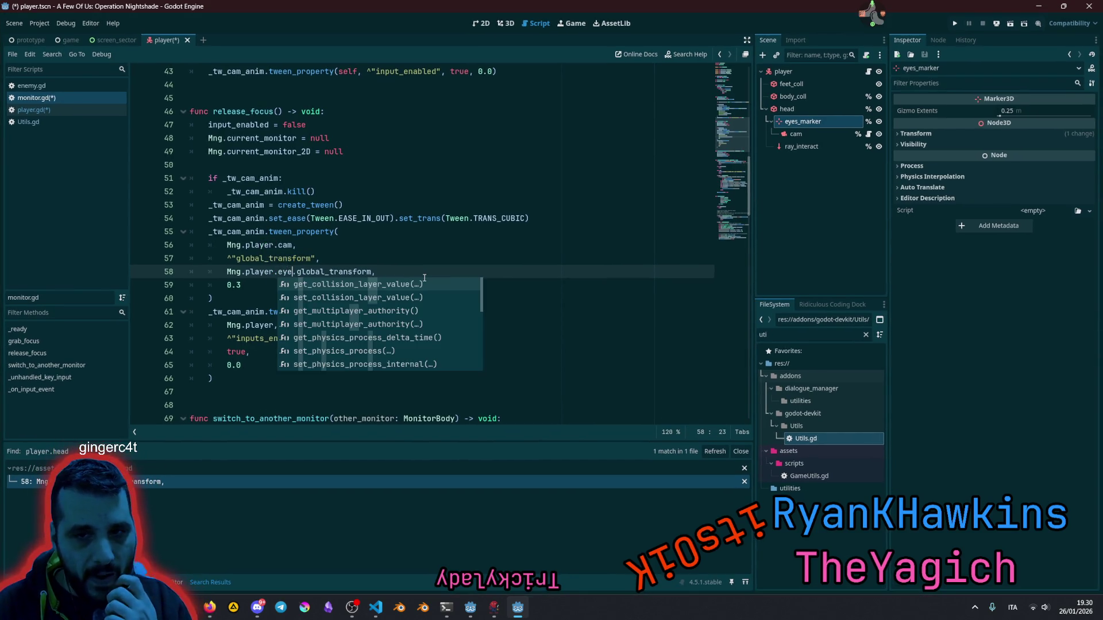
key(ctrl+s)
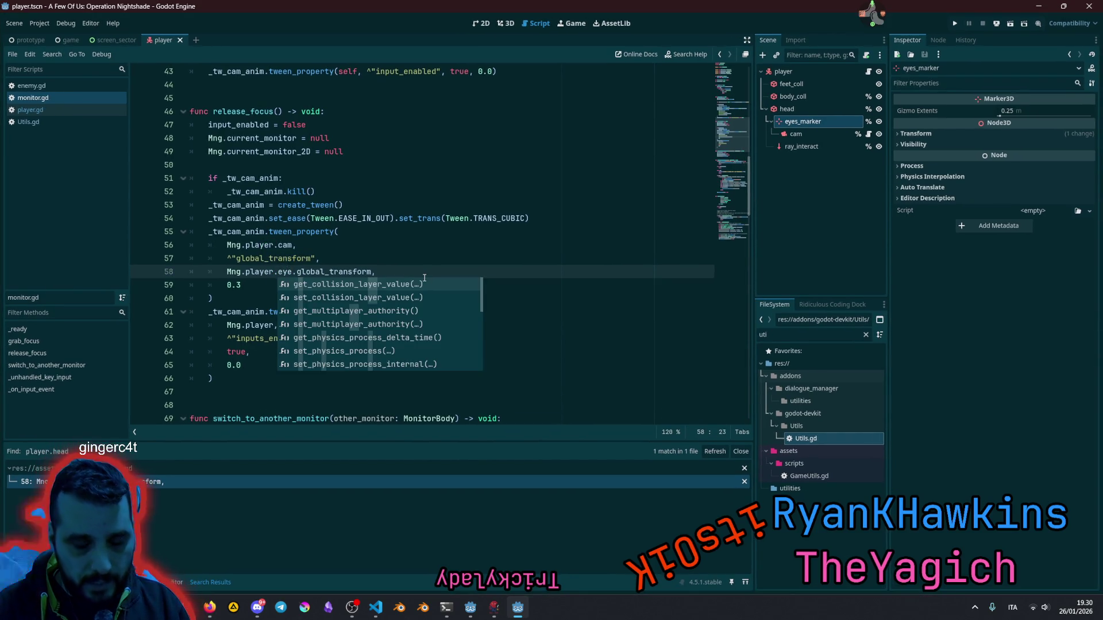
text(ma)
key(Return)
key(End)
key(ctrl+s)
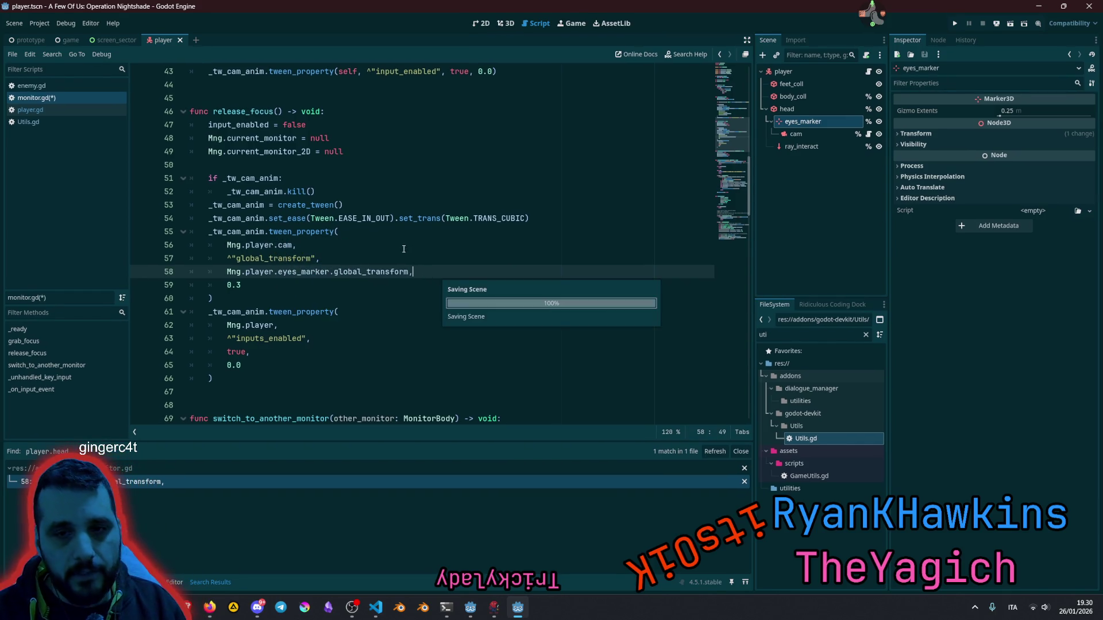
click(401, 247)
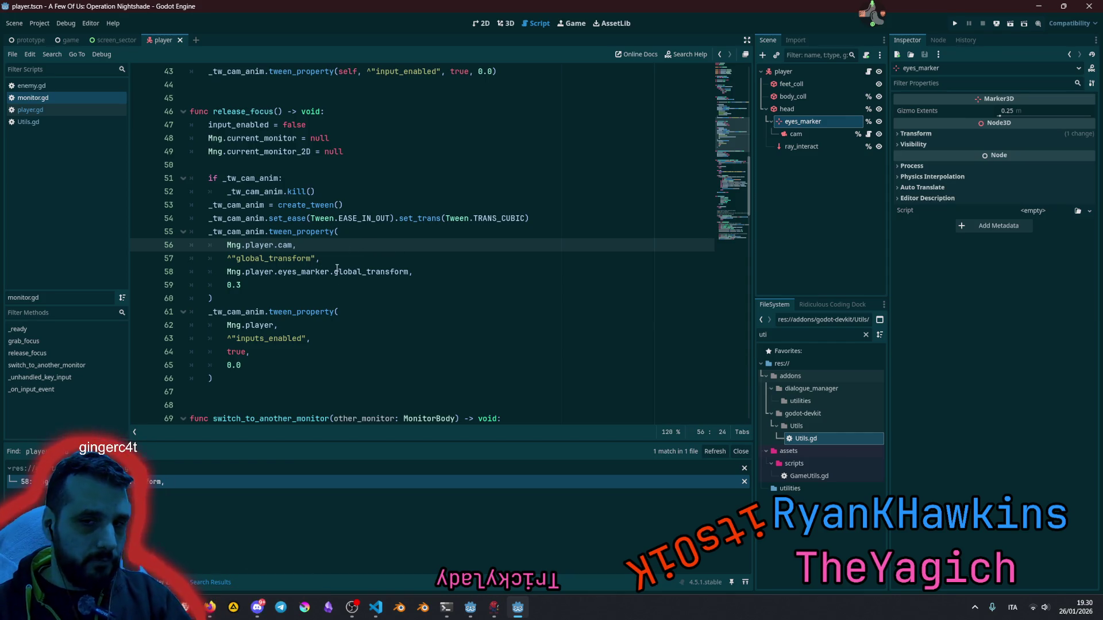
click(30, 110)
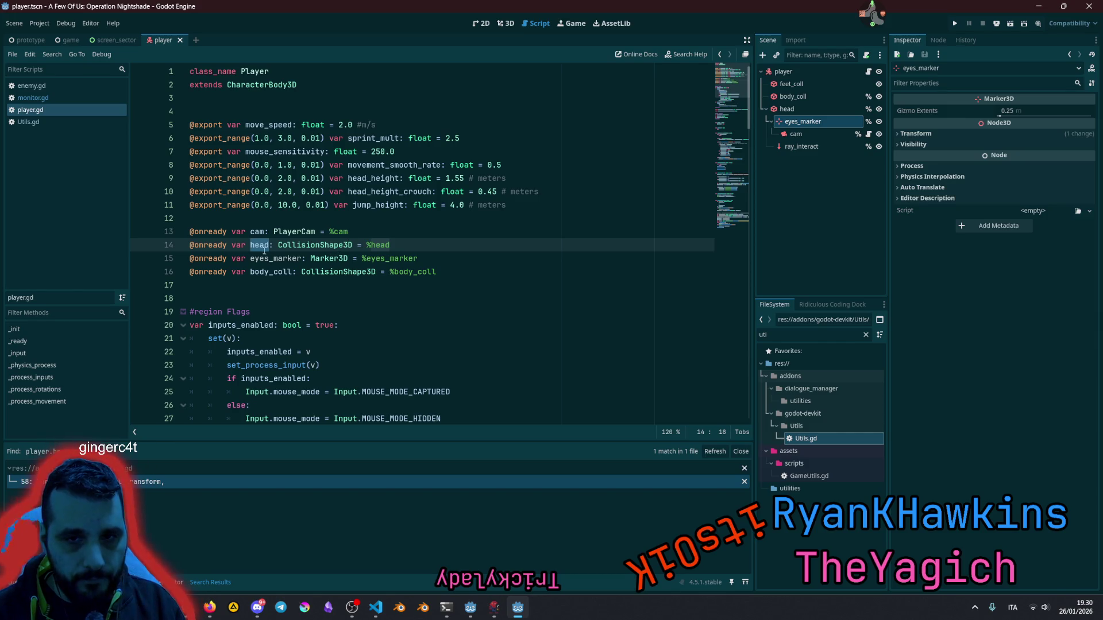
Step: Search project scripts for 'head' with Whole Words and Match Case on
key(ctrl+shift+f)
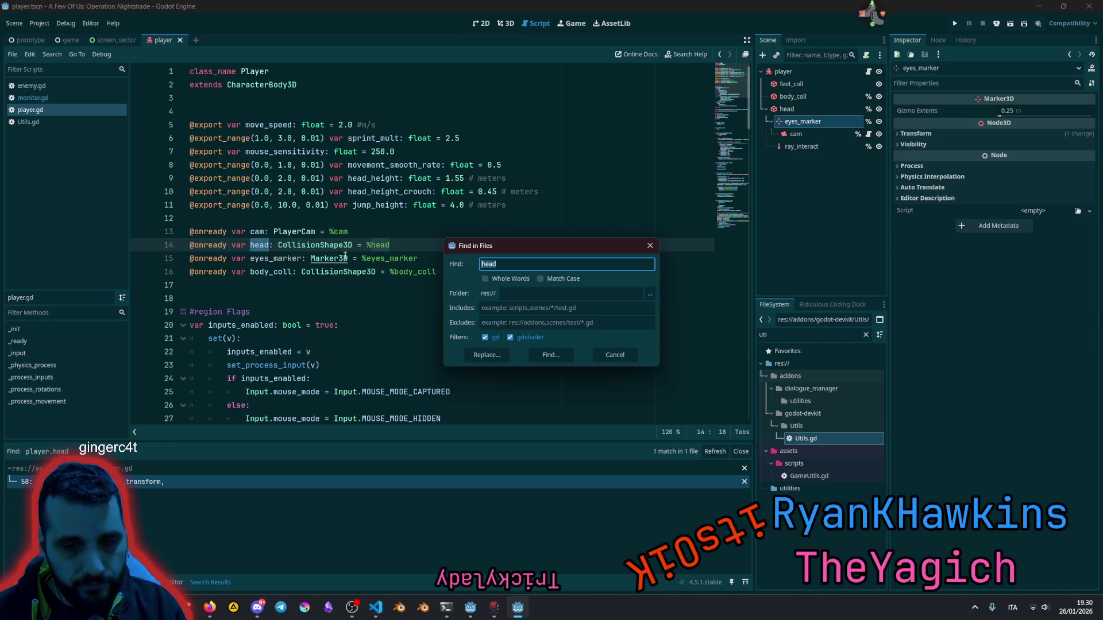
click(546, 354)
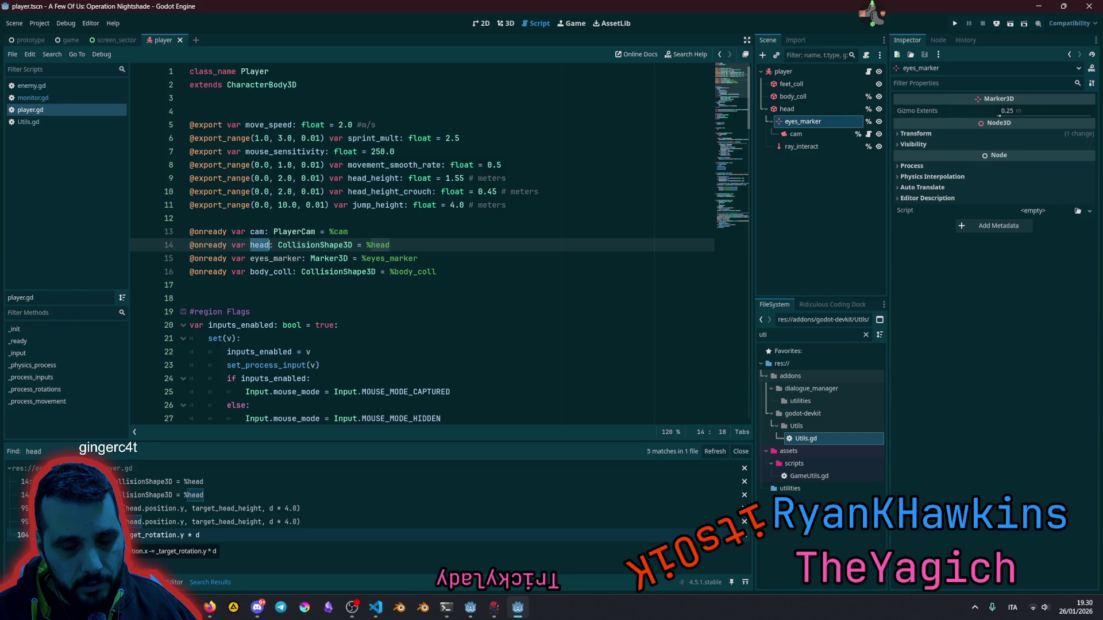
Step: Jump to the line-95 use of head and inspect target_head_height
click(230, 508)
scroll(308, 313, down, 3)
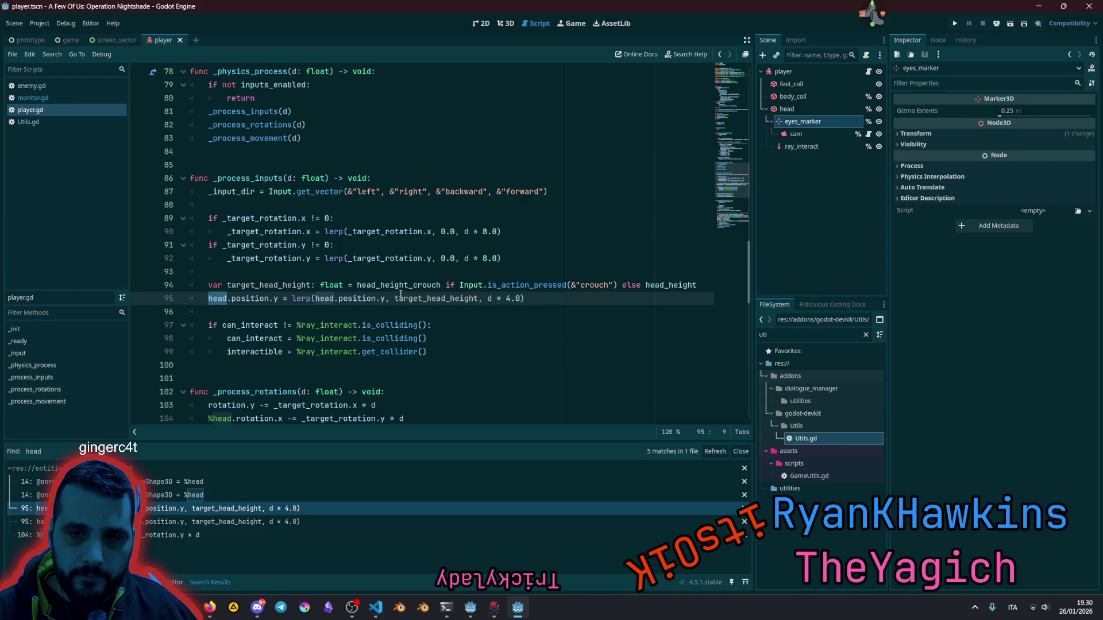
double_click(425, 297)
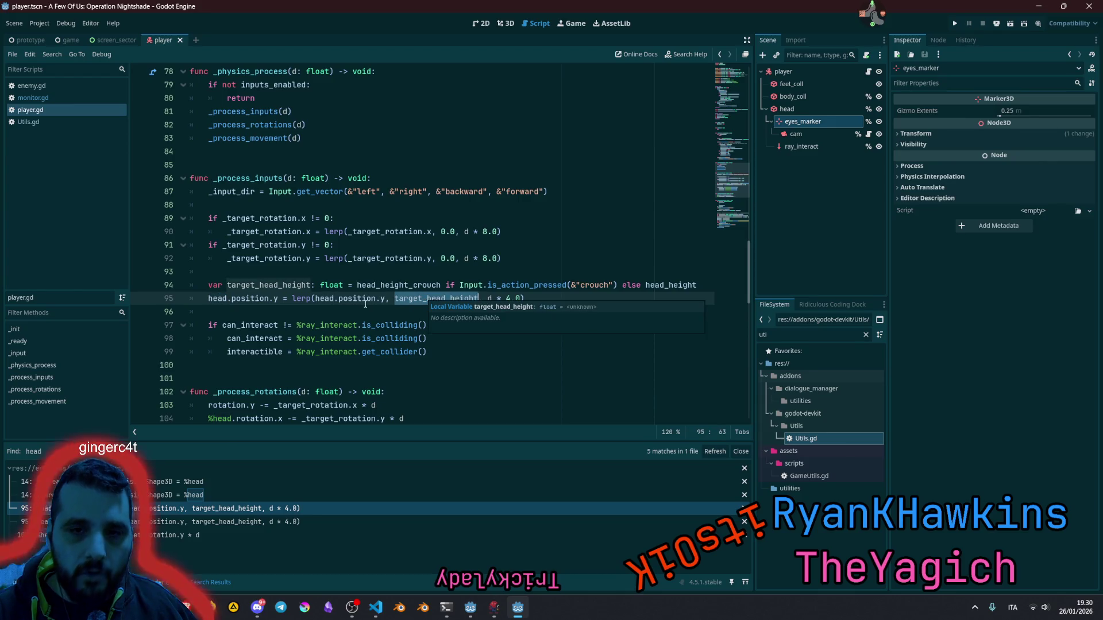
mouse_move(365, 300)
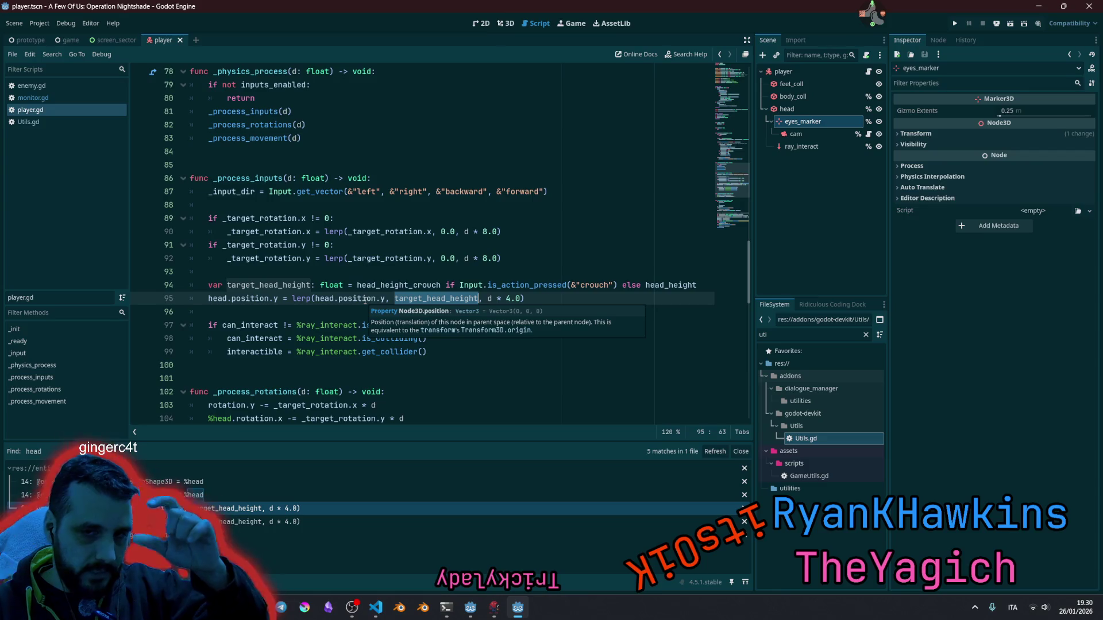
scroll(322, 321, down, 3)
scroll(322, 321, down, 4)
scroll(325, 304, up, 4)
scroll(328, 278, down, 1)
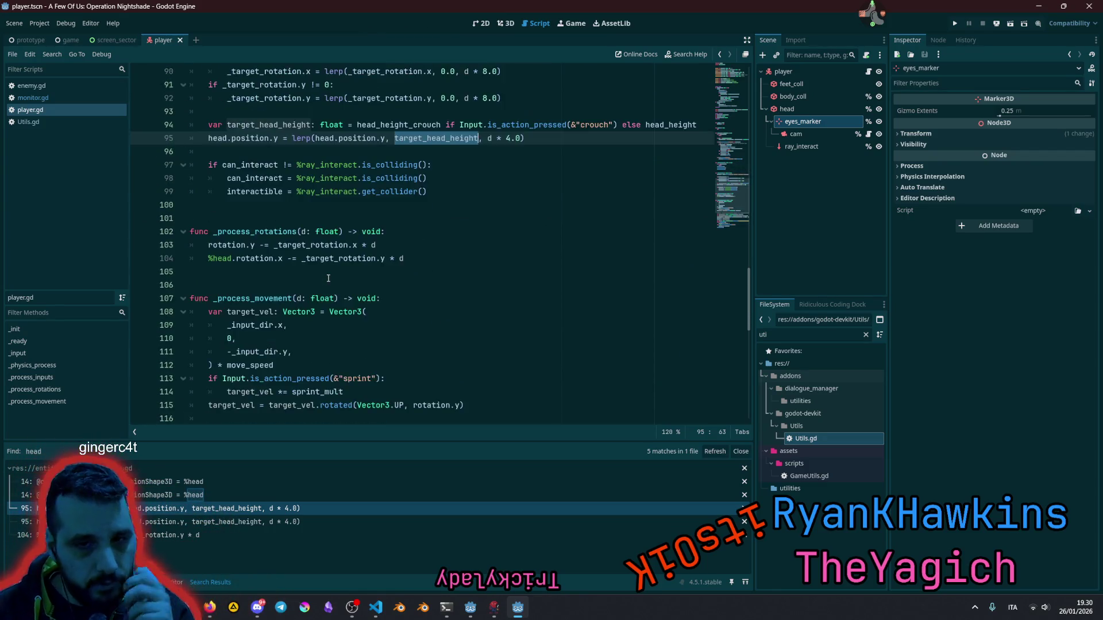
scroll(328, 278, down, 5)
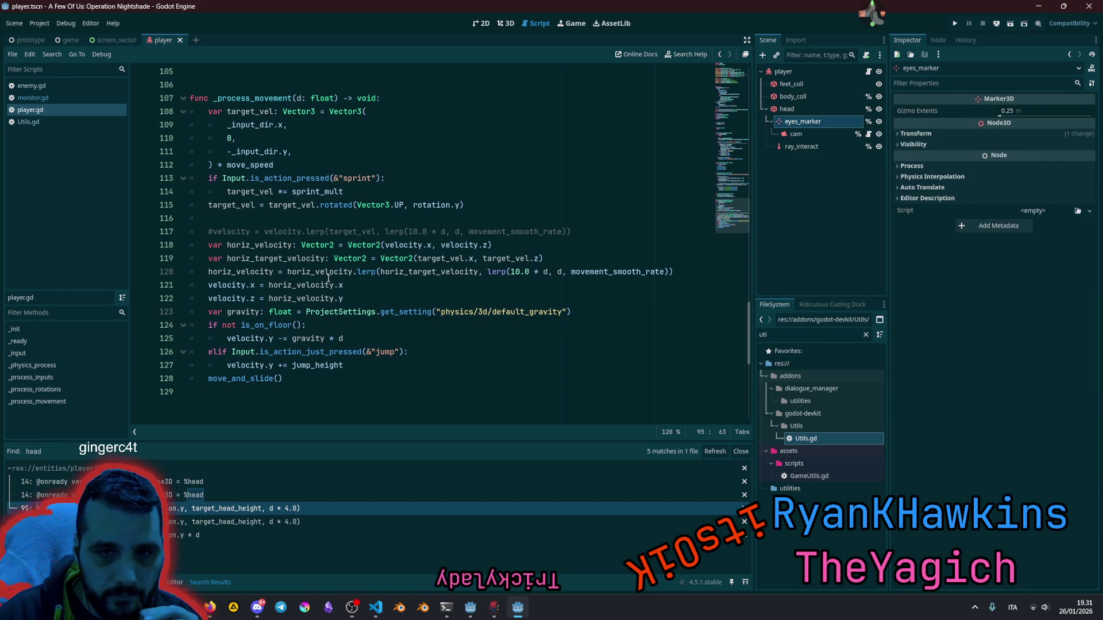
scroll(328, 278, up, 2)
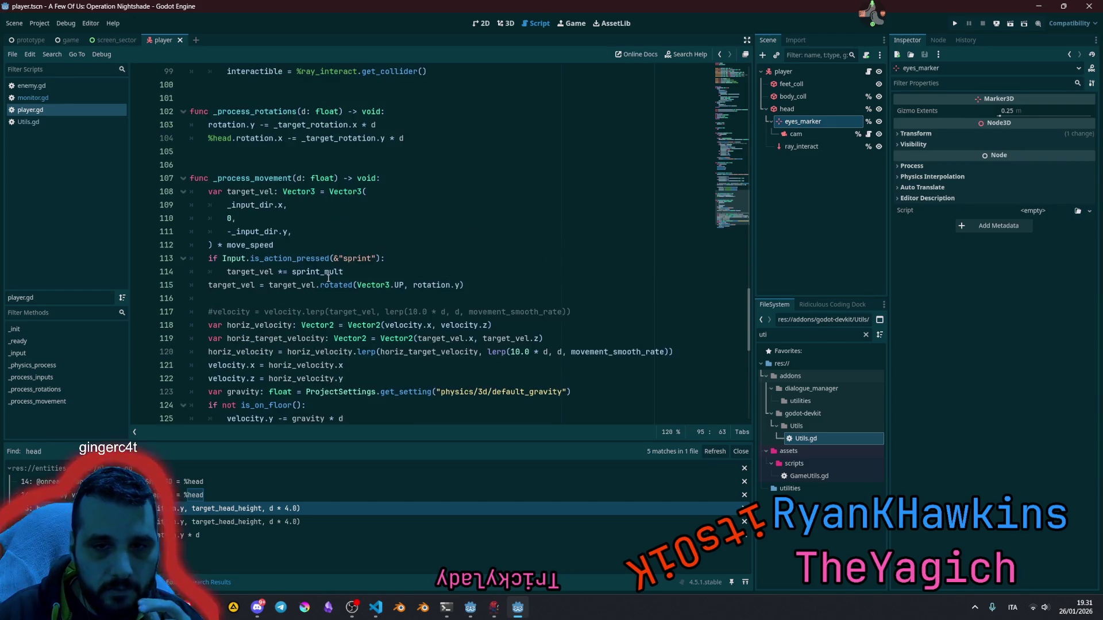
Step: Inspect target_vel and head on line 104, then switch to the 2D view
double_click(262, 271)
scroll(289, 339, down, 2)
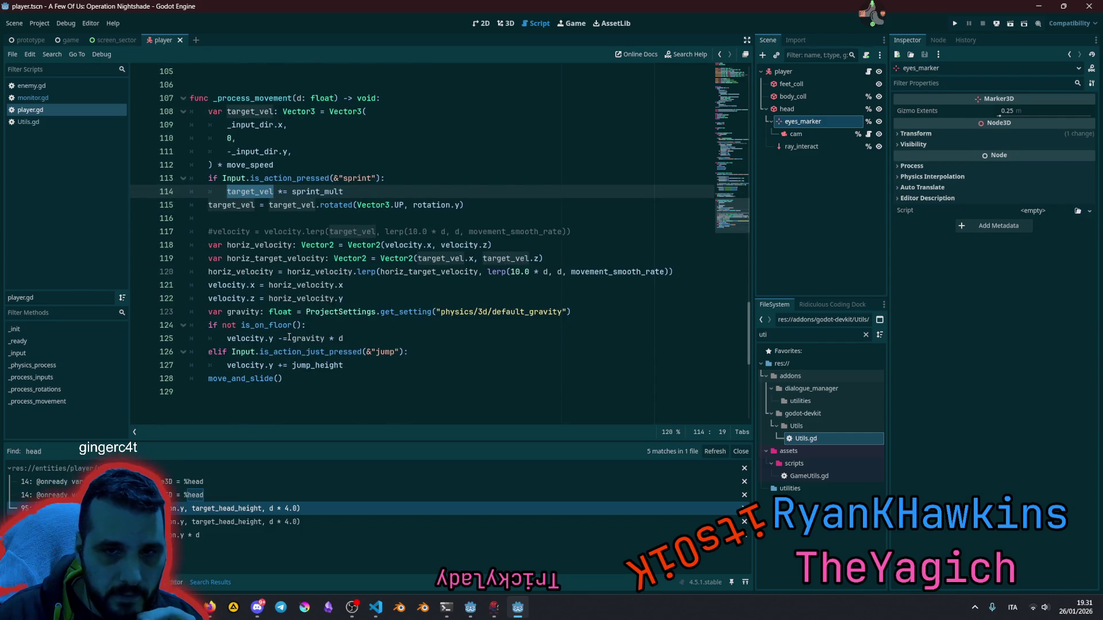
scroll(289, 338, up, 6)
scroll(278, 285, up, 5)
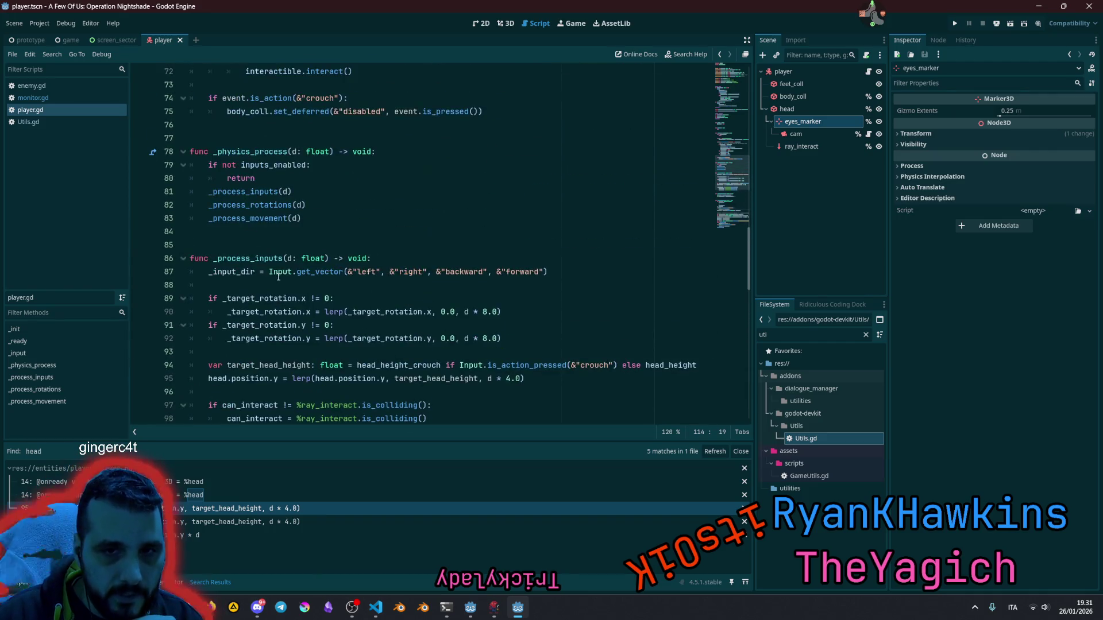
scroll(278, 283, down, 6)
double_click(221, 258)
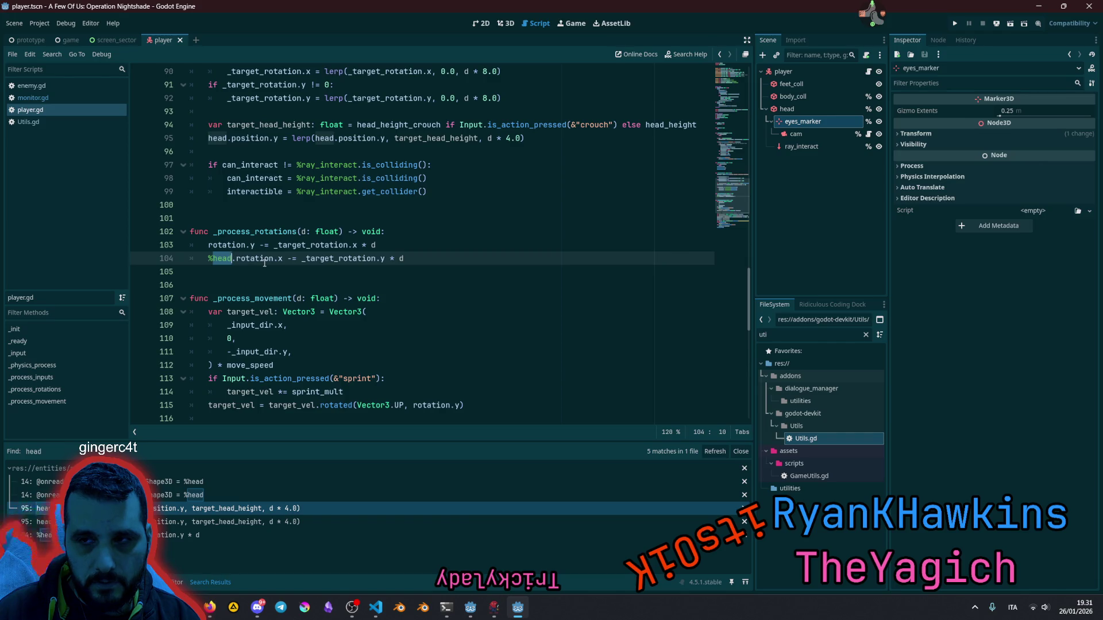
click(481, 23)
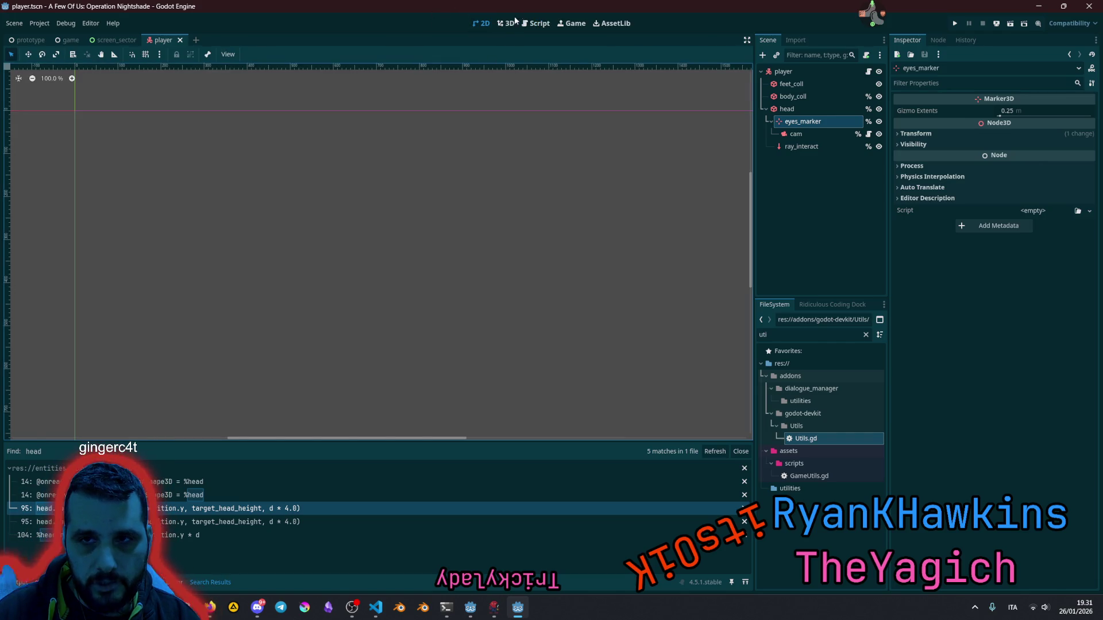
Step: Check the player camera in 3D, then reopen player.gd at _process_rotations
click(509, 23)
scroll(511, 263, down, 3)
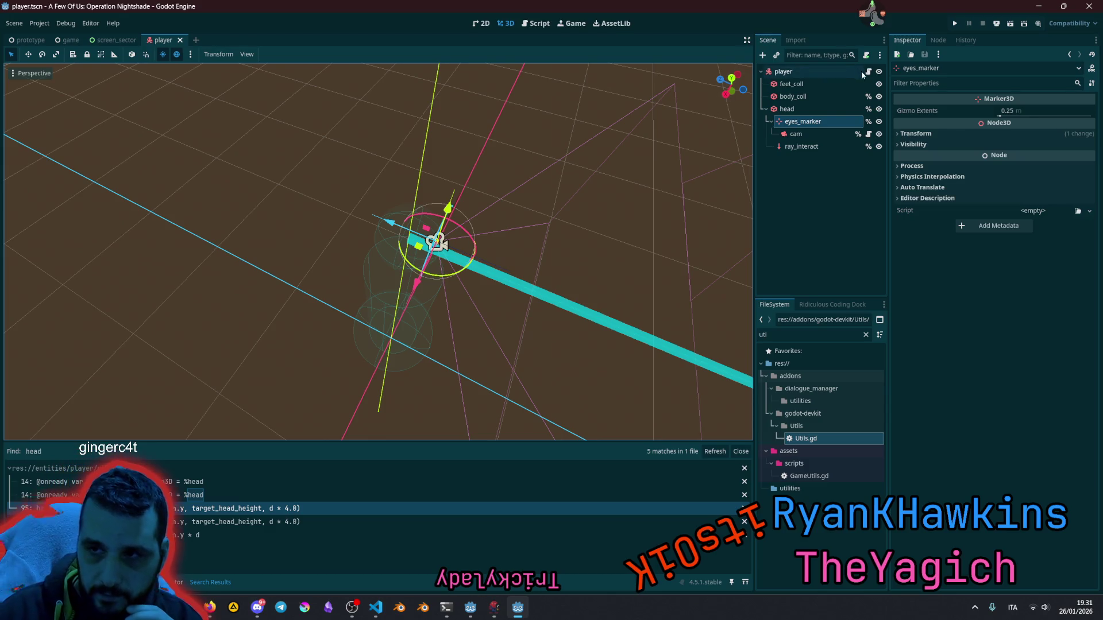
click(866, 71)
double_click(254, 259)
double_click(341, 259)
click(415, 259)
click(418, 221)
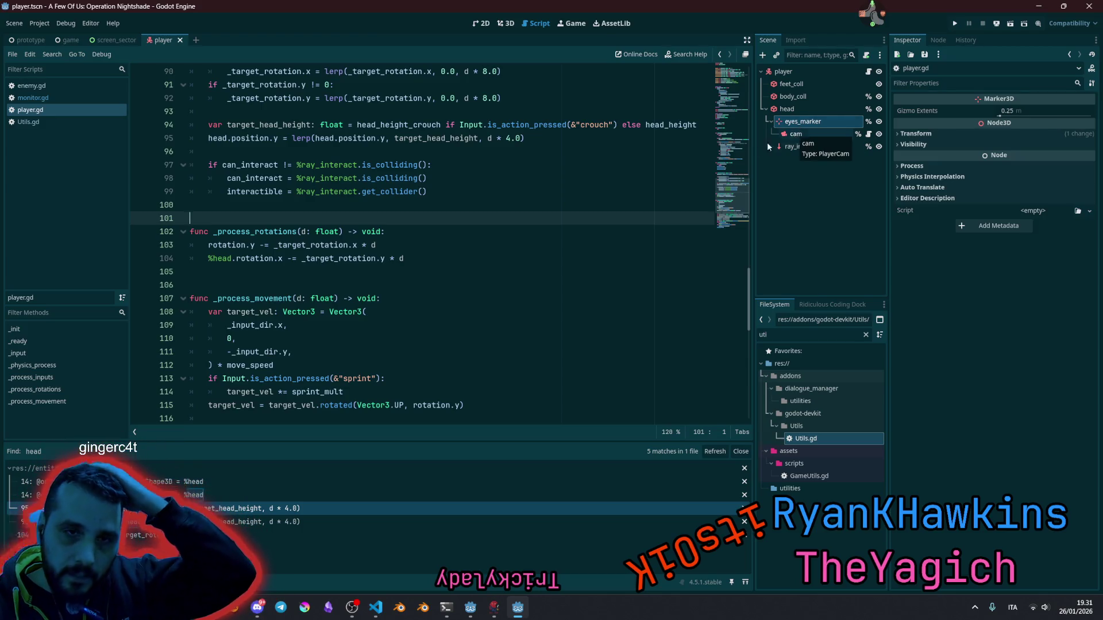
Step: Run the game with F5 to test the new eyes_marker camera setup
click(425, 233)
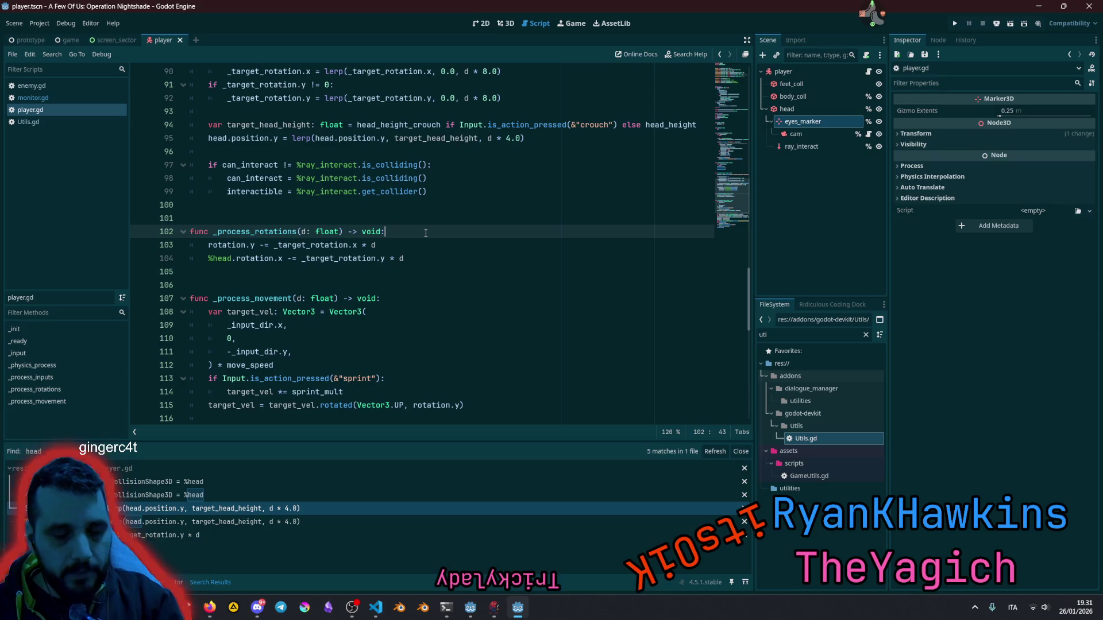
key(F5)
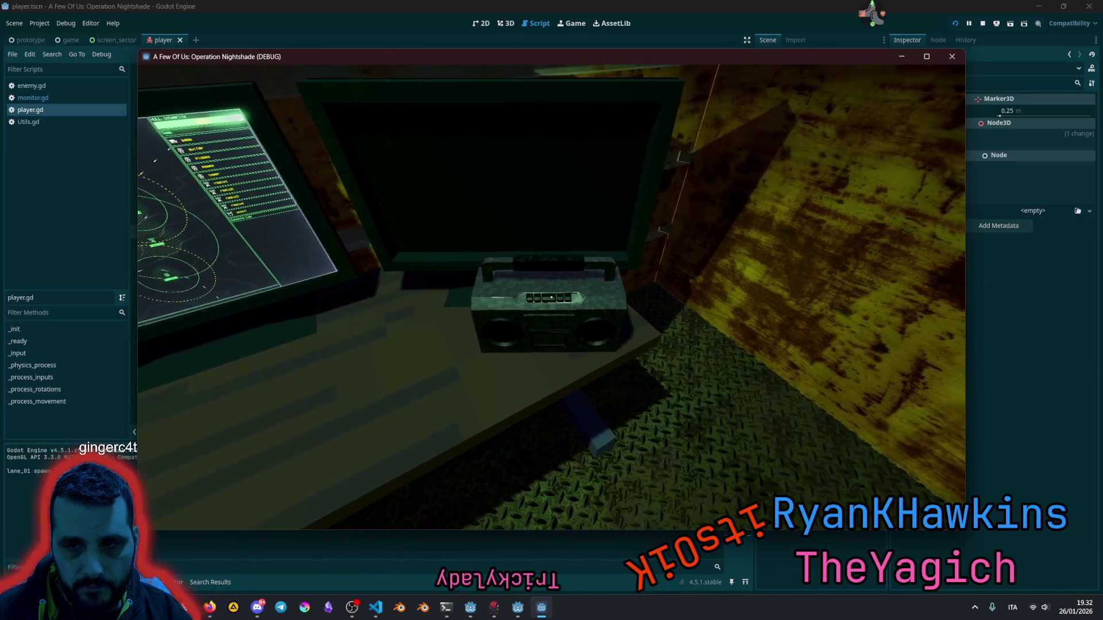
Step: Close the running game window with Escape
key(Escape)
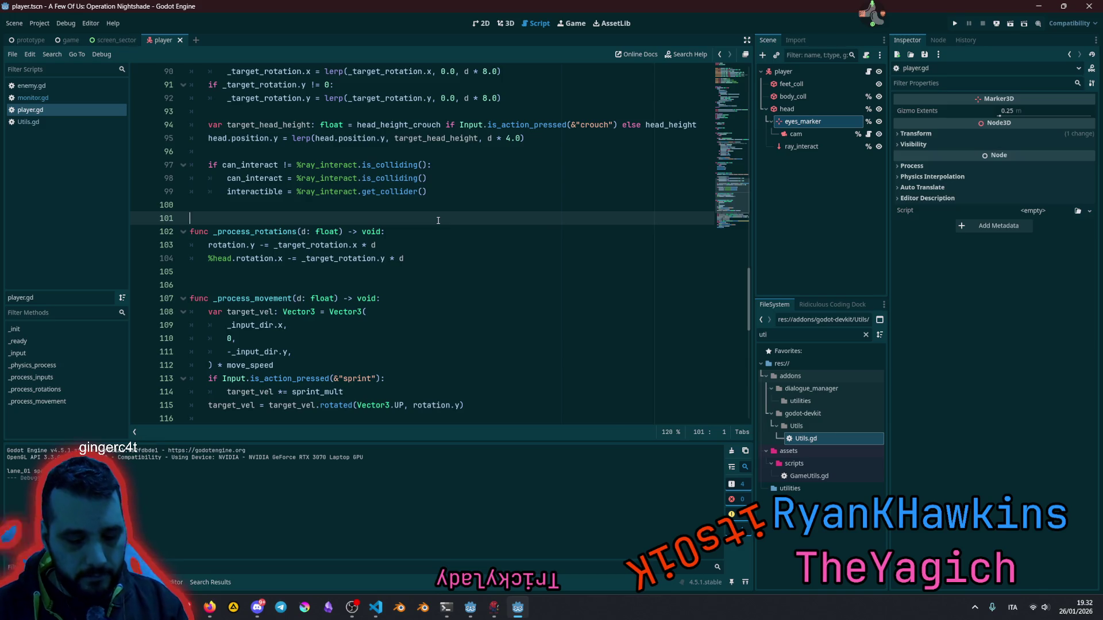
Step: Quick-open radio.tscn, show it in the 3D view, and select its buttons node
key(alt+shift+o)
text(radio)
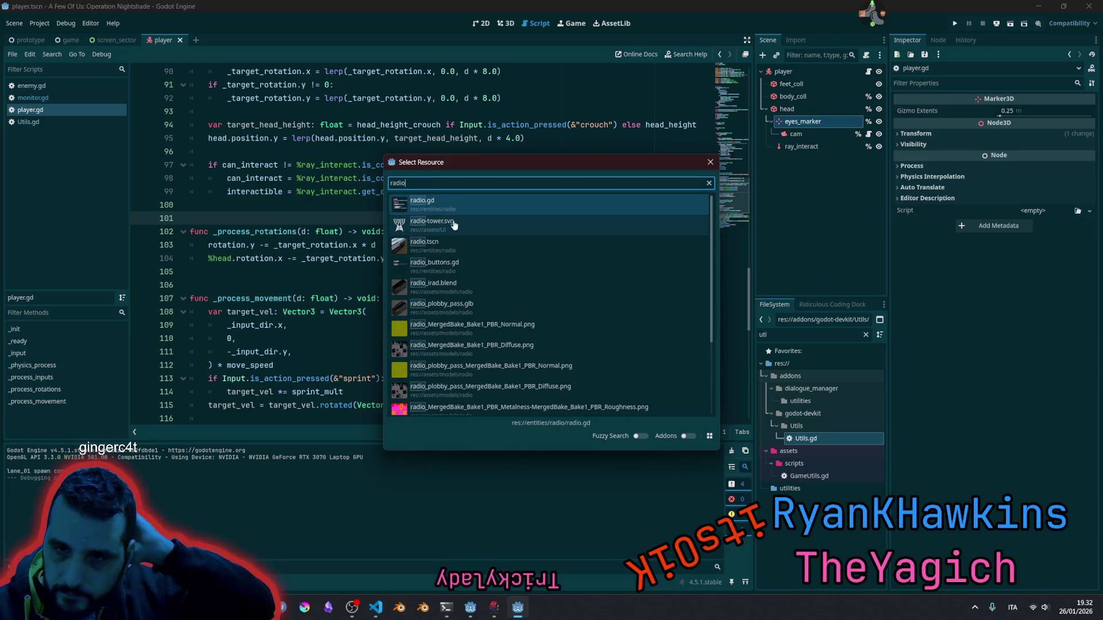
double_click(451, 249)
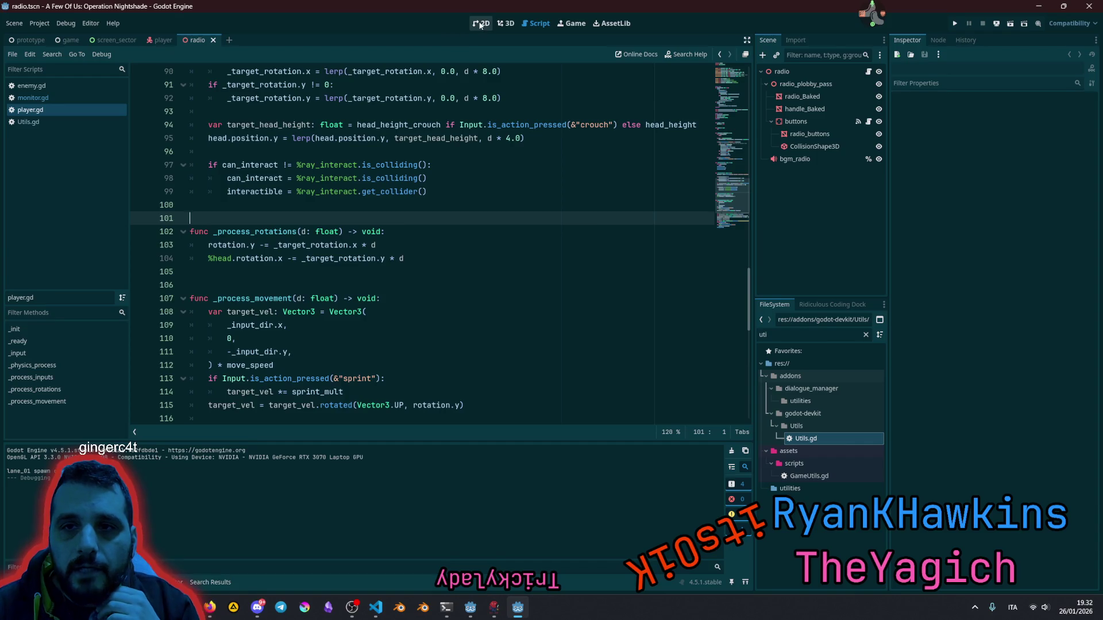
click(504, 23)
click(795, 121)
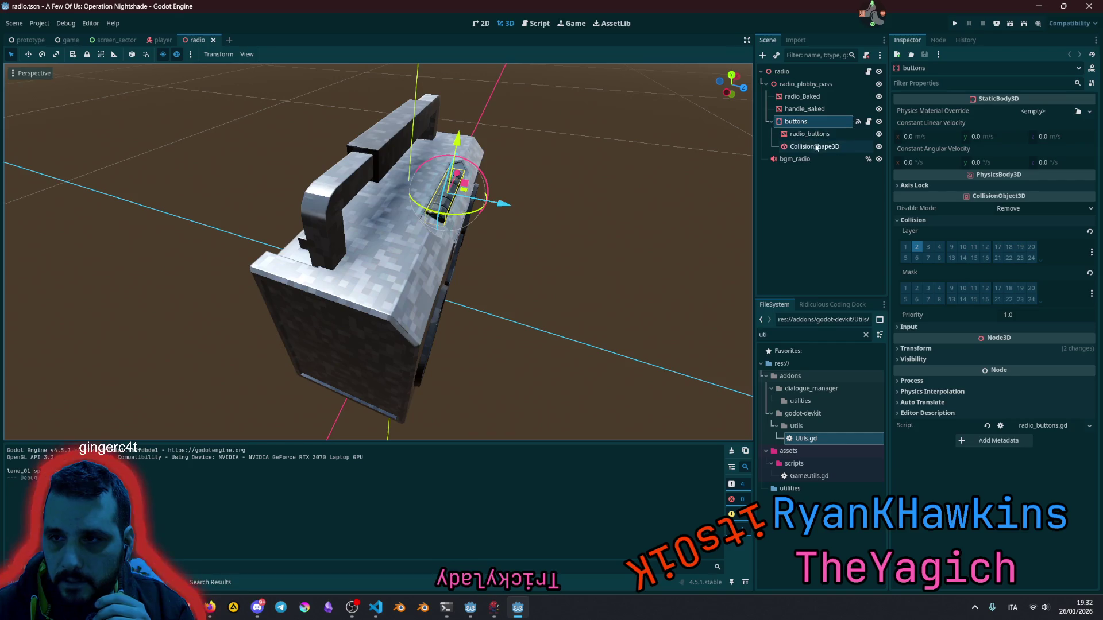
Step: Inspect the buttons StaticBody3D and its BoxShape3D collider, then rerun the game
click(814, 147)
mouse_move(490, 196)
mouse_down()
mouse_move(482, 175)
mouse_move(473, 193)
mouse_move(495, 184)
mouse_move(501, 196)
mouse_up()
click(795, 121)
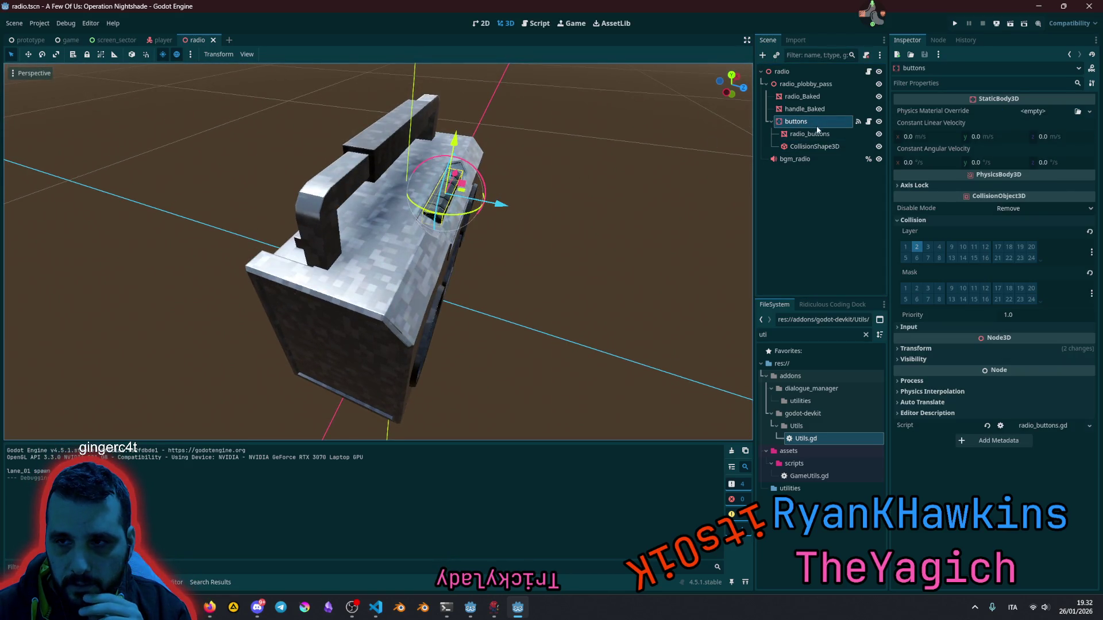
click(815, 147)
mouse_move(653, 184)
mouse_down()
mouse_move(529, 177)
mouse_move(574, 214)
mouse_move(430, 256)
mouse_up()
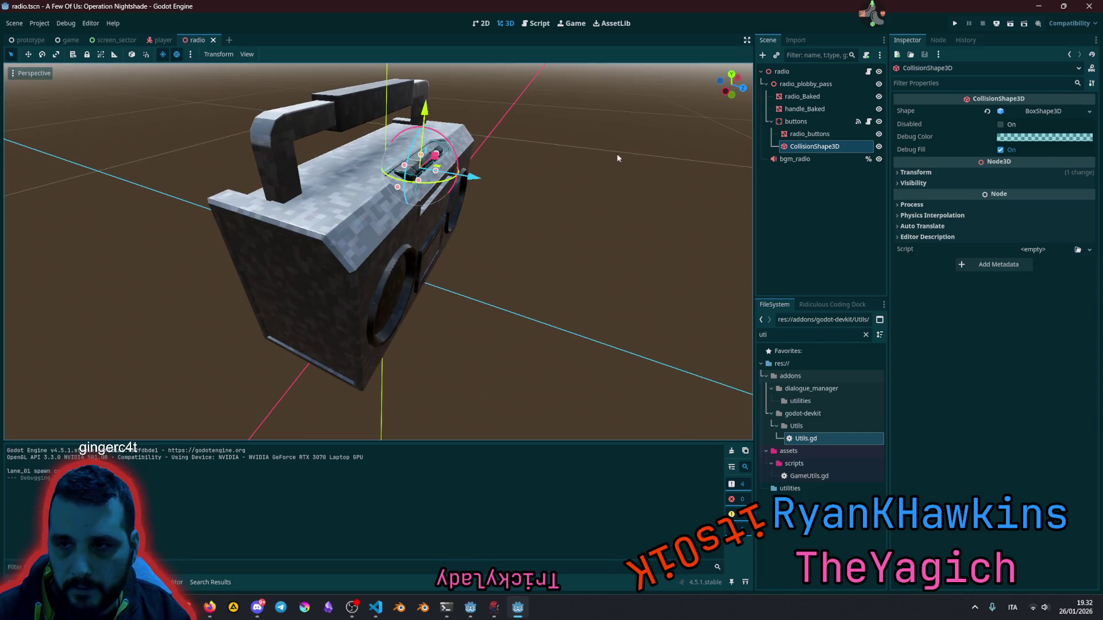
click(804, 122)
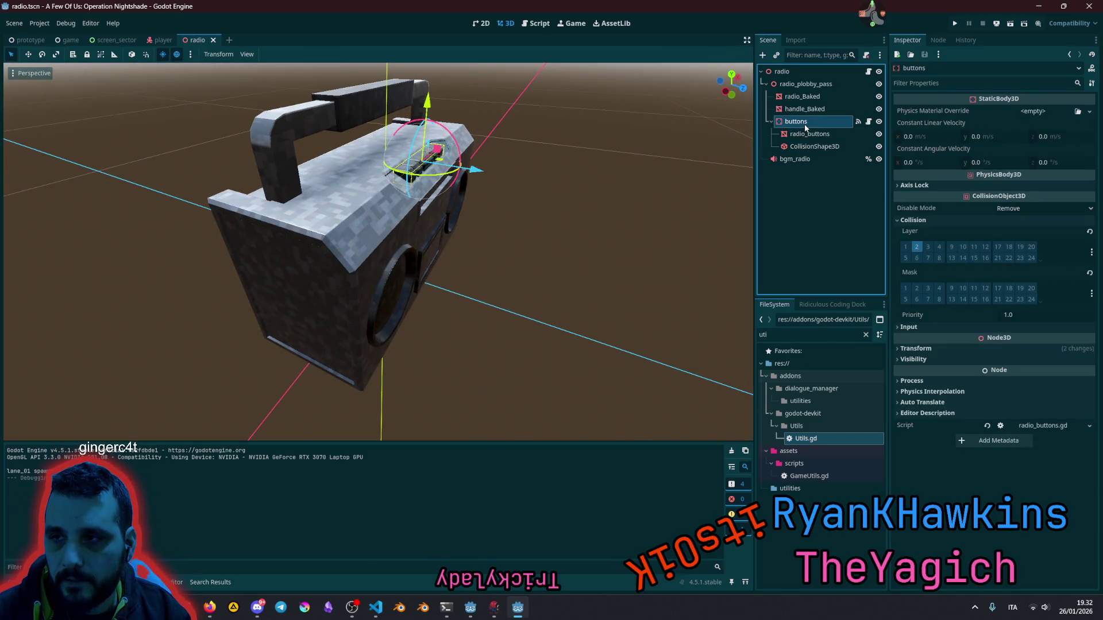
click(801, 171)
drag(584, 195, 568, 200)
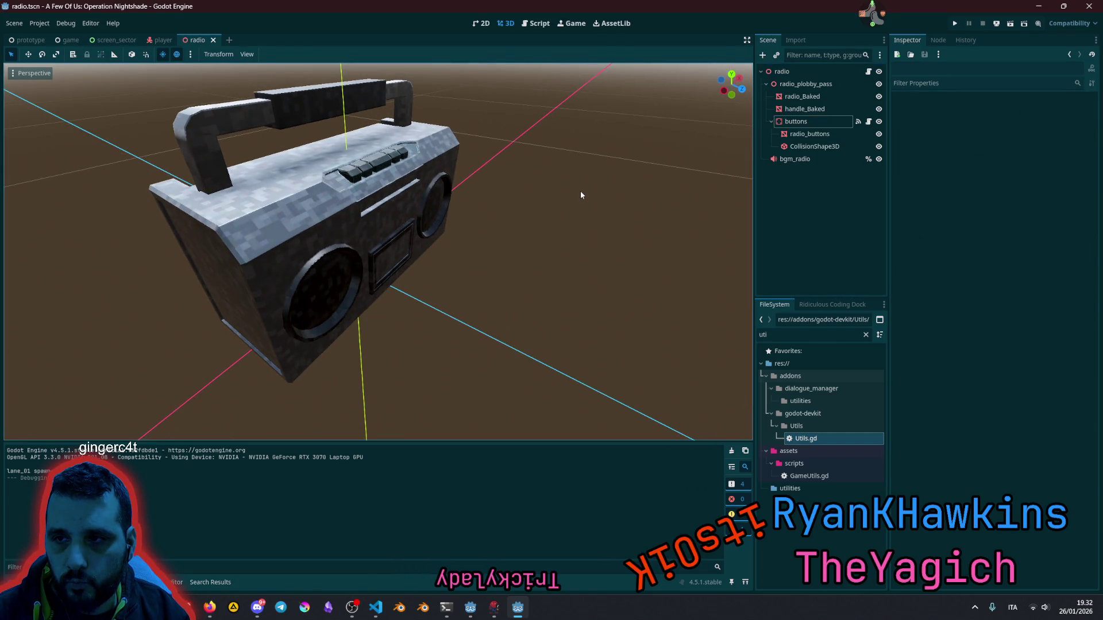
key(F5)
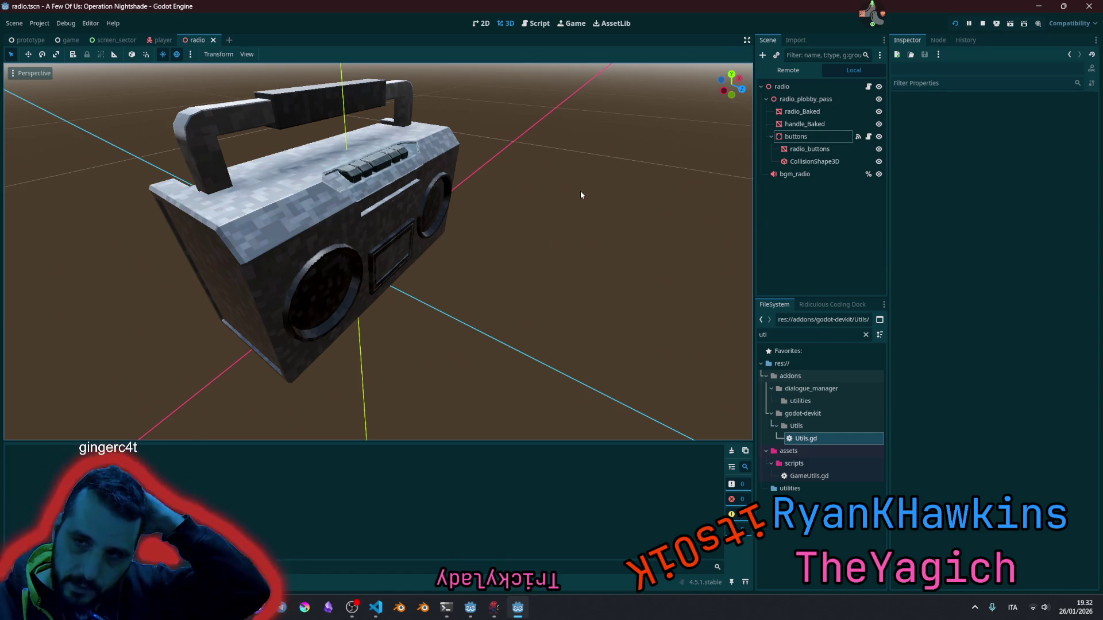
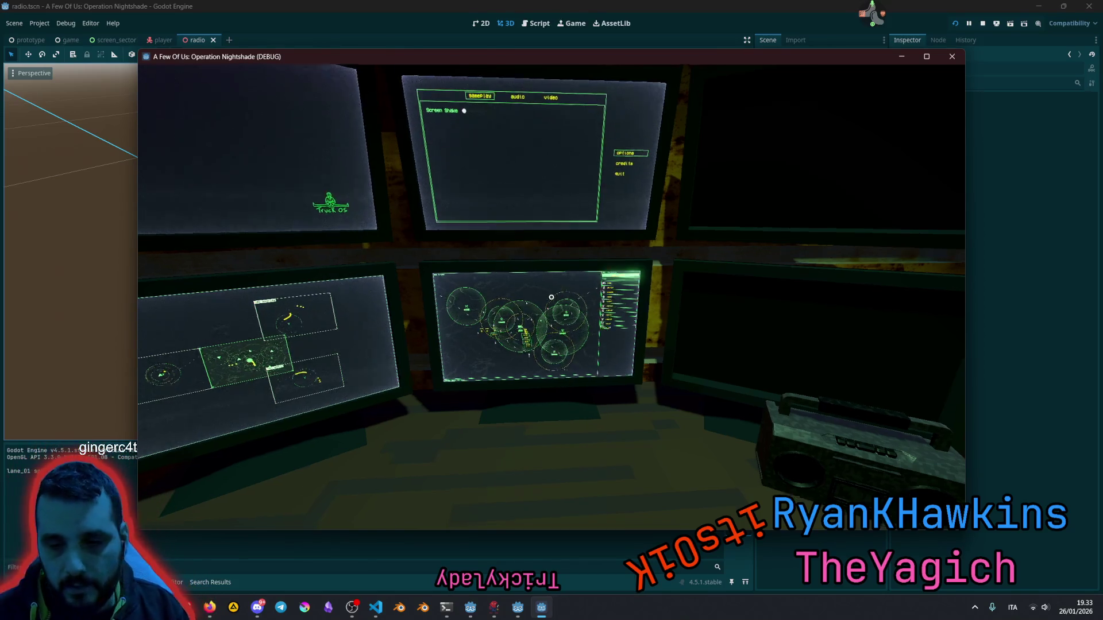
Step: Stop the running game and switch to the browser showing the project's Trello board
key(F8)
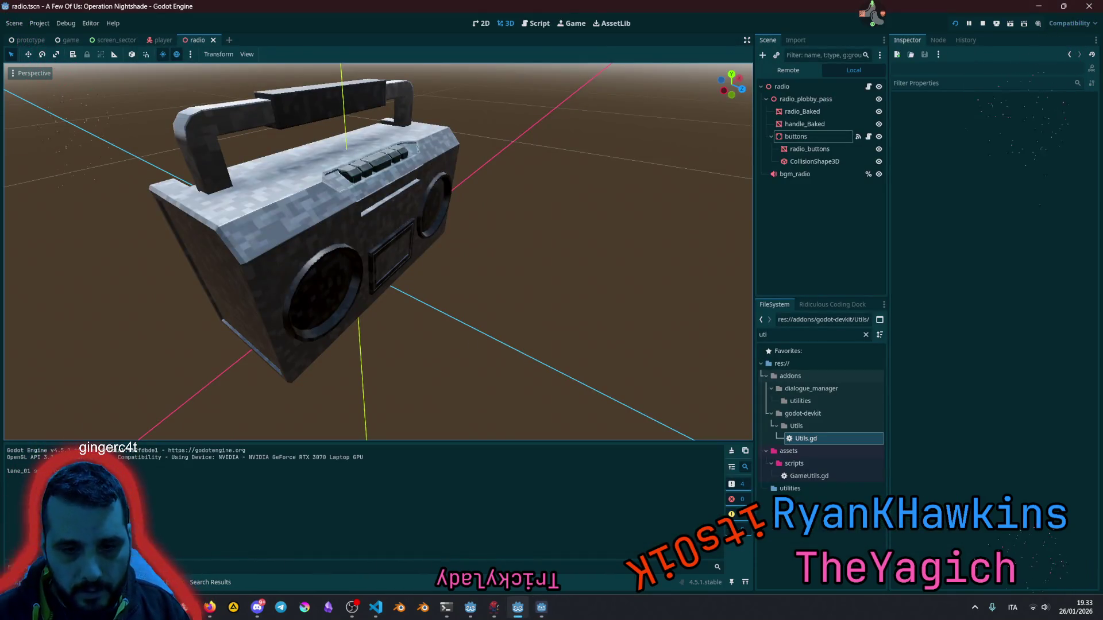
click(191, 554)
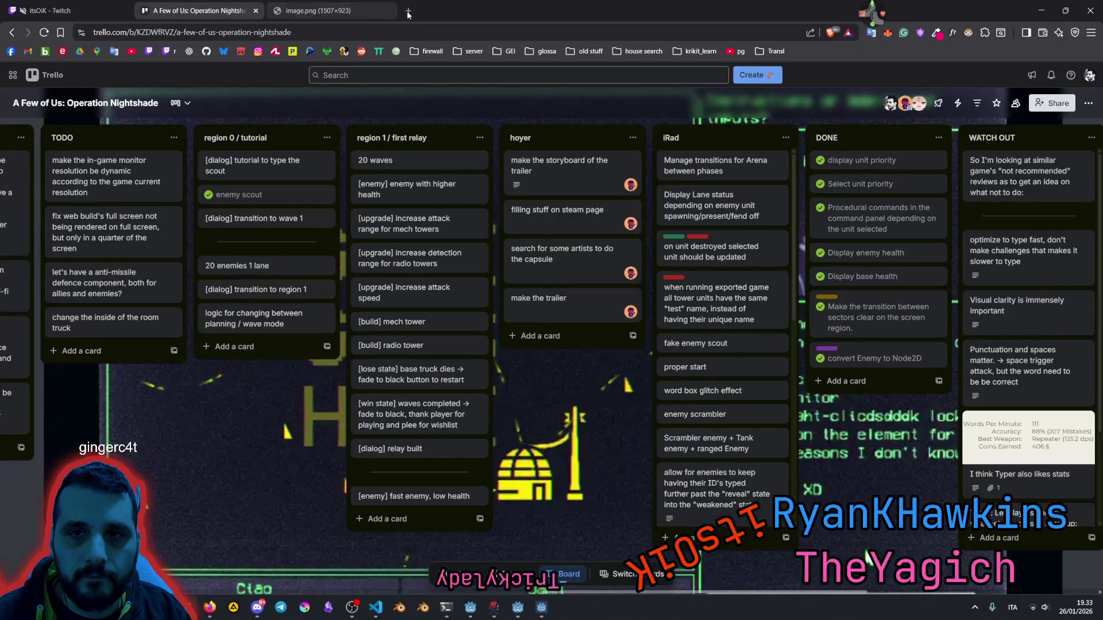
Step: Search 'godot' in a new tab and open the Godot 4.6 release article on godotengine.org
click(408, 12)
text(godot)
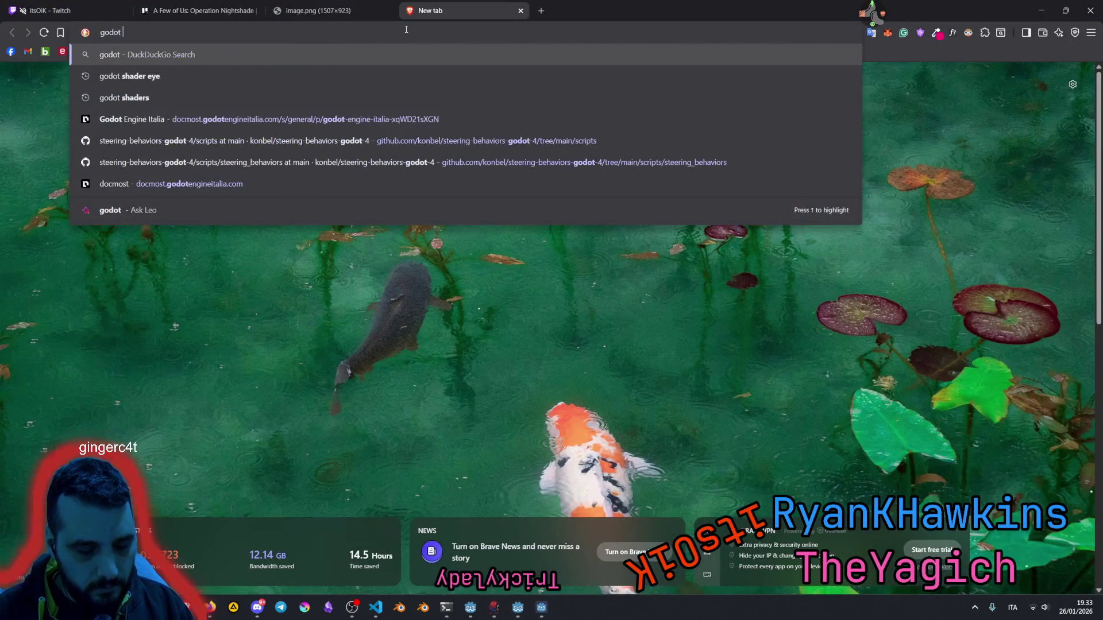
key(Return)
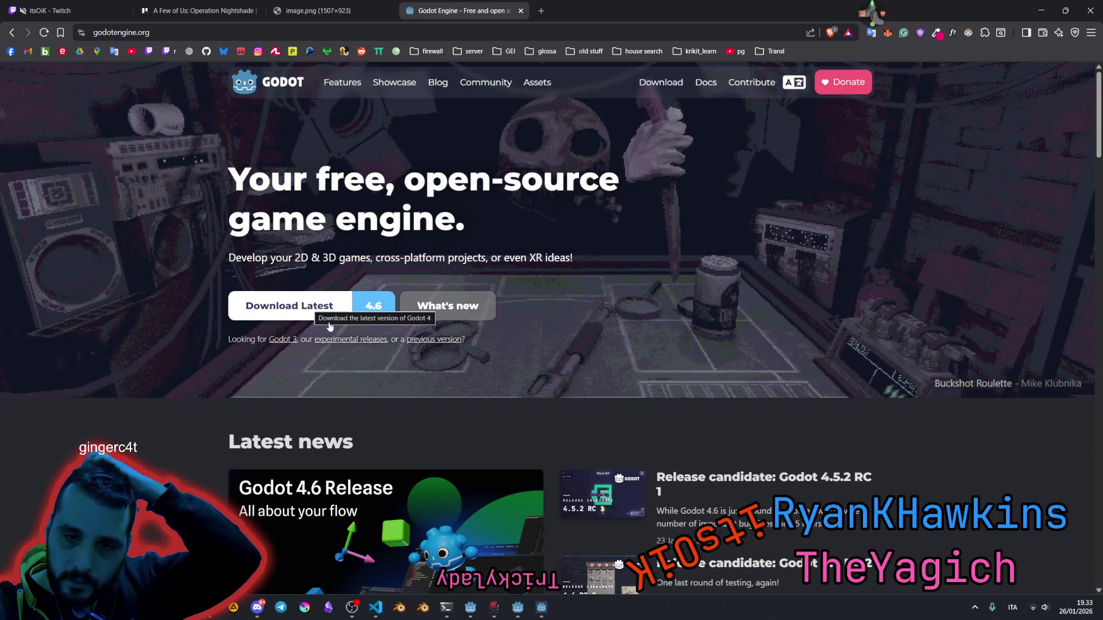
scroll(315, 312, down, 3)
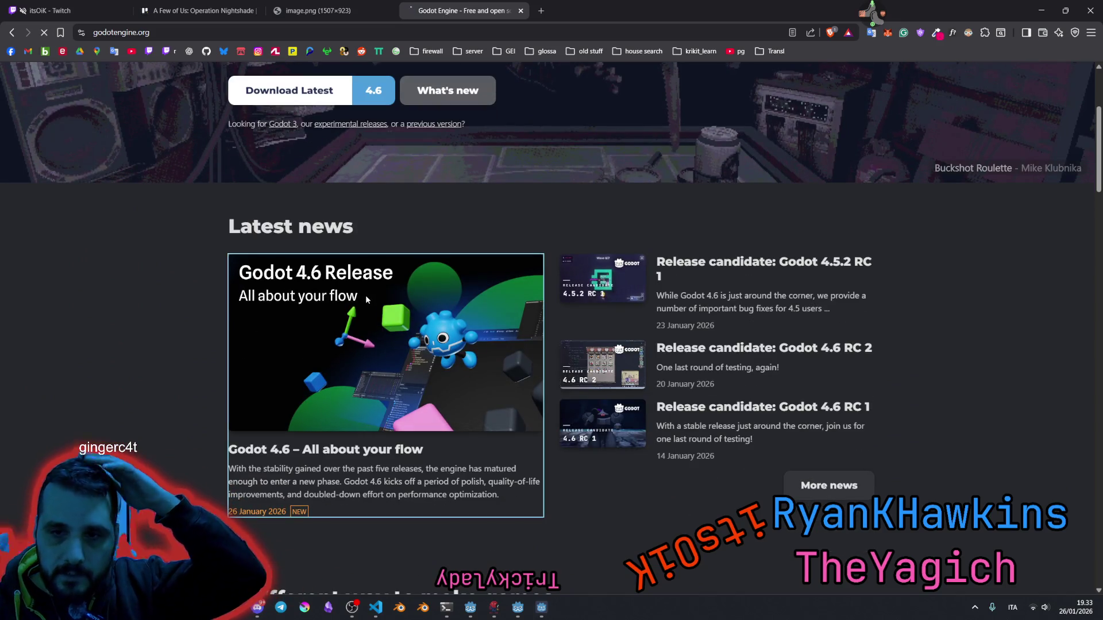
click(367, 298)
Step: Read the release notes past the Modern theme down to the Jolt Physics section
scroll(460, 306, down, 5)
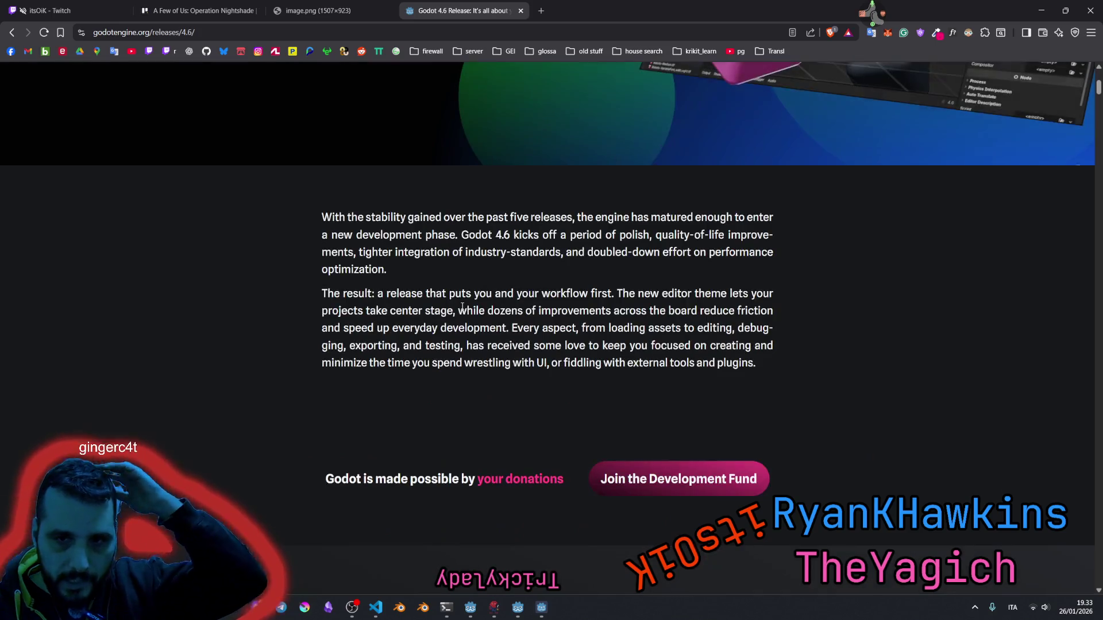
scroll(446, 267, down, 7)
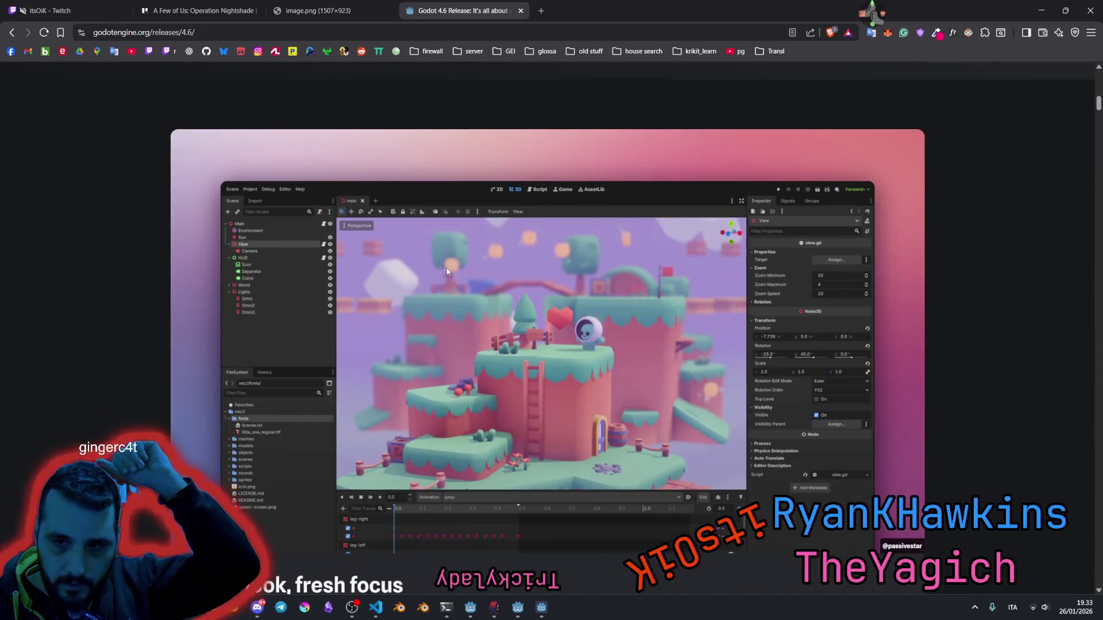
scroll(447, 269, down, 3)
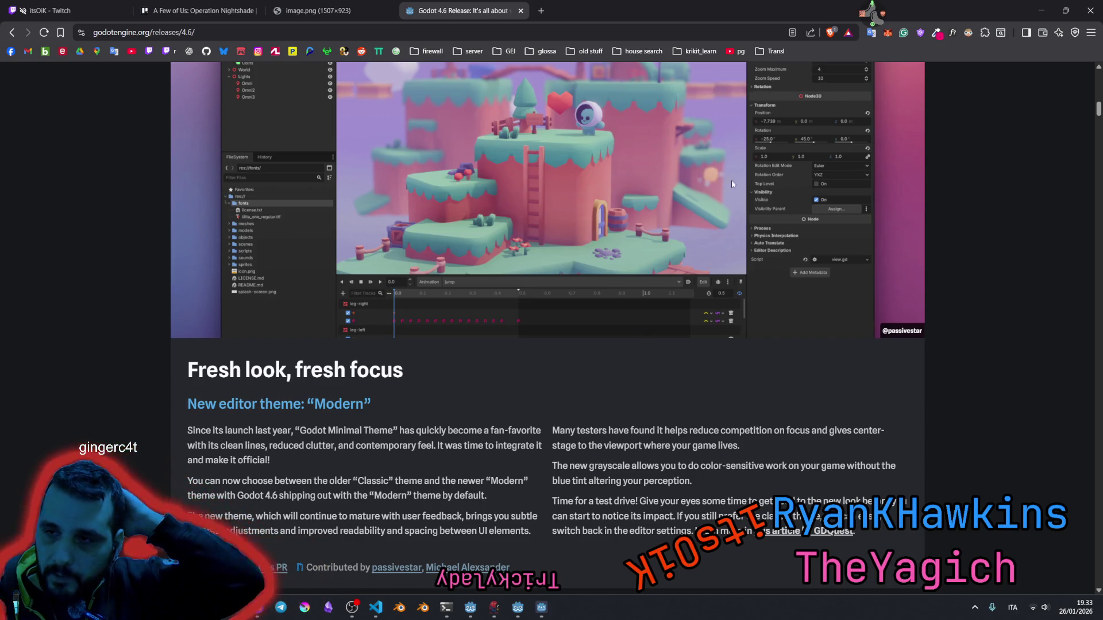
scroll(442, 384, down, 5)
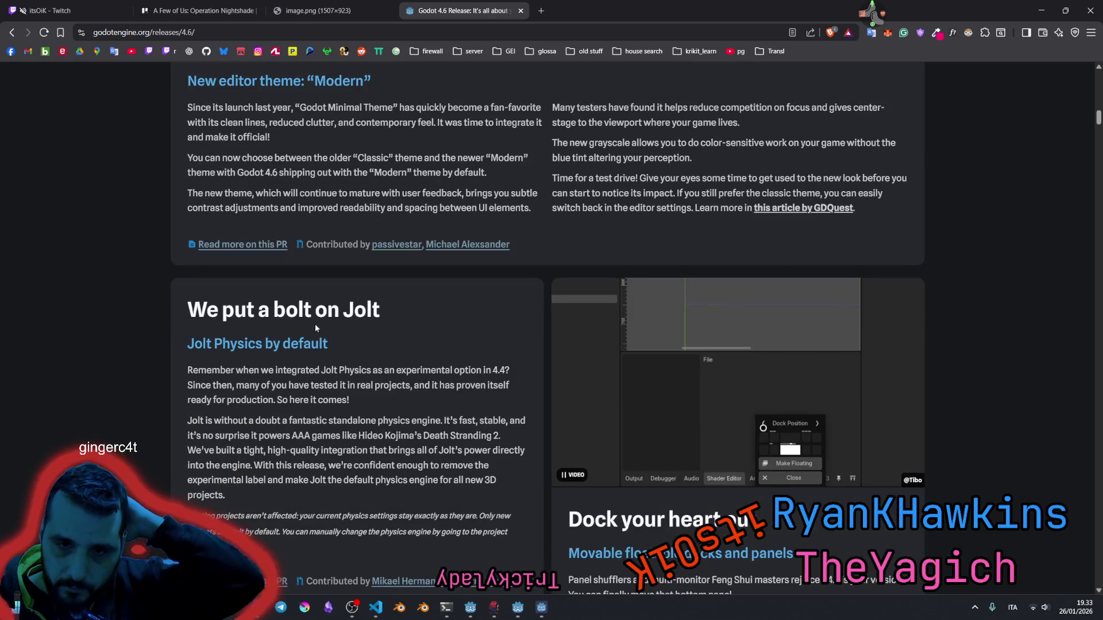
drag(273, 311, 367, 311)
scroll(384, 325, down, 3)
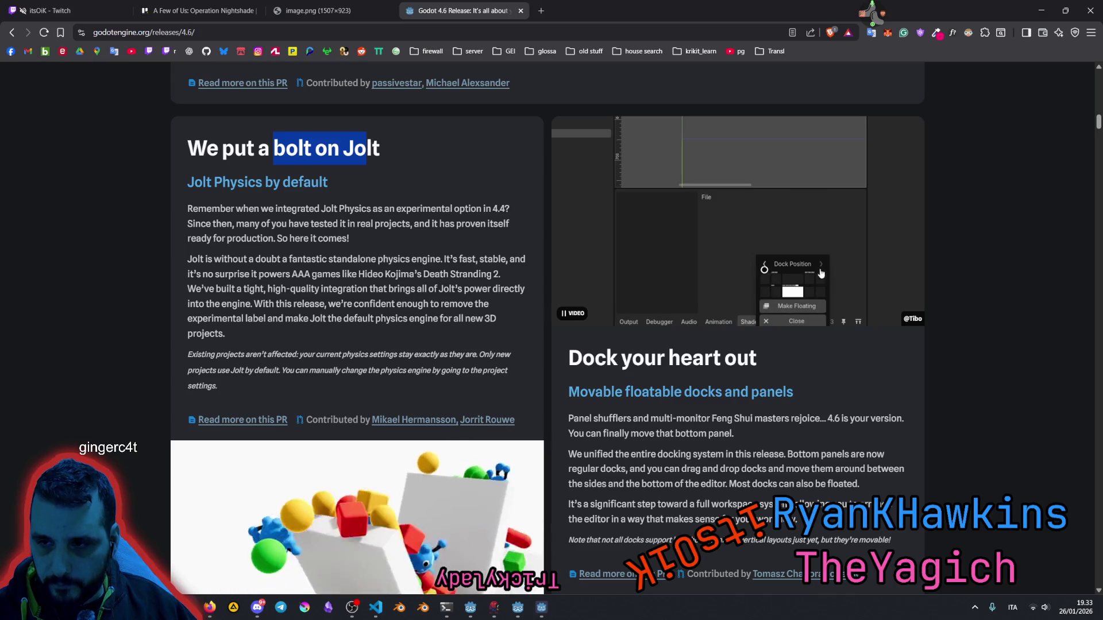
scroll(276, 220, down, 4)
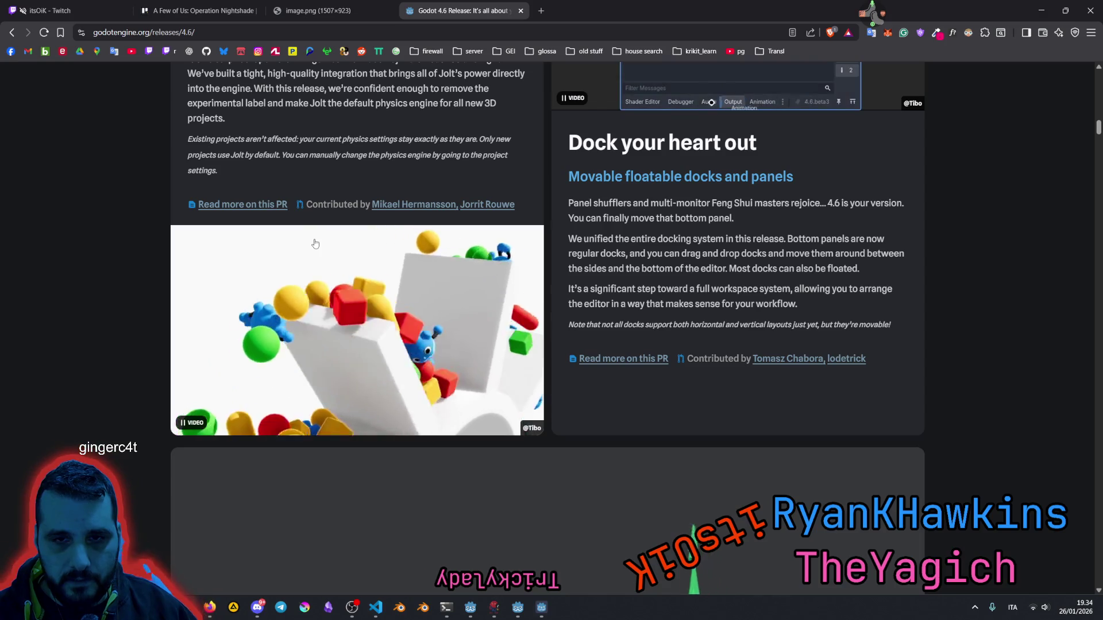
Step: Highlight Jolt paragraph sentences on real-project testing, the standalone engine and AAA games
scroll(253, 240, up, 4)
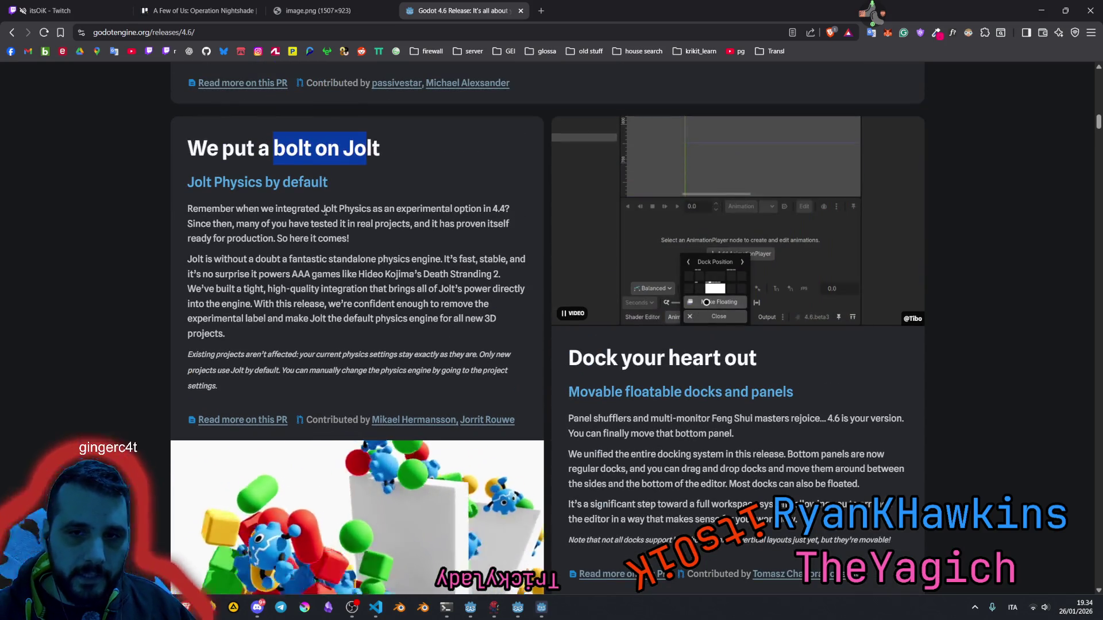
drag(322, 209, 366, 208)
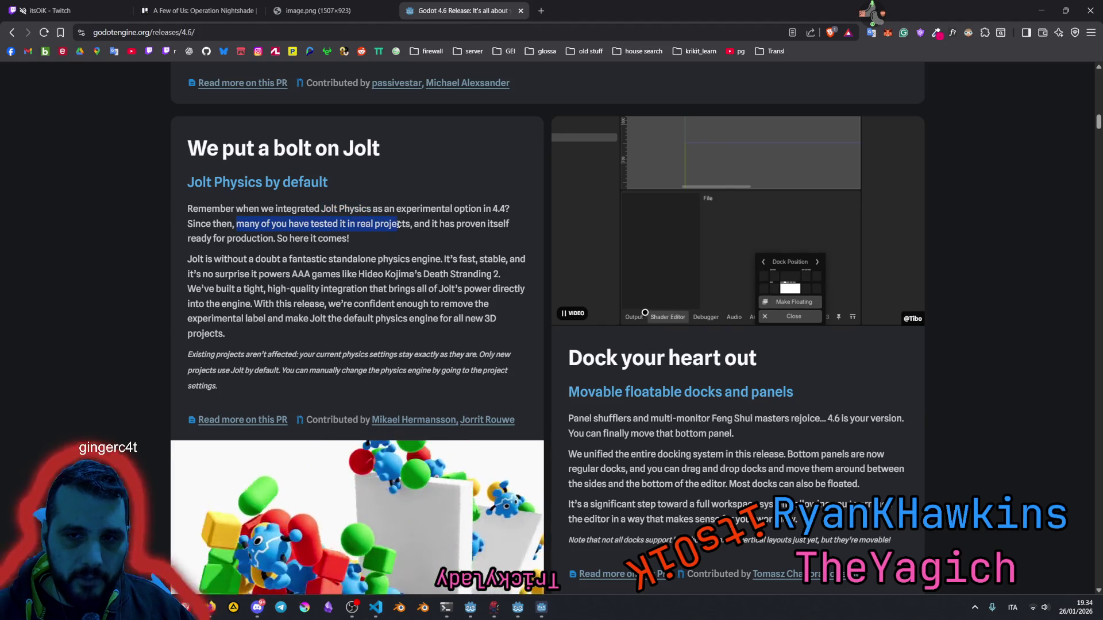
drag(398, 225, 277, 241)
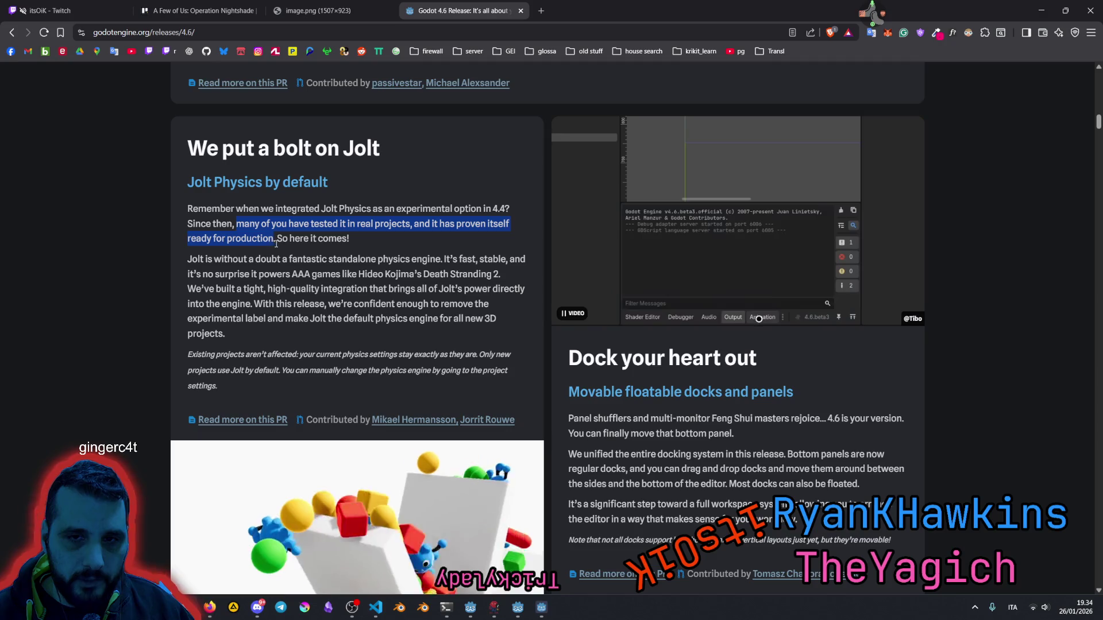
drag(207, 259, 432, 259)
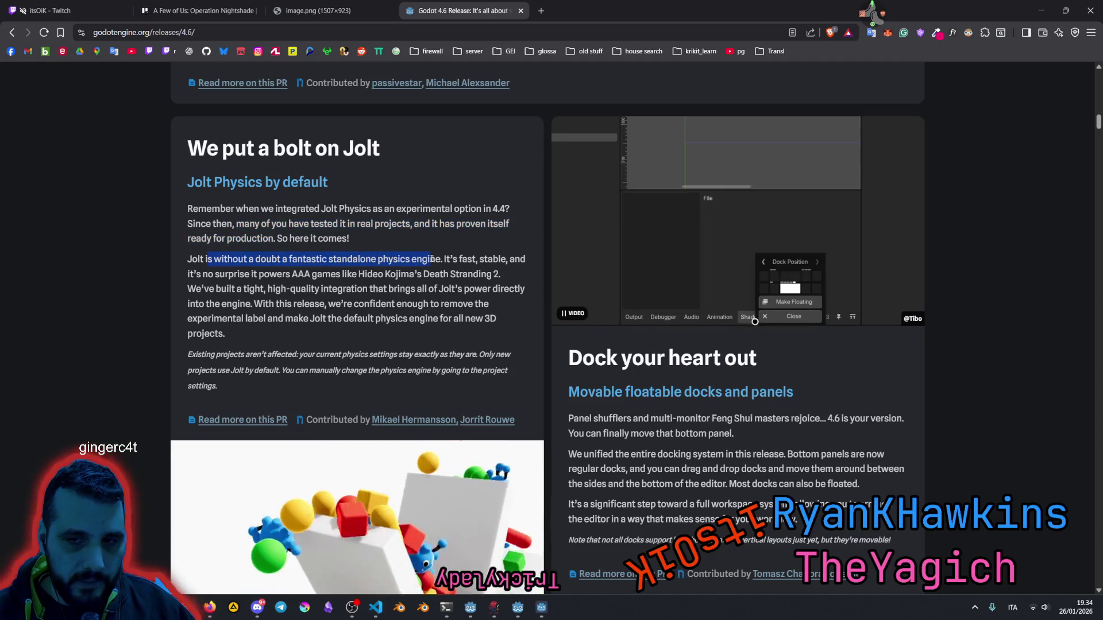
drag(251, 273, 501, 275)
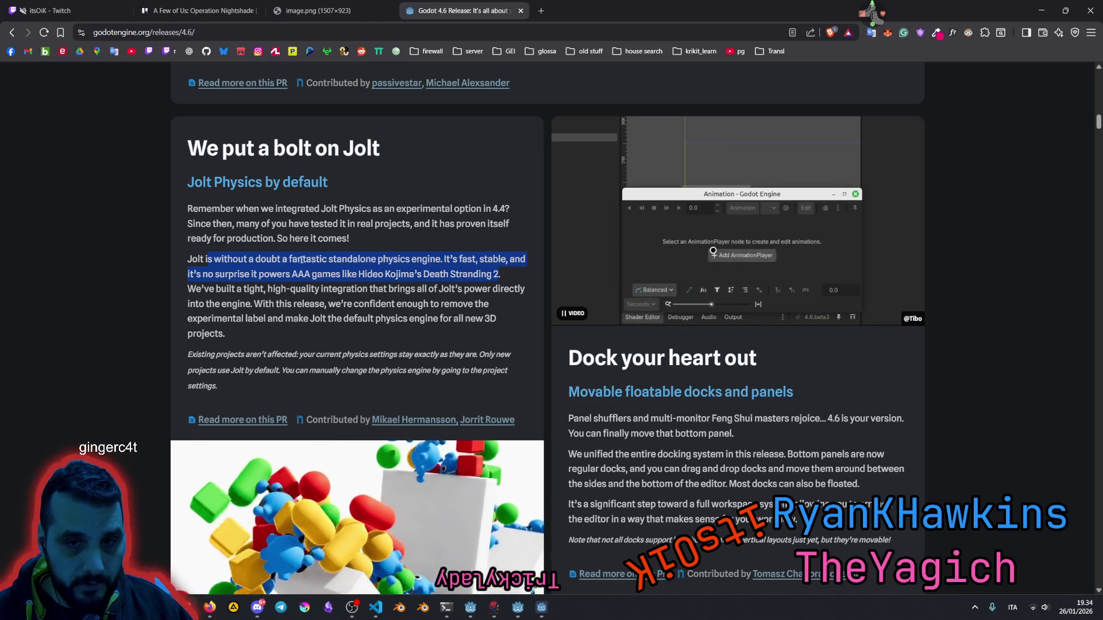
click(278, 302)
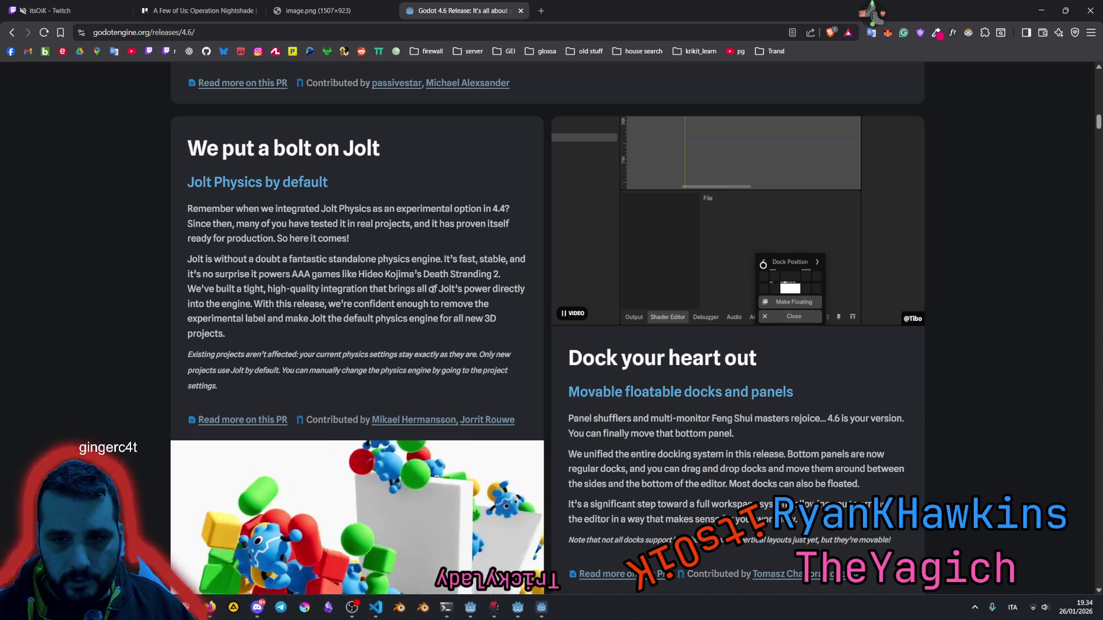
Step: Highlight the lines on Jolt's power and dropping the experimental label, then return to Godot
mouse_move(440, 289)
mouse_down()
mouse_move(517, 290)
mouse_move(303, 303)
mouse_up()
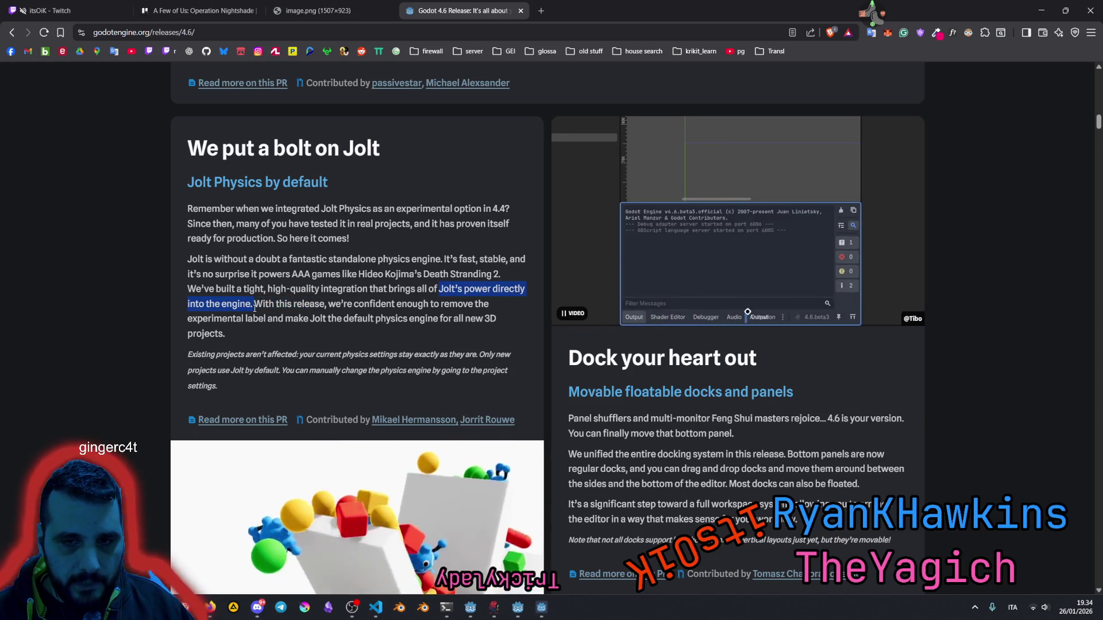
mouse_move(254, 304)
mouse_down()
mouse_move(314, 304)
mouse_move(344, 290)
mouse_move(475, 298)
mouse_move(453, 289)
mouse_move(338, 318)
mouse_up()
click(320, 316)
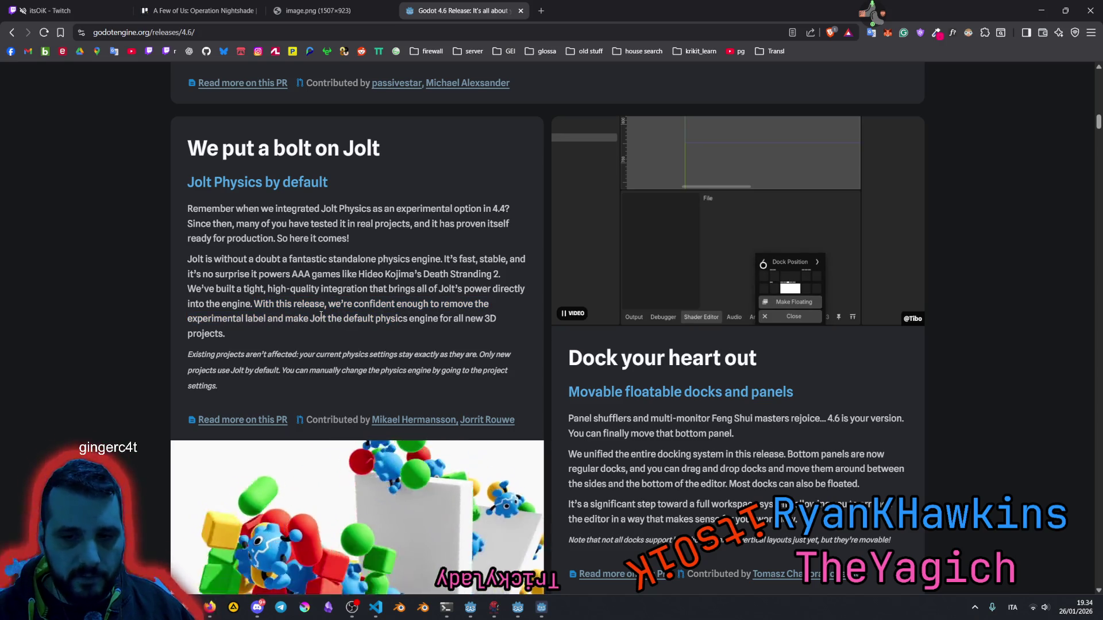
mouse_move(545, 610)
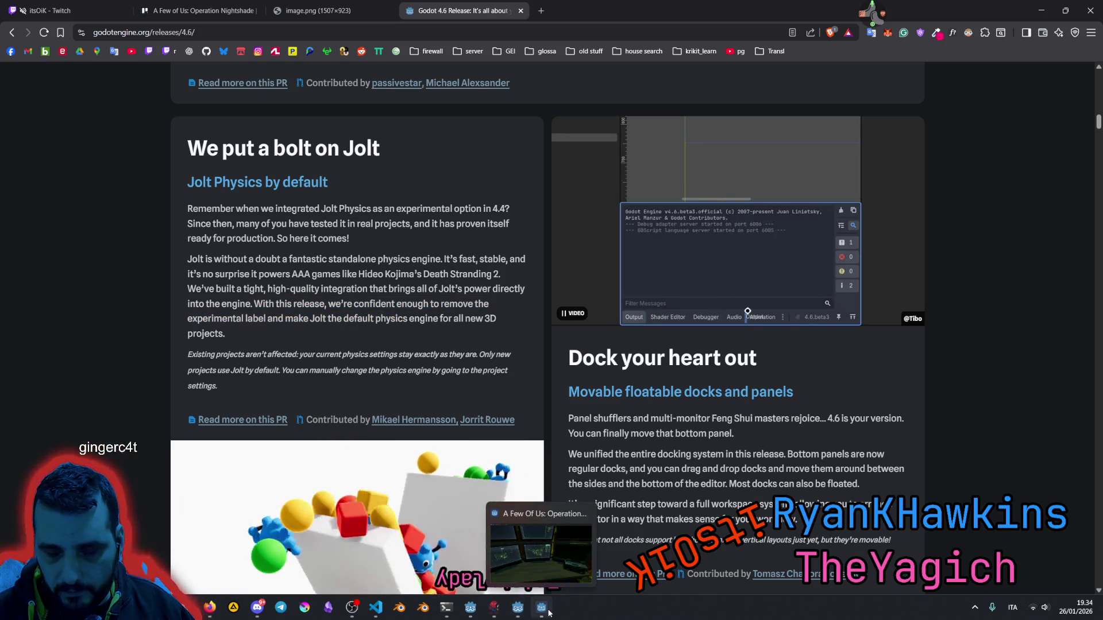
click(549, 613)
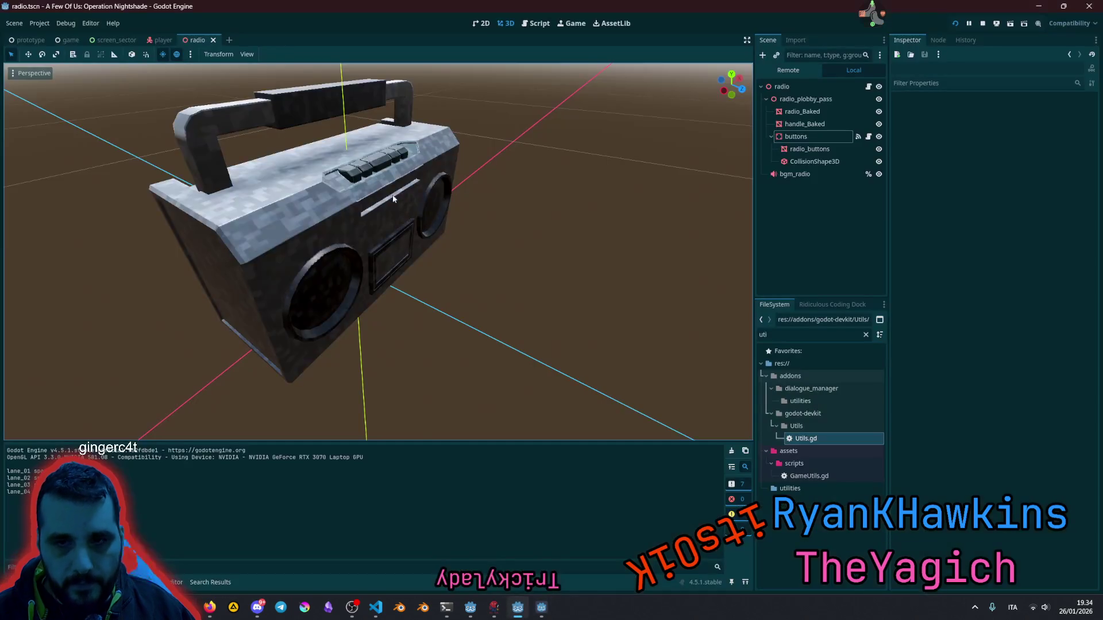
Step: Close the running game and open Project Settings, making the window taller
click(539, 610)
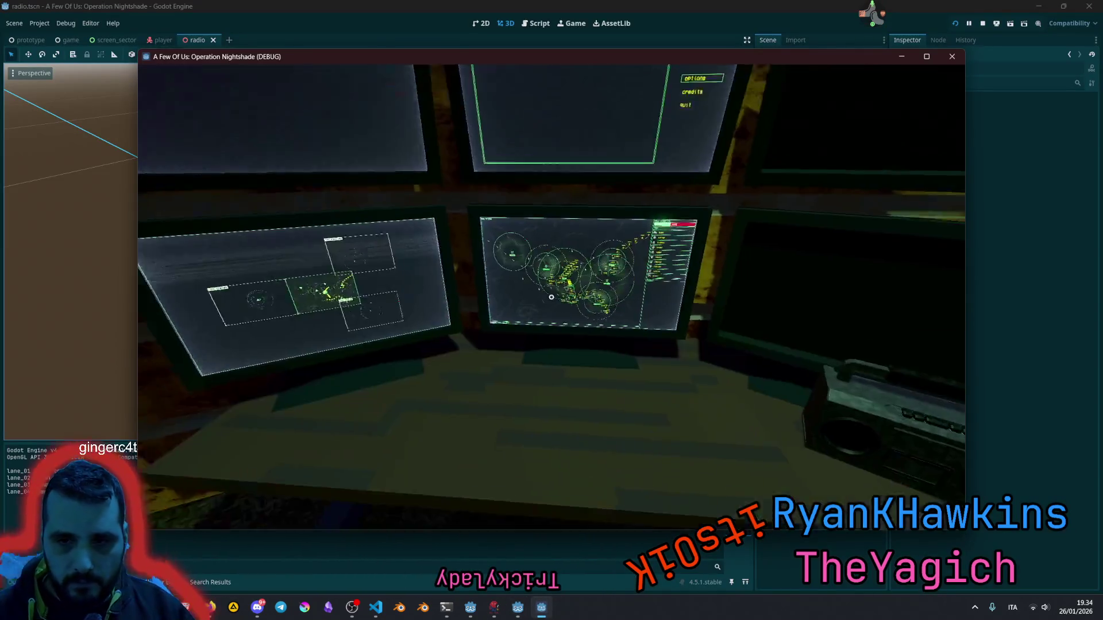
key(F8)
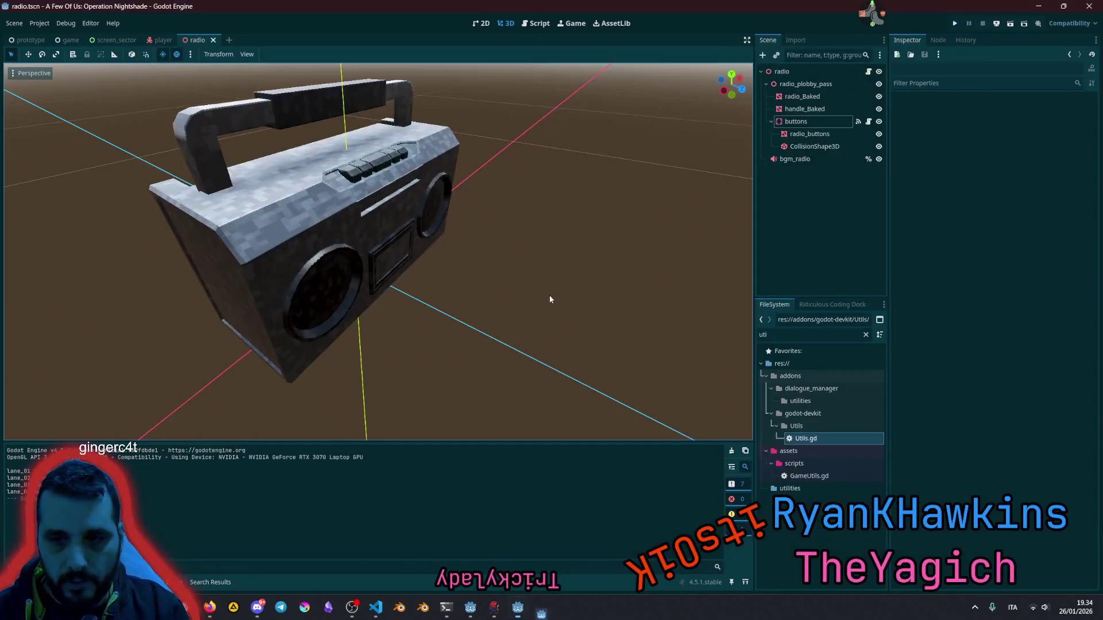
click(38, 23)
click(44, 42)
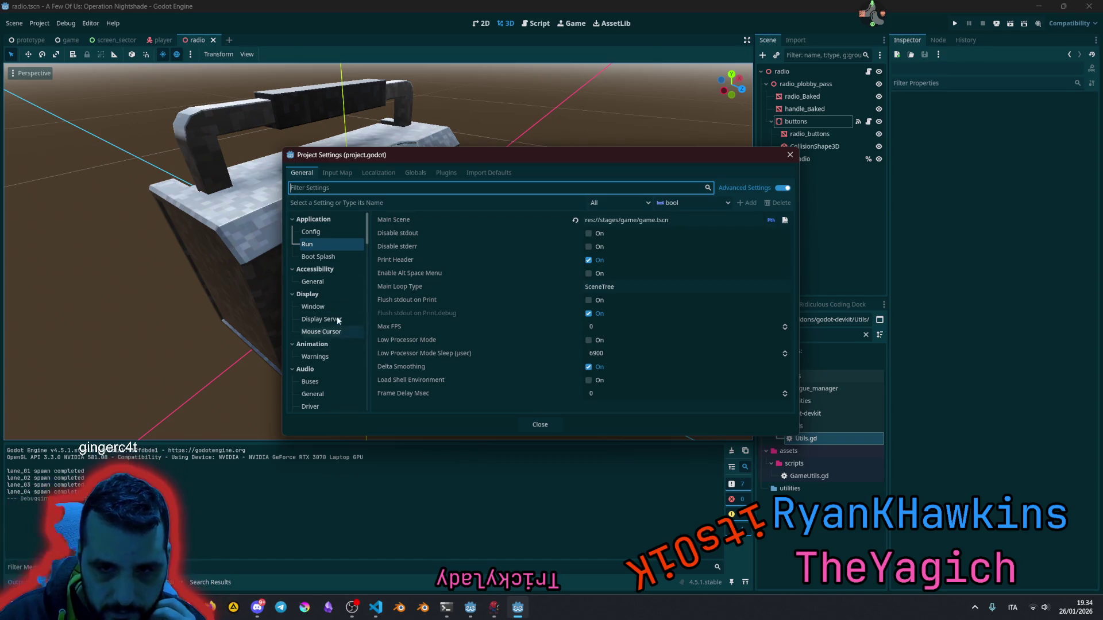
drag(435, 149, 464, 42)
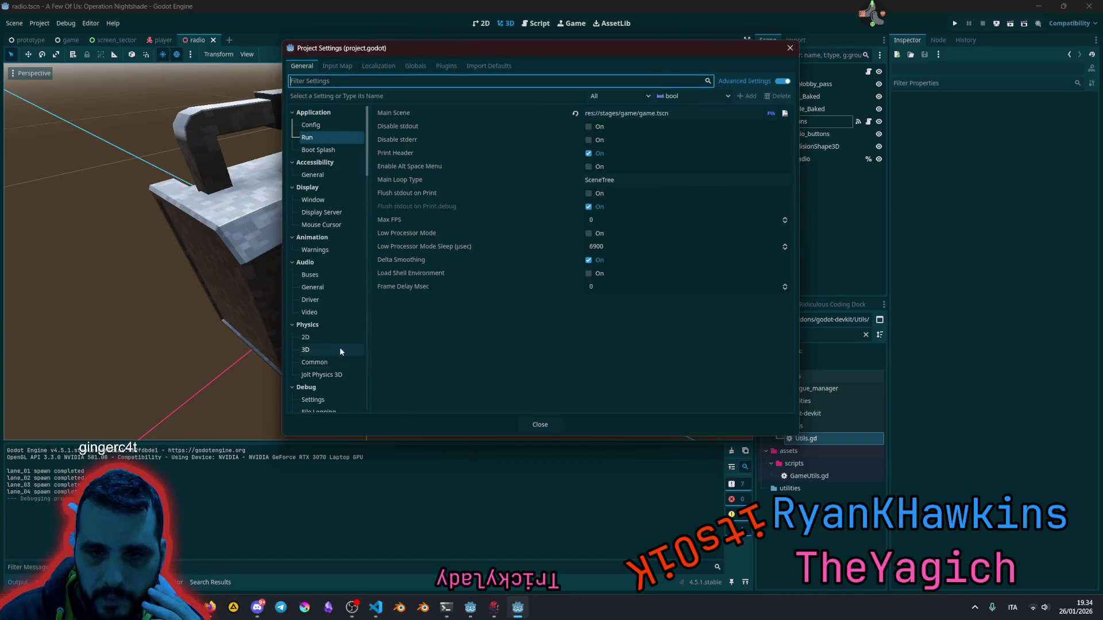
Step: Browse the physics settings and settle on the Physics > 3D section
click(315, 336)
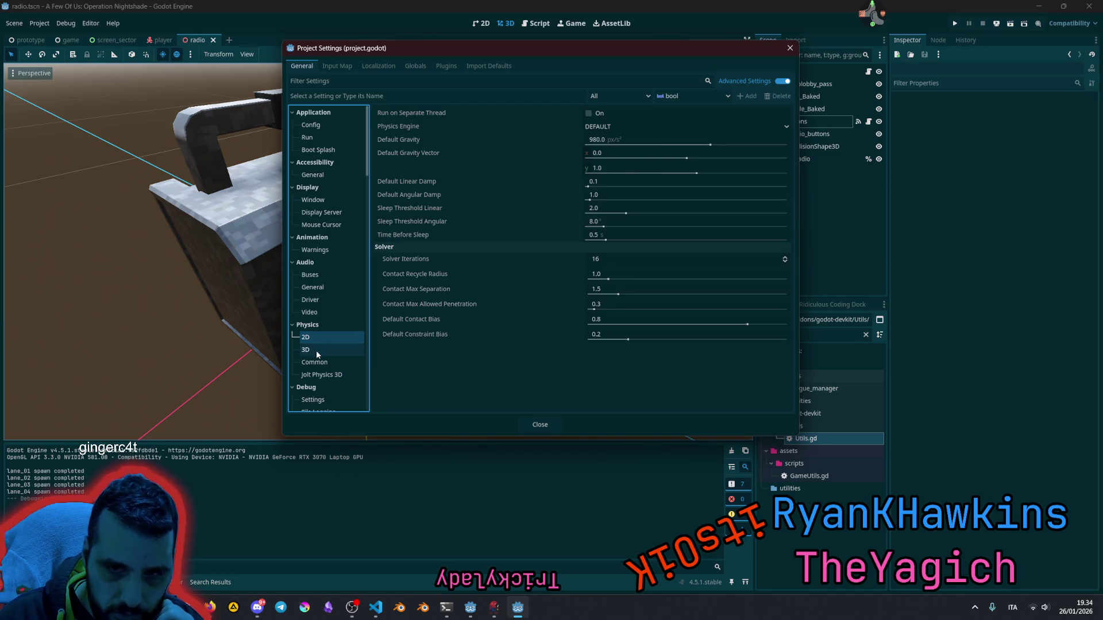
click(325, 376)
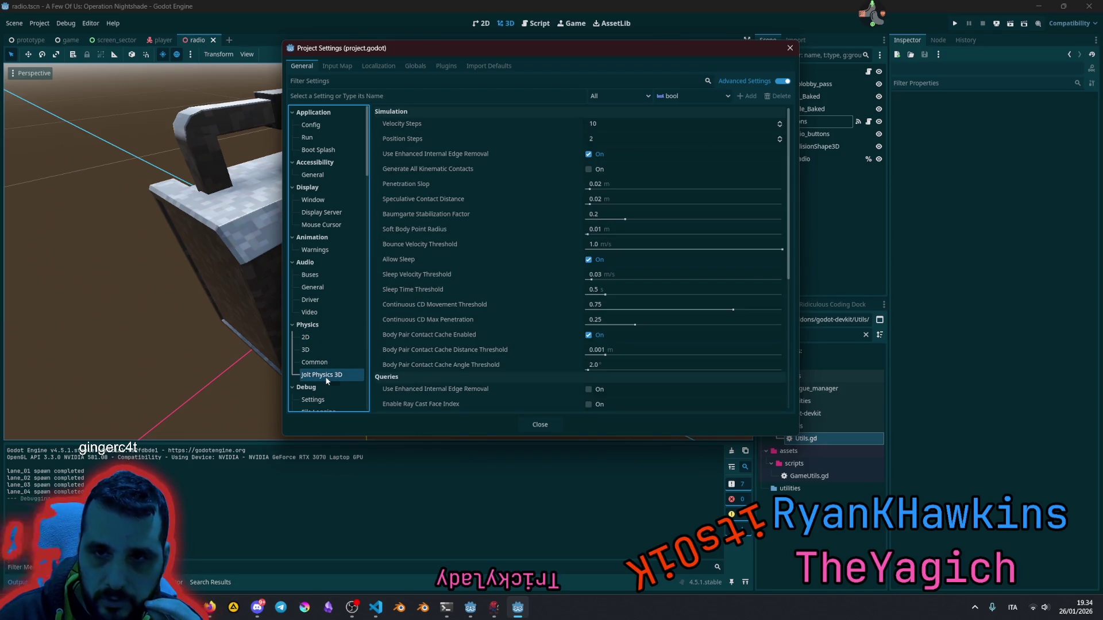
scroll(320, 356, down, 3)
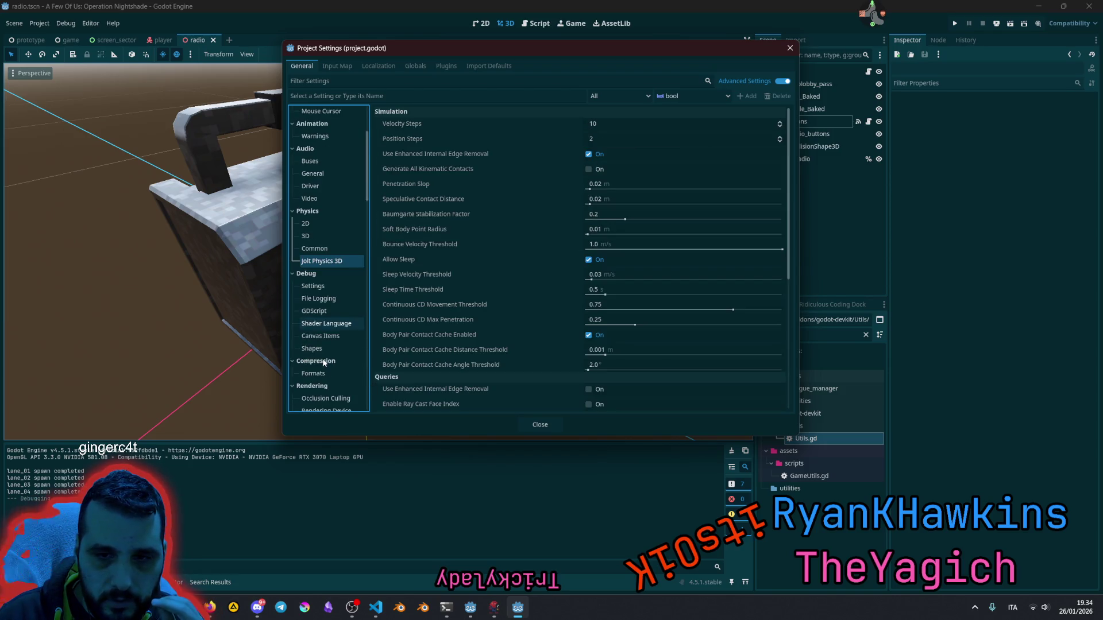
click(313, 287)
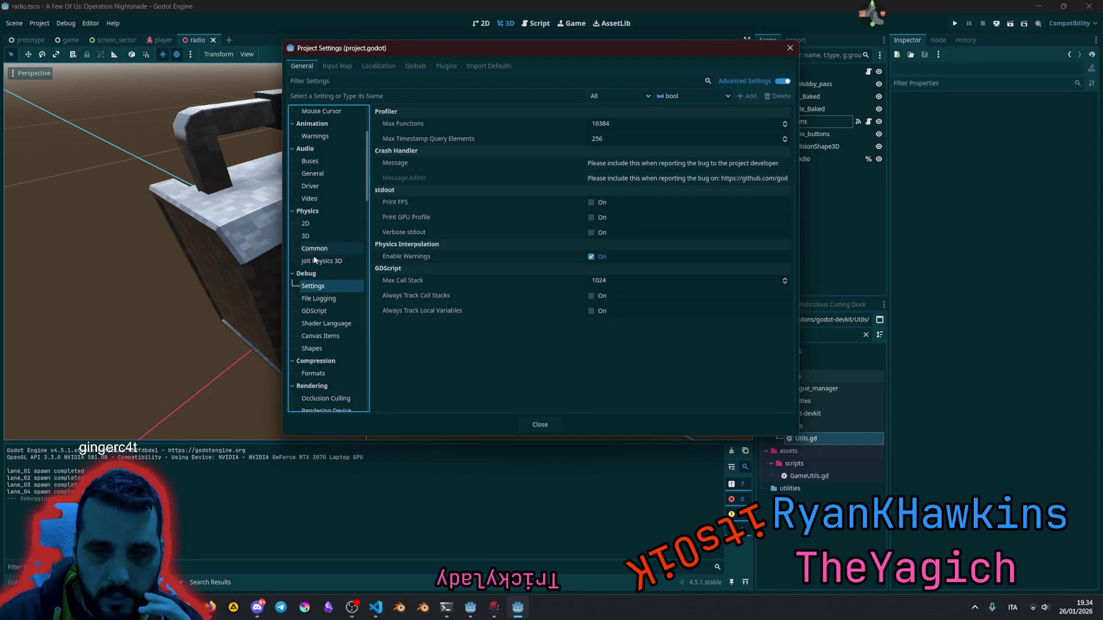
scroll(312, 280, up, 1)
click(312, 271)
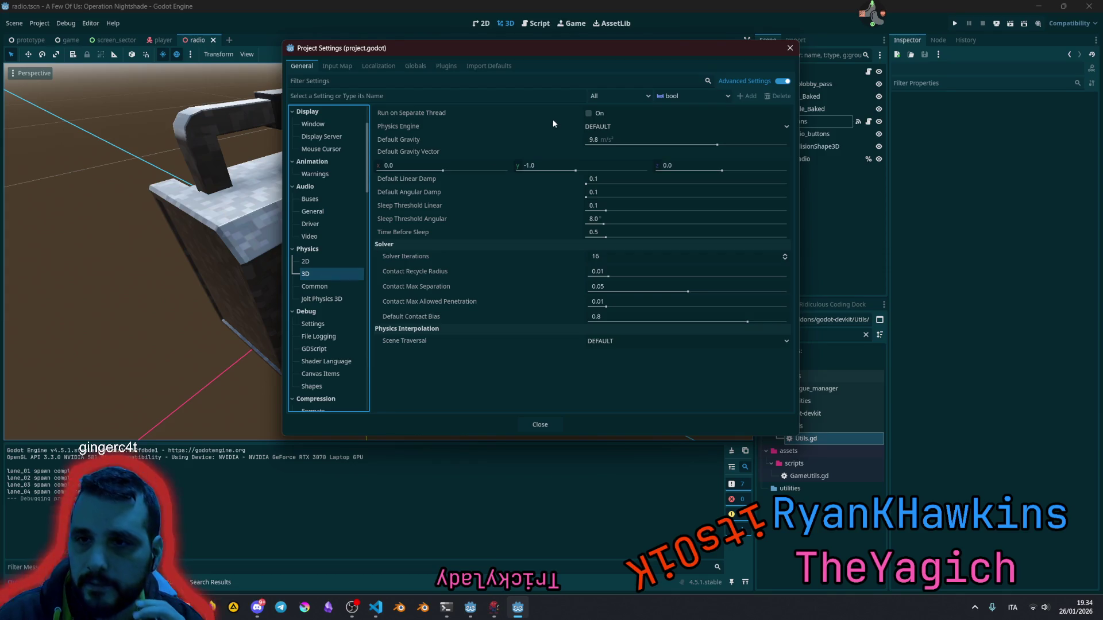
Step: Review the 3D Physics Engine options, leave it on DEFAULT, and close Project Settings
click(617, 126)
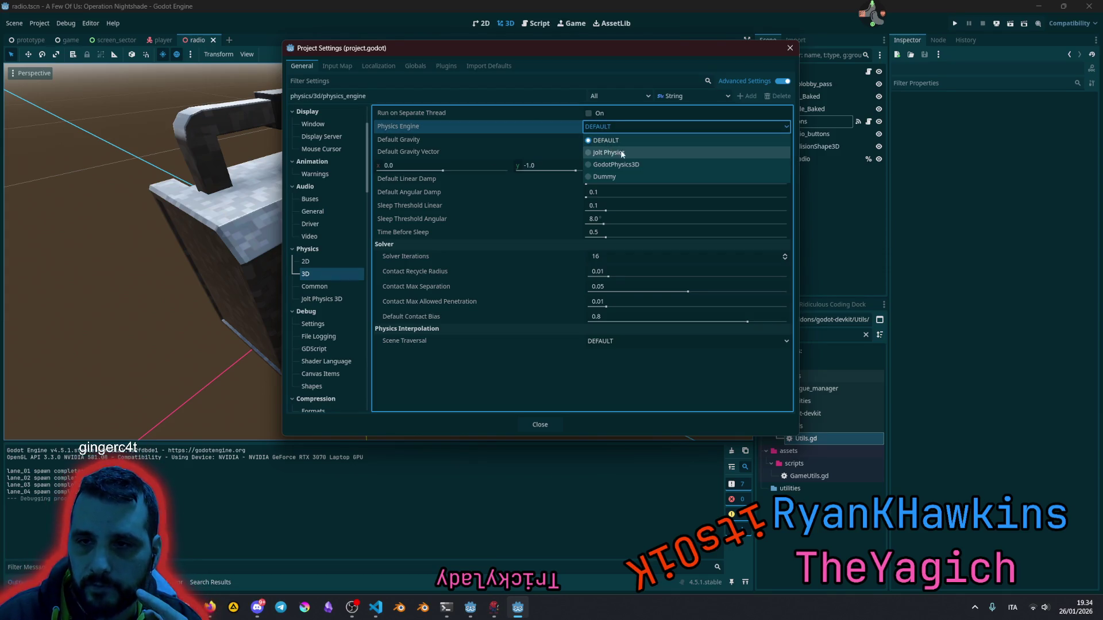
click(621, 126)
click(621, 126)
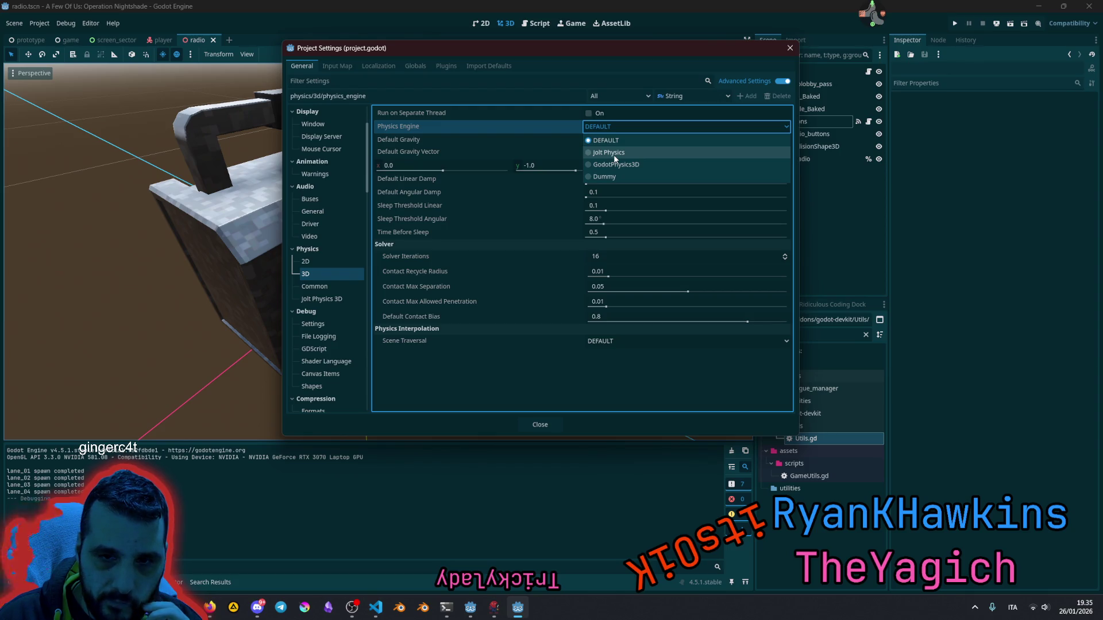
click(794, 50)
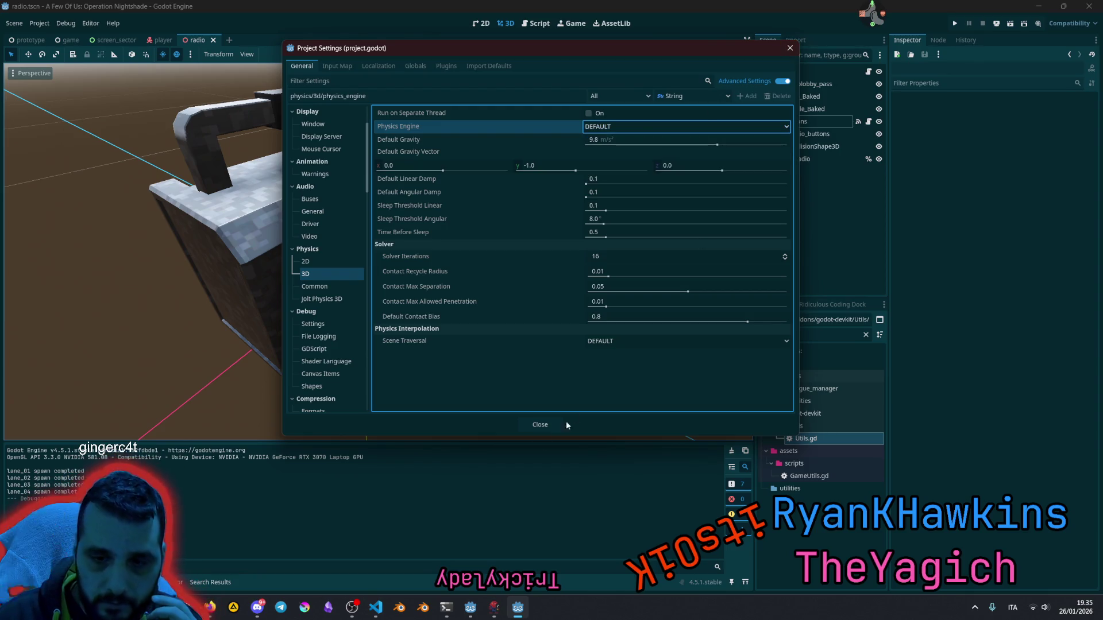
click(790, 48)
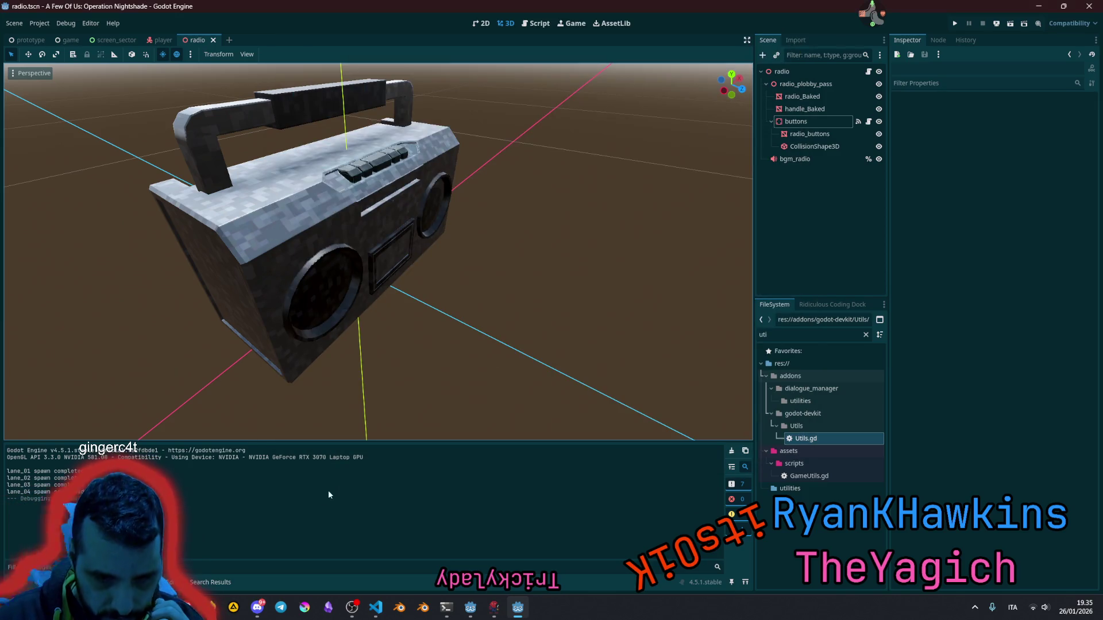
Step: Switch back to the Godot 4.6 release notes and read on from the IK demo
key(alt+Tab)
scroll(423, 305, down, 5)
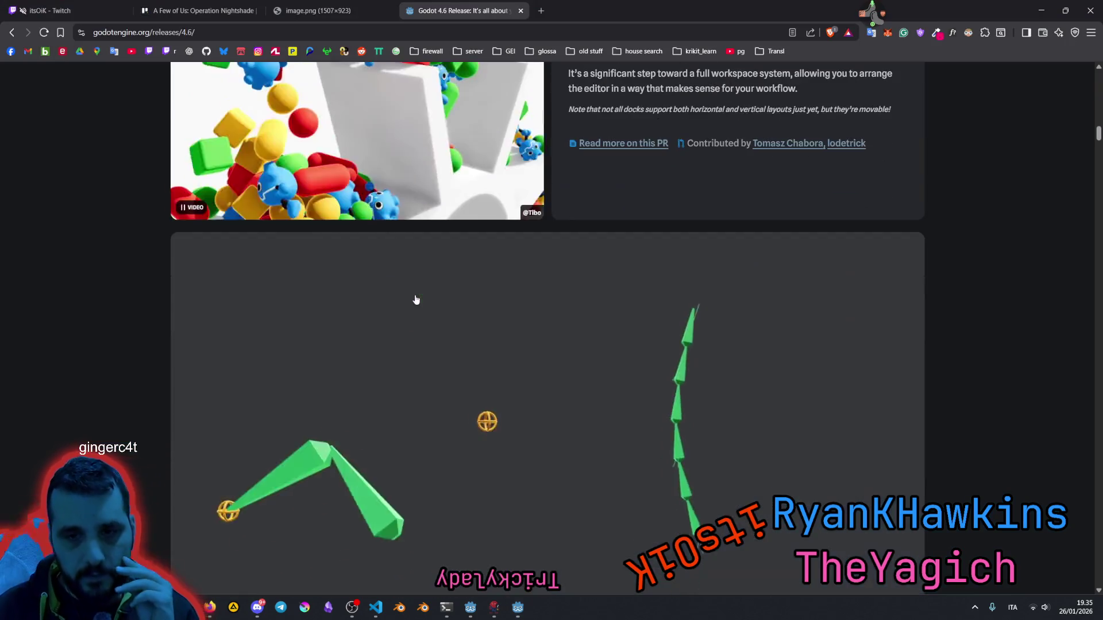
scroll(431, 309, down, 2)
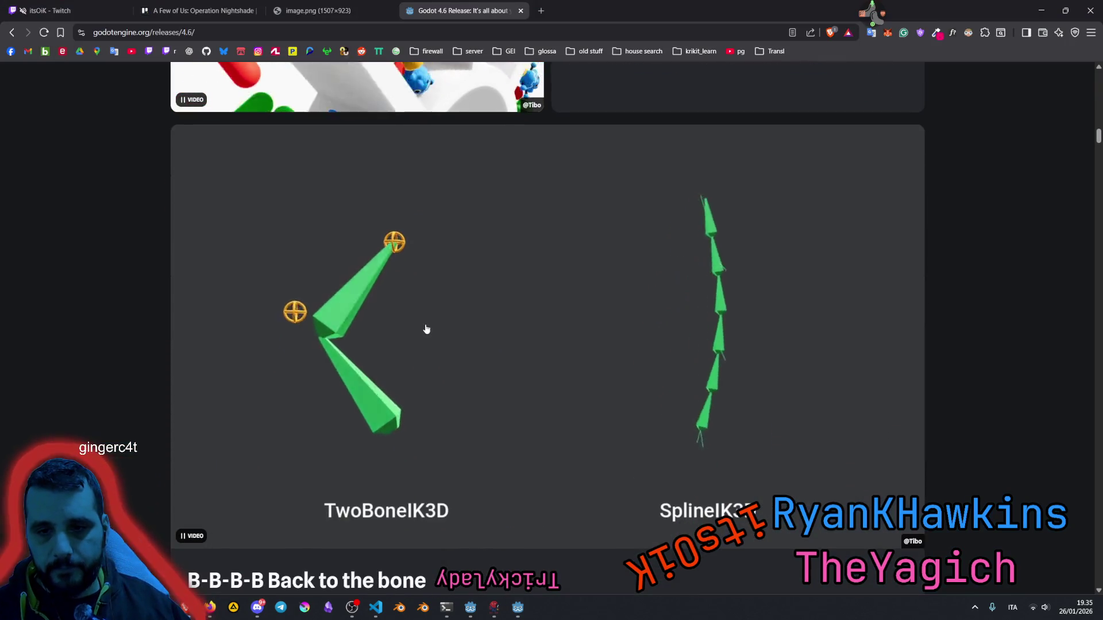
scroll(426, 327, up, 3)
scroll(431, 331, down, 5)
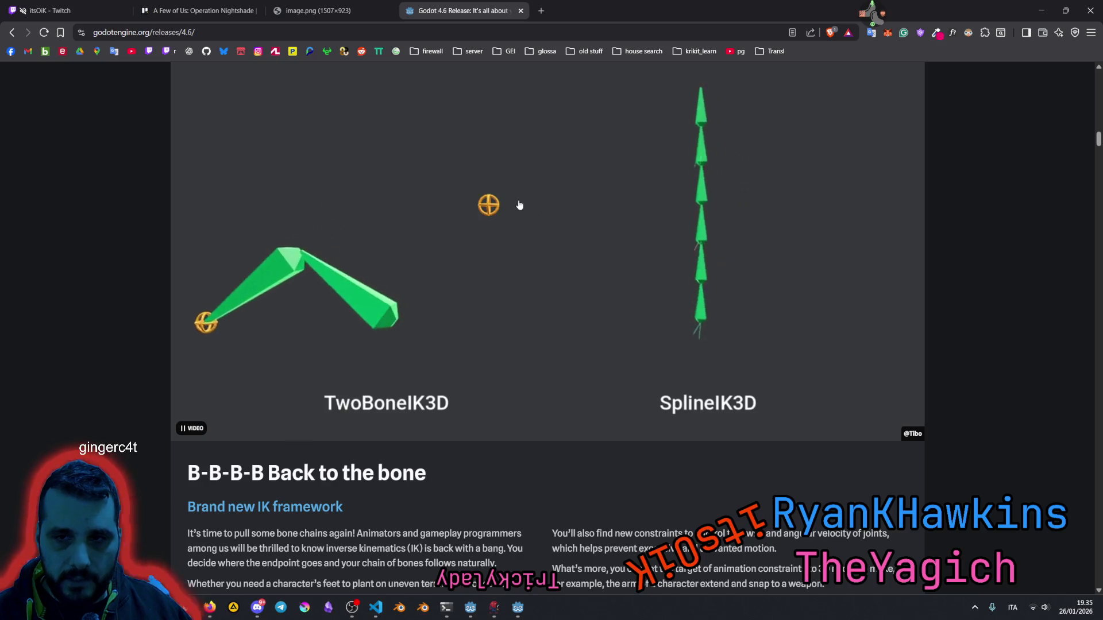
scroll(489, 231, up, 2)
scroll(489, 231, up, 2)
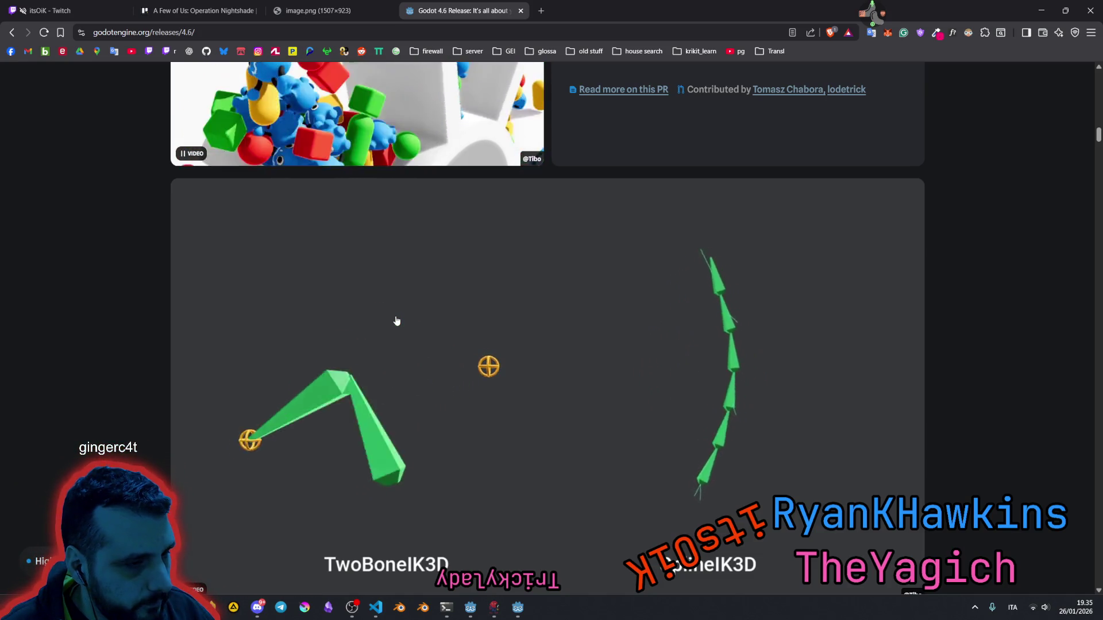
scroll(399, 322, down, 14)
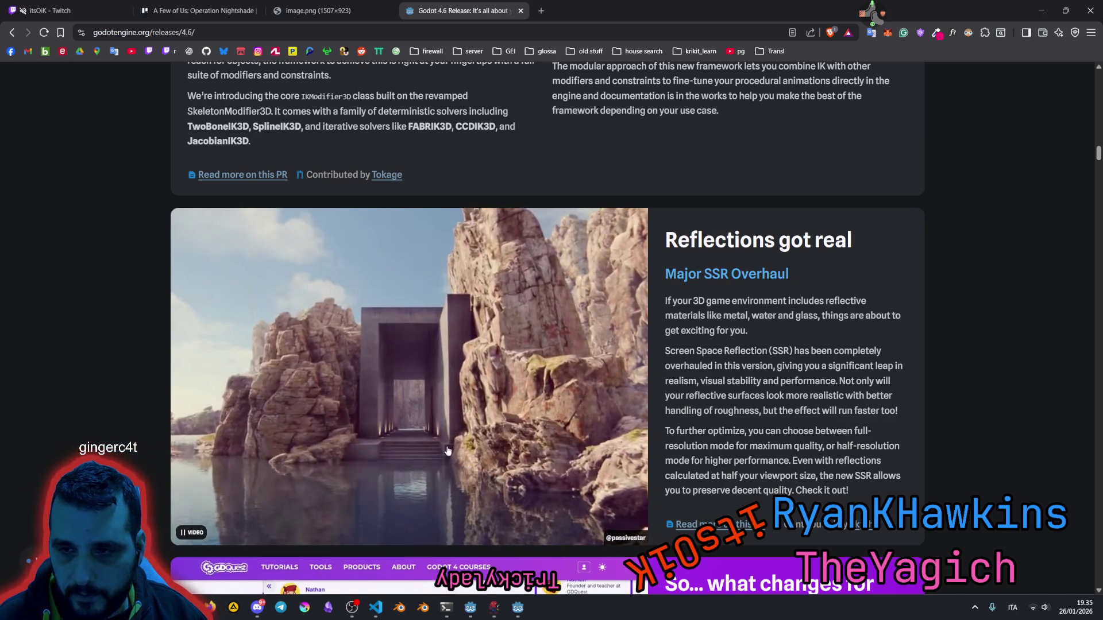
Step: Highlight the SSR line on reflective materials, then read down to the Core section on Node IDs
mouse_move(803, 302)
mouse_down()
mouse_move(731, 312)
mouse_move(896, 317)
mouse_move(708, 331)
mouse_move(797, 351)
mouse_move(764, 381)
mouse_up()
click(671, 351)
click(736, 362)
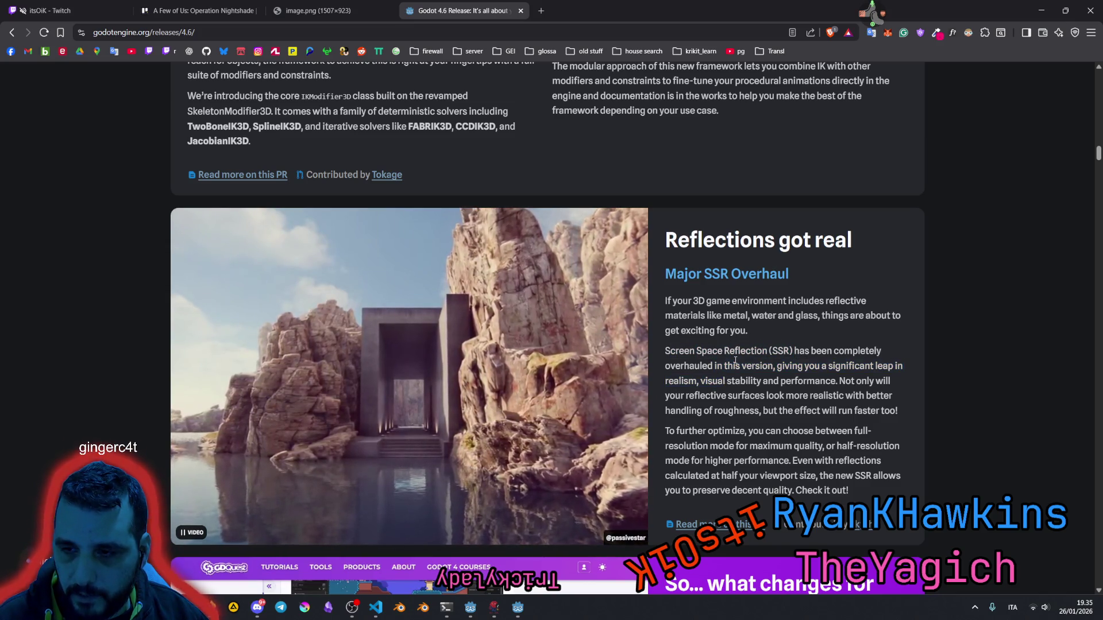
scroll(736, 362, down, 2)
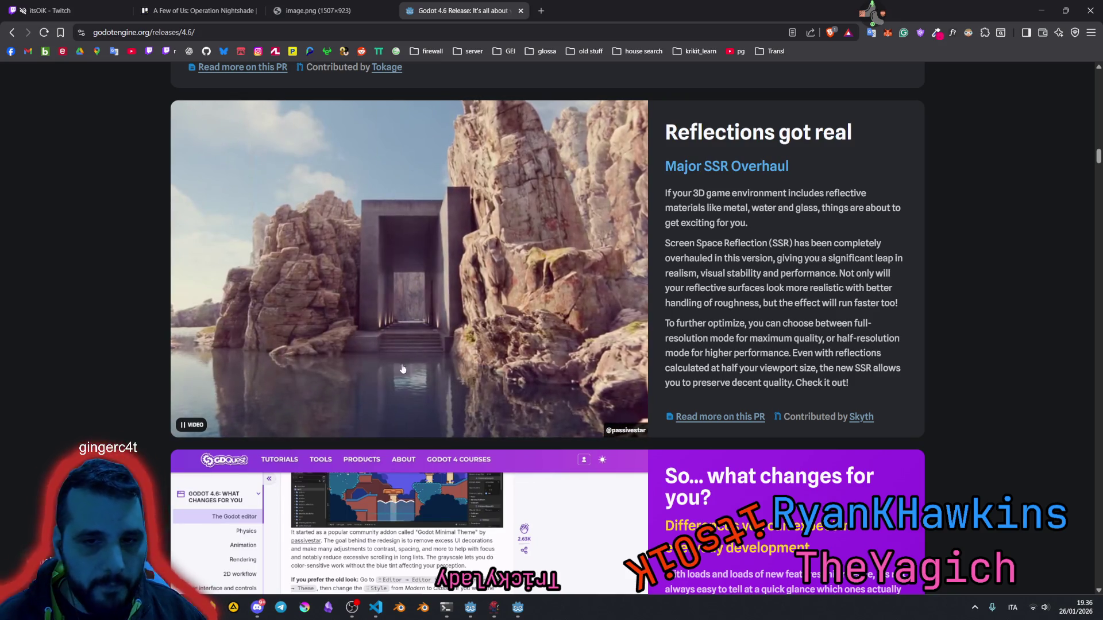
scroll(339, 376, down, 5)
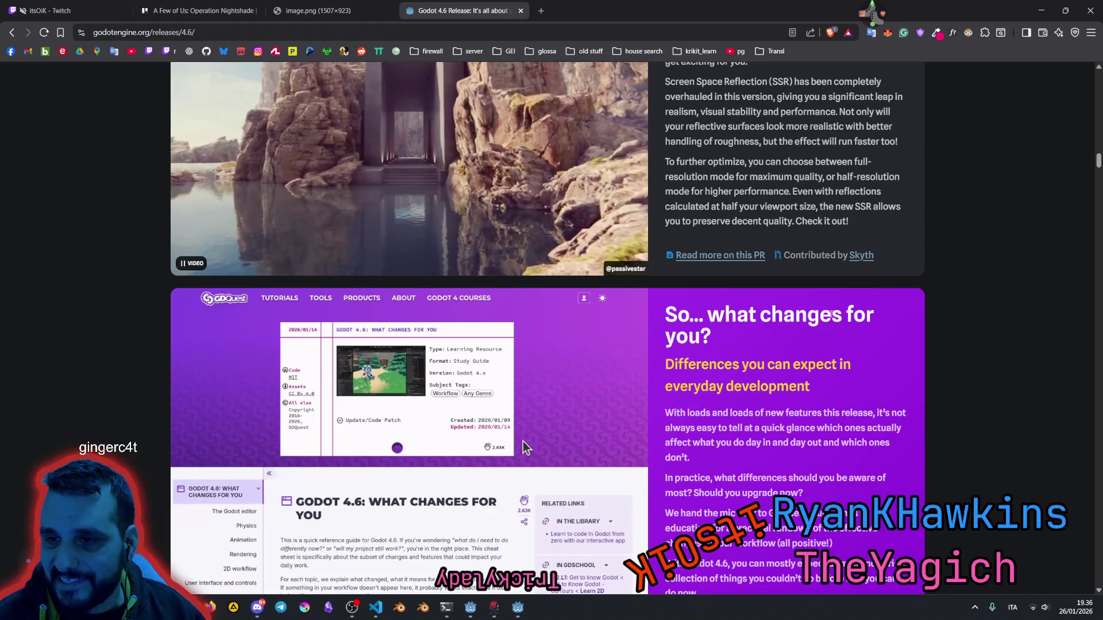
scroll(779, 316, down, 3)
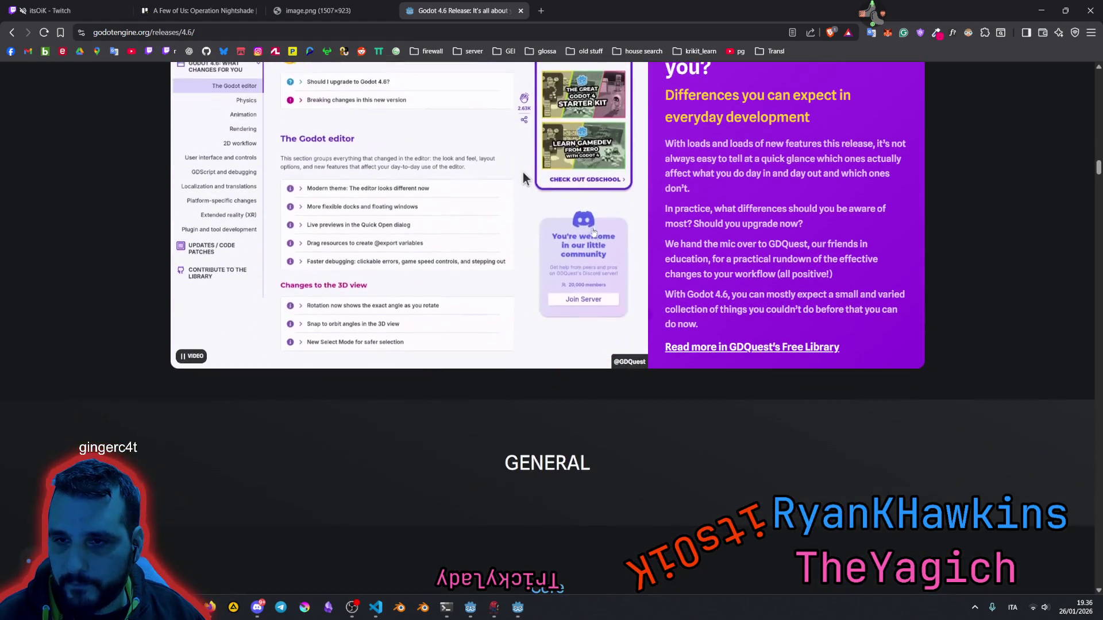
scroll(496, 256, up, 2)
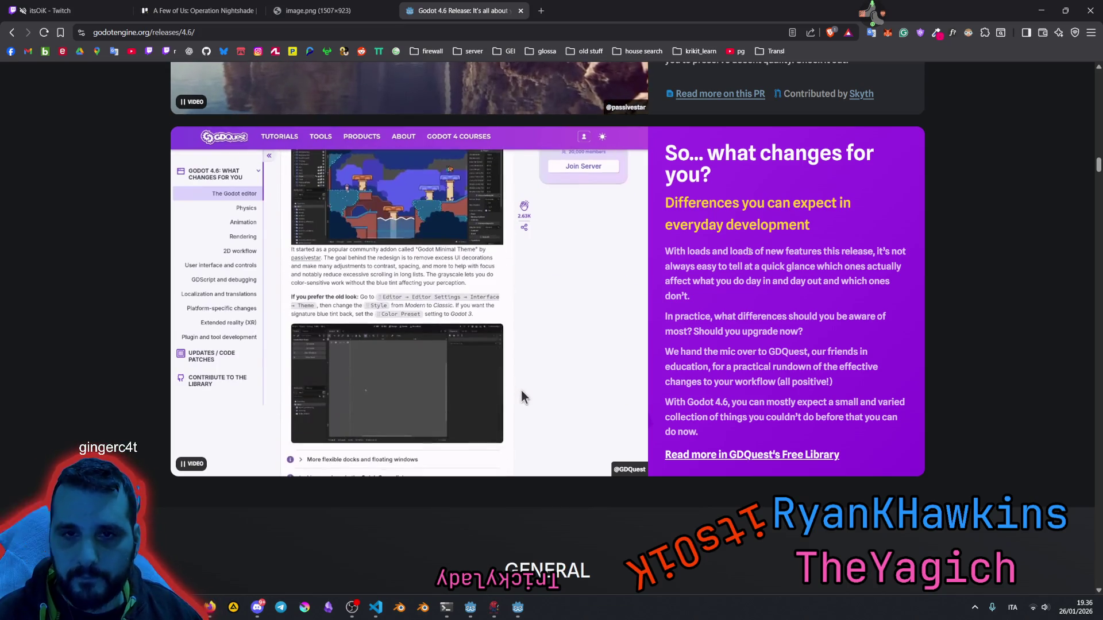
scroll(520, 395, down, 5)
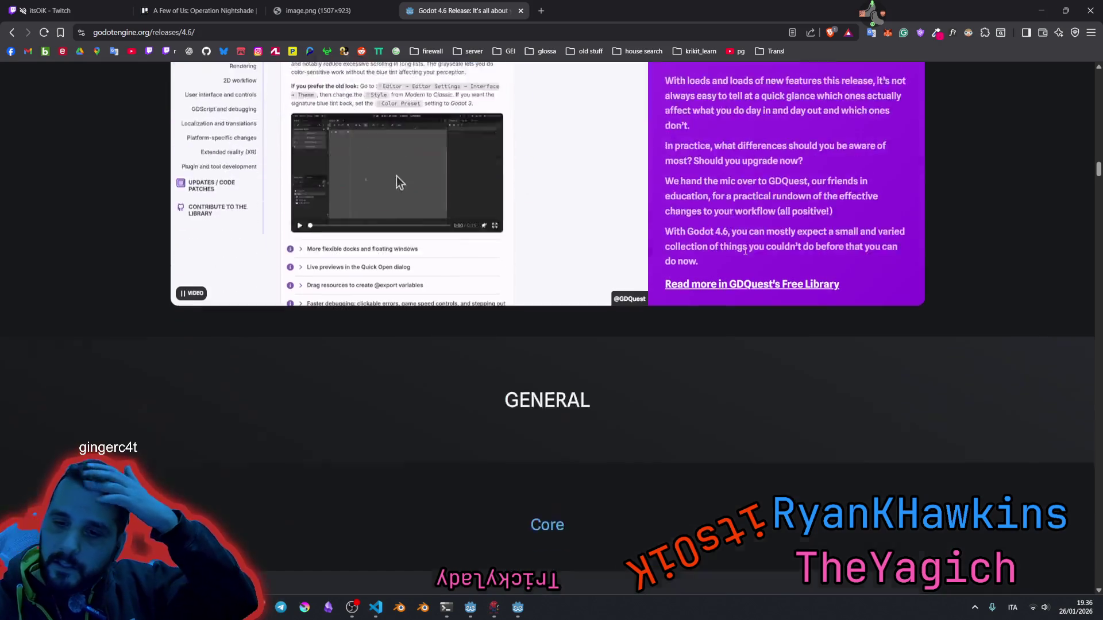
scroll(740, 259, down, 5)
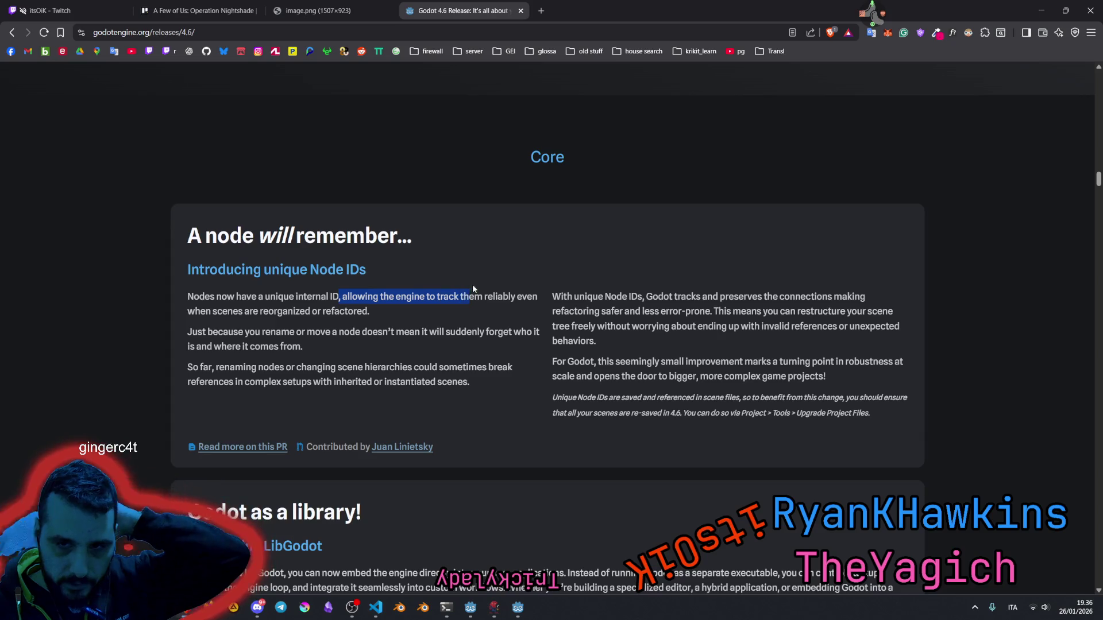
Step: Highlight the Node ID lines about tracking nodes reliably and renaming nodes
drag(298, 308, 225, 310)
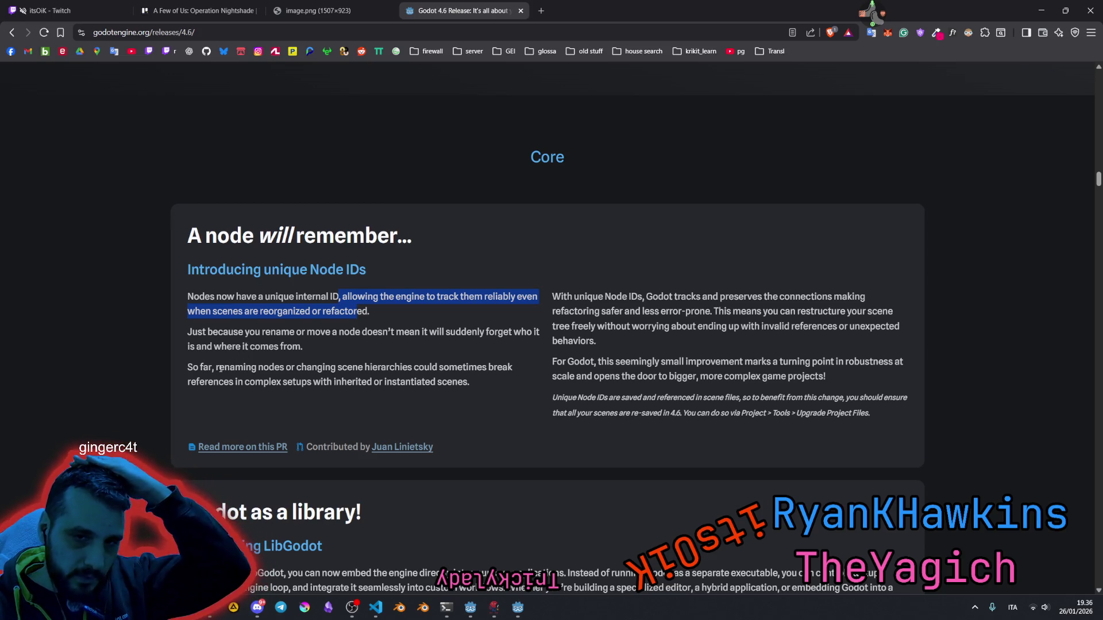
drag(220, 367, 364, 368)
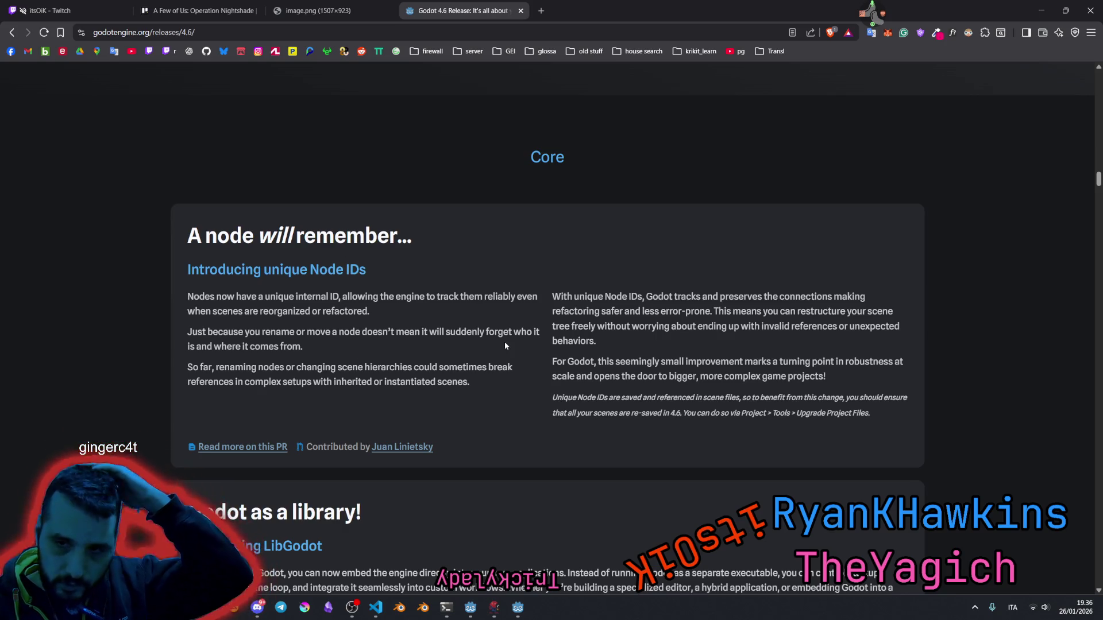
scroll(371, 363, down, 3)
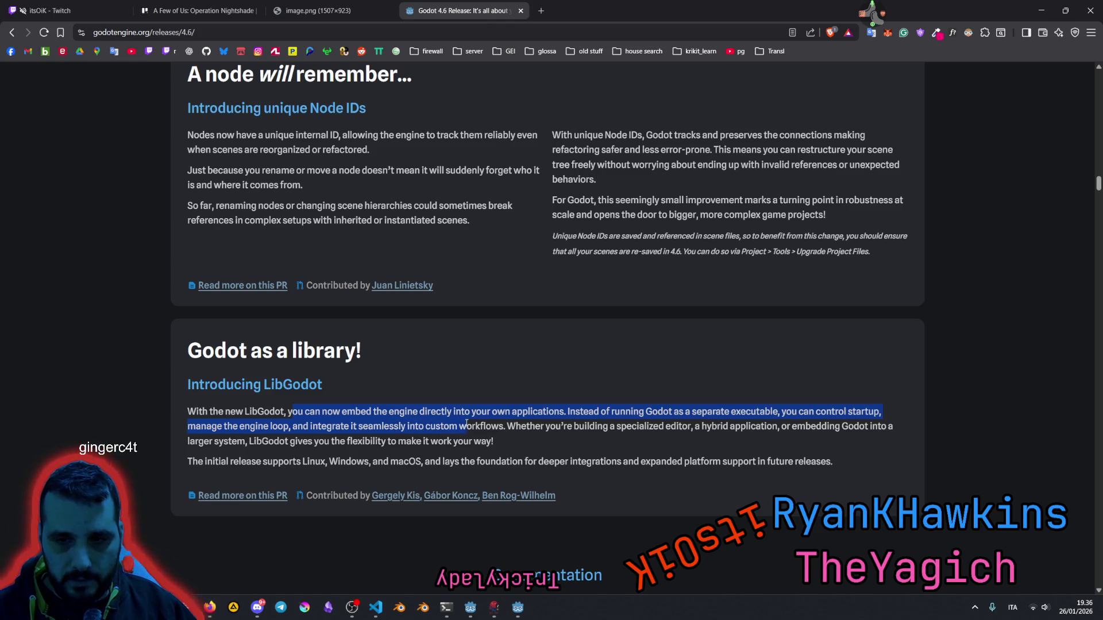
Step: Read past LibGodot and highlight the Documentation heading on hidden underscored signals
scroll(486, 408, down, 5)
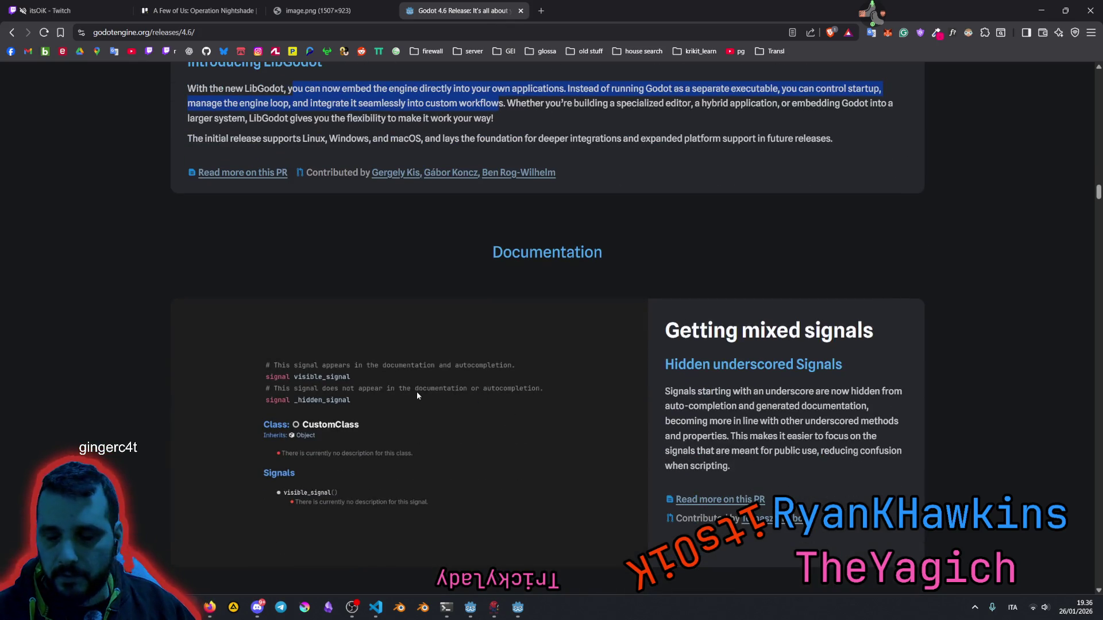
scroll(416, 392, down, 2)
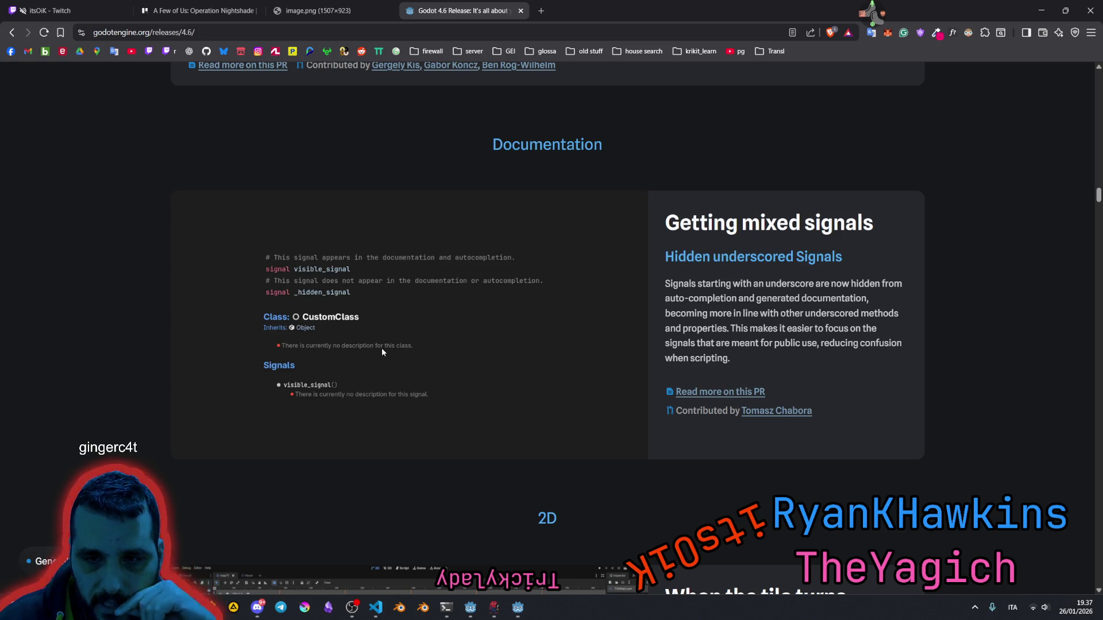
drag(721, 258, 901, 253)
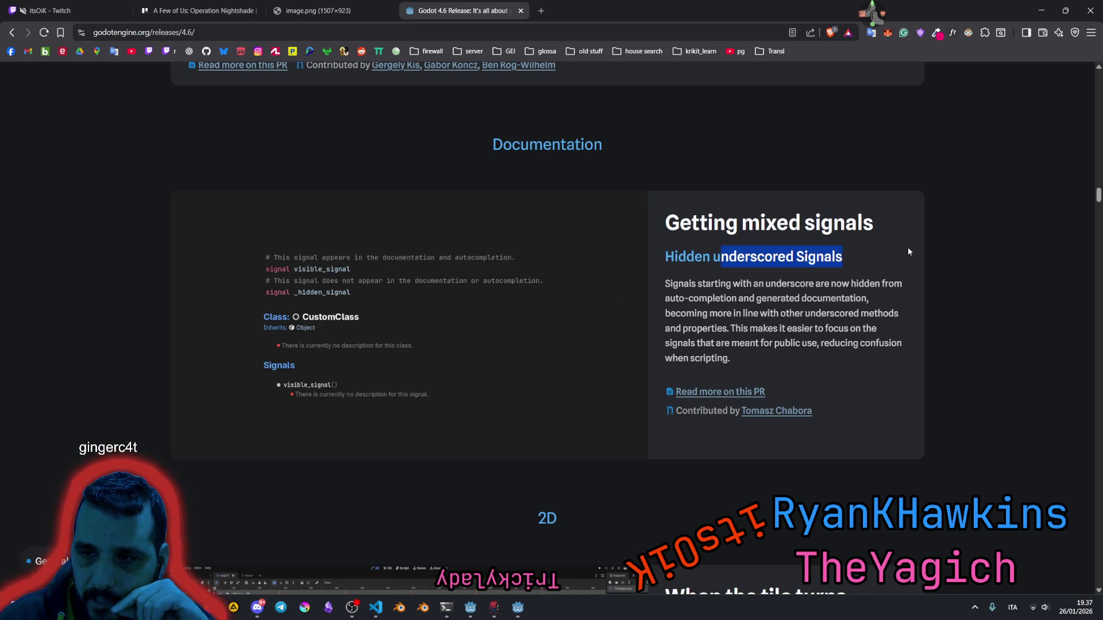
mouse_move(740, 284)
mouse_down()
mouse_move(861, 313)
mouse_move(885, 330)
mouse_up()
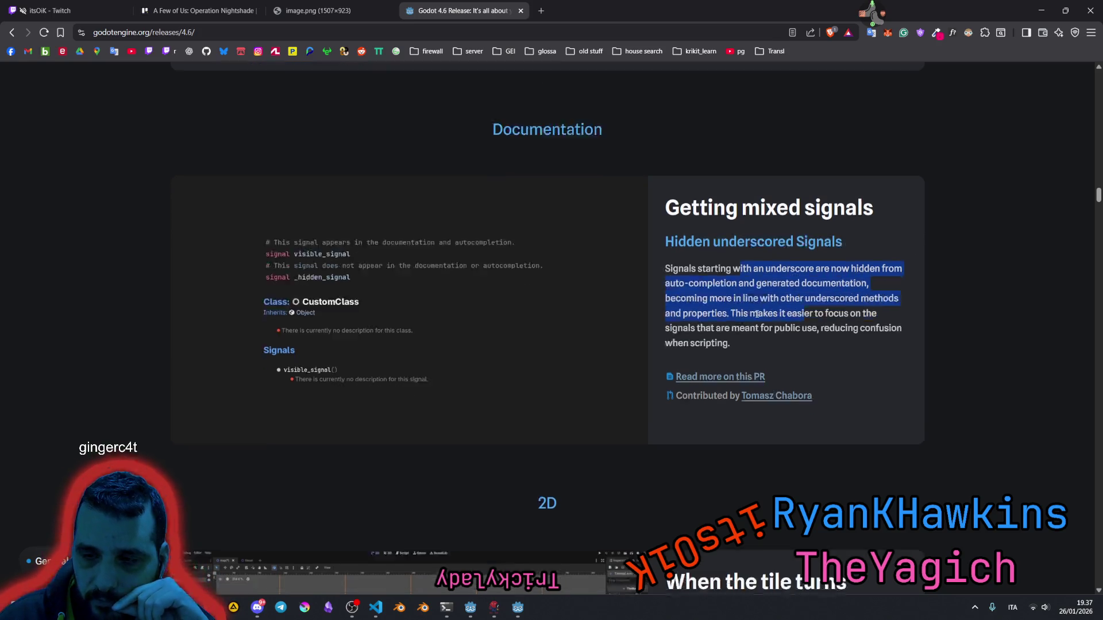
scroll(444, 309, down, 5)
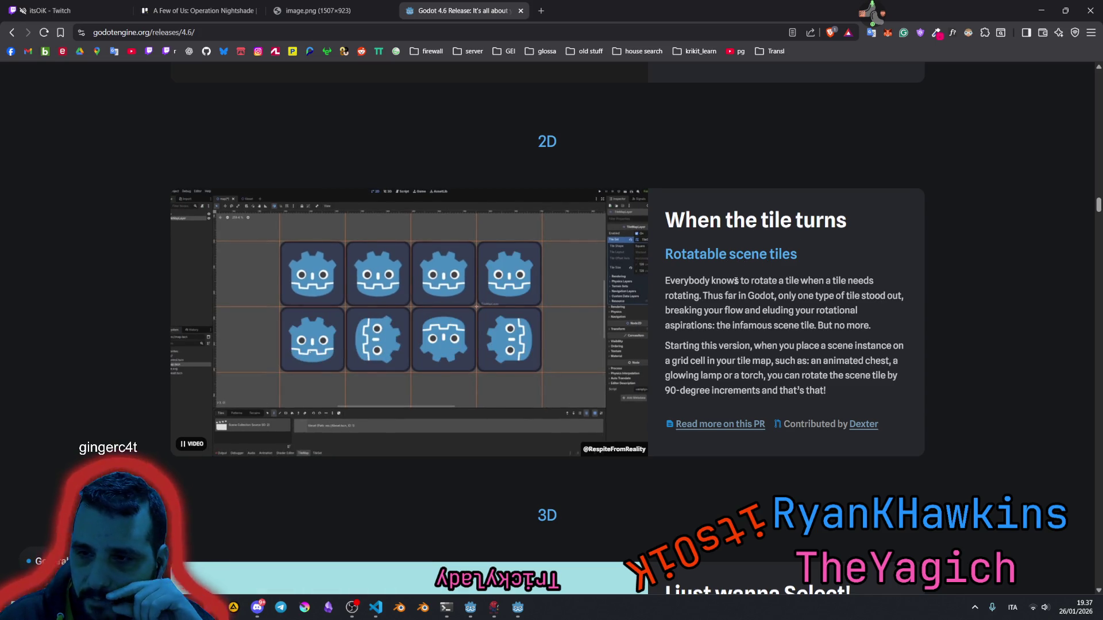
mouse_move(827, 286)
mouse_down()
mouse_move(712, 296)
mouse_move(891, 299)
mouse_move(703, 311)
mouse_move(800, 310)
mouse_up()
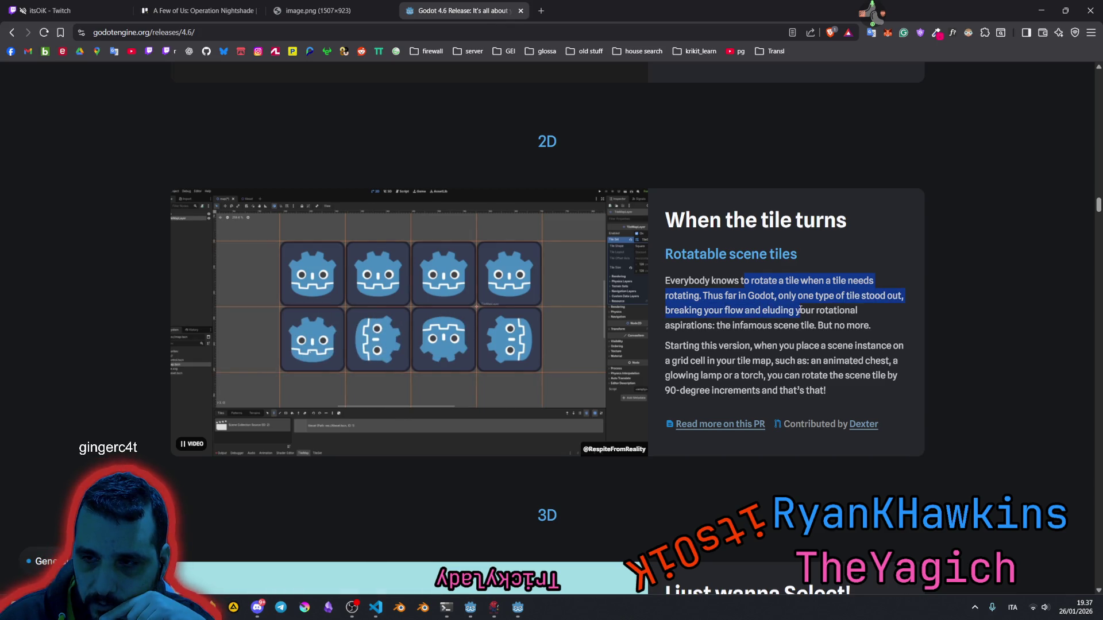
mouse_move(717, 325)
mouse_down()
mouse_move(825, 345)
mouse_move(817, 326)
mouse_up()
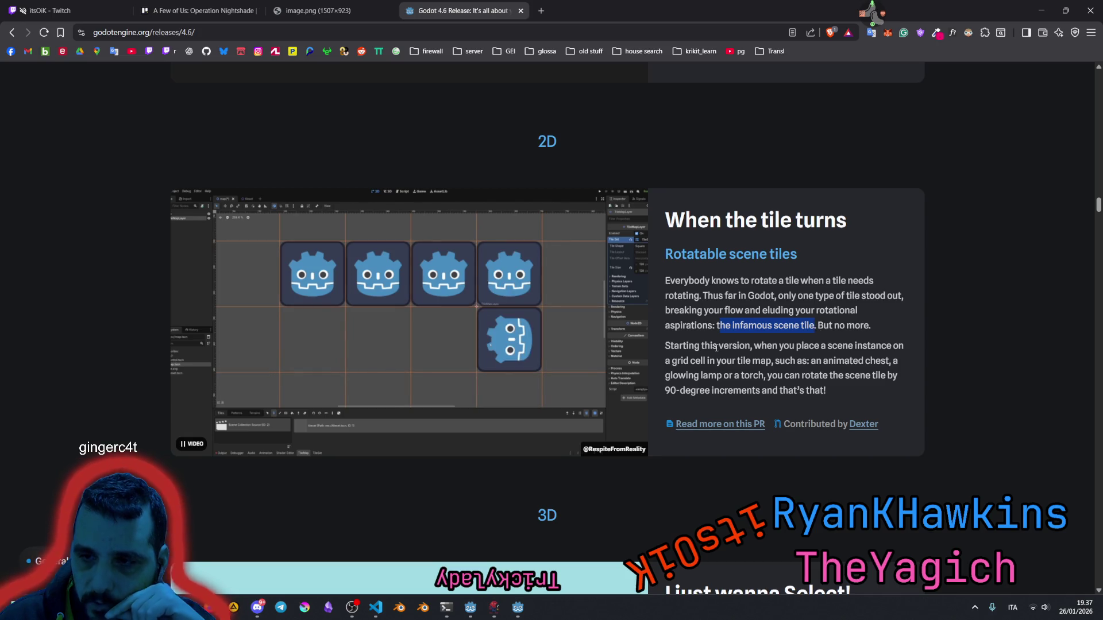
drag(754, 346, 886, 345)
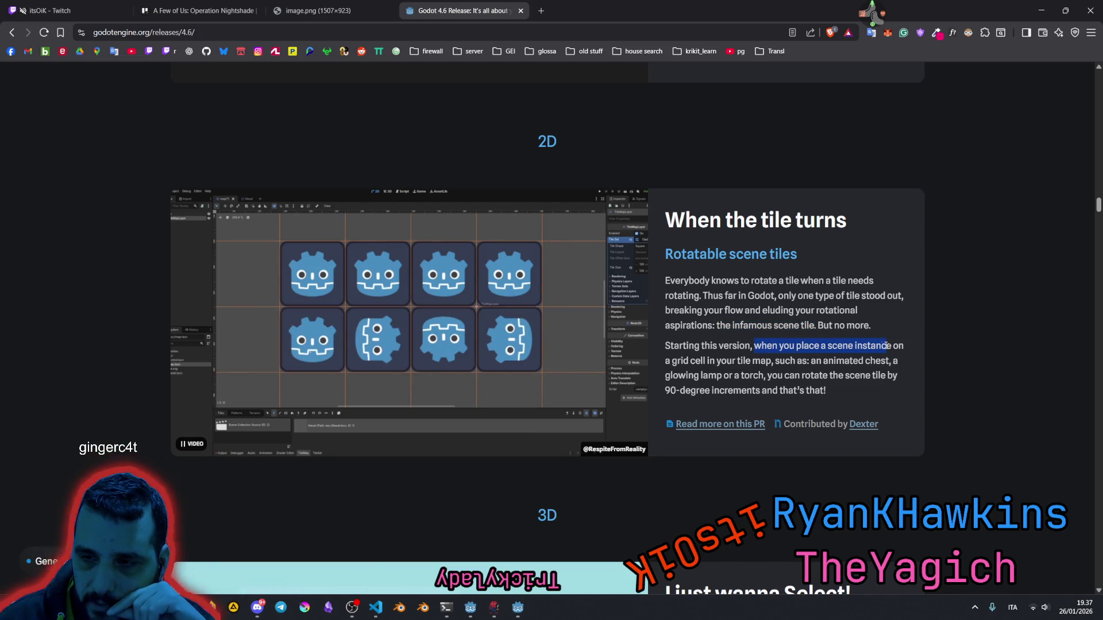
mouse_move(733, 363)
mouse_down()
mouse_move(883, 361)
mouse_move(695, 375)
mouse_move(874, 373)
mouse_move(730, 394)
mouse_up()
drag(815, 391, 827, 391)
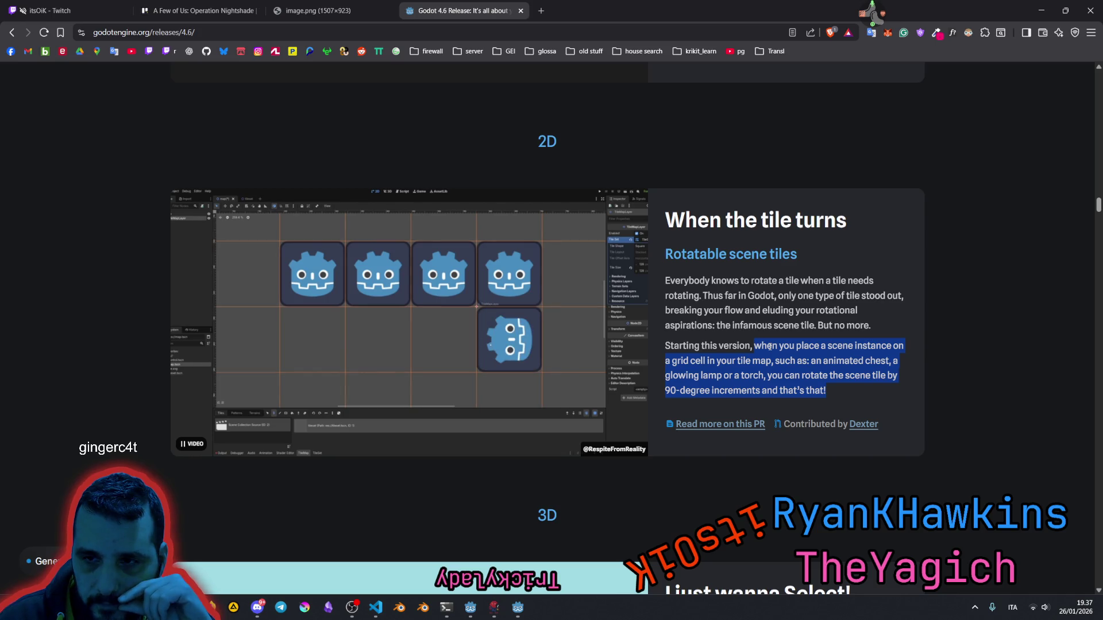
scroll(769, 347, down, 5)
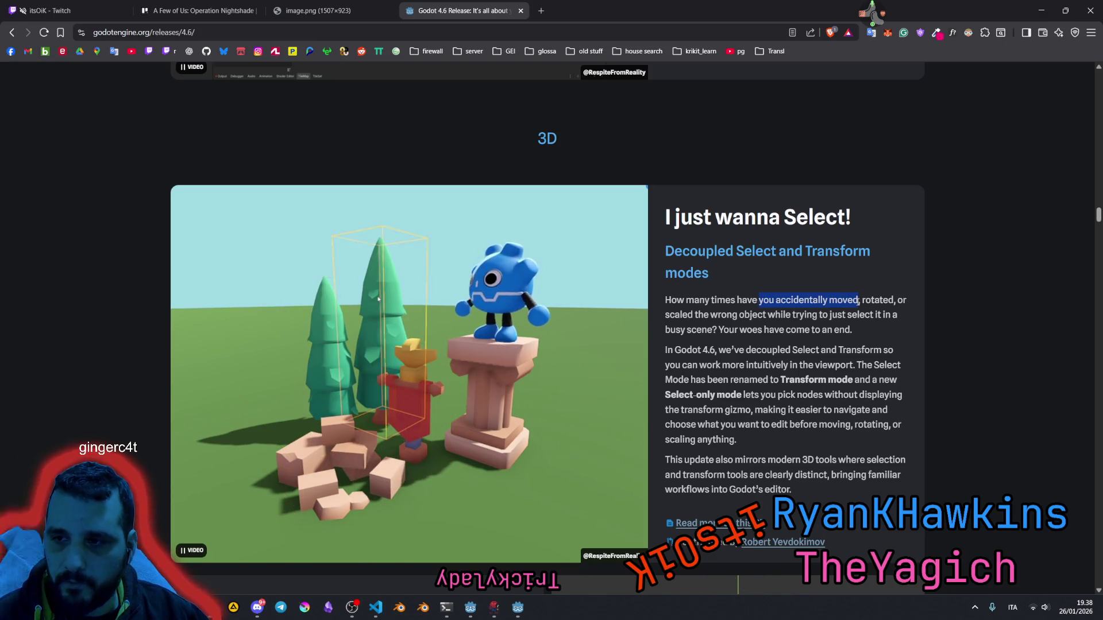
drag(695, 315, 805, 318)
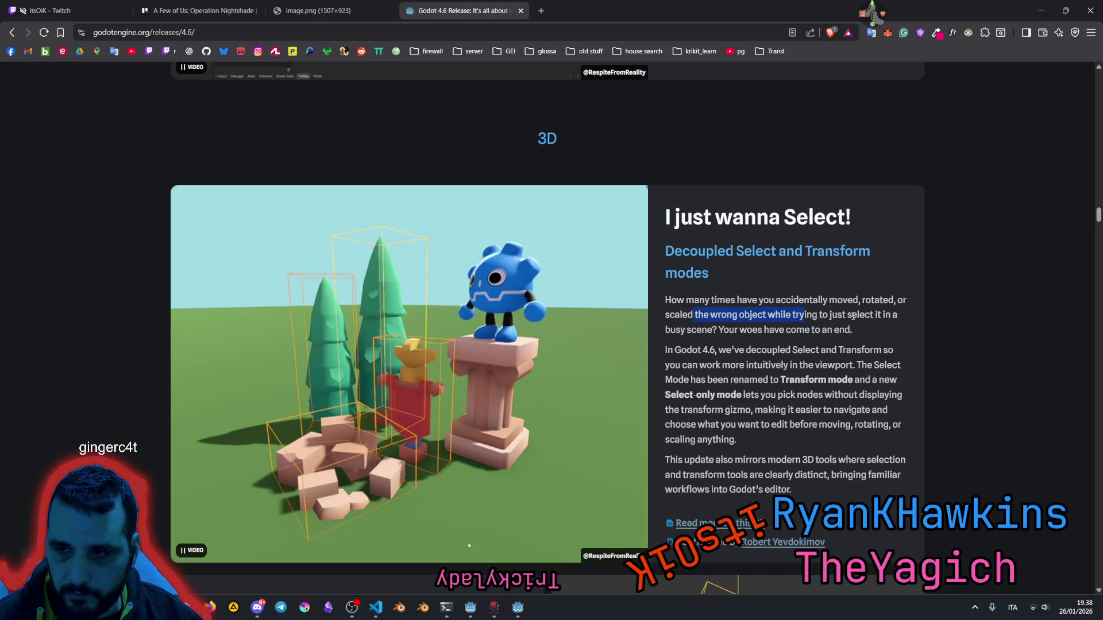
drag(718, 330, 755, 331)
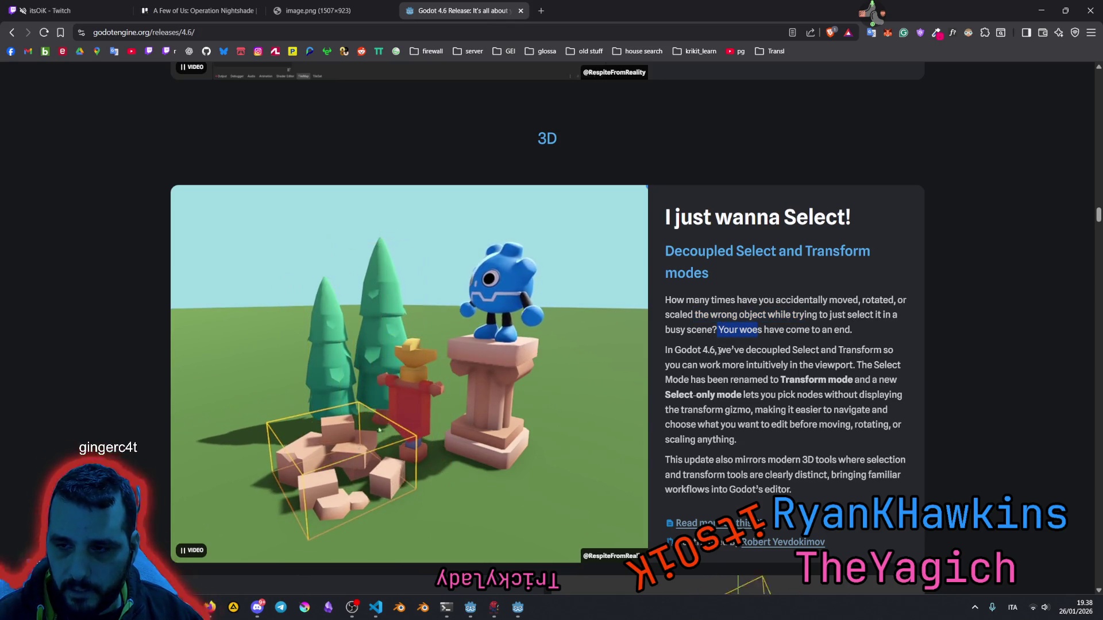
drag(881, 349, 713, 360)
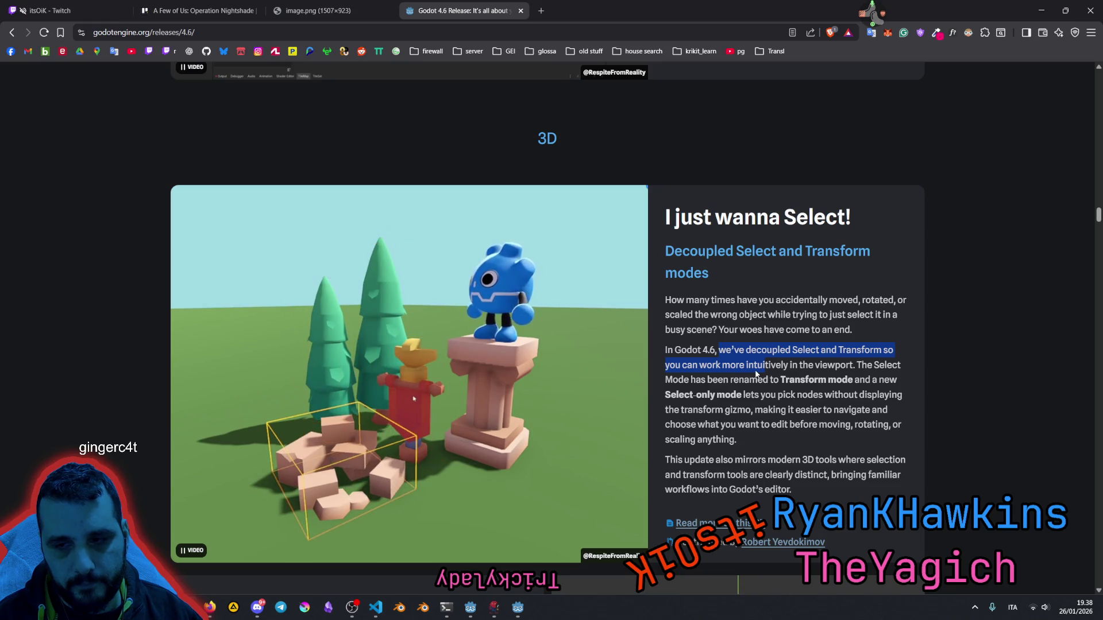
Step: Read the GridMap section, highlighting the Bresenham drawing subtitle and fluid level-building sentence
scroll(760, 383, down, 5)
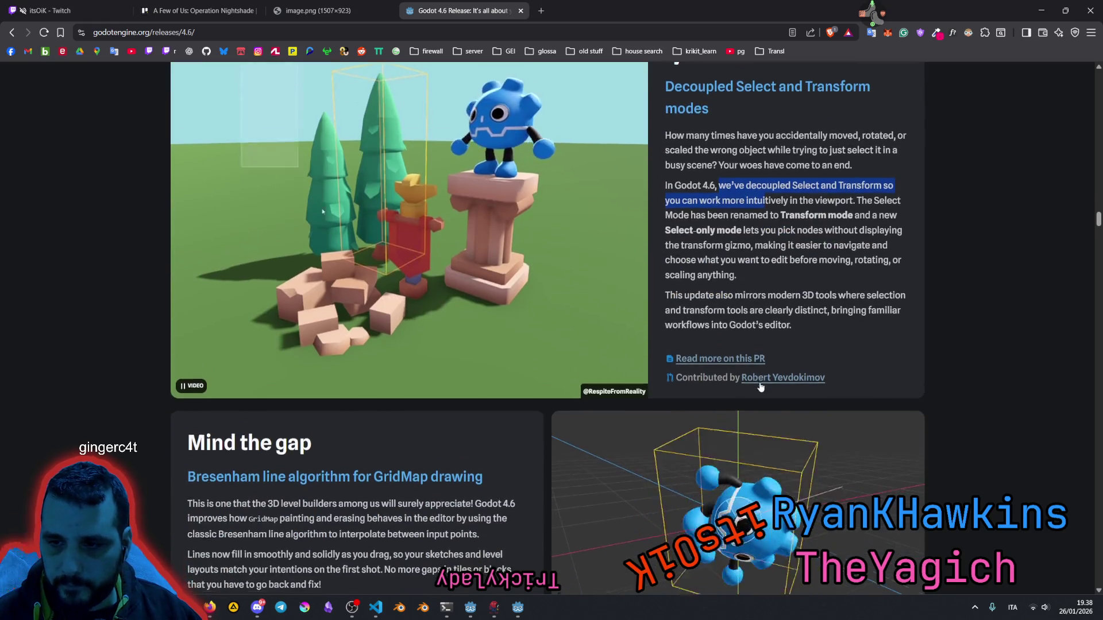
scroll(761, 387, down, 3)
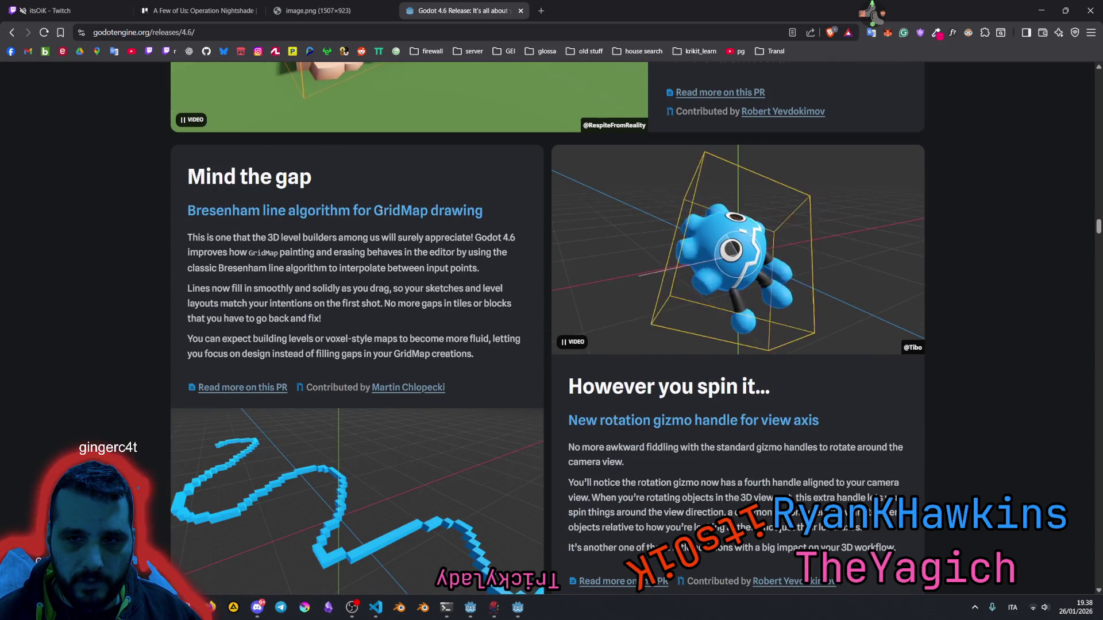
drag(384, 211, 474, 211)
scroll(357, 315, down, 3)
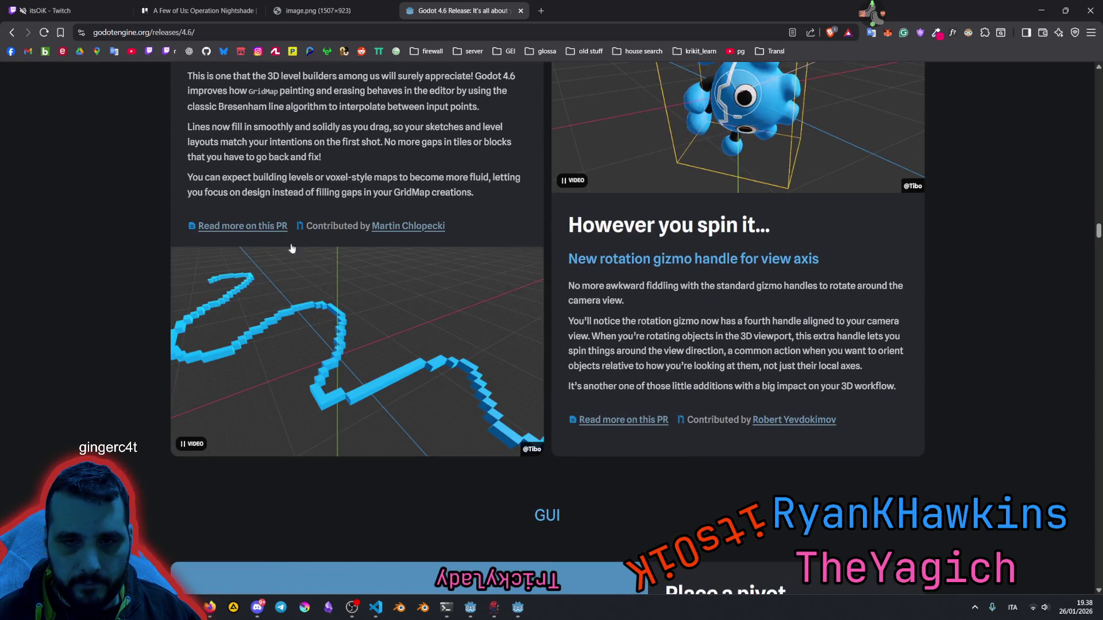
mouse_move(223, 177)
mouse_down()
mouse_move(398, 193)
mouse_move(479, 178)
mouse_move(315, 193)
mouse_up()
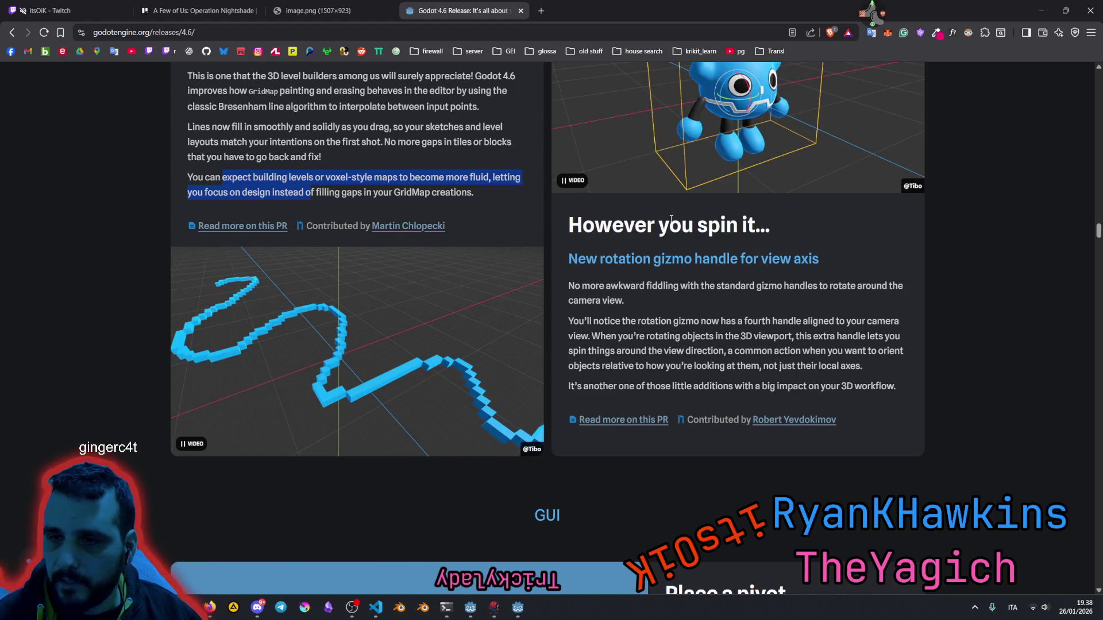
Step: Highlight the view-axis rotation gizmo subtitle and scroll on to the GUI section
drag(661, 259, 815, 260)
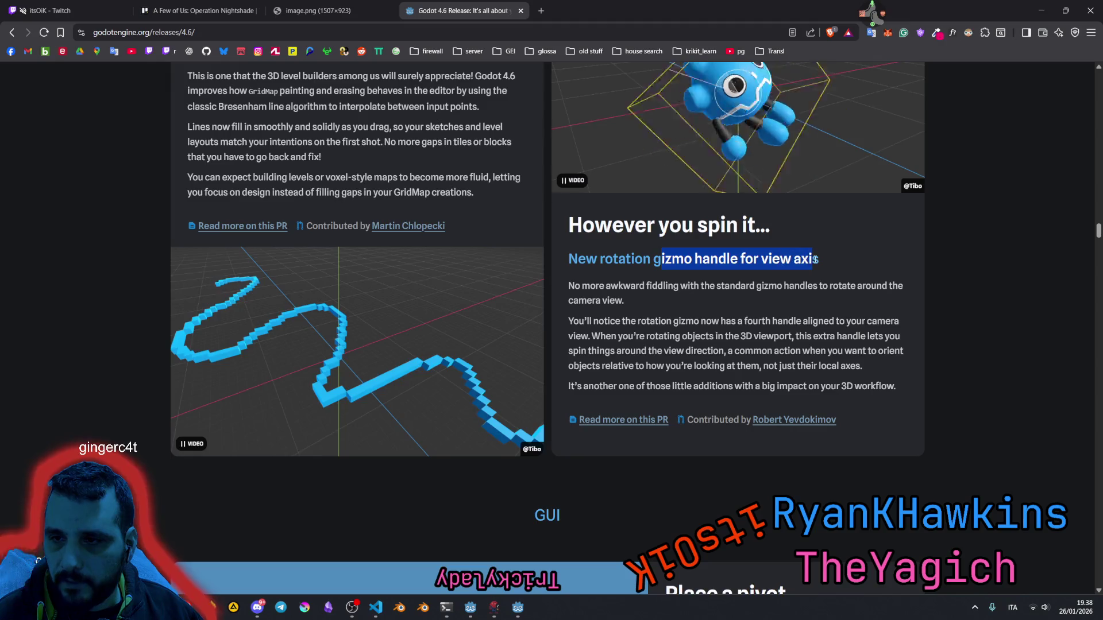
scroll(814, 259, up, 2)
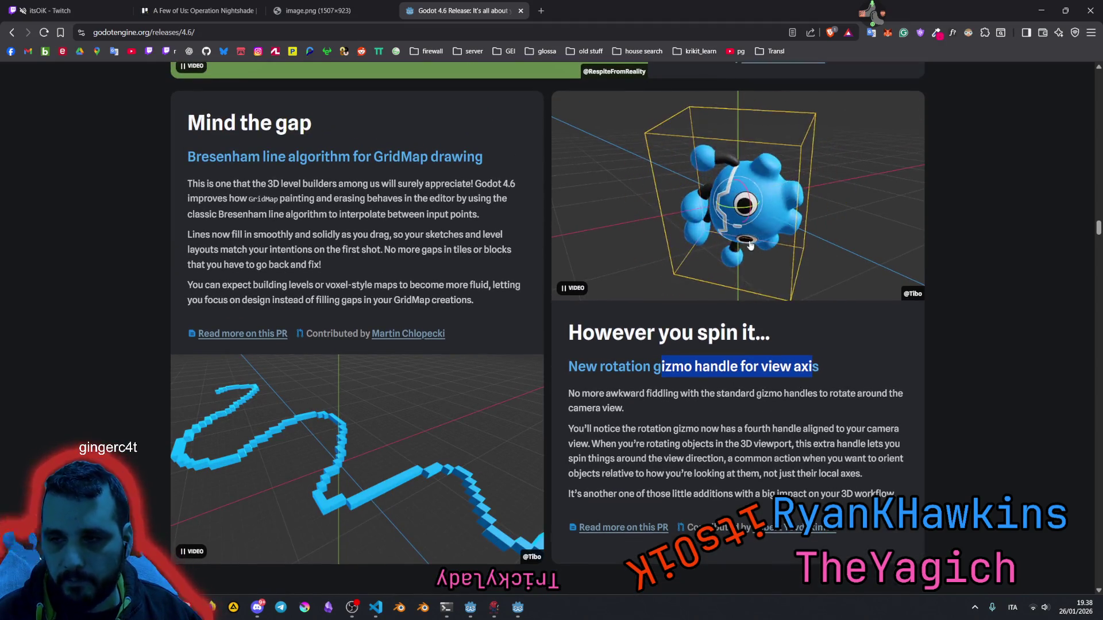
scroll(661, 383, down, 8)
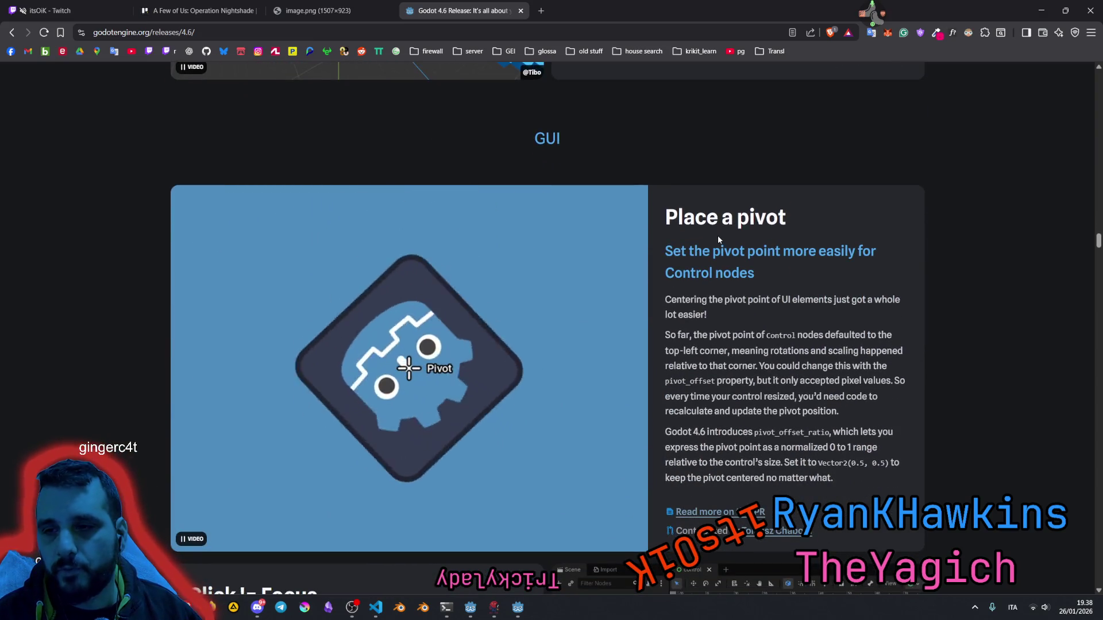
Step: Highlight the Place a pivot text explaining pivot_offset and pivot_offset_ratio
drag(791, 253, 712, 274)
scroll(739, 324, down, 4)
scroll(739, 327, up, 2)
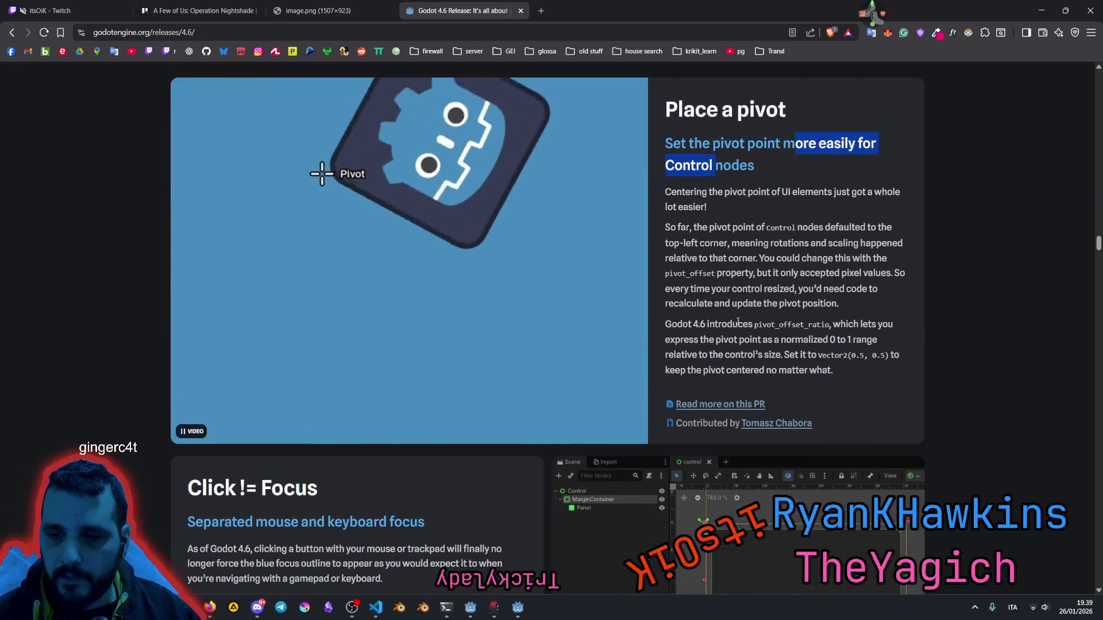
mouse_move(708, 228)
mouse_down()
mouse_move(728, 243)
mouse_move(879, 228)
mouse_move(754, 229)
mouse_move(721, 244)
mouse_up()
mouse_move(796, 242)
mouse_down()
mouse_move(862, 244)
mouse_move(887, 259)
mouse_move(749, 304)
mouse_move(822, 306)
mouse_up()
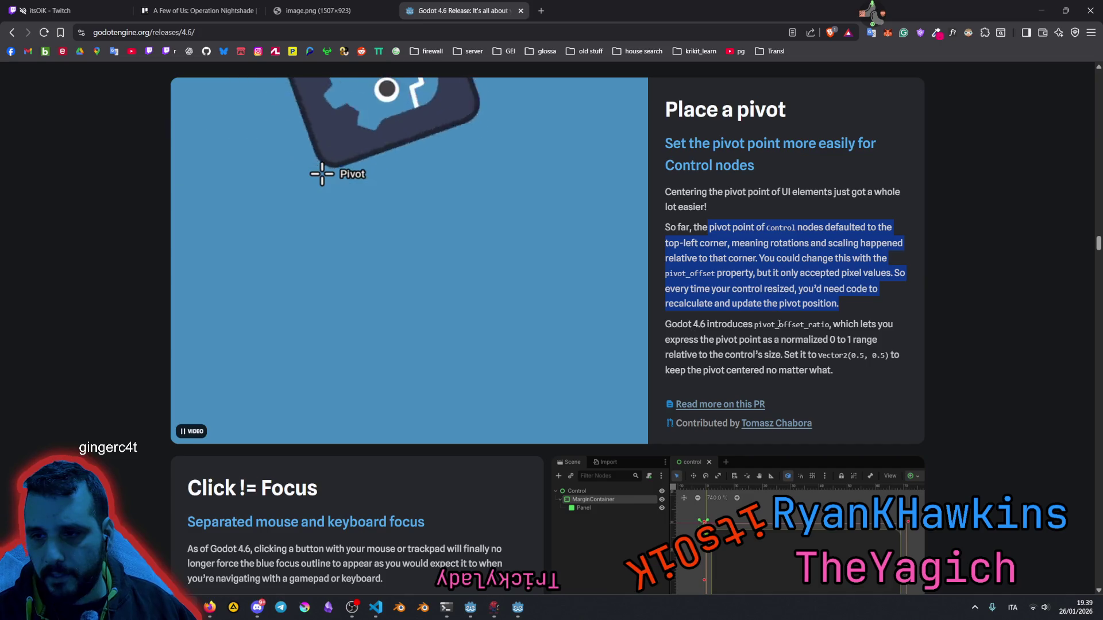
mouse_move(833, 325)
mouse_down()
mouse_move(764, 340)
mouse_move(874, 337)
mouse_move(827, 356)
mouse_up()
click(216, 506)
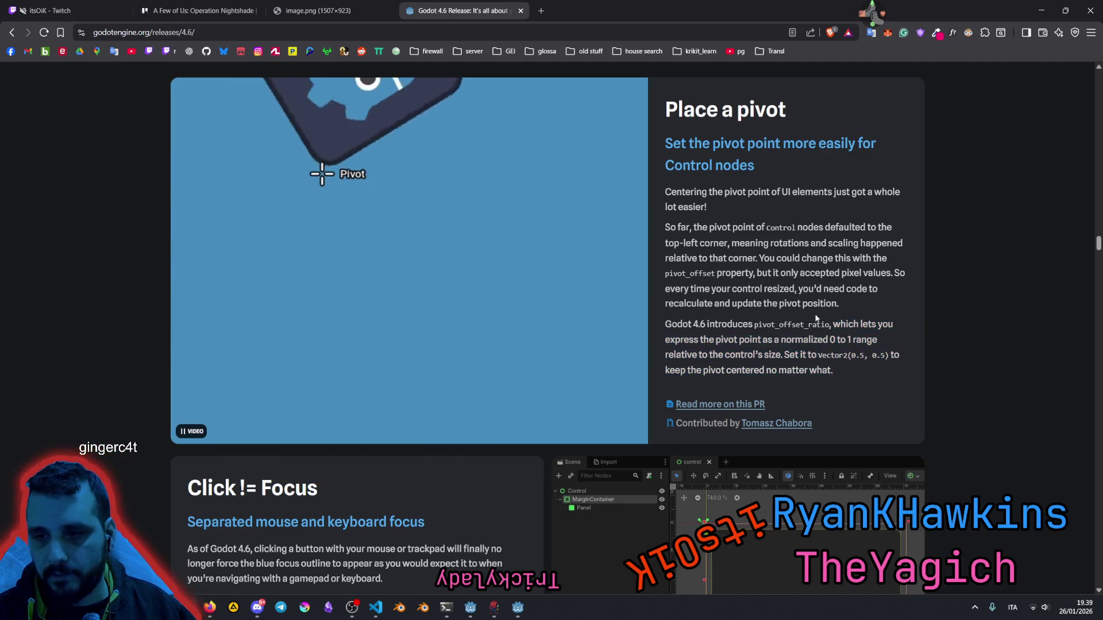
Step: Read the Click != Focus section on clicks no longer forcing focus, then scroll back up
scroll(216, 506, down, 5)
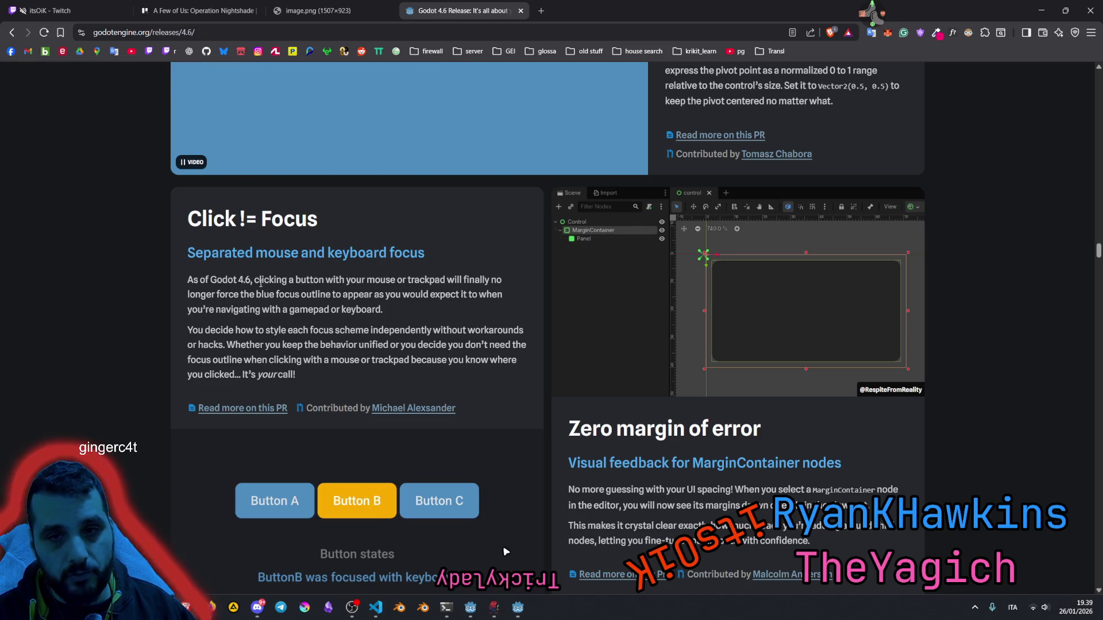
mouse_move(357, 273)
mouse_down()
mouse_move(469, 280)
mouse_move(256, 294)
mouse_move(430, 287)
mouse_up()
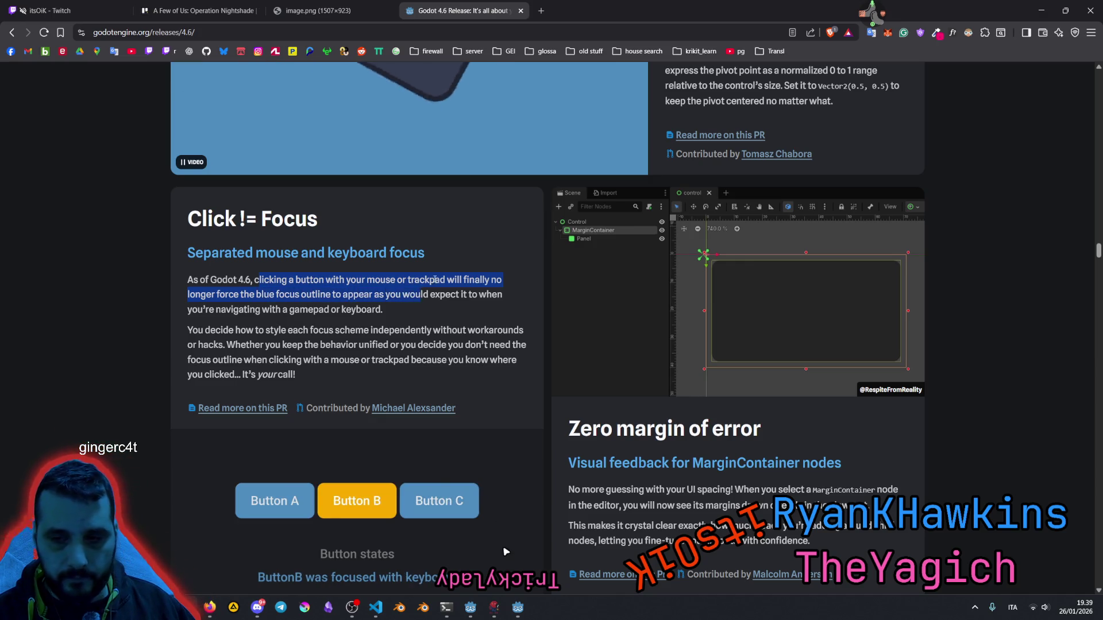
scroll(433, 279, down, 3)
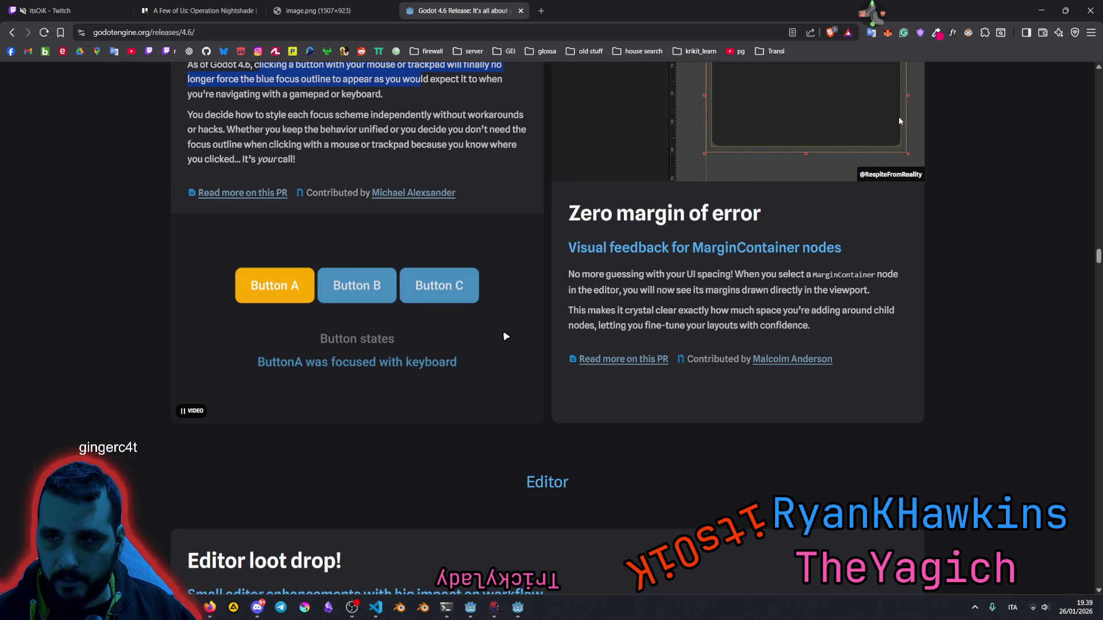
scroll(564, 300, down, 5)
scroll(564, 301, up, 20)
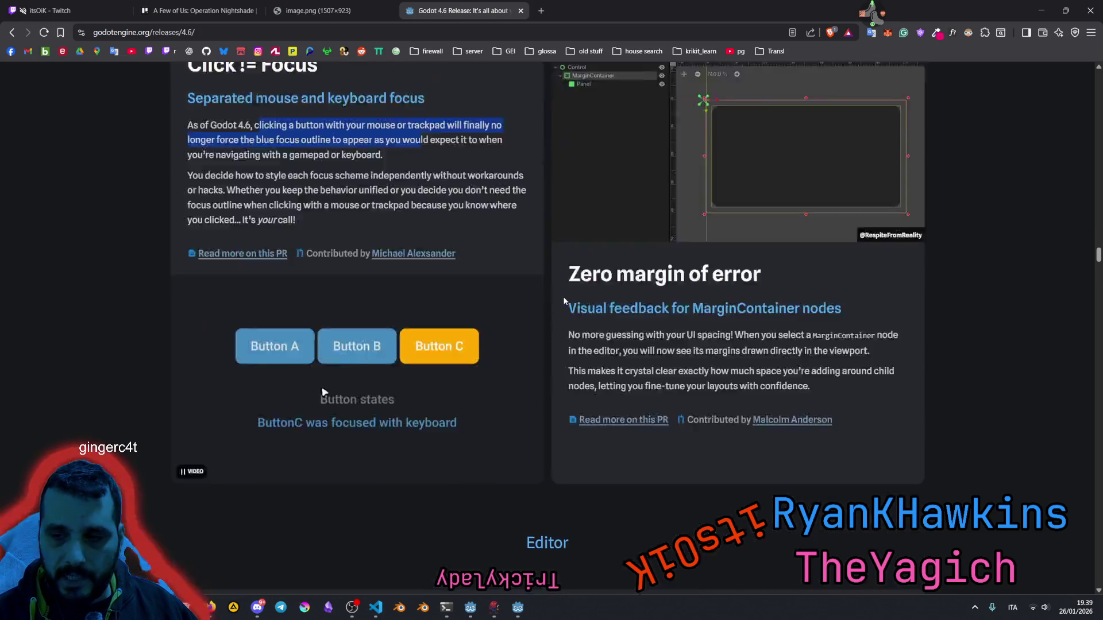
scroll(564, 301, up, 10)
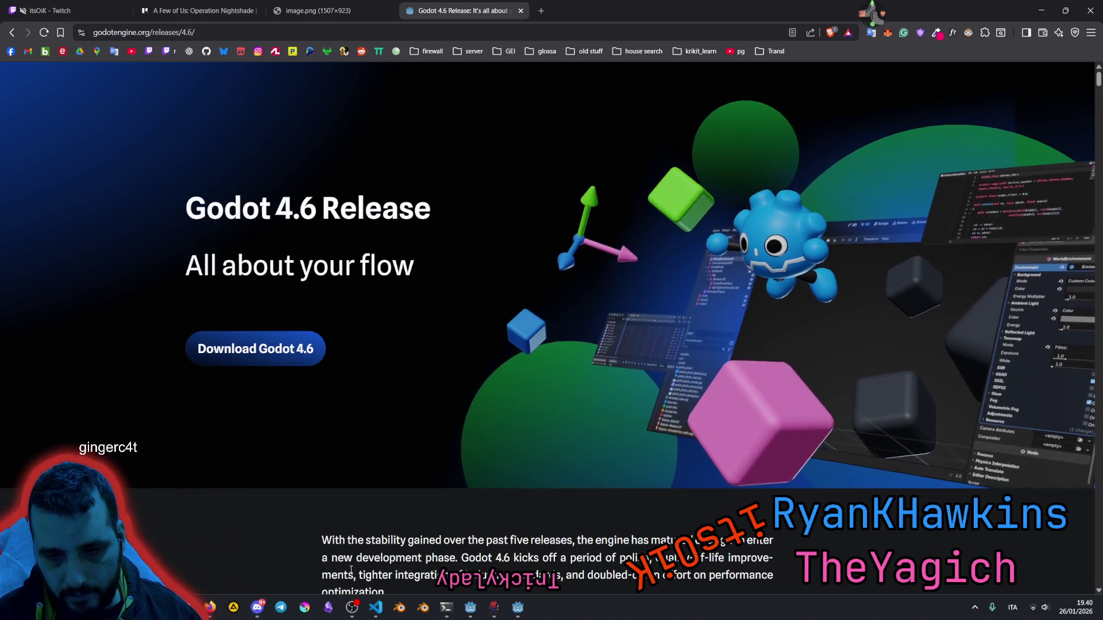
Step: Check Discord, then switch back to the Godot editor with radio.tscn open
click(267, 612)
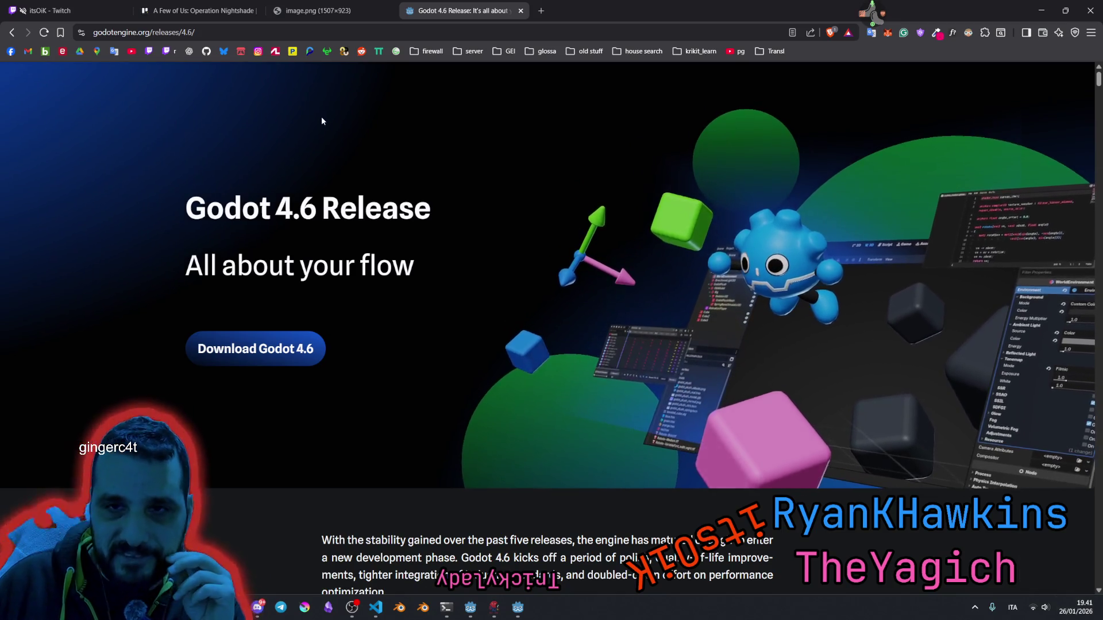
key(alt+Tab)
mouse_move(459, 148)
mouse_down()
mouse_move(475, 197)
mouse_move(349, 220)
mouse_up()
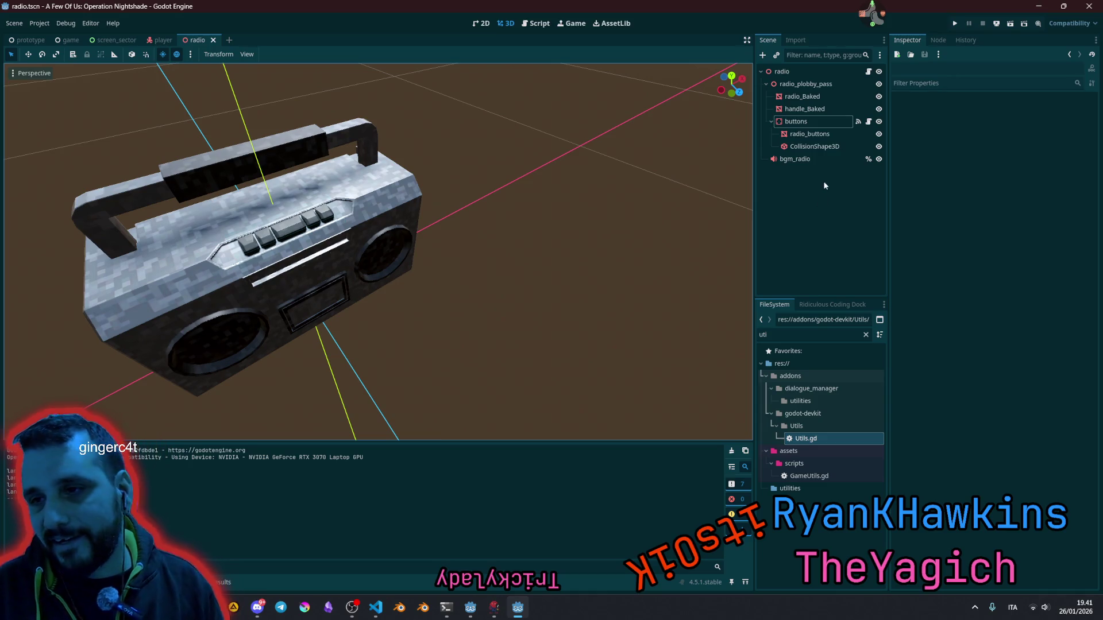
click(804, 121)
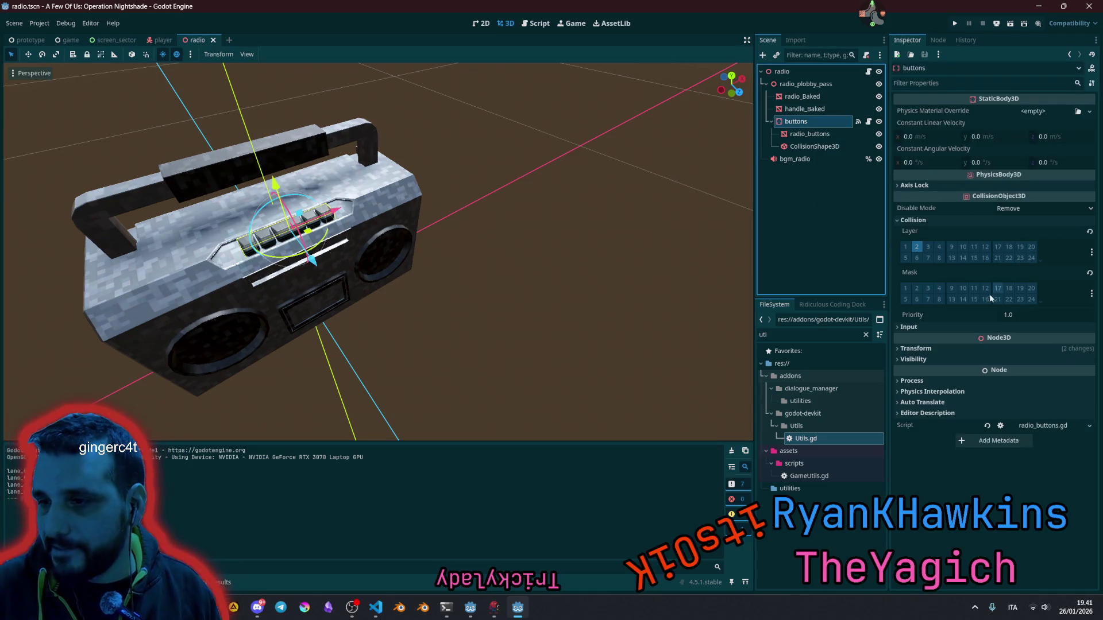
click(921, 348)
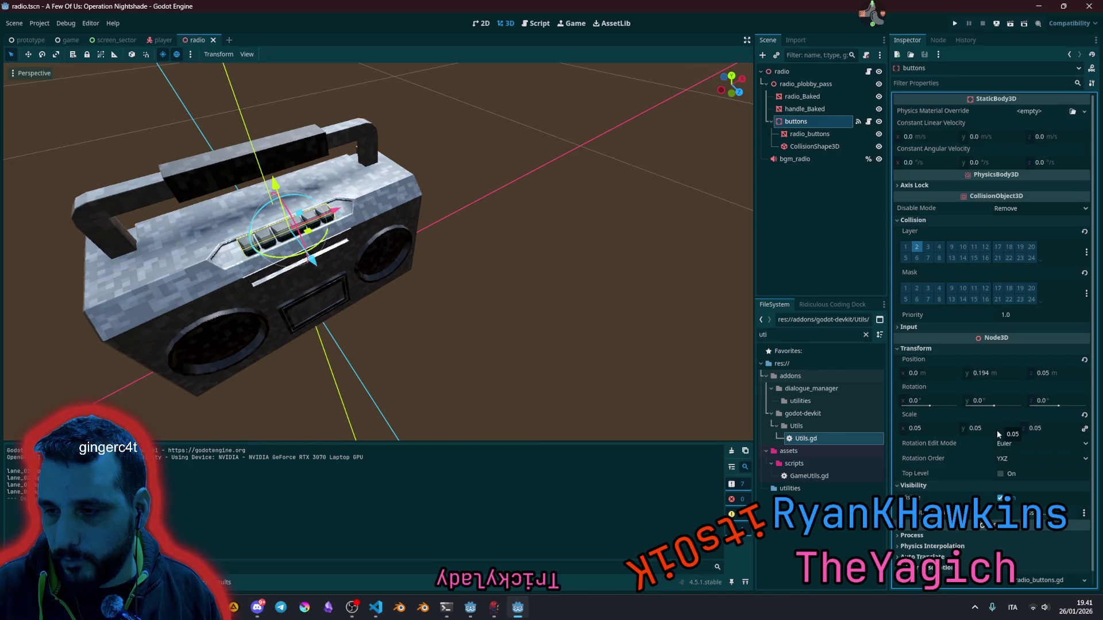
click(1083, 417)
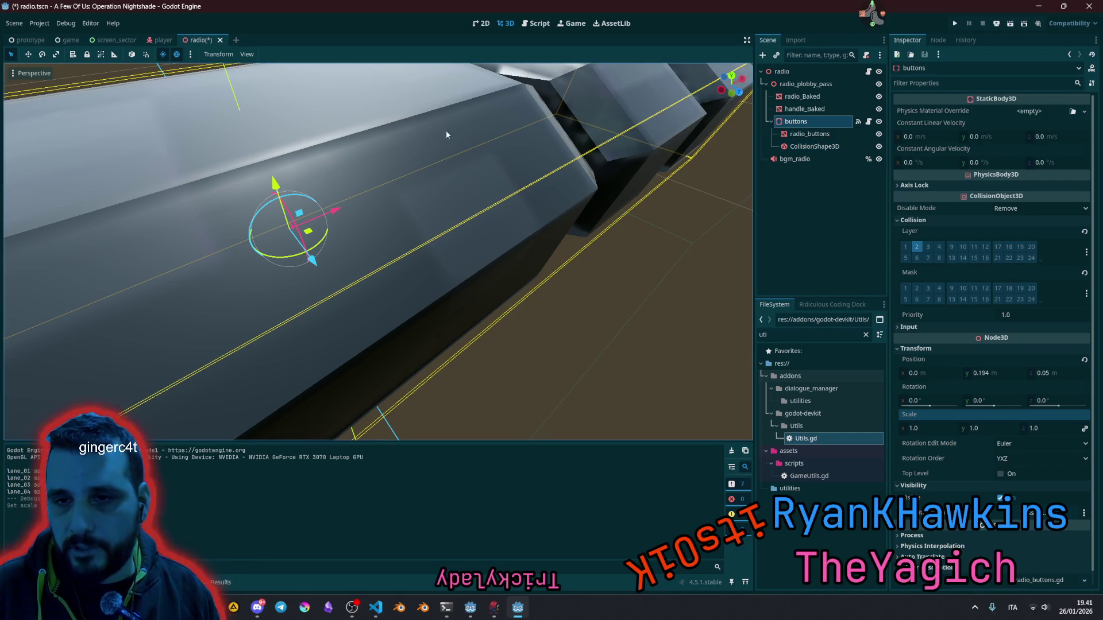
scroll(447, 138, down, 5)
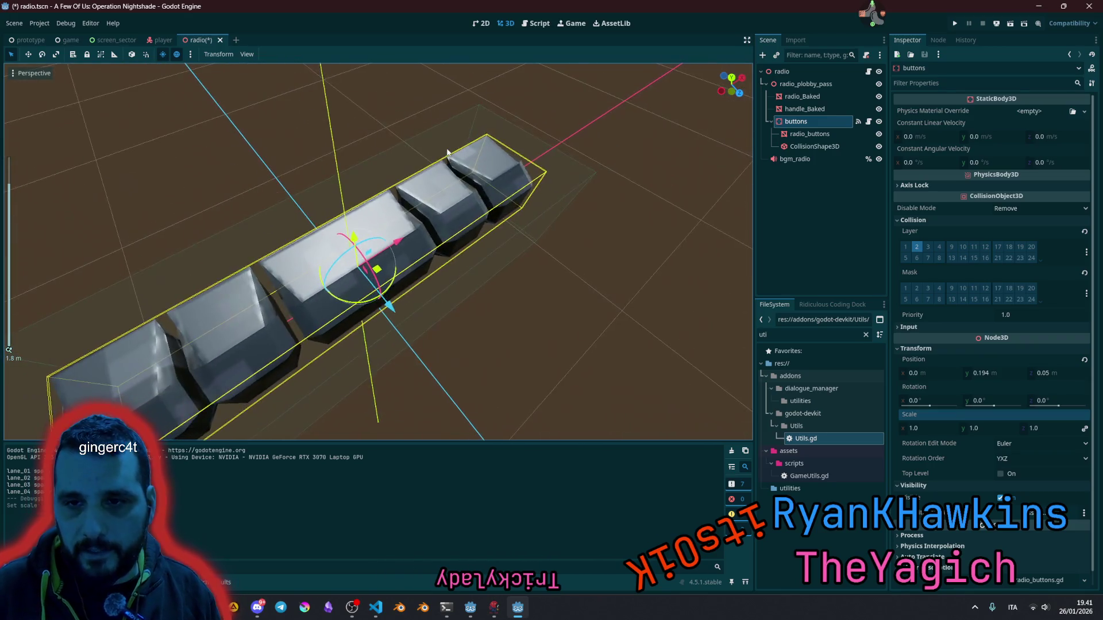
scroll(447, 150, down, 4)
mouse_move(447, 150)
mouse_down()
mouse_move(483, 204)
mouse_move(543, 157)
mouse_move(440, 174)
mouse_up()
scroll(434, 174, down, 2)
key(ctrl+z)
scroll(436, 203, up, 10)
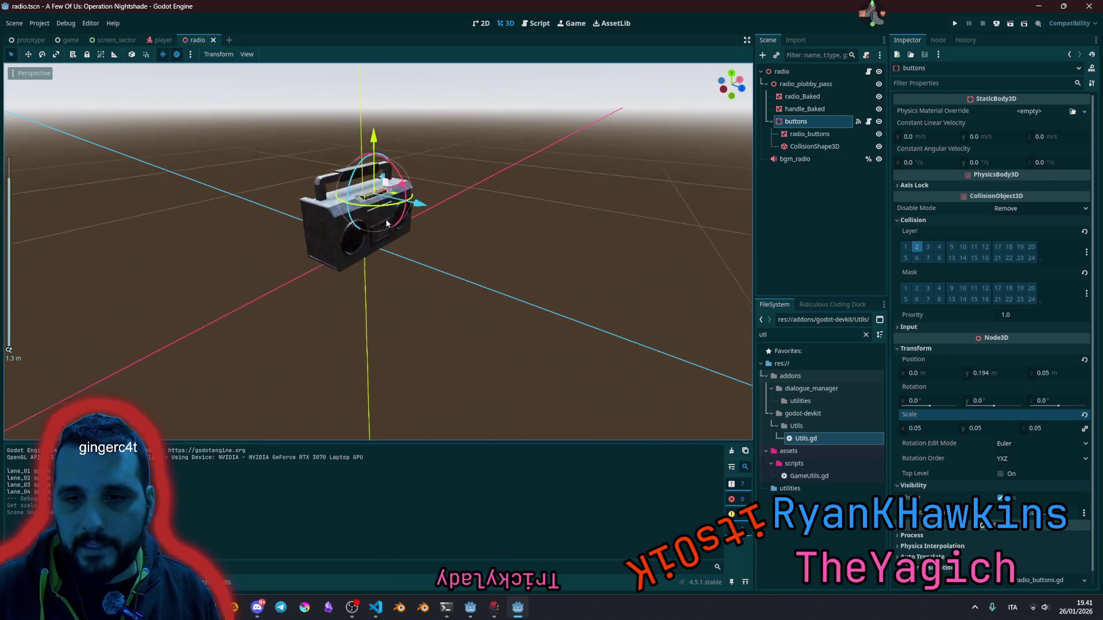
mouse_move(420, 195)
mouse_down()
mouse_move(391, 231)
mouse_move(345, 232)
mouse_move(402, 197)
mouse_up()
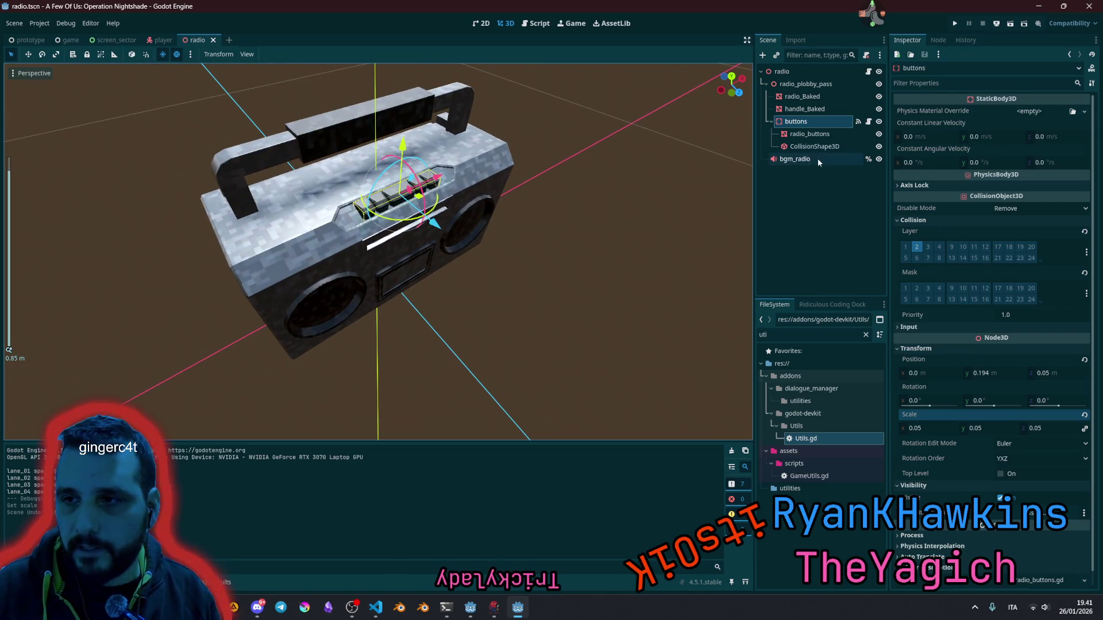
click(802, 134)
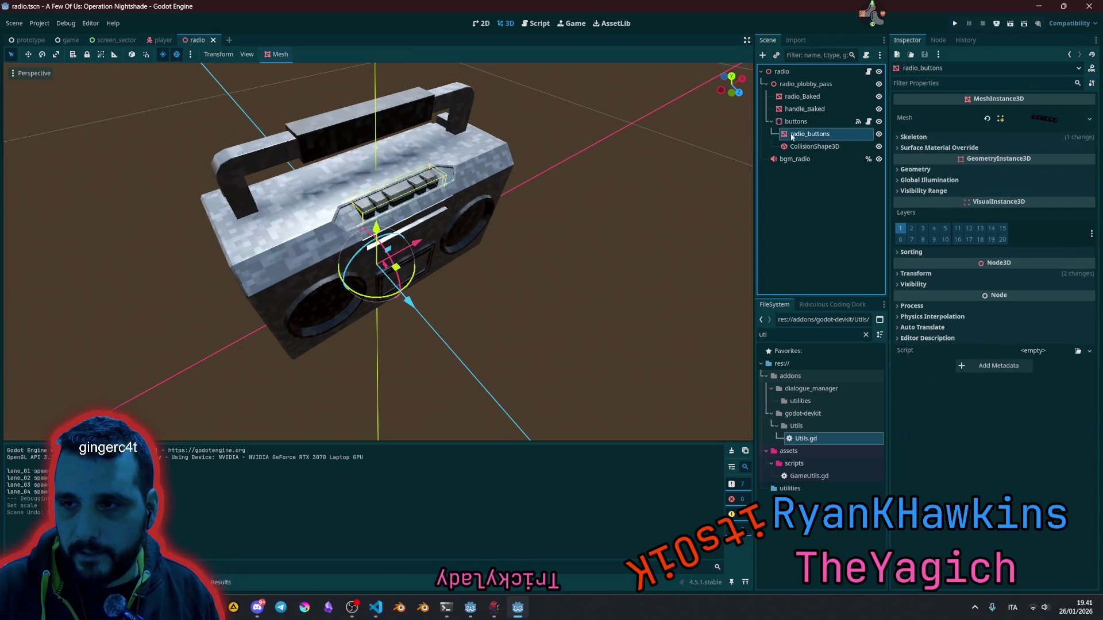
Step: Move radio_buttons out of buttons as a sibling and reset the buttons node's scale to 1
drag(806, 139, 806, 119)
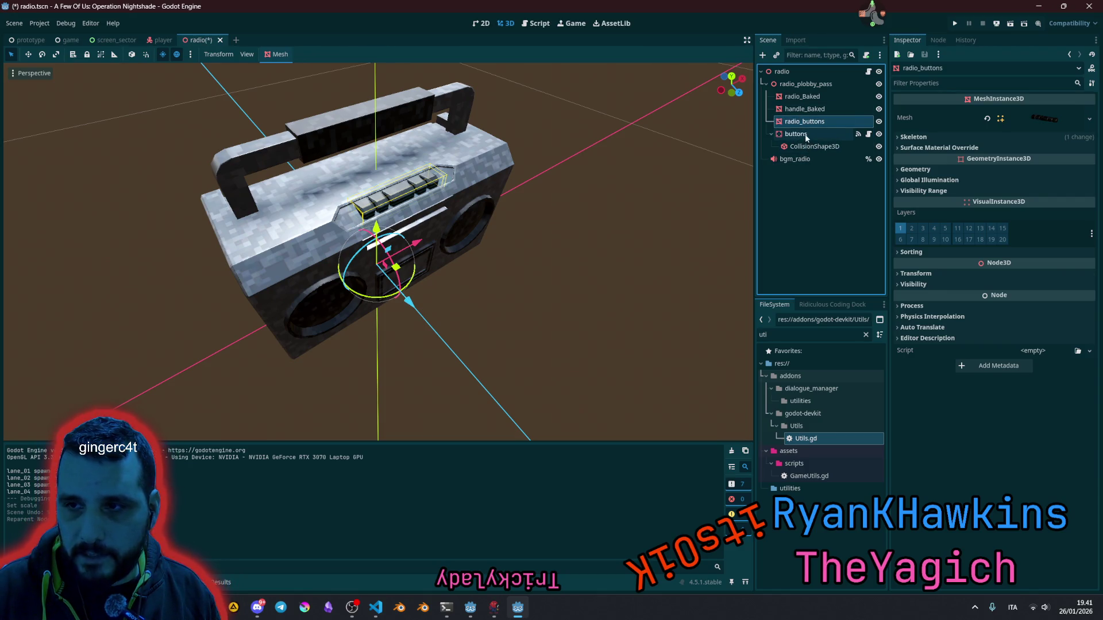
click(807, 147)
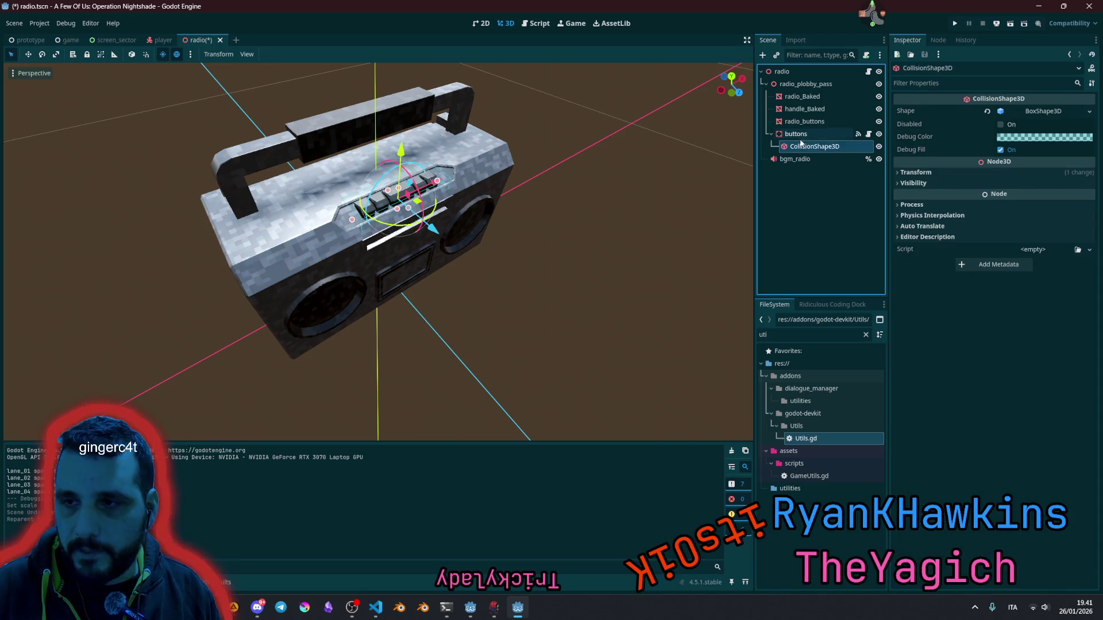
click(803, 138)
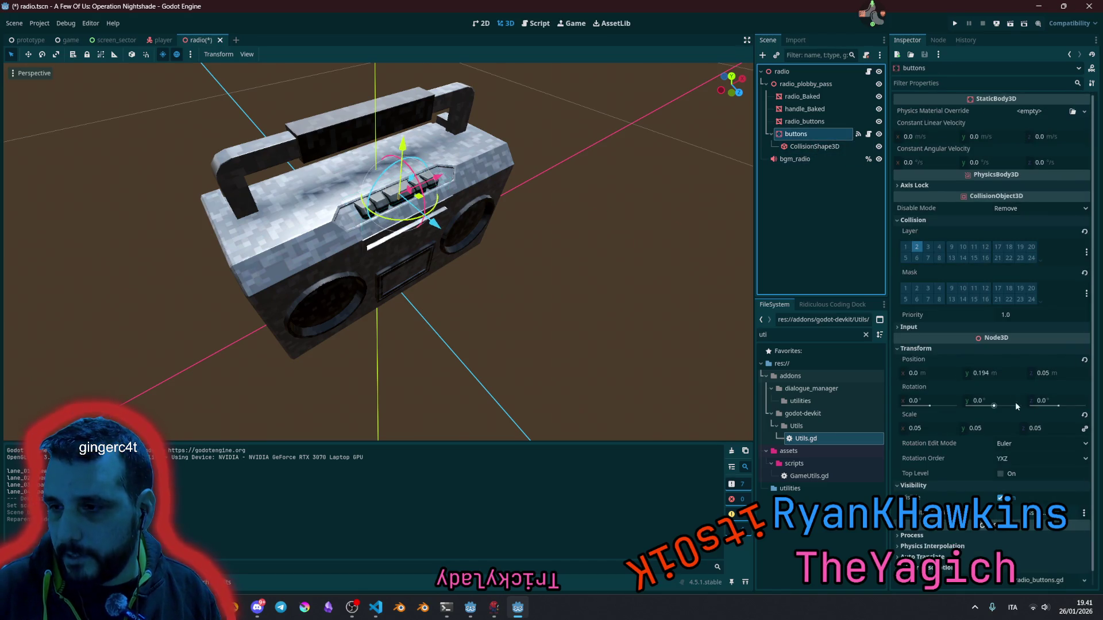
click(1084, 416)
scroll(549, 248, down, 8)
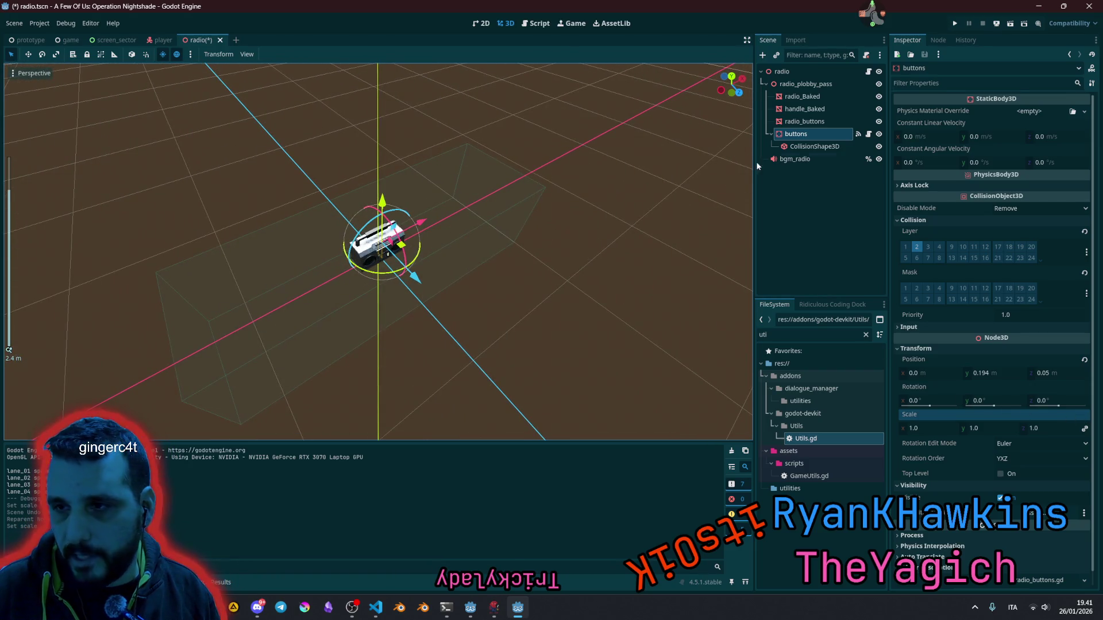
Step: Squash the CollisionShape3D box into a thin slab and move it up toward the buttons
click(814, 146)
drag(423, 266, 484, 264)
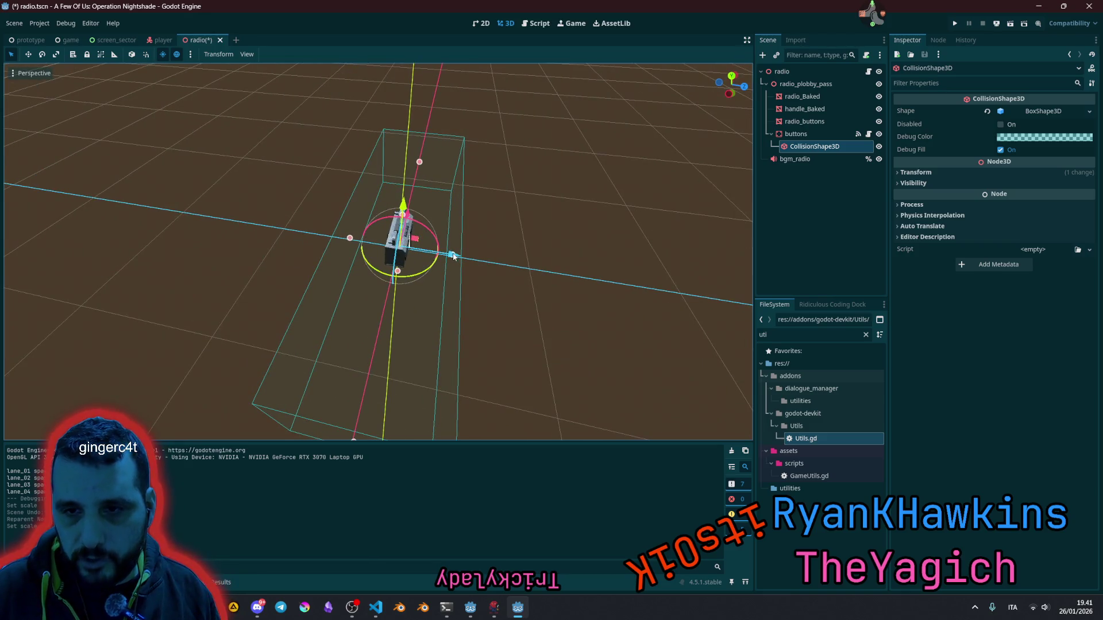
drag(349, 240, 390, 254)
scroll(397, 250, up, 8)
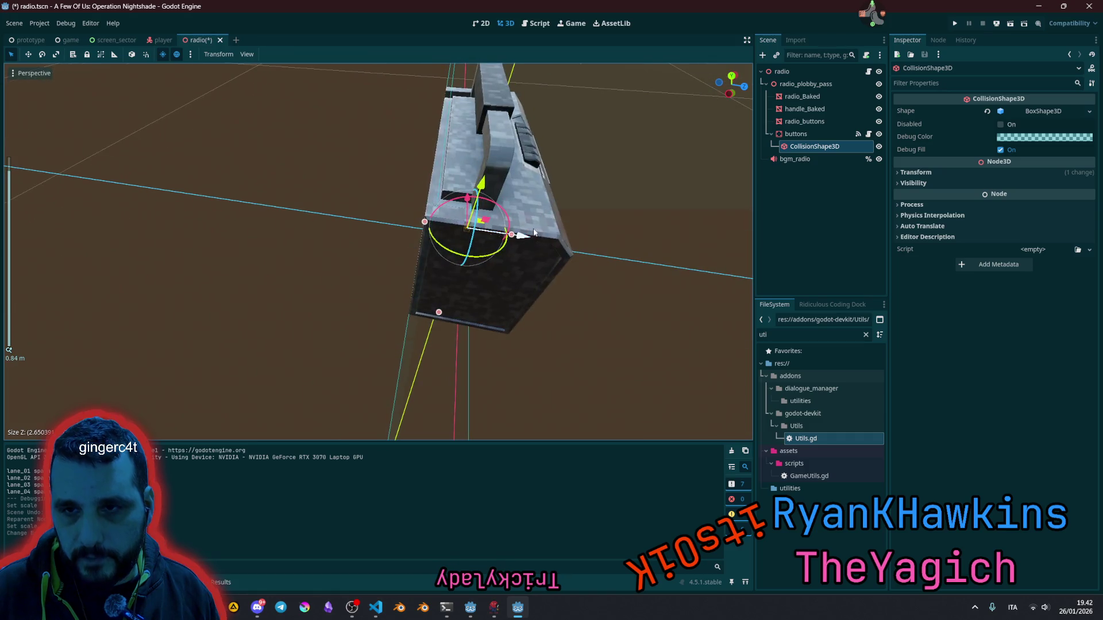
drag(340, 336, 334, 281)
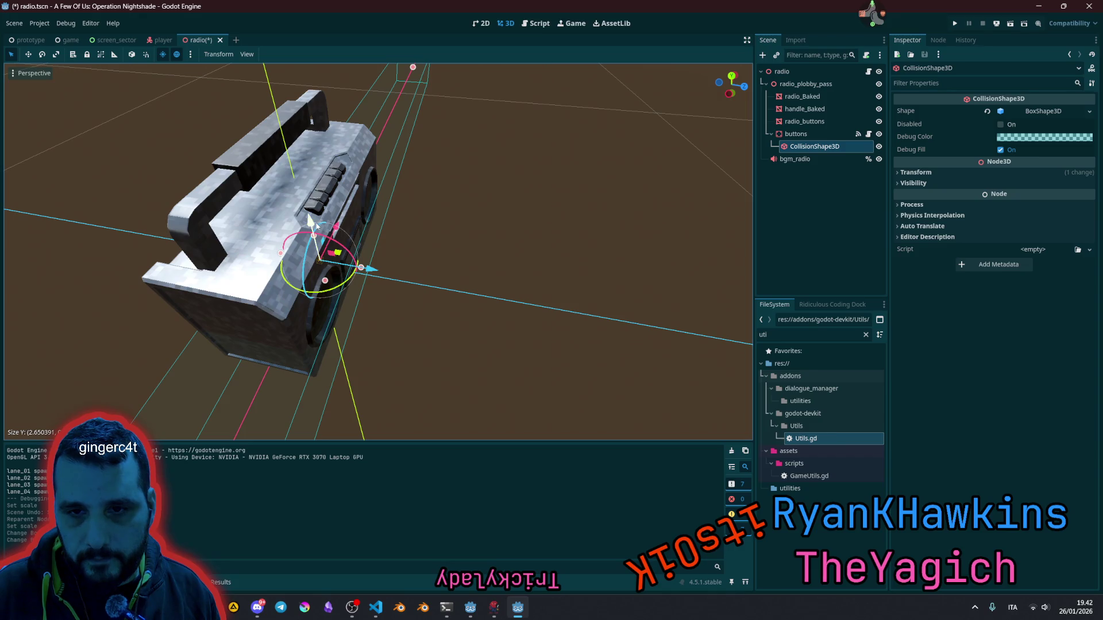
drag(310, 221, 284, 138)
drag(409, 188, 326, 239)
Step: In top view, trim the collision box's depth and width to the buttons, then save
key(KP_7)
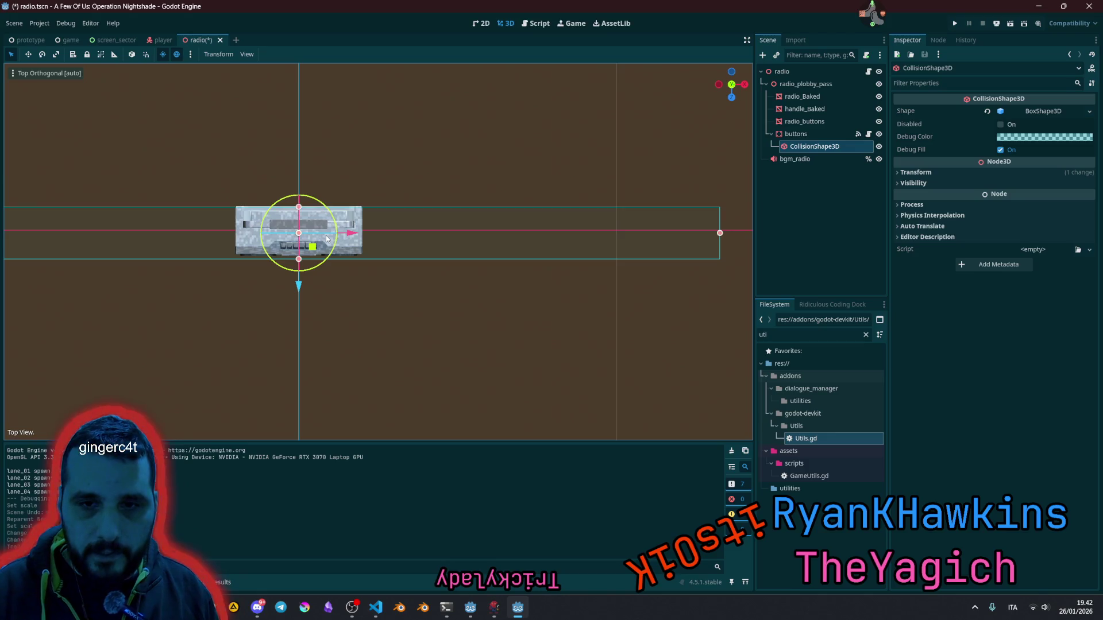
scroll(264, 277, up, 2)
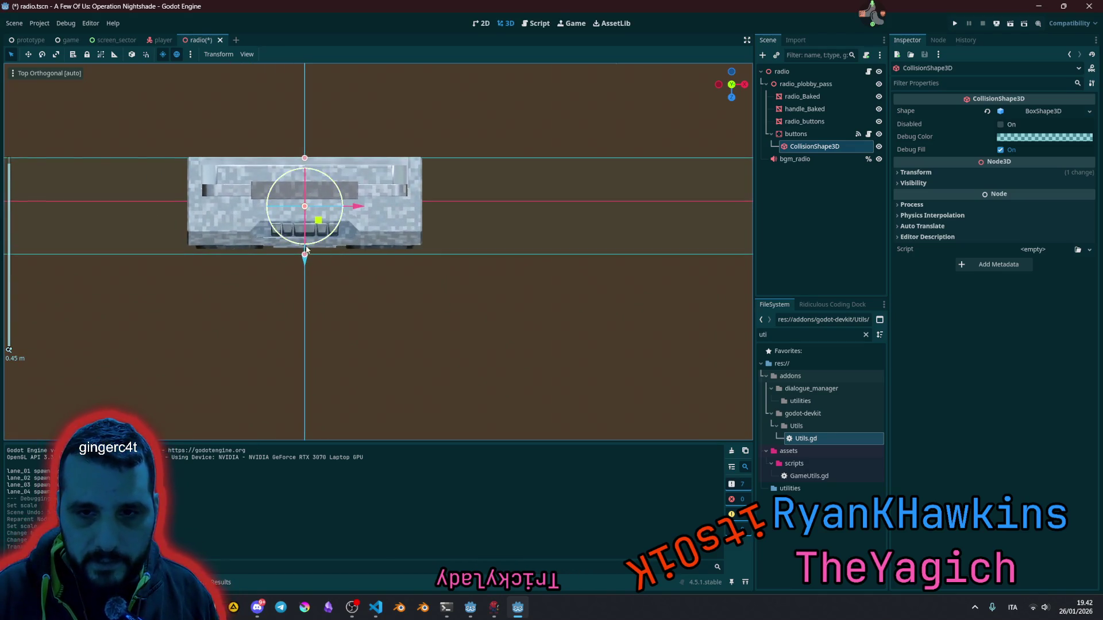
drag(305, 257, 305, 242)
drag(306, 174, 305, 218)
scroll(430, 234, down, 10)
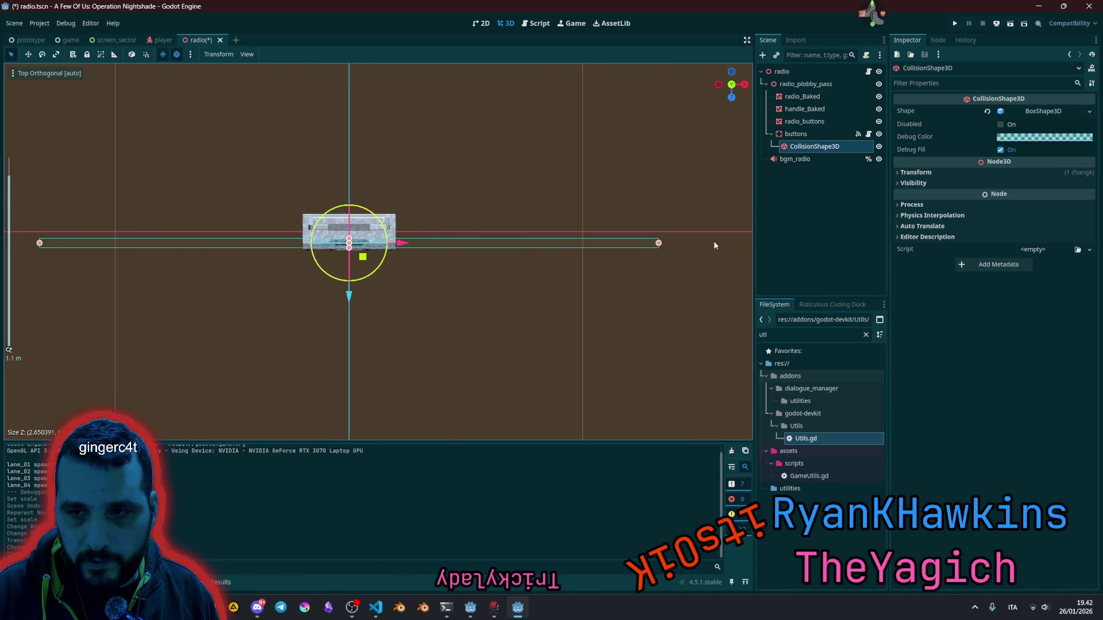
drag(659, 244, 400, 259)
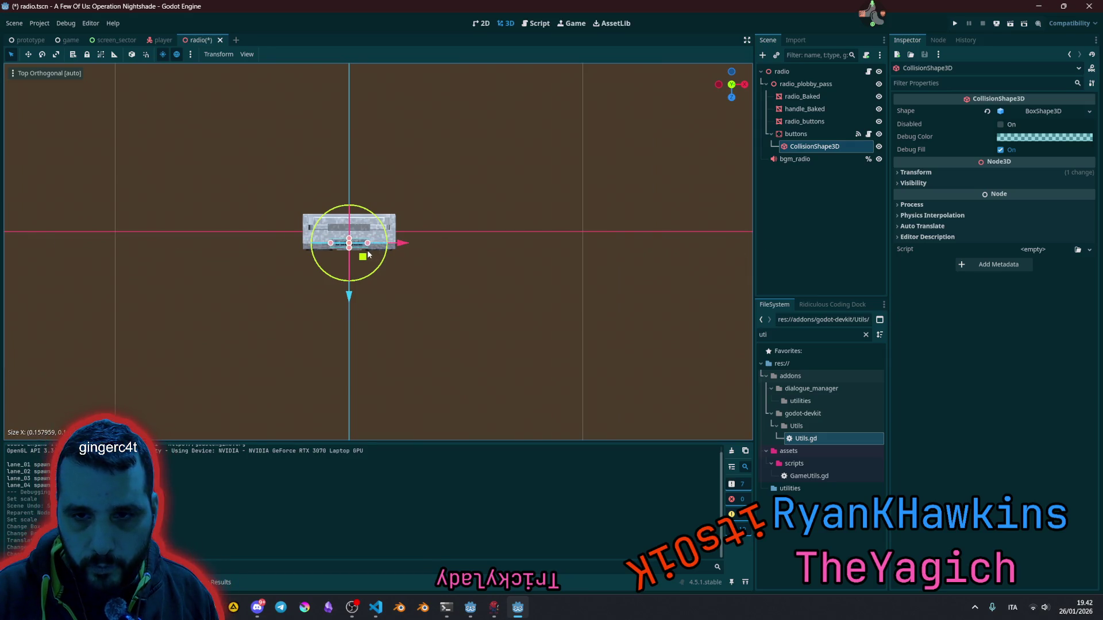
scroll(340, 236, up, 8)
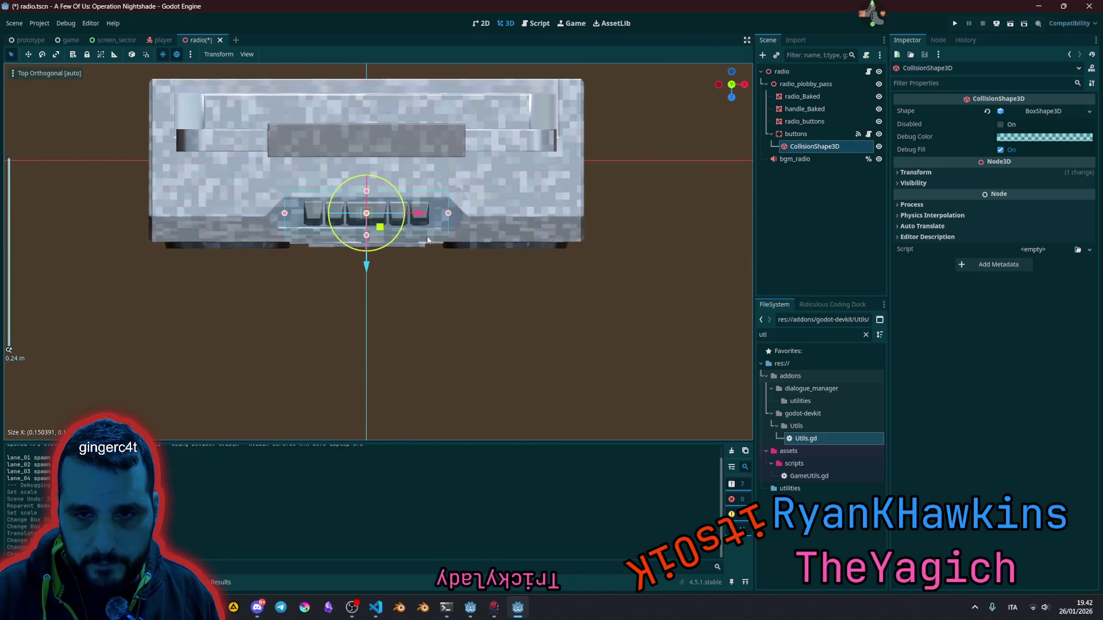
scroll(392, 225, up, 2)
click(416, 332)
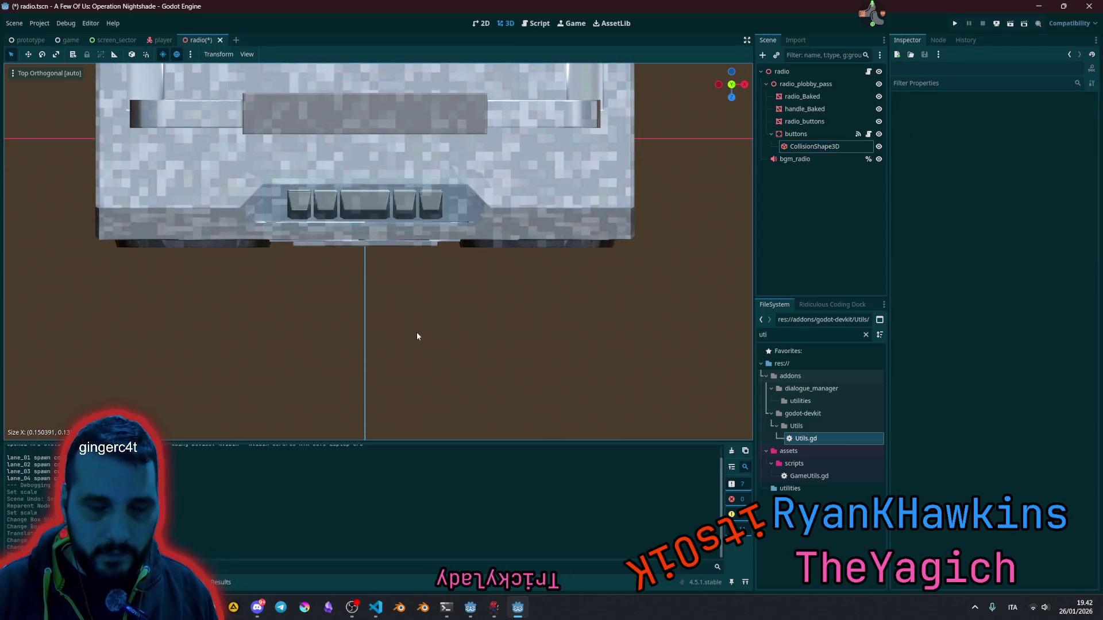
key(ctrl+s)
scroll(426, 280, down, 5)
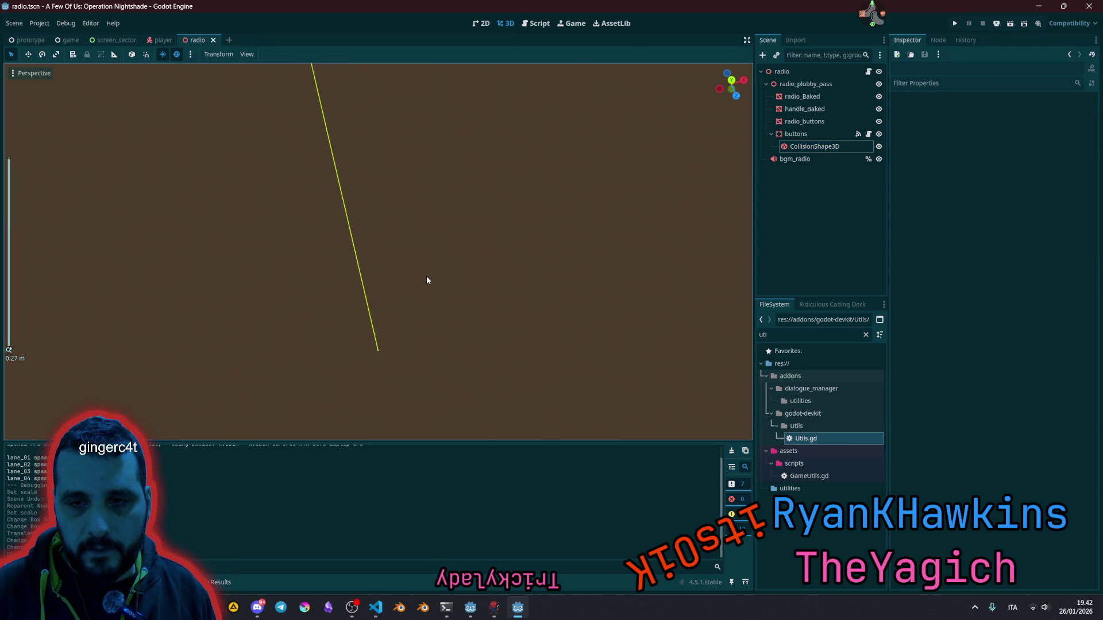
Step: From the front view, raise the collision box onto the button row and run the game
key(KP_7)
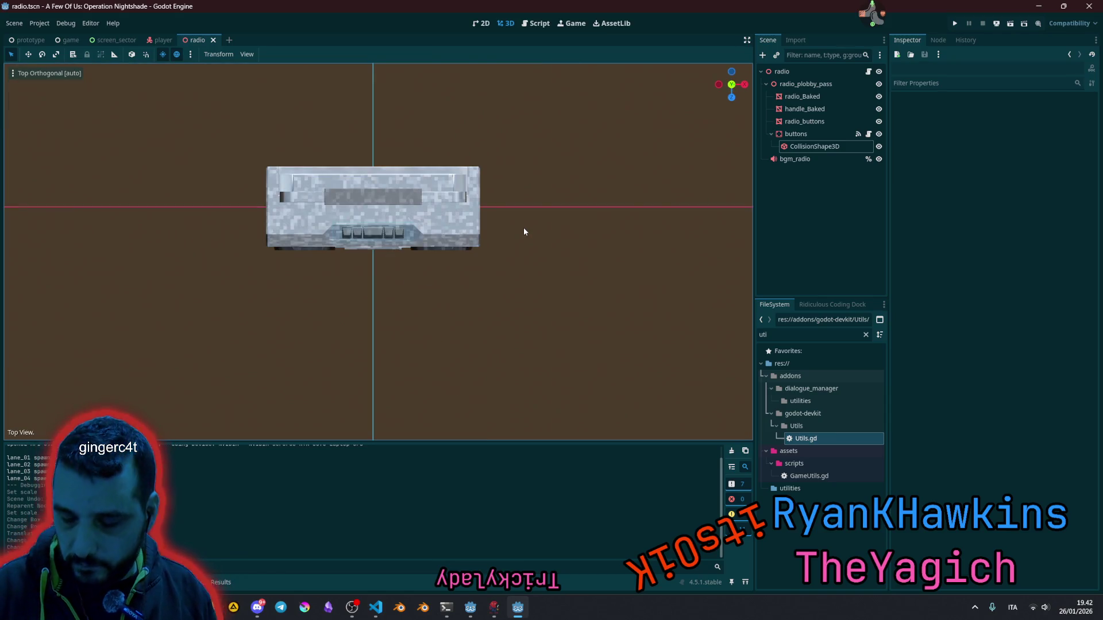
key(KP_3)
key(KP_1)
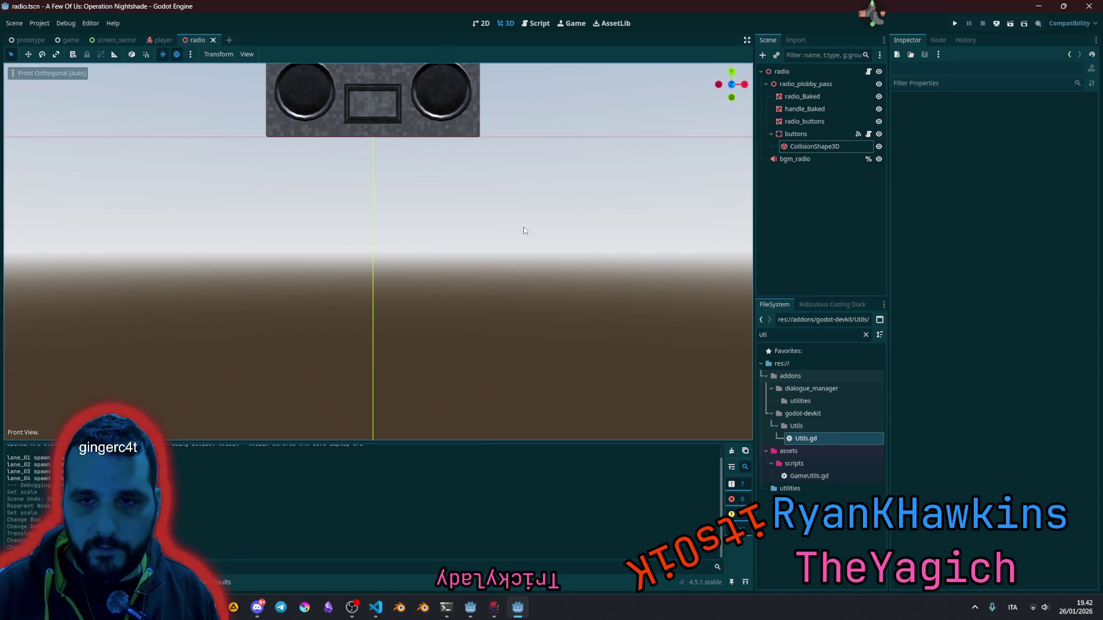
drag(517, 185, 502, 371)
click(828, 146)
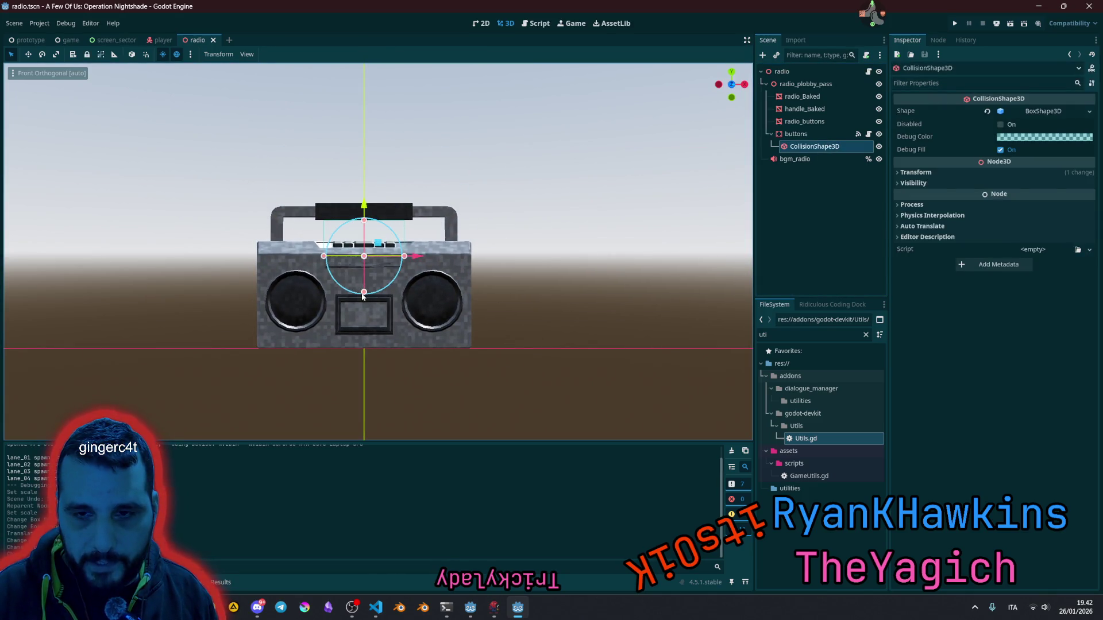
drag(366, 281, 364, 245)
key(F5)
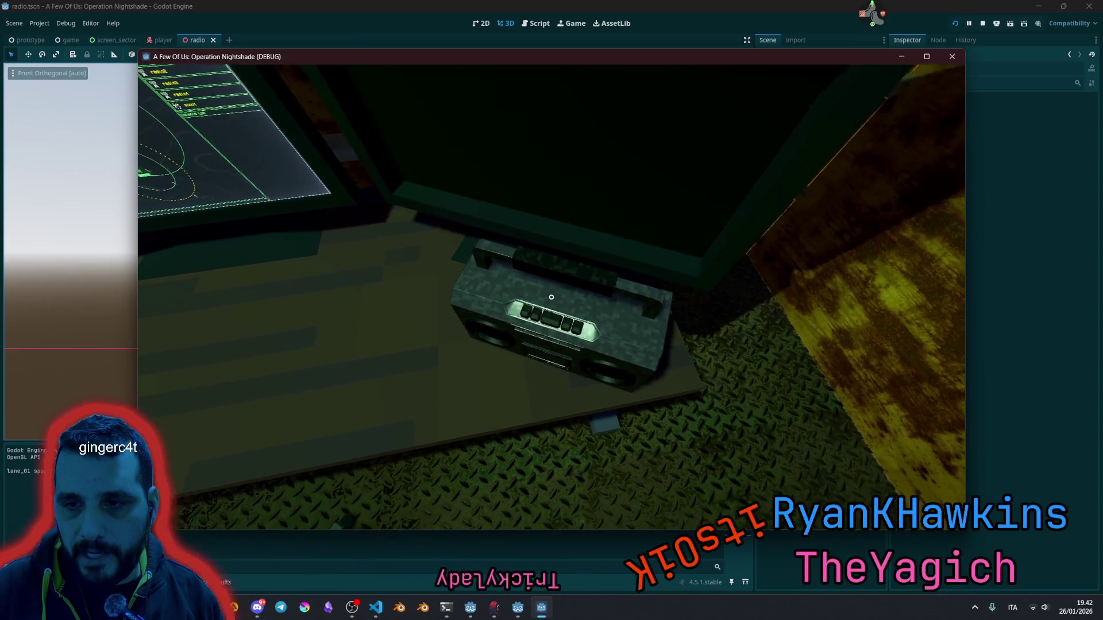
Step: Close the running game window to return to the radio scene in the editor
key(Escape)
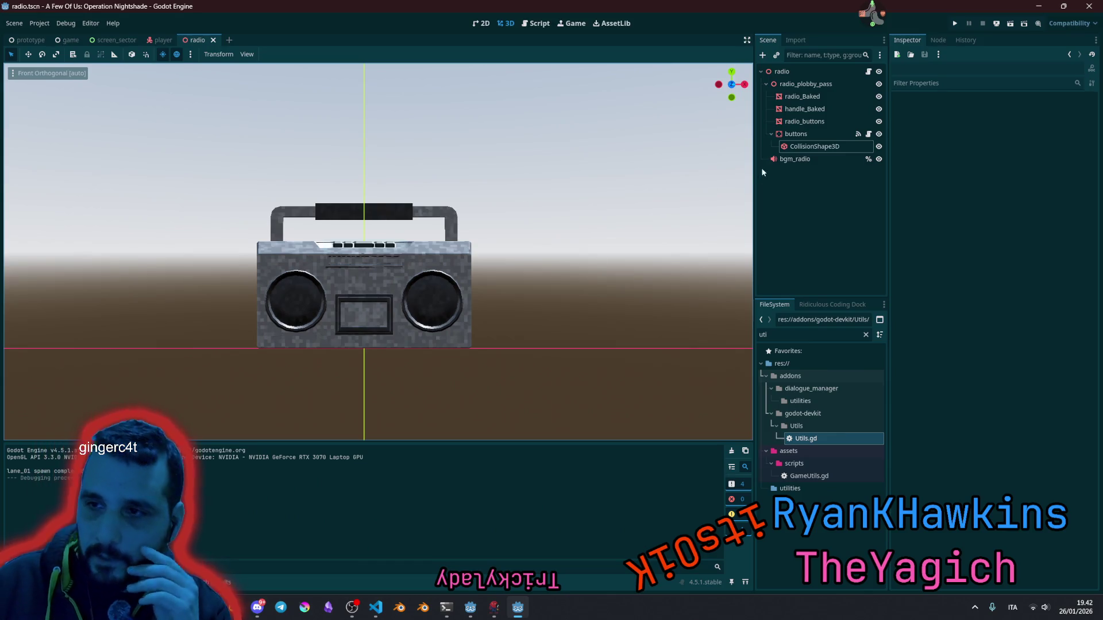
Step: Move the buttons node in the Scene dock directly under radio, above radio_plobby_pass
click(806, 85)
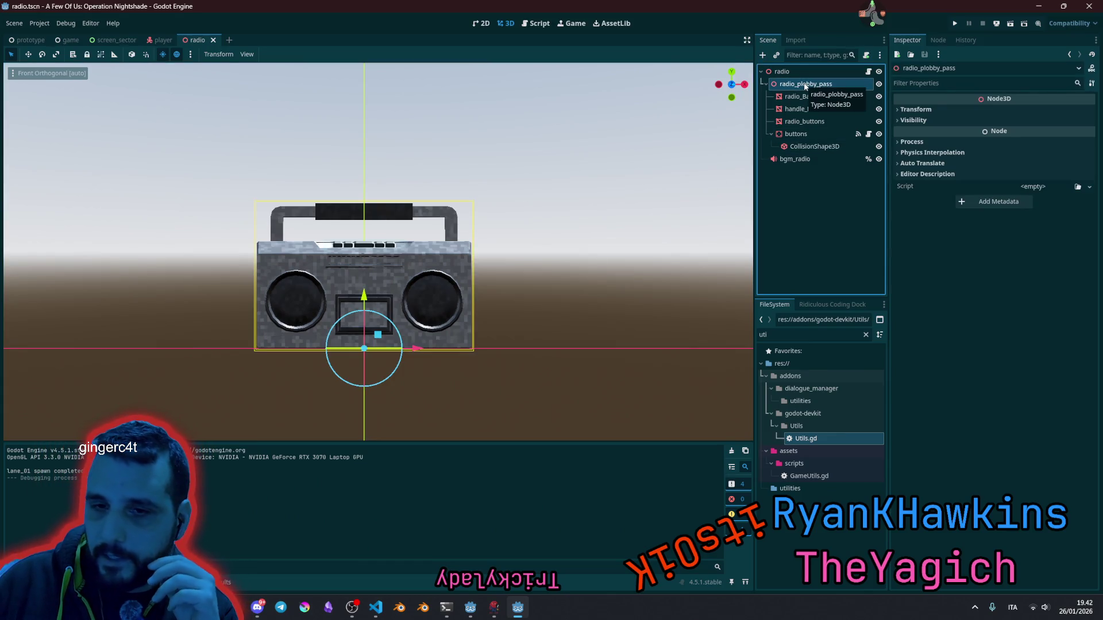
drag(795, 134, 800, 85)
mouse_move(459, 252)
mouse_down()
mouse_move(499, 285)
mouse_move(566, 270)
mouse_up()
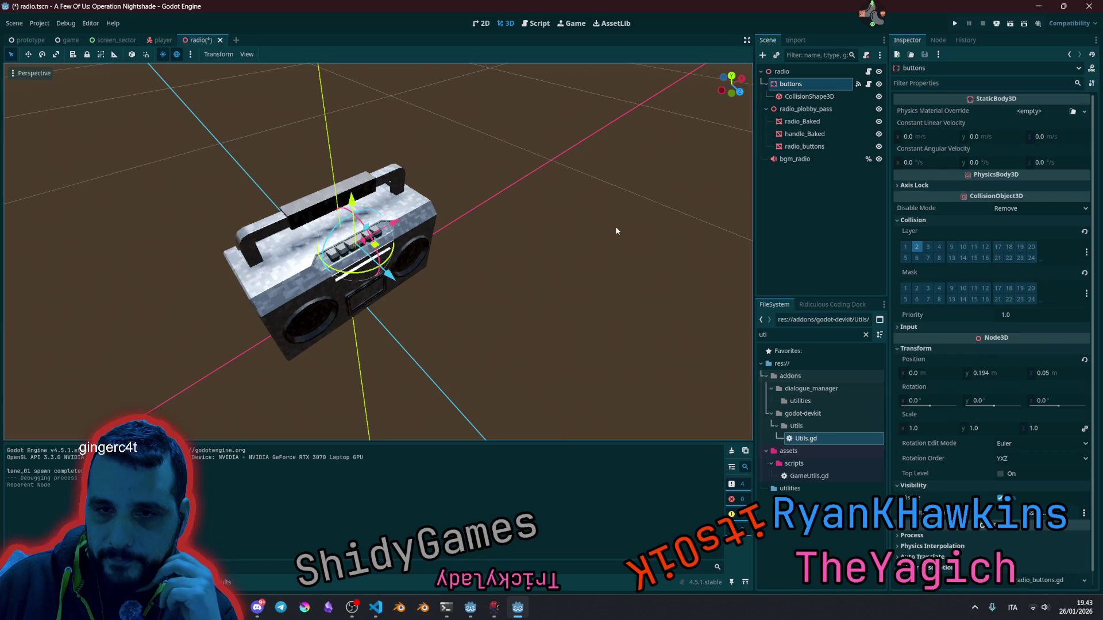
Step: Inspect the buttons node, its CollisionShape3D and radio's Transform, then save and run the game
click(808, 97)
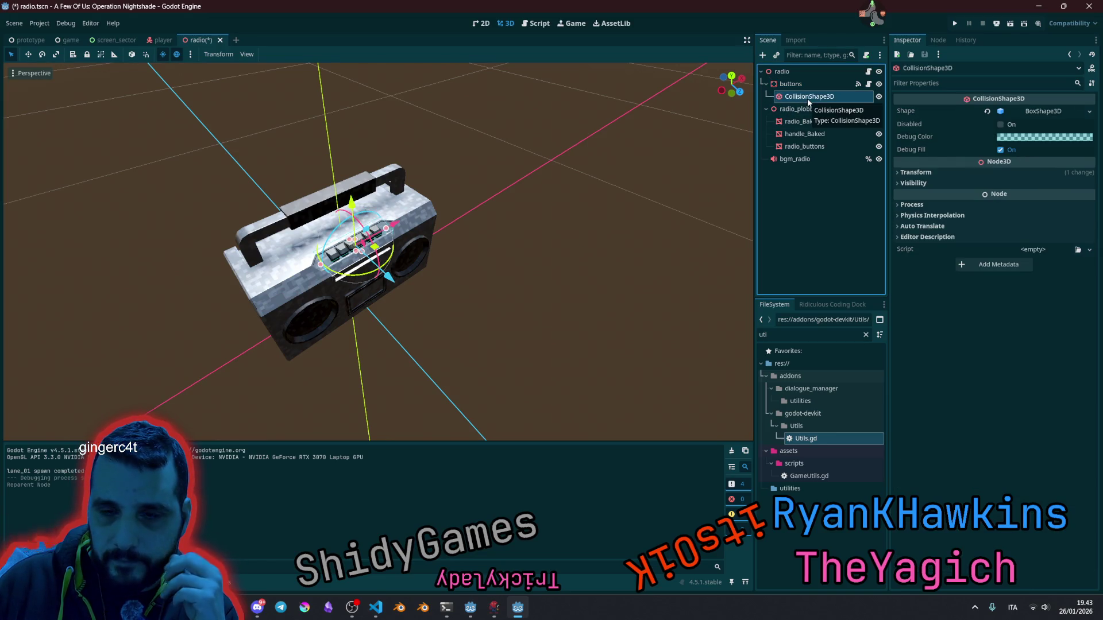
click(798, 85)
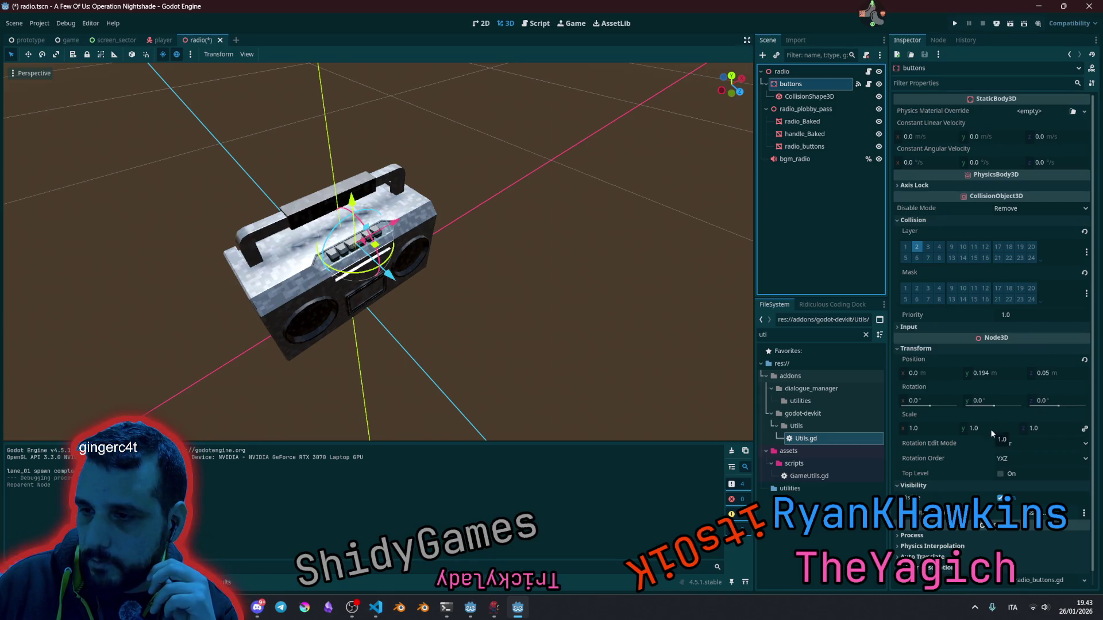
click(802, 69)
click(943, 110)
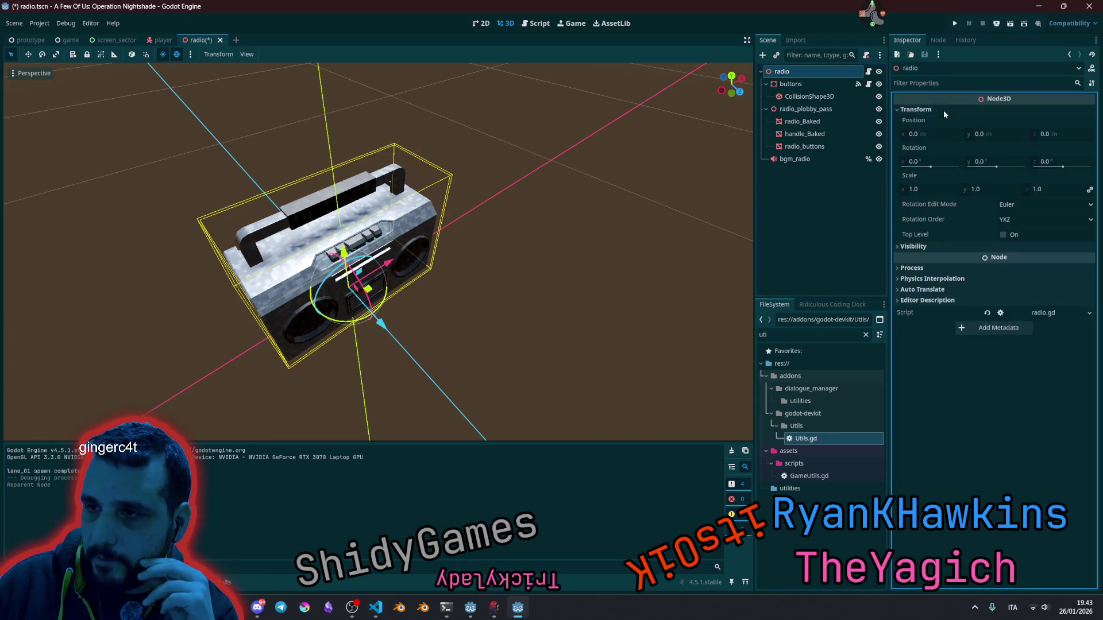
mouse_move(451, 219)
mouse_down()
mouse_move(516, 237)
mouse_move(554, 202)
mouse_move(543, 187)
mouse_move(504, 180)
mouse_up()
click(791, 86)
drag(438, 224, 567, 178)
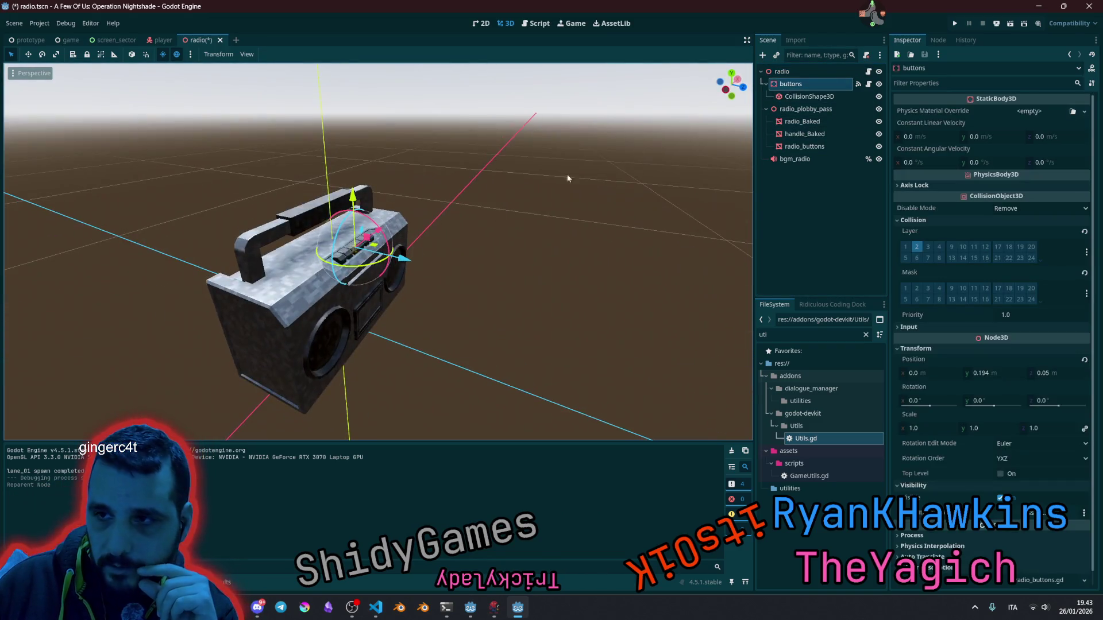
click(809, 97)
mouse_move(454, 230)
mouse_down()
mouse_move(491, 204)
mouse_move(386, 271)
mouse_up()
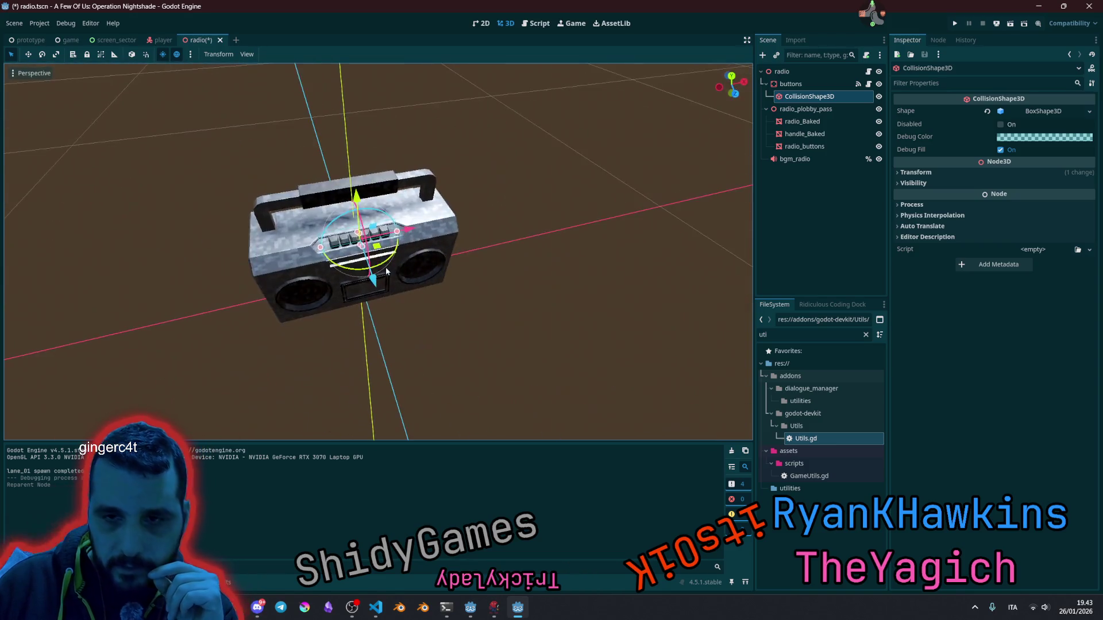
key(F5)
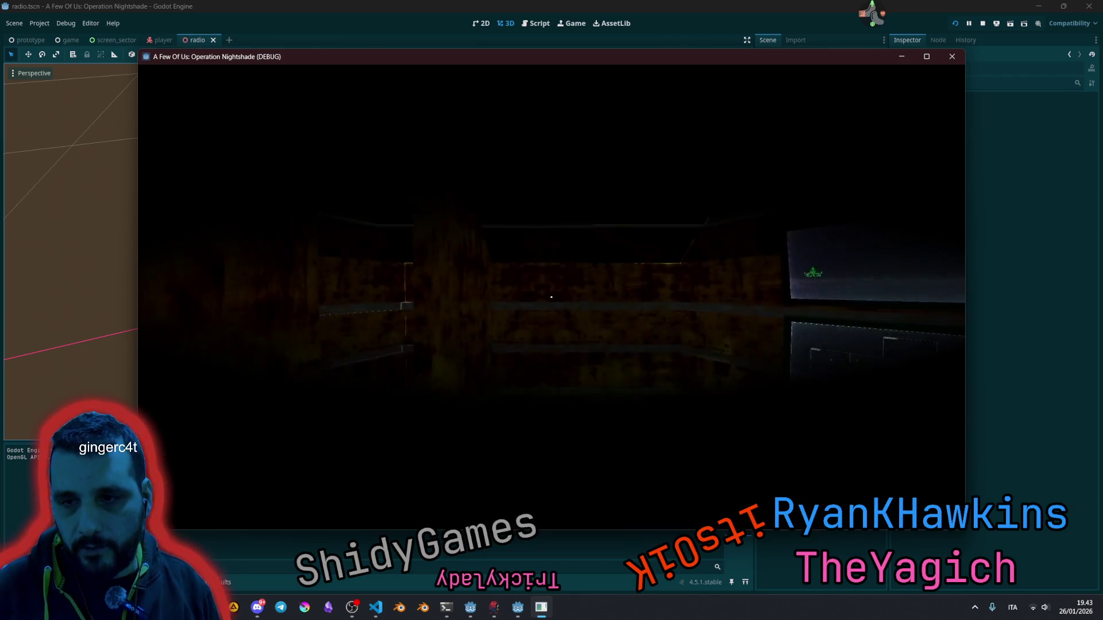
Step: Walk up to the radio in game, stop the run, and glance at game.tscn before returning to radio.tscn
key(w)
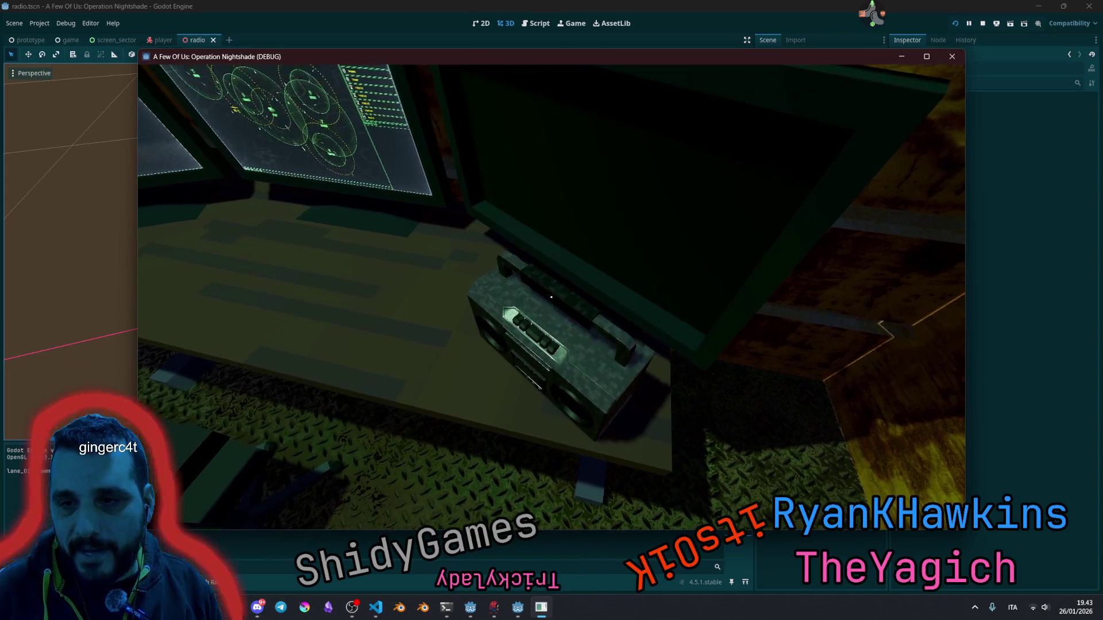
key(F8)
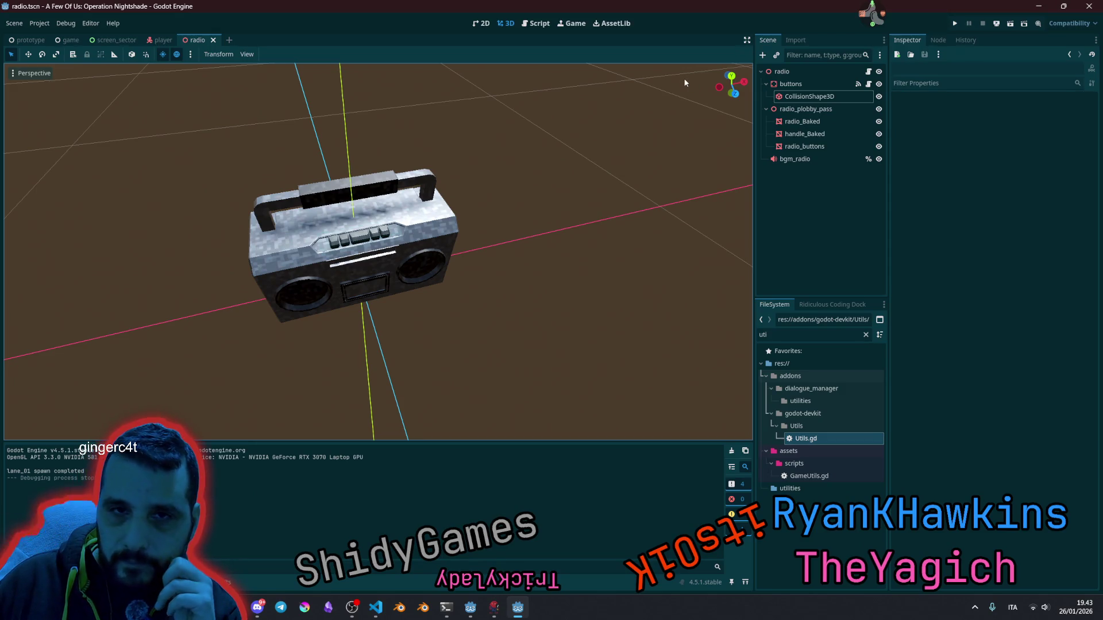
click(71, 40)
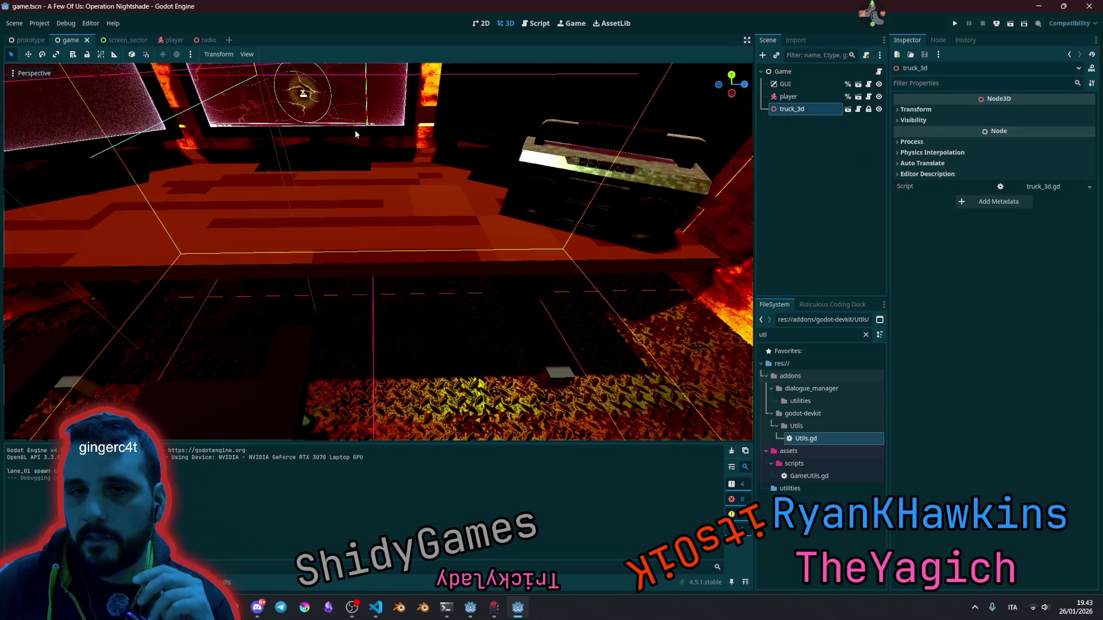
click(197, 40)
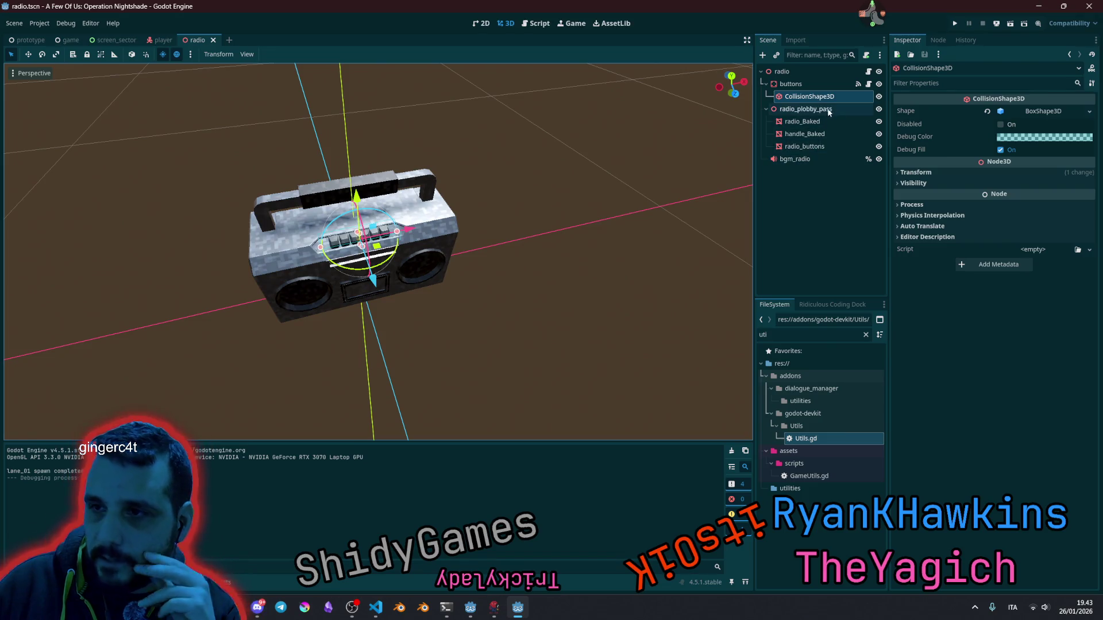
Step: Turn off the collision box's Debug Fill and set its debug colour to a more opaque magenta
click(1001, 150)
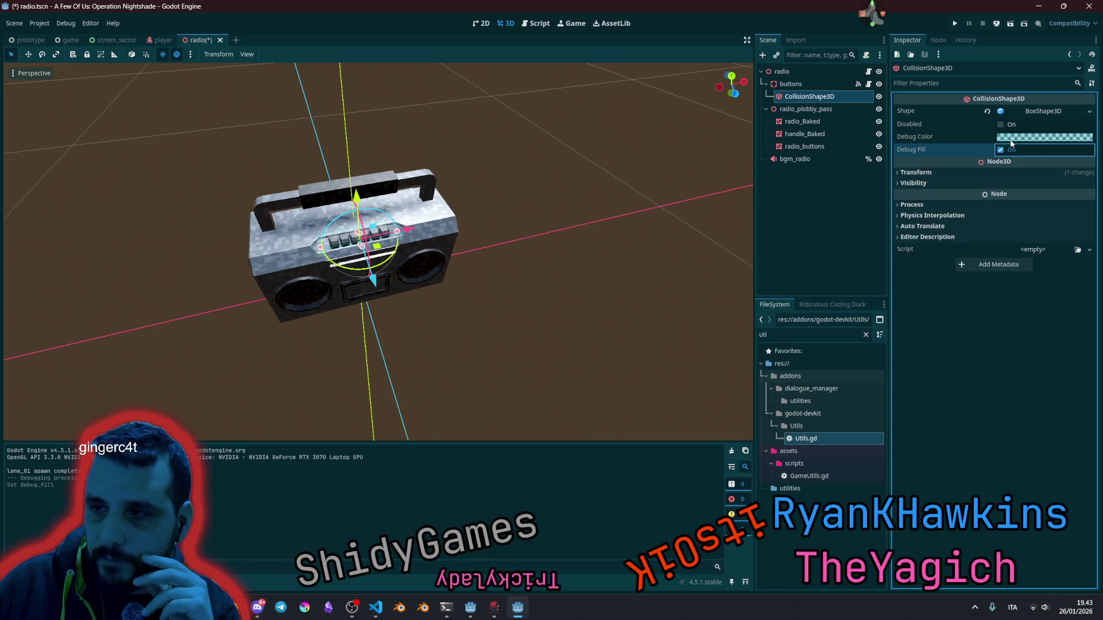
click(1012, 137)
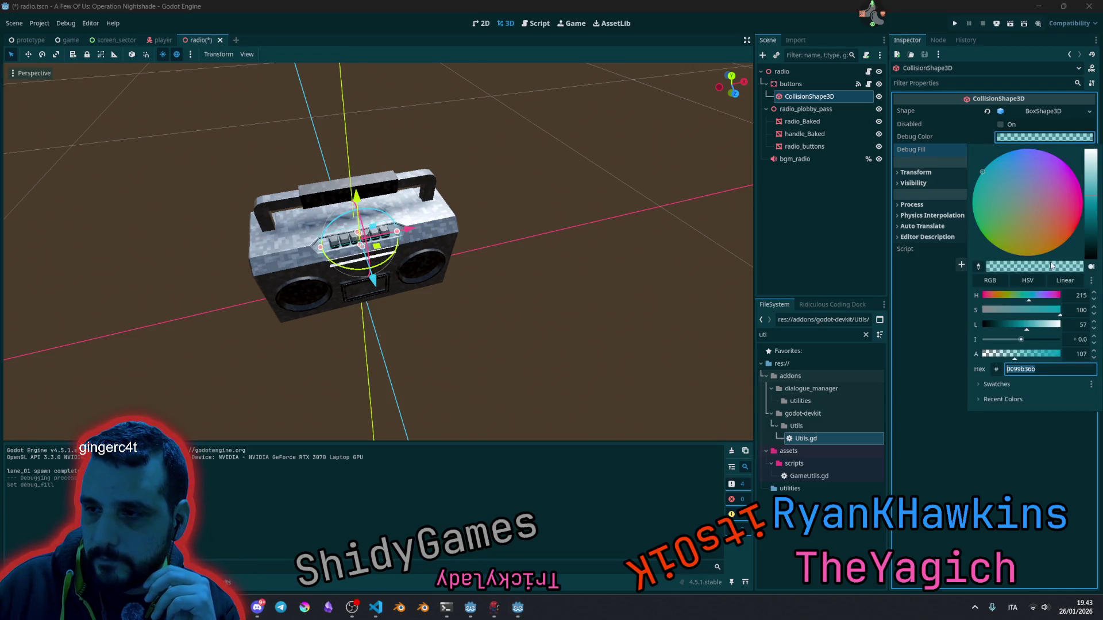
click(1037, 354)
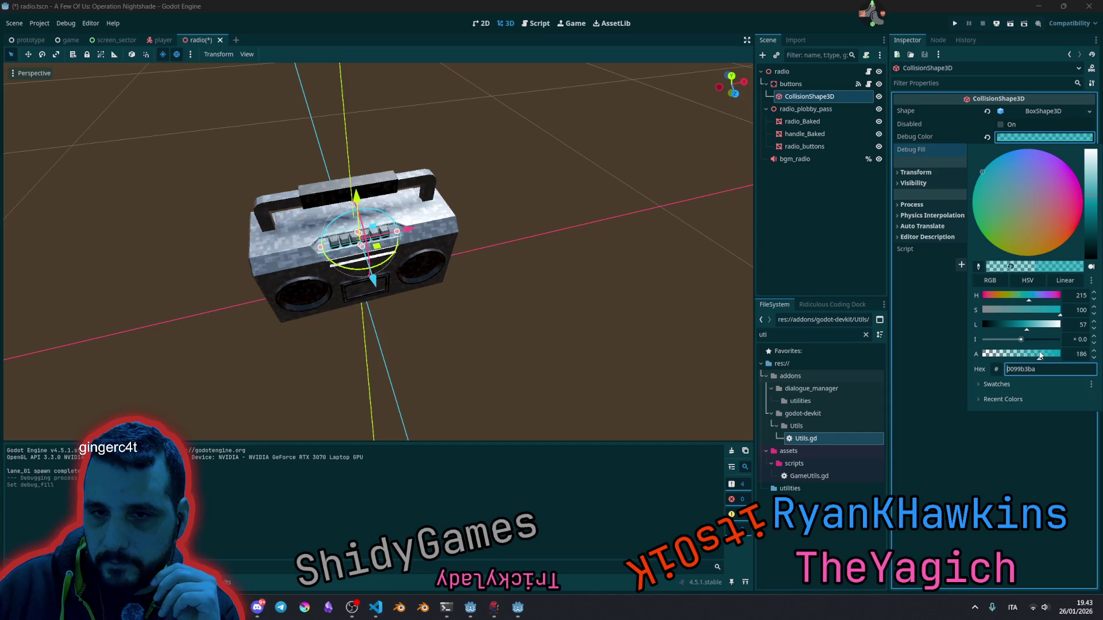
drag(1039, 225, 1076, 175)
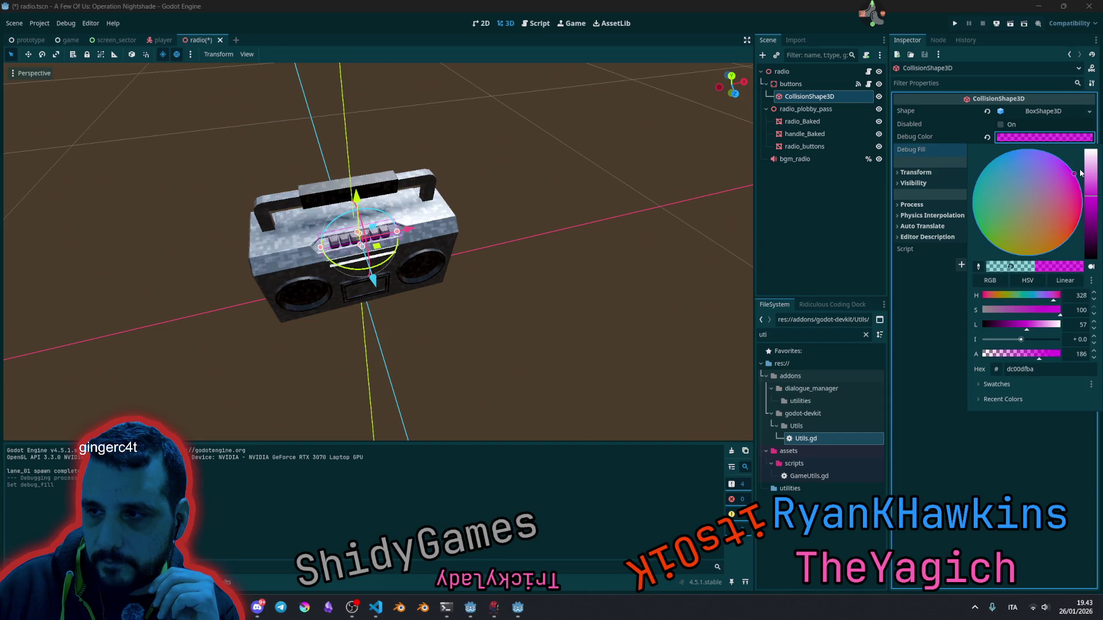
click(912, 337)
Step: Reset the CollisionShape3D's position to zero and save the radio scene
mouse_move(426, 256)
mouse_down()
mouse_move(523, 240)
mouse_move(563, 188)
mouse_move(338, 247)
mouse_up()
click(810, 96)
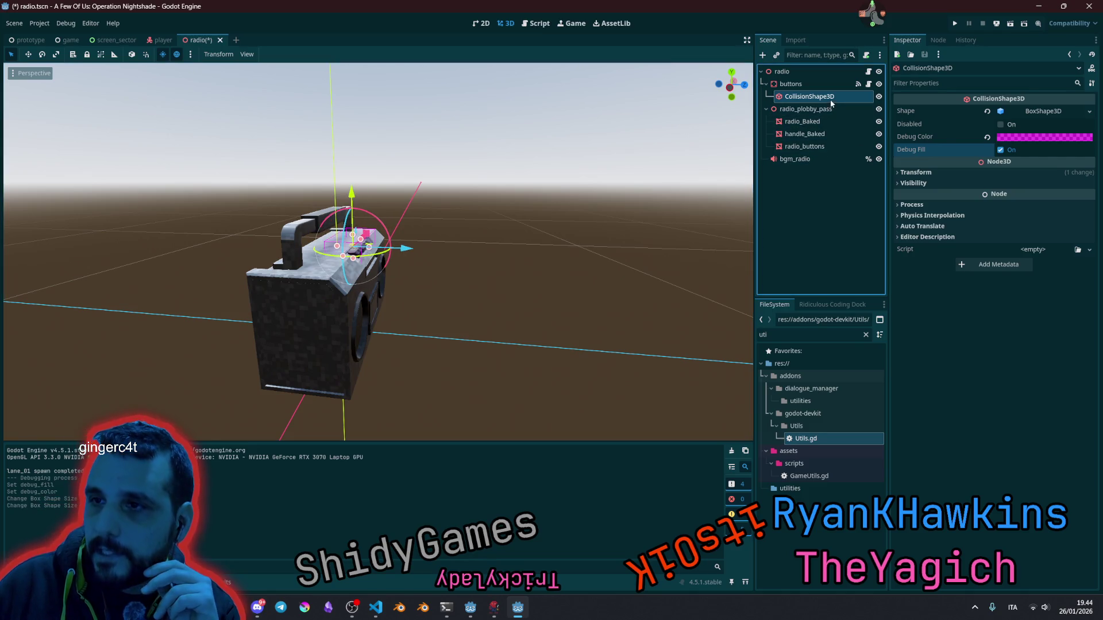
click(960, 173)
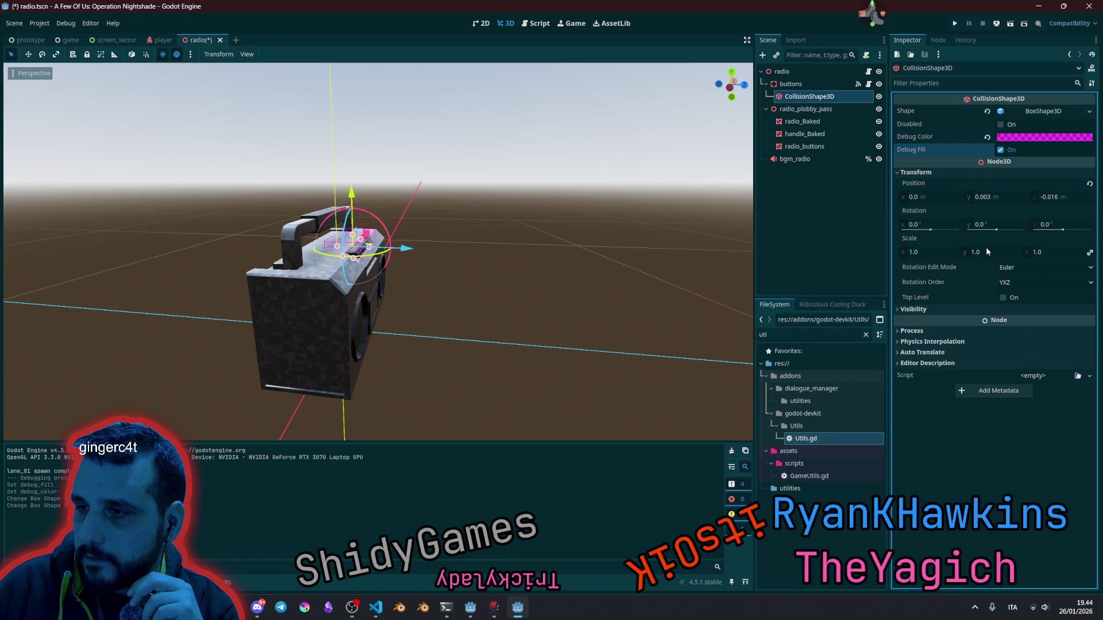
mouse_move(991, 264)
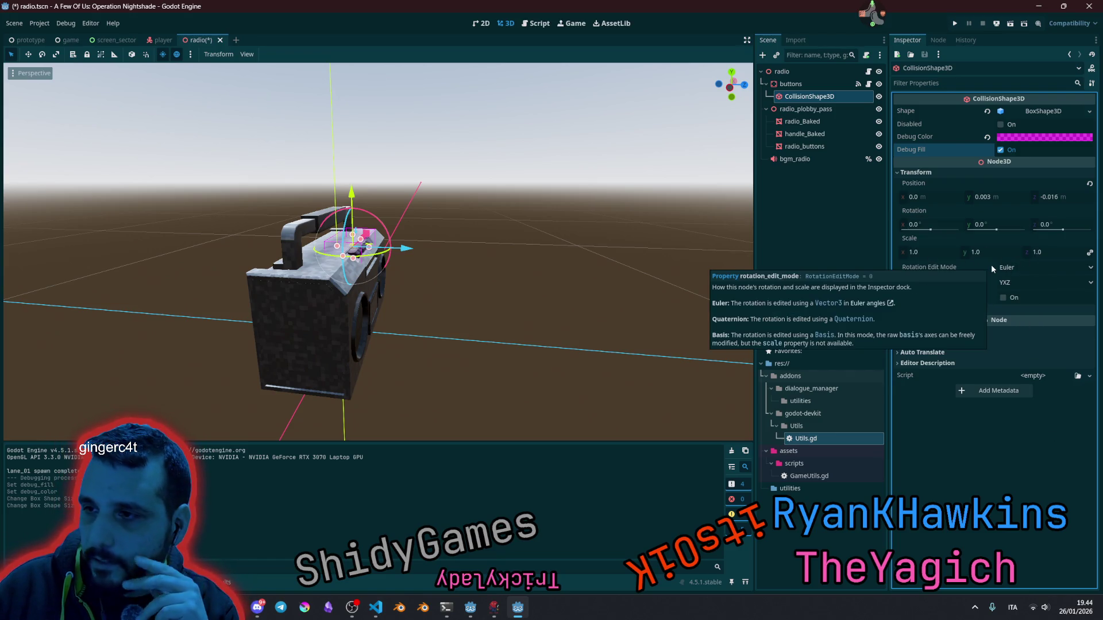
click(1089, 184)
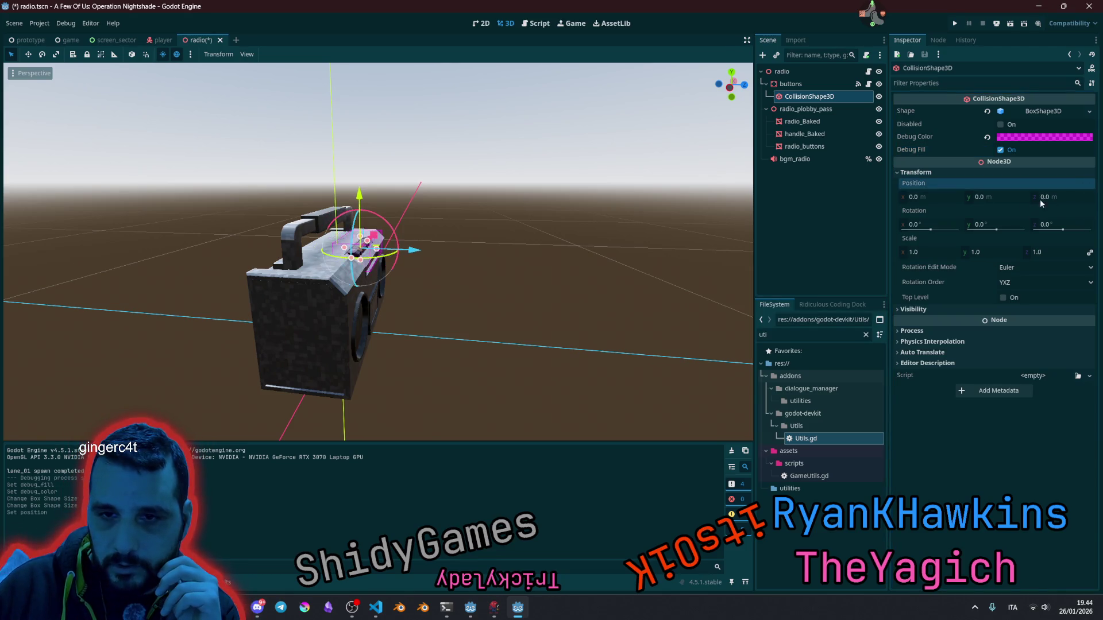
drag(564, 232, 476, 294)
key(ctrl+s)
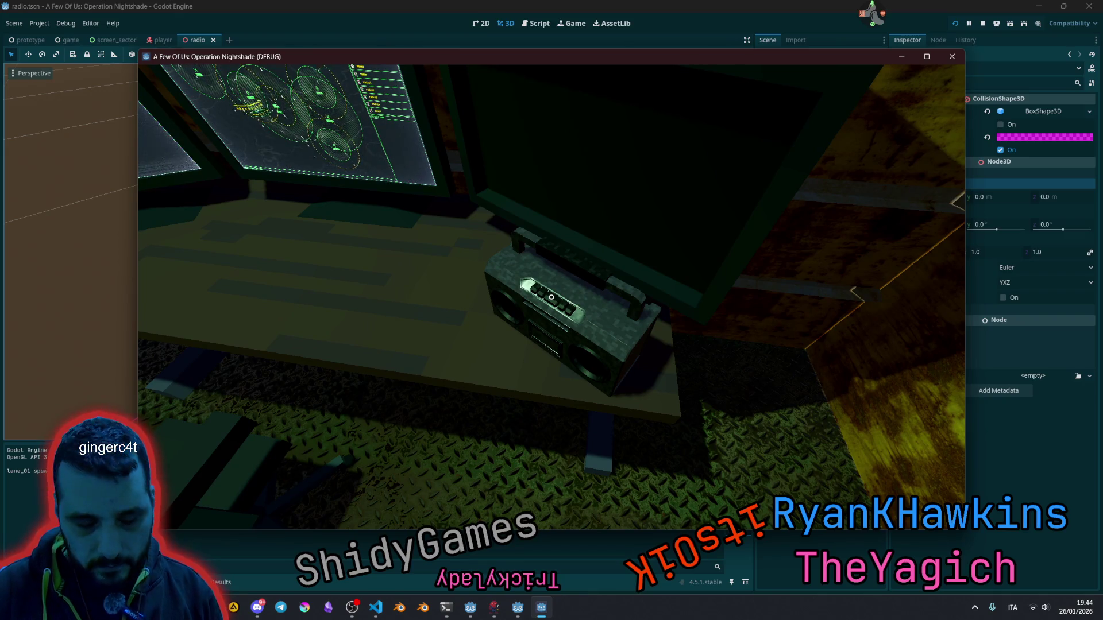
Step: Restart the game and walk toward the radio to check the view cone turns red, then stop it
key(F8)
click(64, 23)
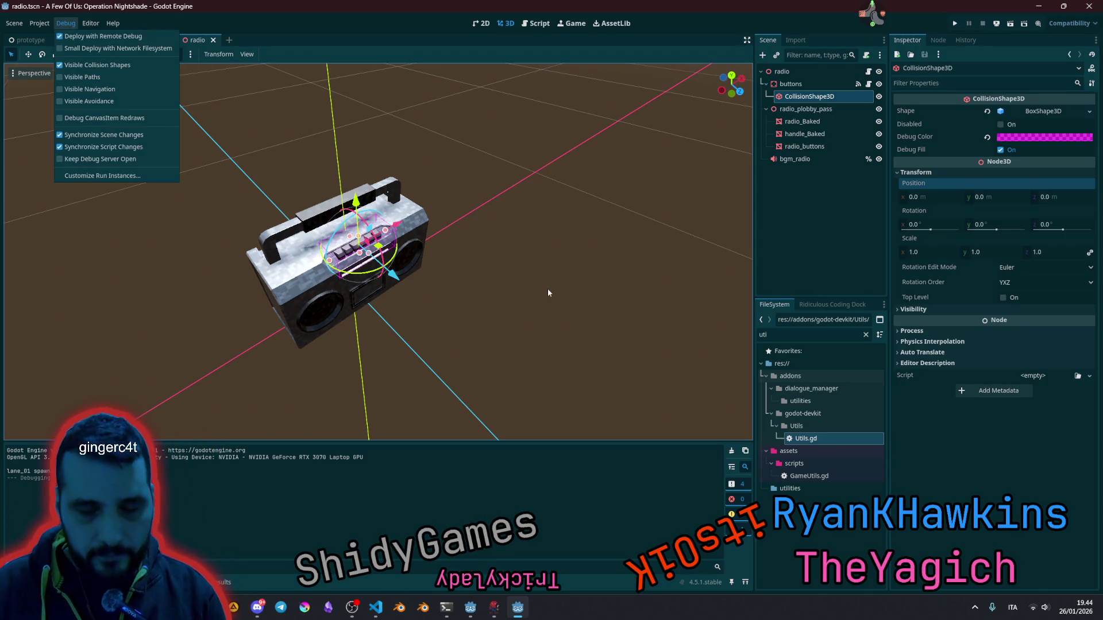
key(F5)
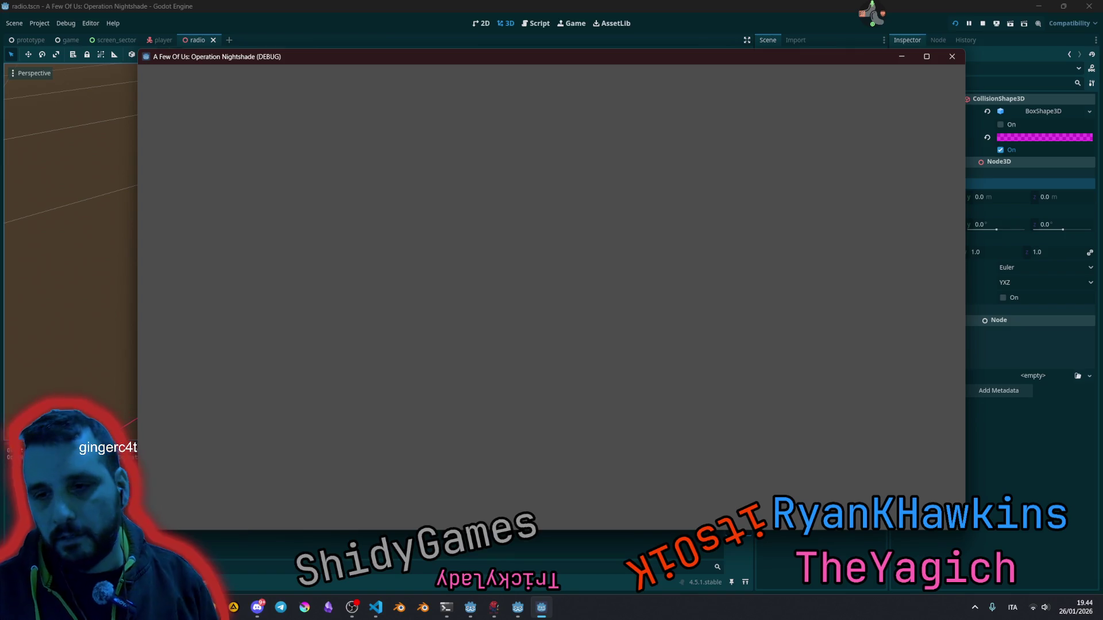
key(w)
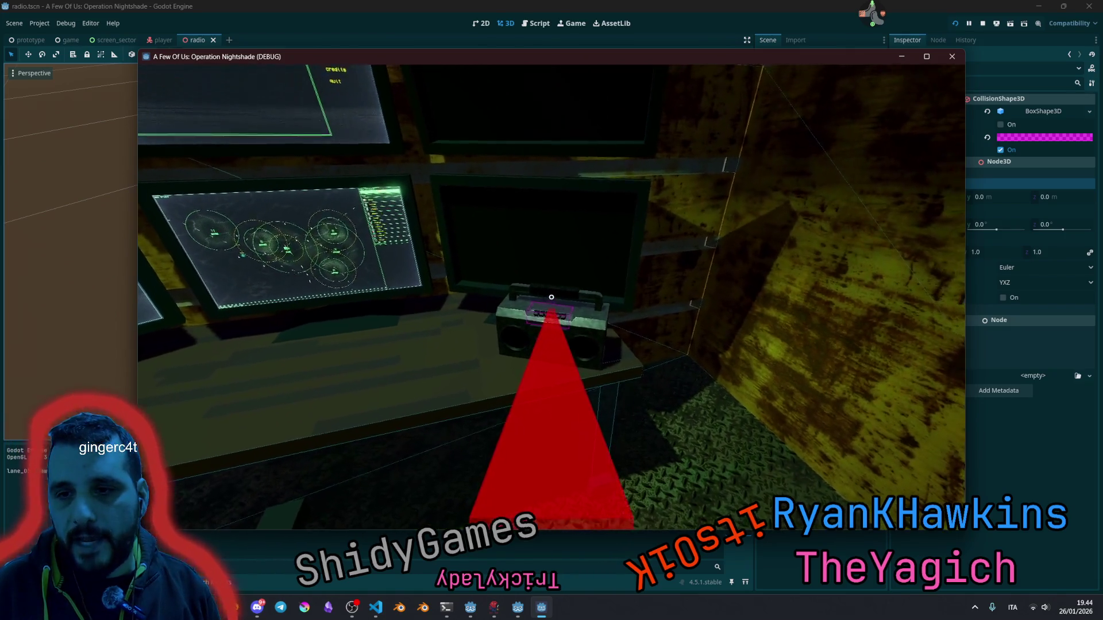
key(F8)
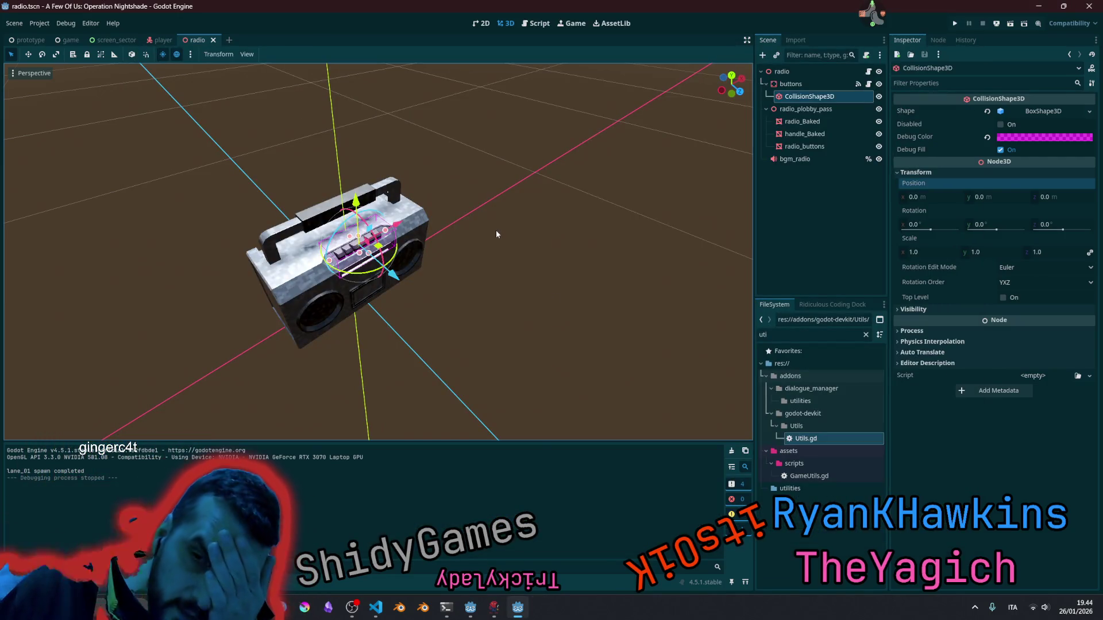
Step: In the player scene, make ray_interact a child of eyes_marker
click(160, 40)
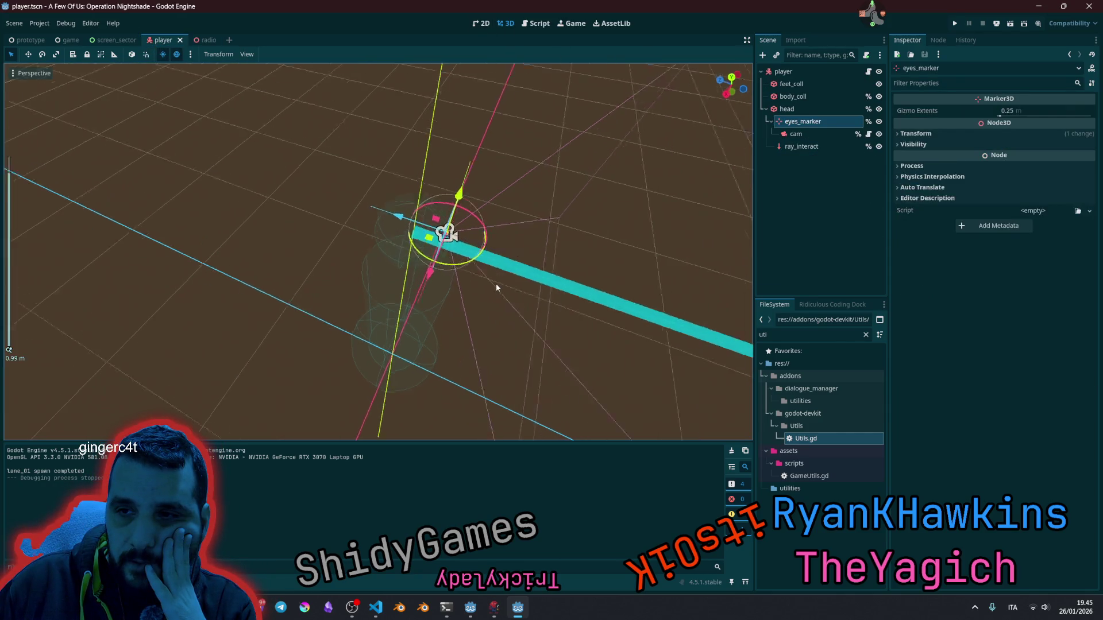
scroll(439, 213, up, 3)
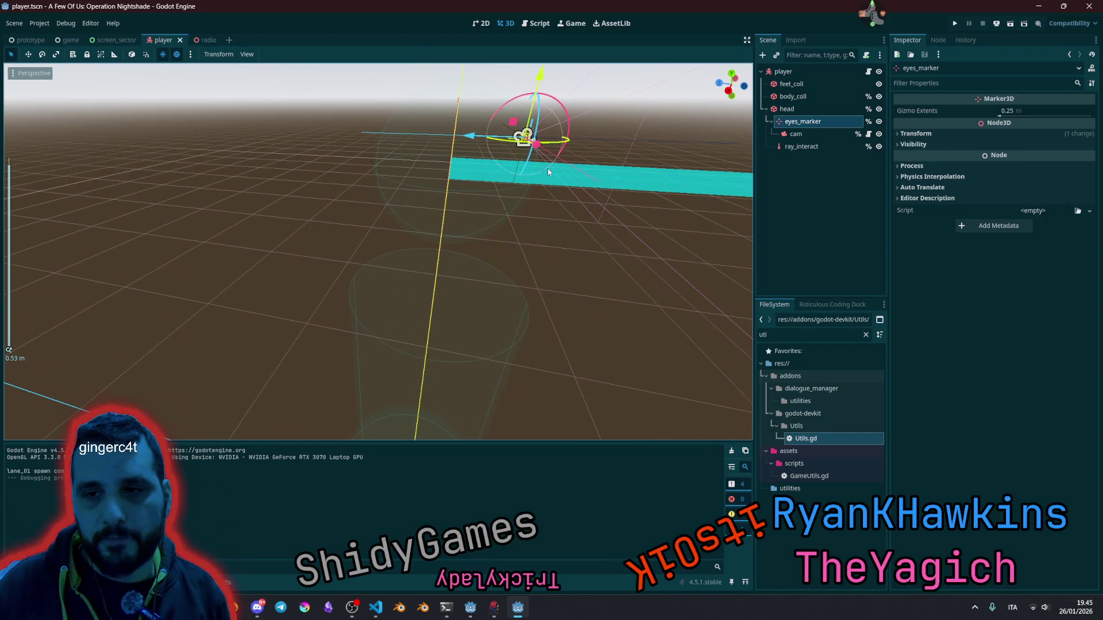
drag(572, 180, 697, 153)
click(807, 148)
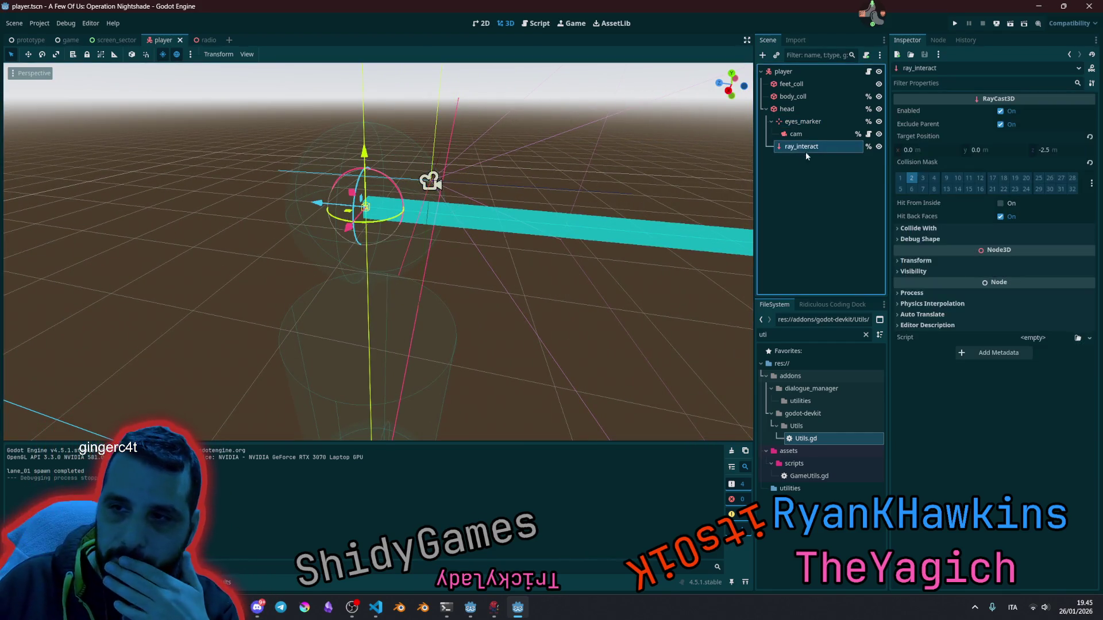
drag(796, 154, 802, 123)
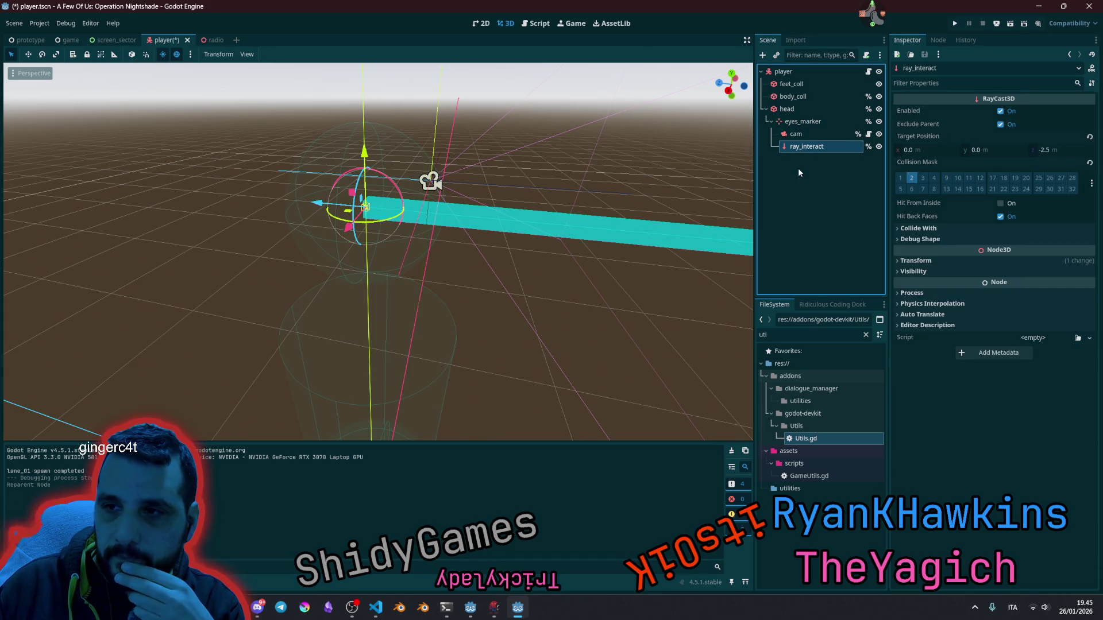
Step: Reset ray_interact's position to 0, 0, 0, then save and run the game
click(939, 259)
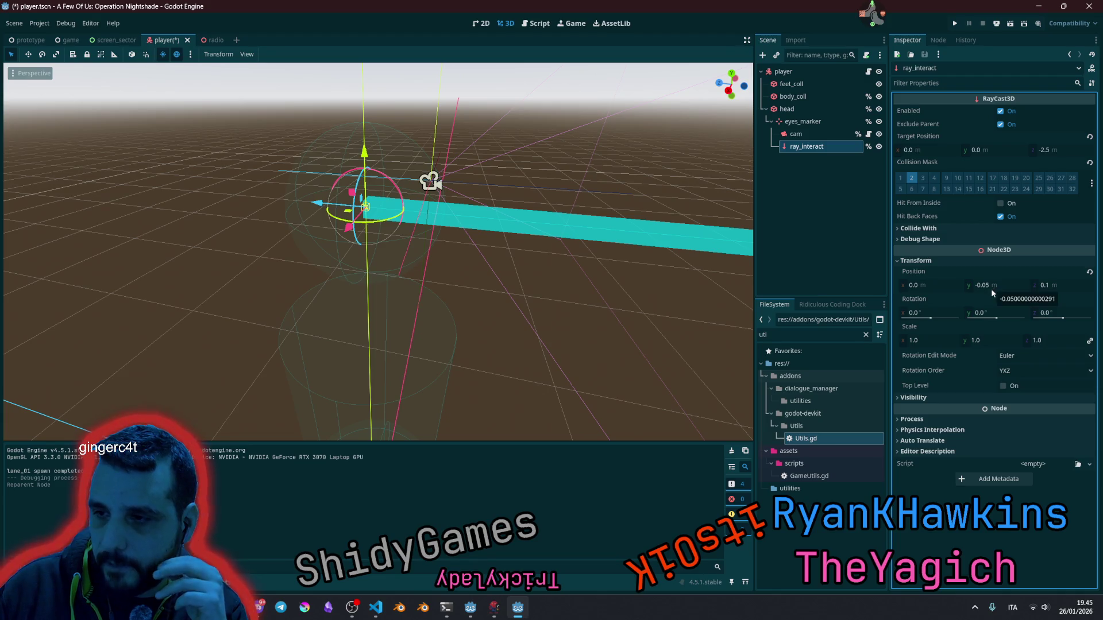
click(1090, 272)
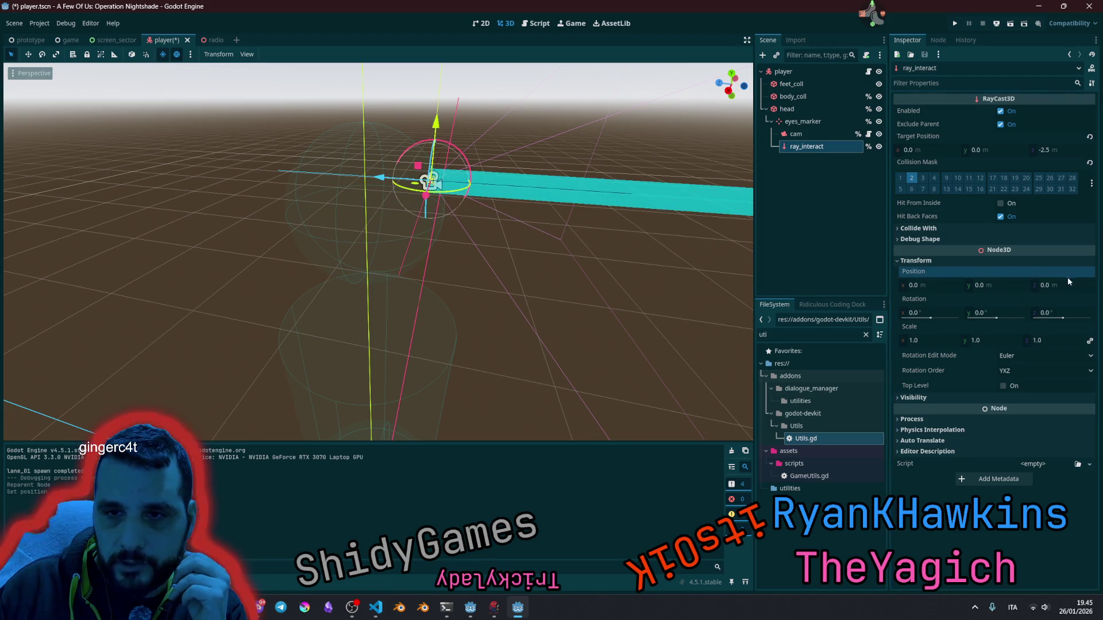
drag(630, 226, 504, 264)
key(F5)
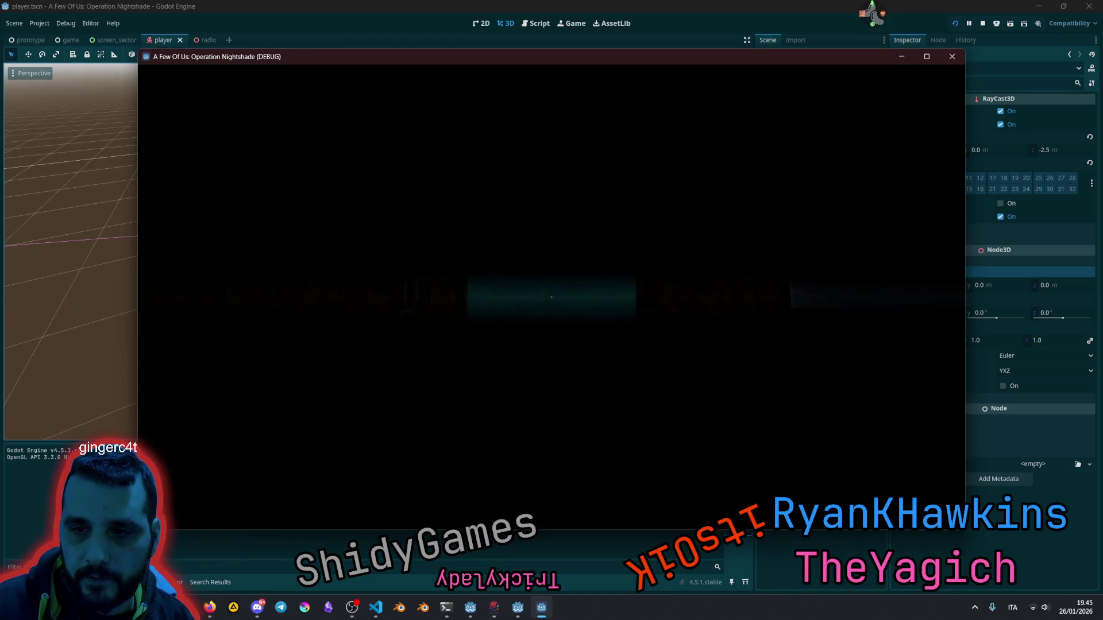
Step: Aim at the radio in game to confirm the ray hits it, close the game, and return to radio.tscn
key(w)
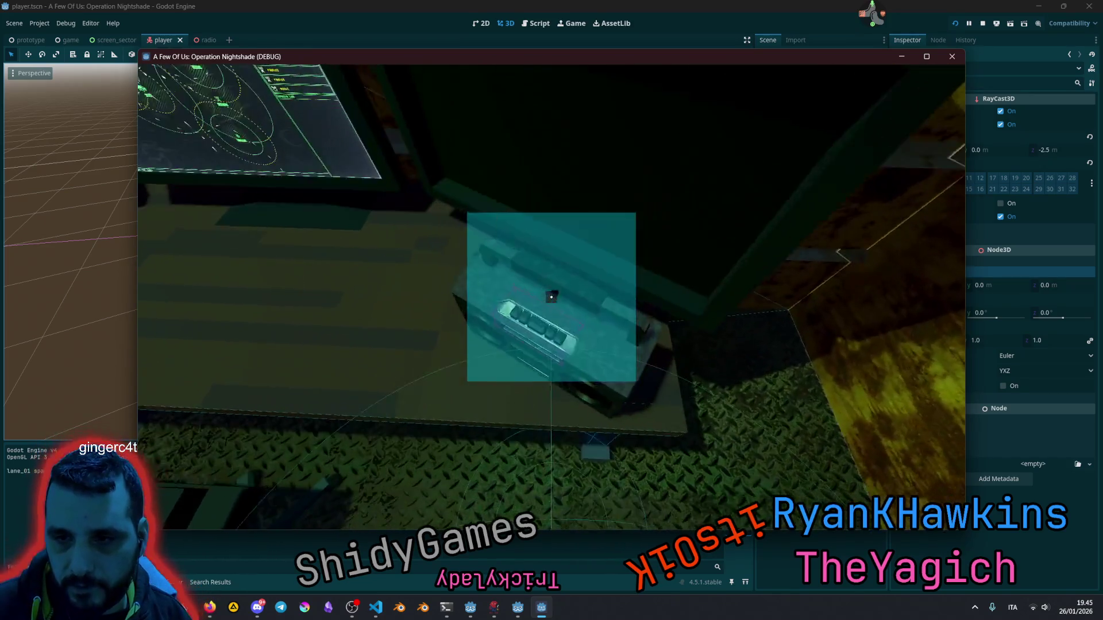
key(Escape)
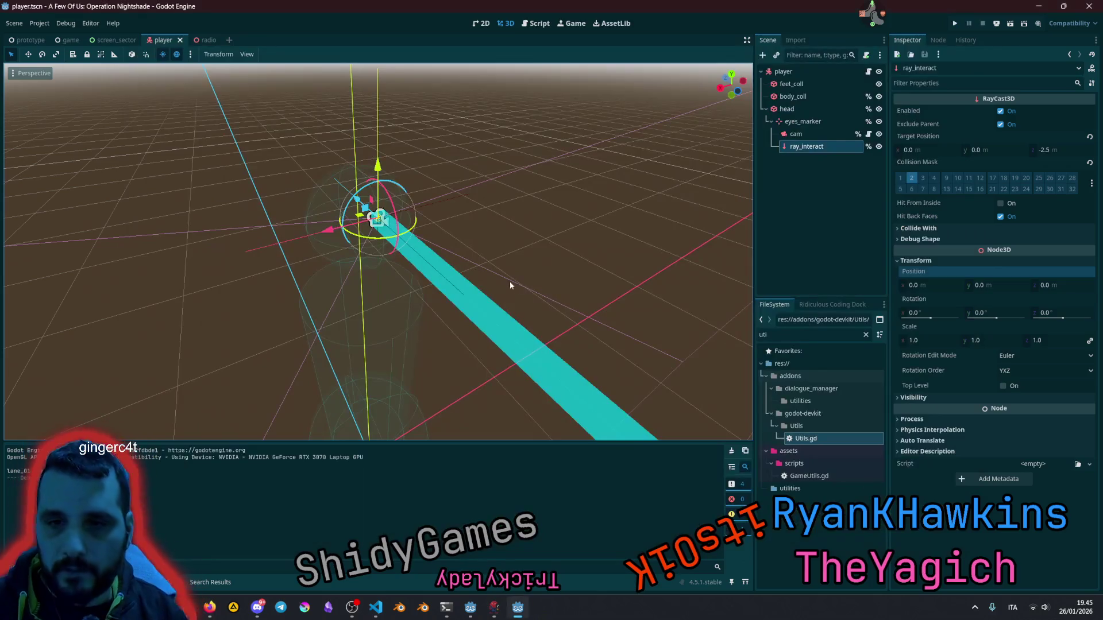
click(65, 23)
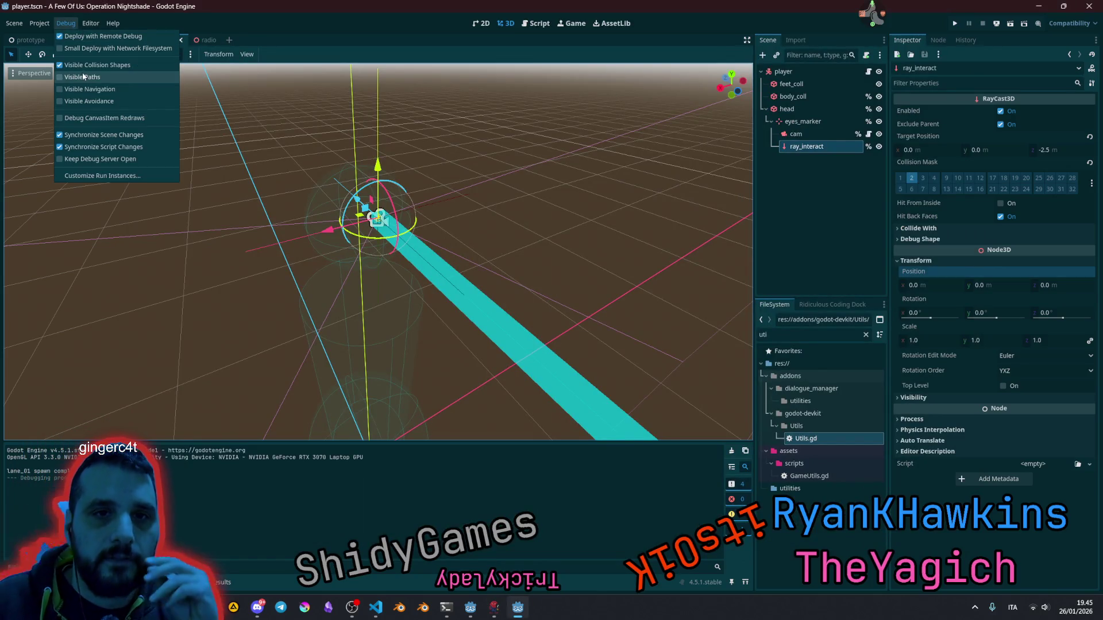
click(302, 30)
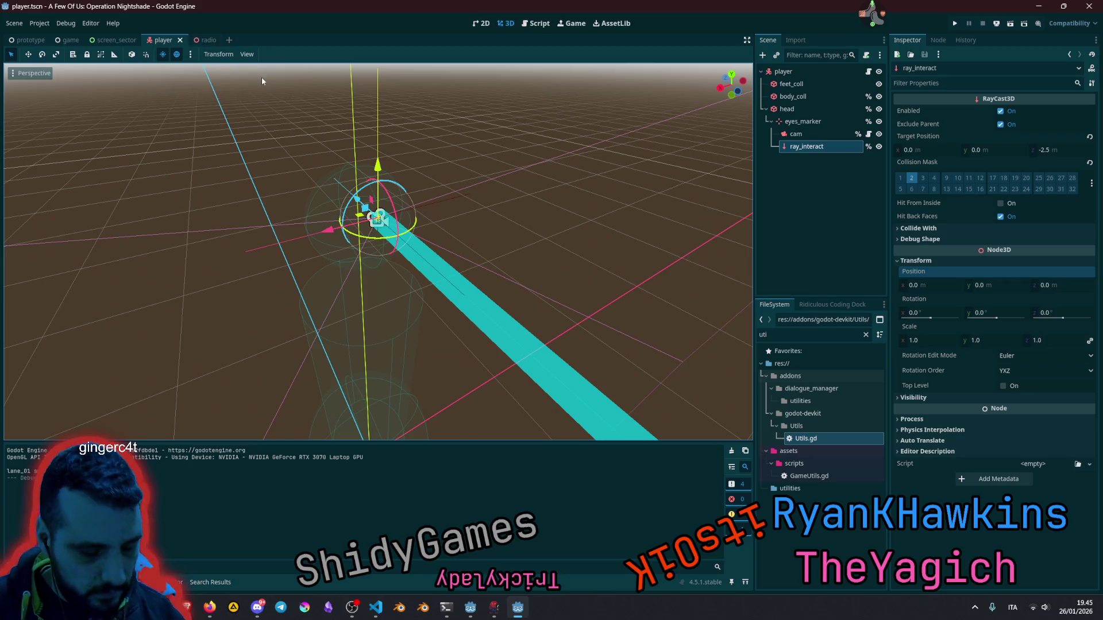
click(201, 39)
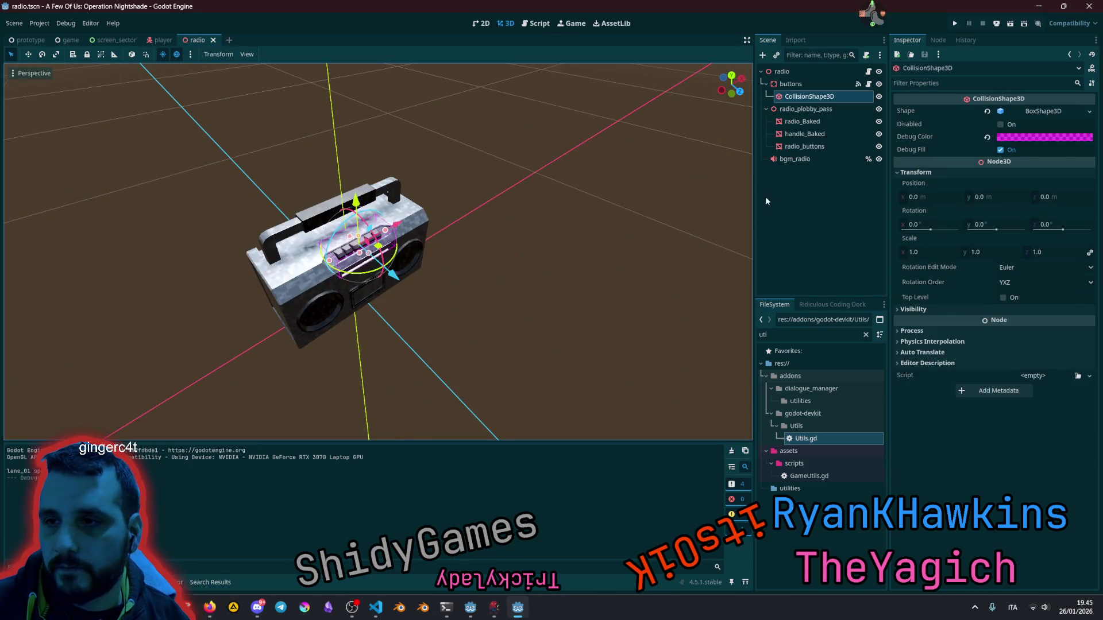
Step: Resize the radio's BoxShape3D collision box to fit the boombox, save, and go back to the player scene
scroll(470, 232, up, 1)
drag(470, 232, 452, 271)
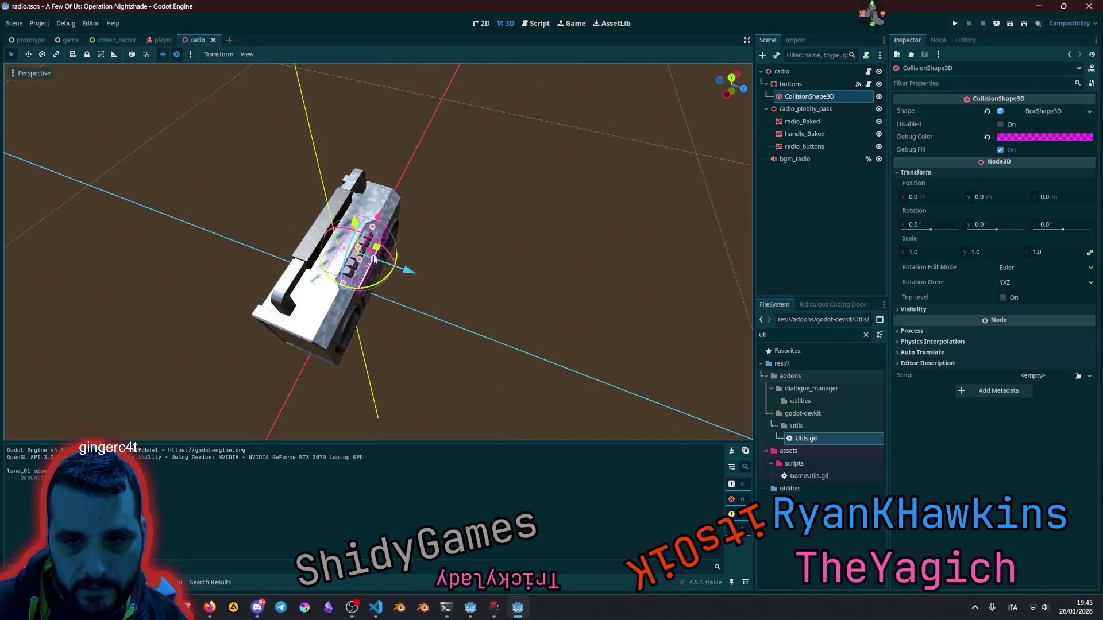
mouse_move(369, 261)
mouse_down()
mouse_move(354, 218)
mouse_move(361, 244)
mouse_up()
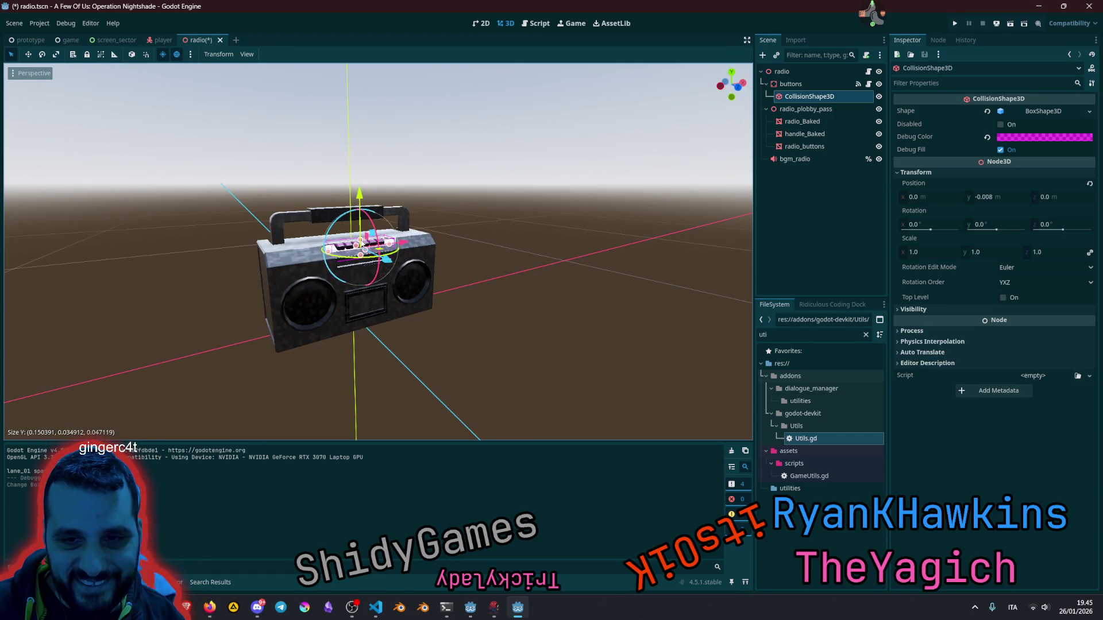
mouse_move(440, 251)
mouse_down()
mouse_move(551, 316)
mouse_move(595, 322)
mouse_move(609, 310)
mouse_up()
click(842, 199)
key(ctrl+s)
click(161, 41)
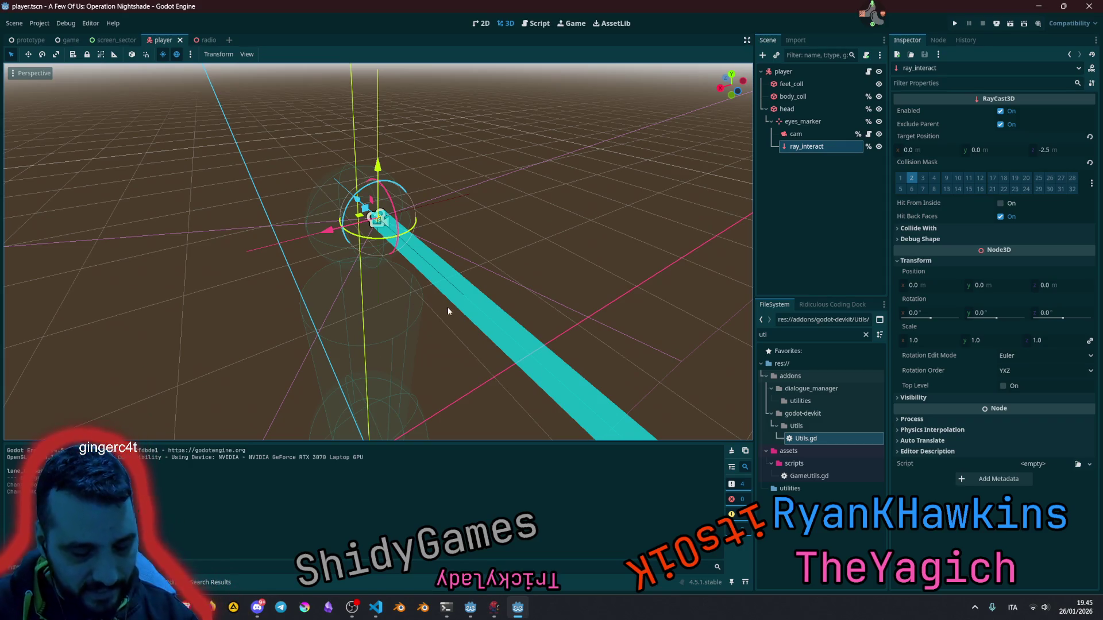
Step: Playtest the interaction, stop the game, and bring up the player.tscn diff in VS Code's source control
key(F5)
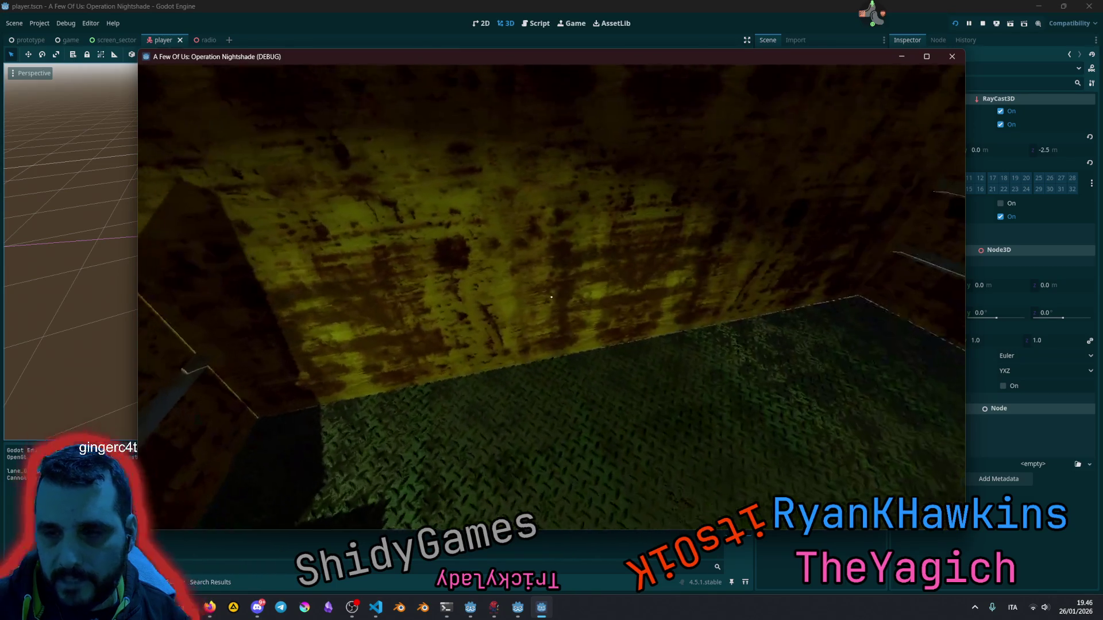
key(F8)
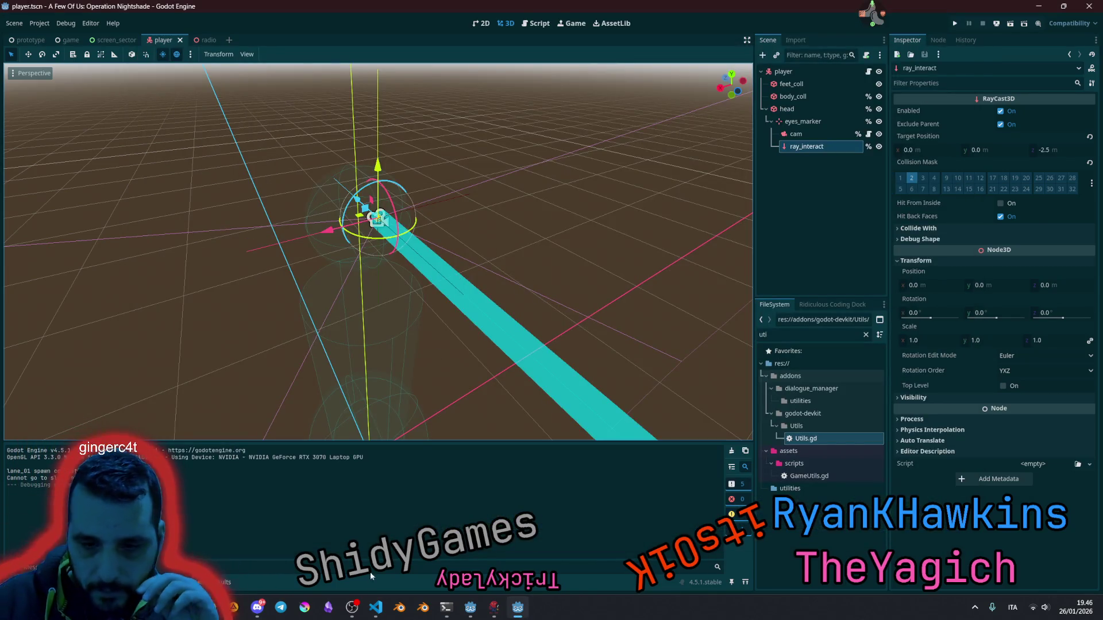
click(376, 608)
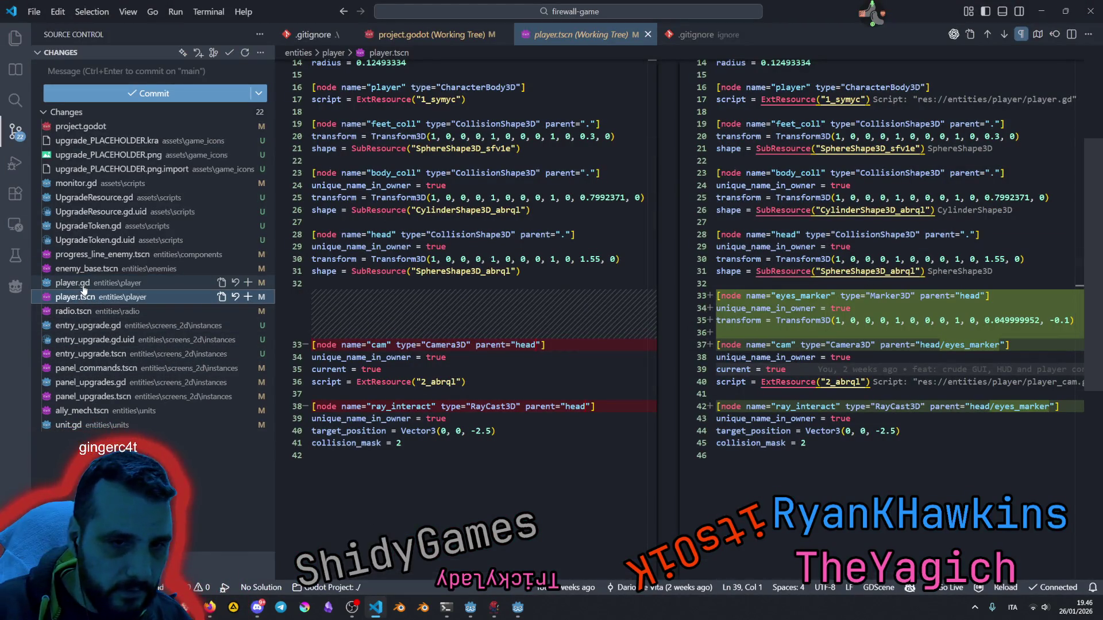
Step: Review the player.gd changes and stage player.gd together with player.tscn
click(83, 287)
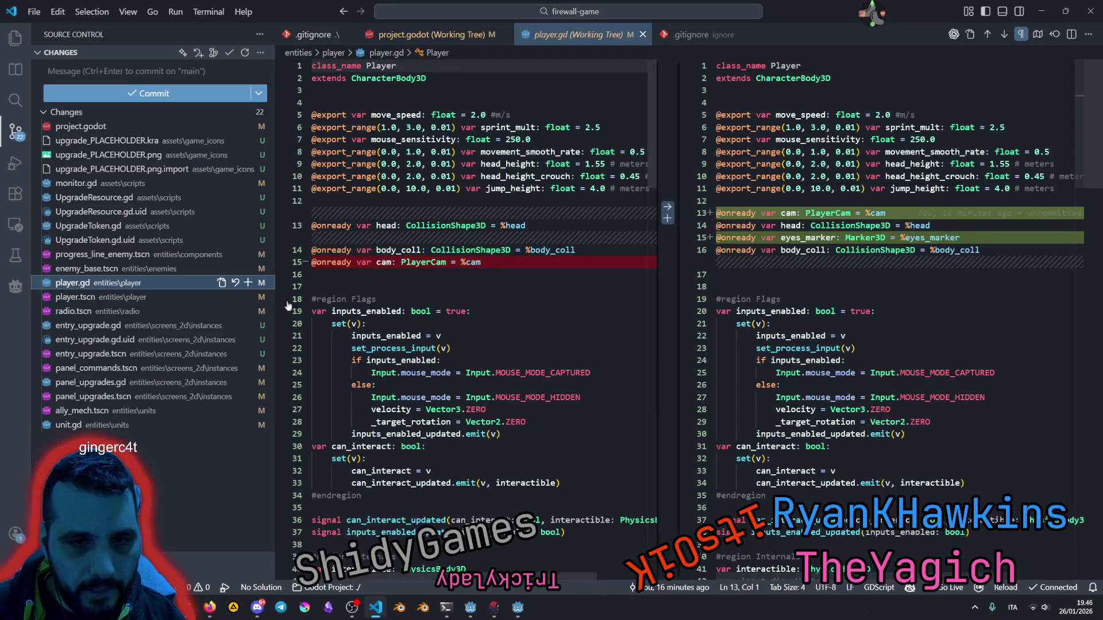
ctrl+click(75, 297)
click(249, 284)
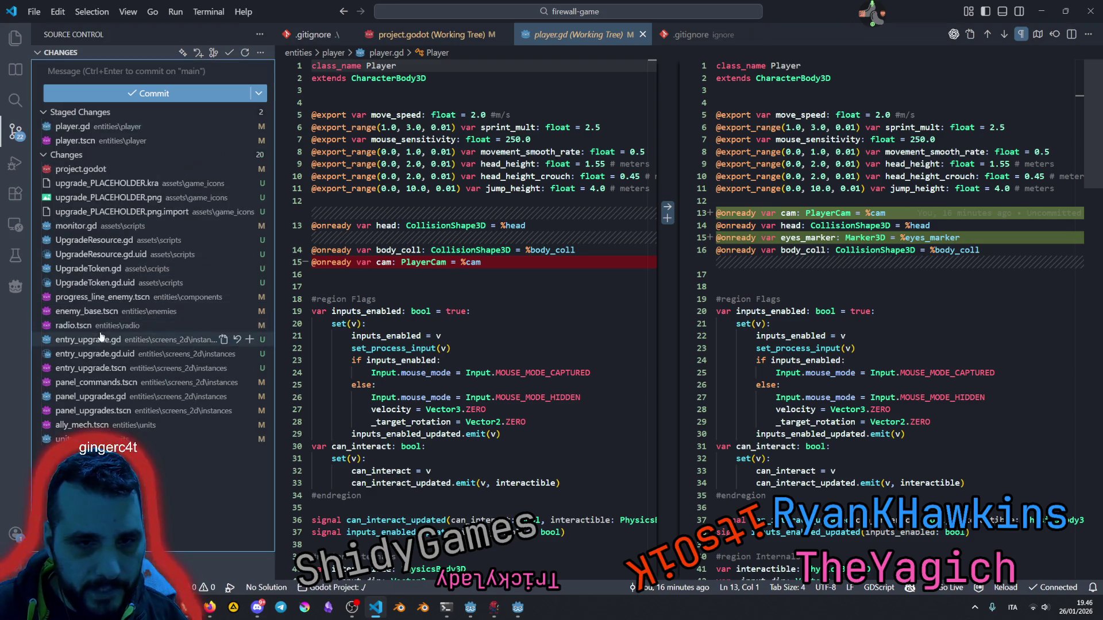
Step: Scroll through the radio.tscn diff, stage radio.tscn, and open the unit.gd diff
click(177, 326)
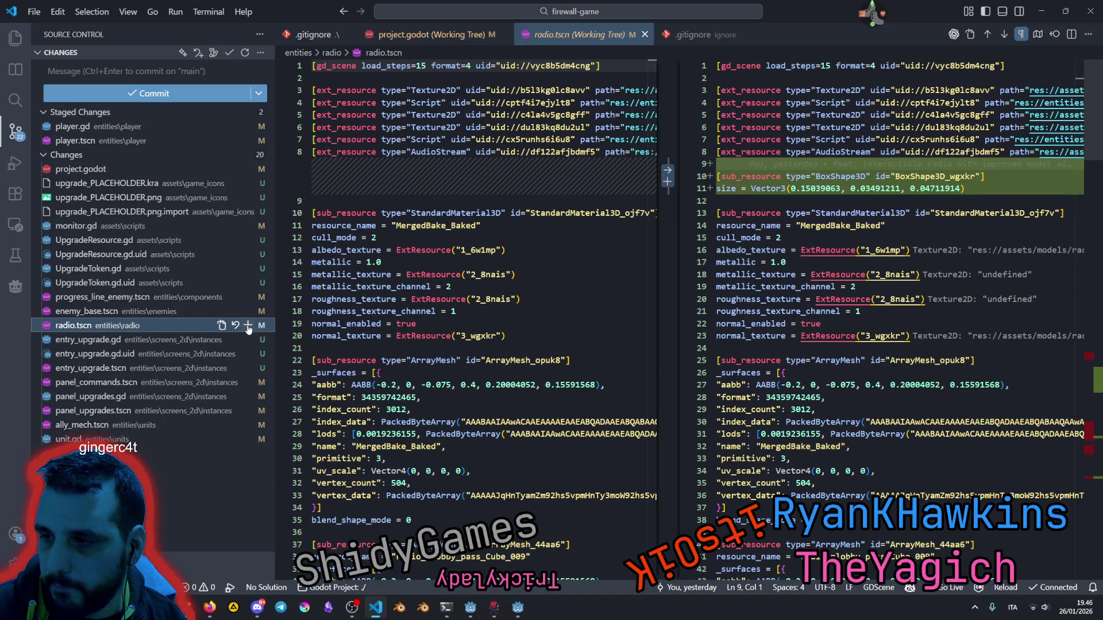
scroll(894, 328, down, 20)
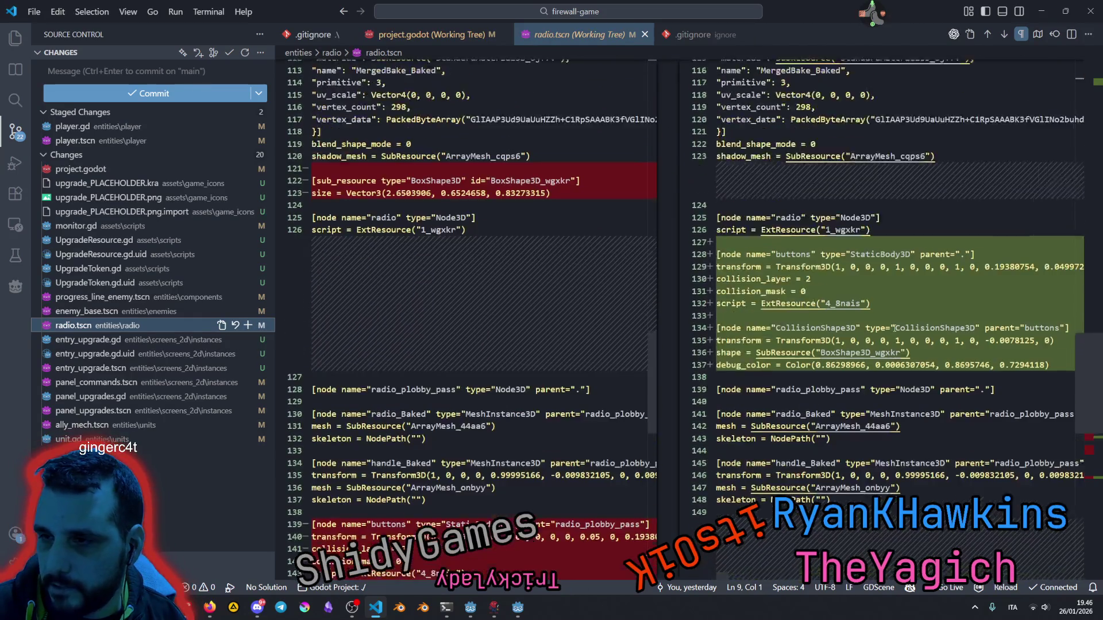
scroll(895, 328, up, 12)
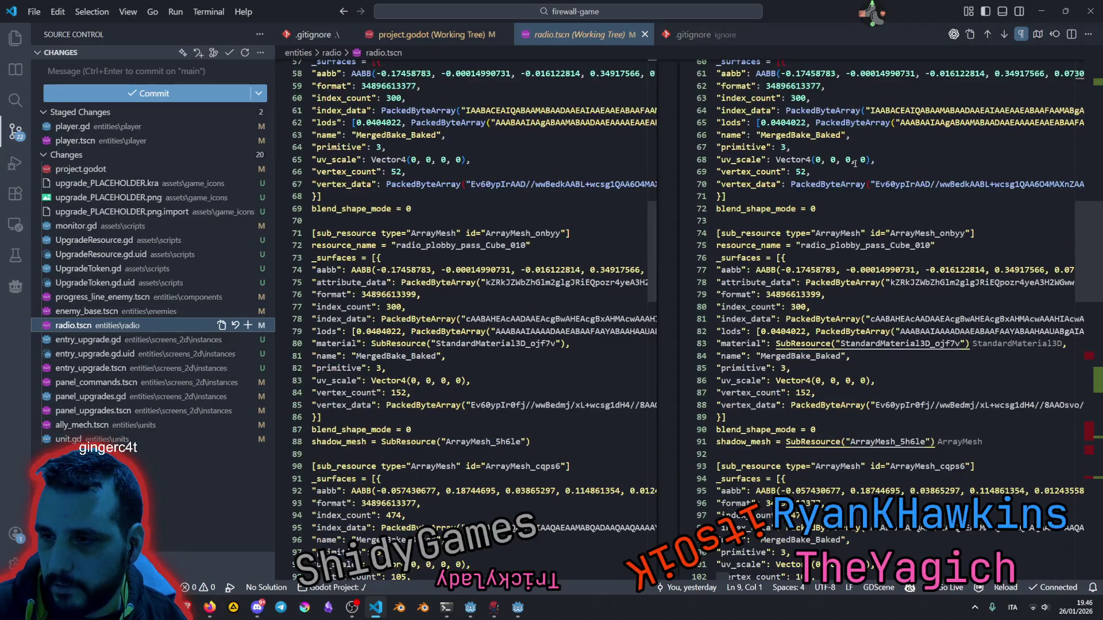
scroll(857, 144, up, 2)
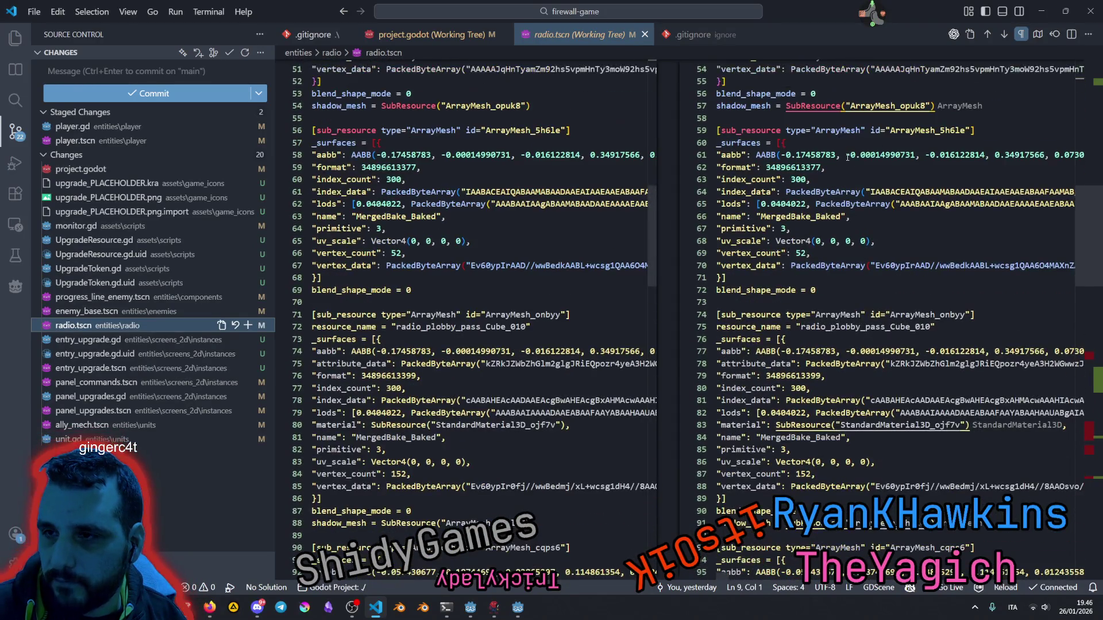
scroll(857, 270, down, 15)
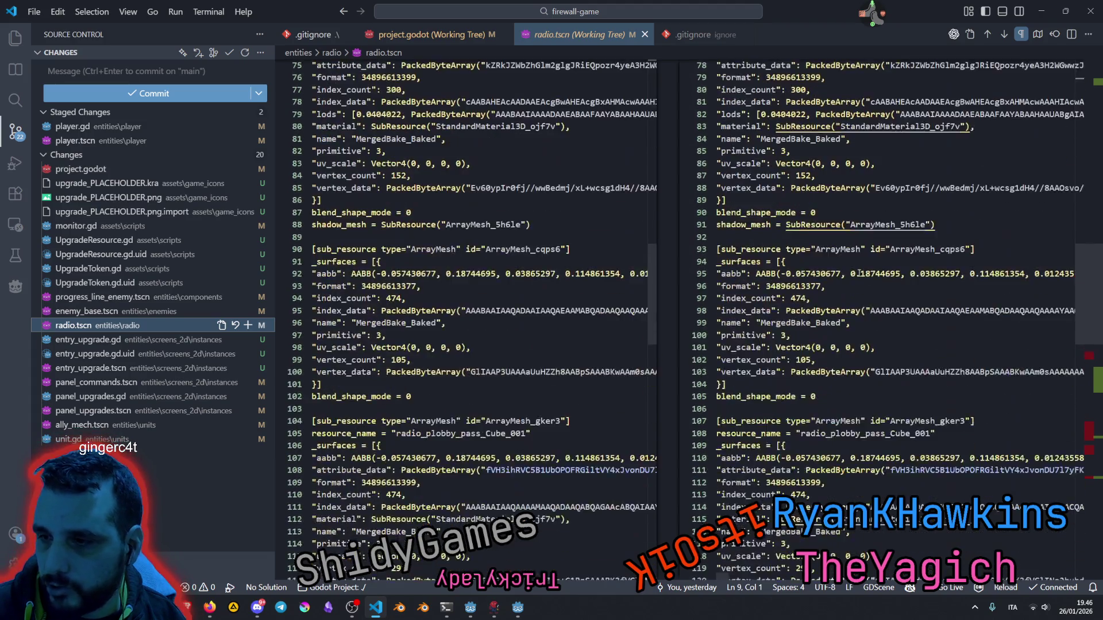
scroll(859, 273, down, 7)
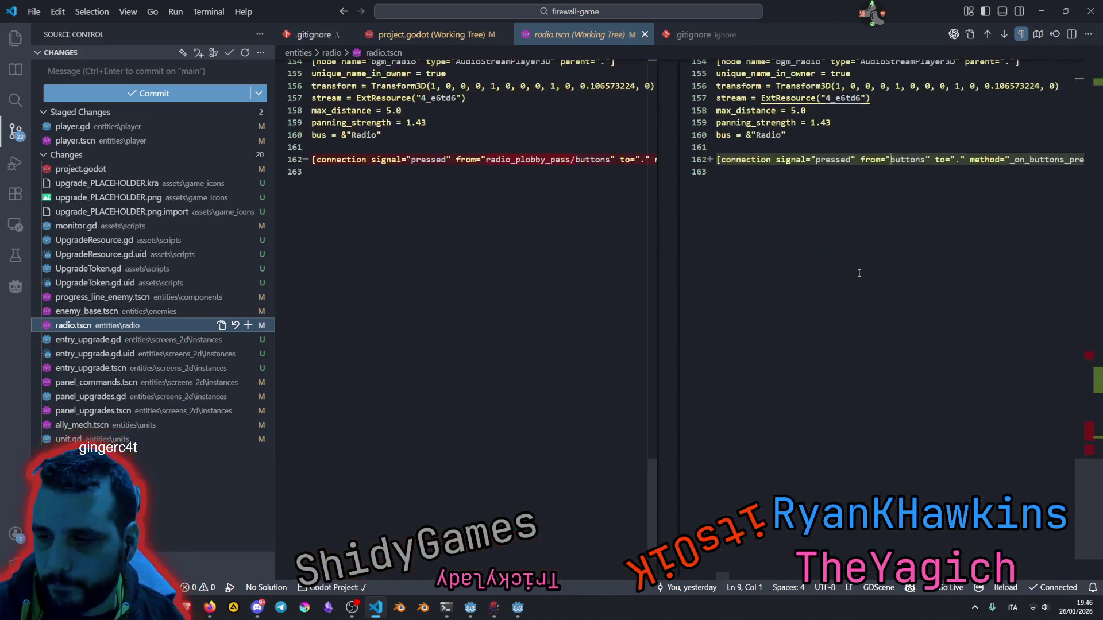
scroll(859, 273, up, 5)
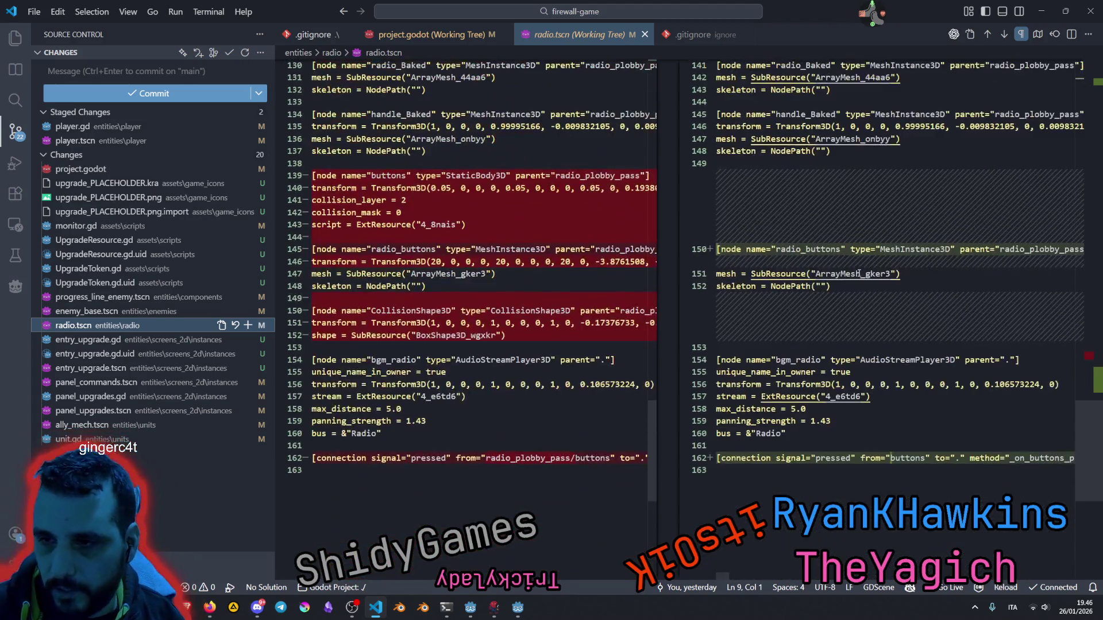
click(248, 325)
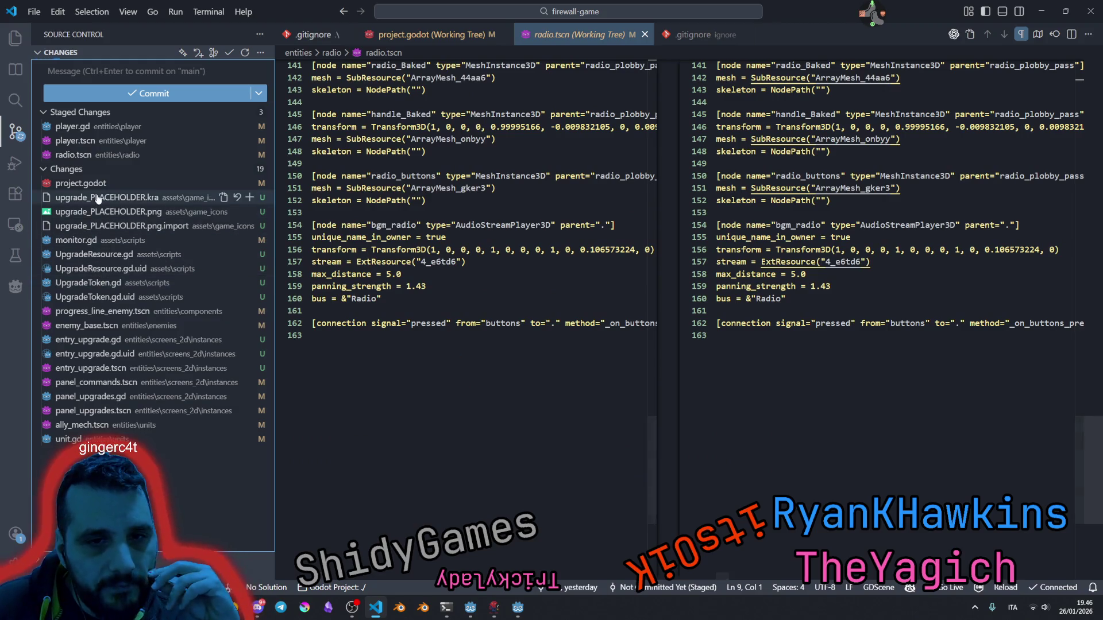
click(68, 440)
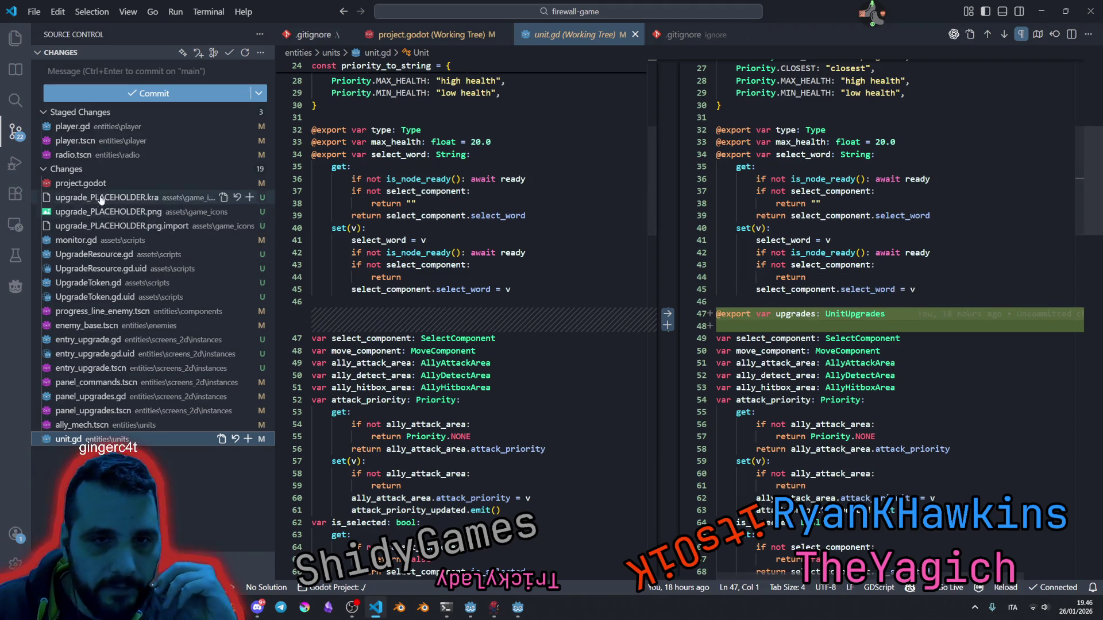
Step: Begin the commit message 'feat: player camera' and bring up monitor.gd's diff
click(124, 72)
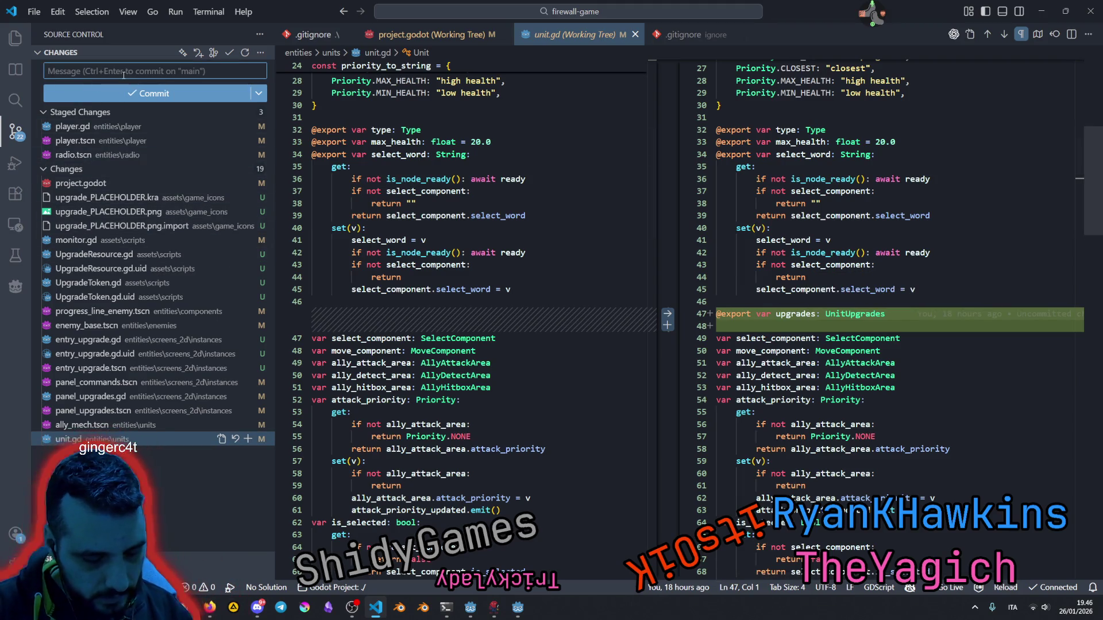
text(feat: player camera)
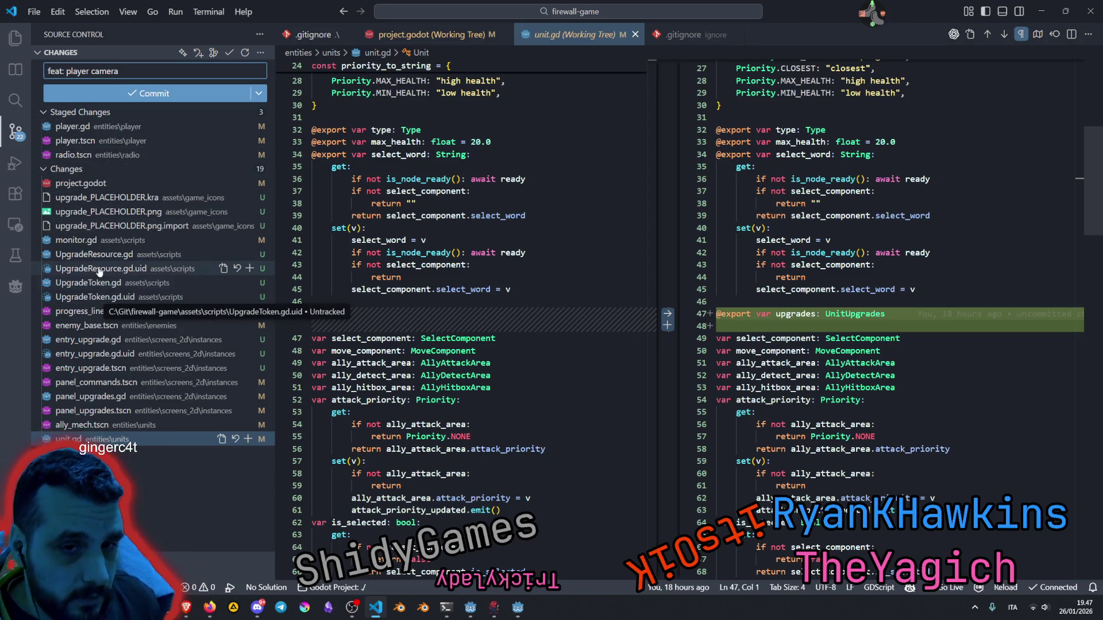
click(80, 241)
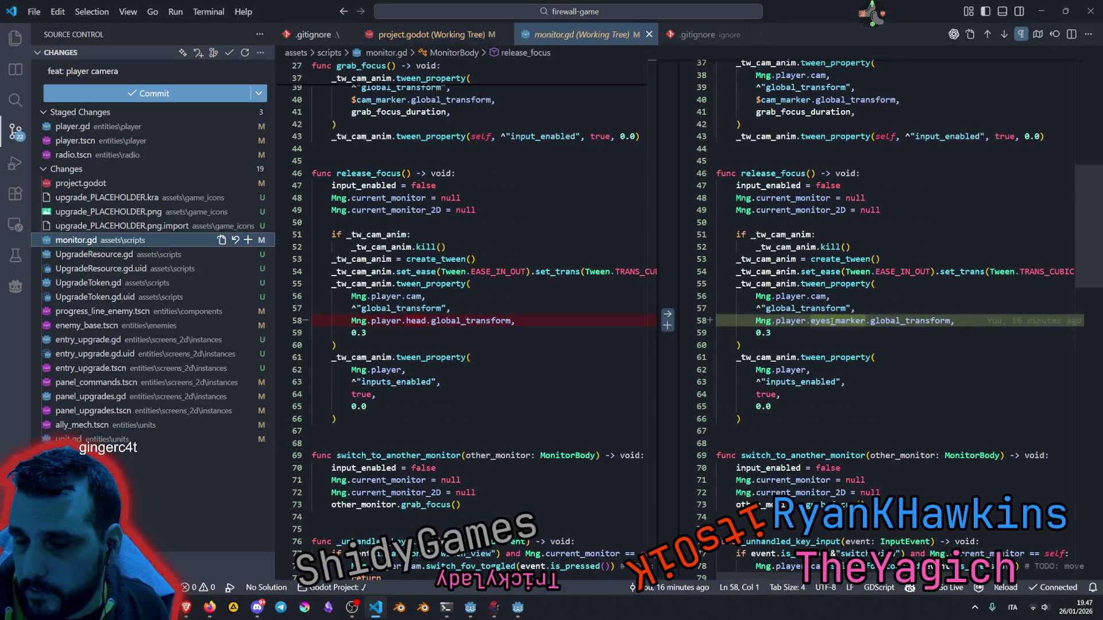
Step: After checking the monitor.gd camera change, stage it and open upgrade_PLACEHOLDER.kra
scroll(838, 323, down, 8)
scroll(838, 323, up, 7)
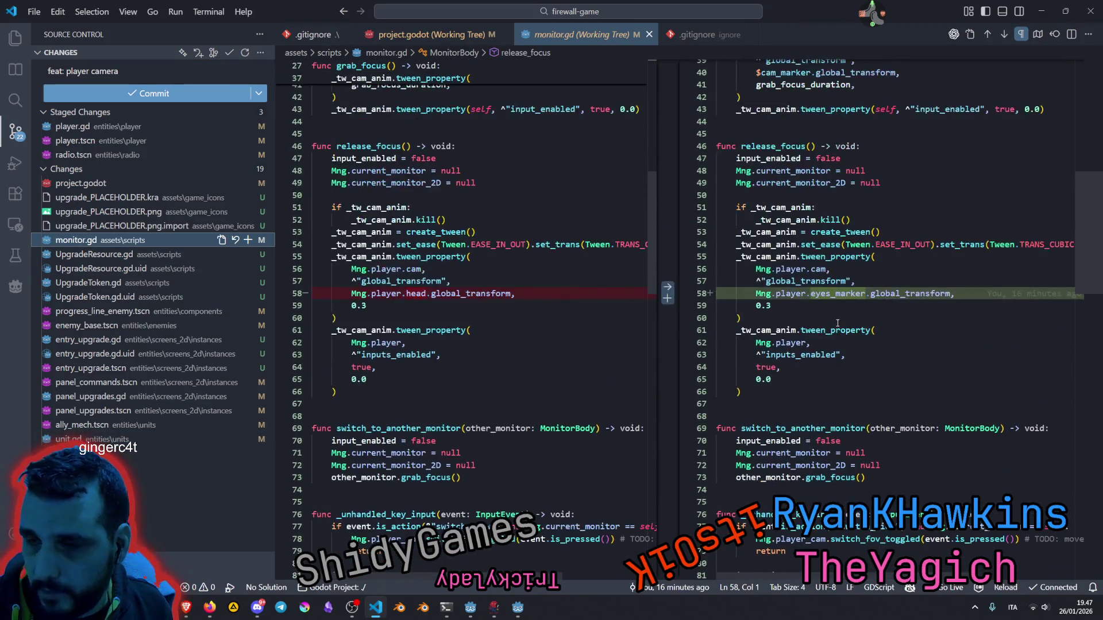
click(248, 240)
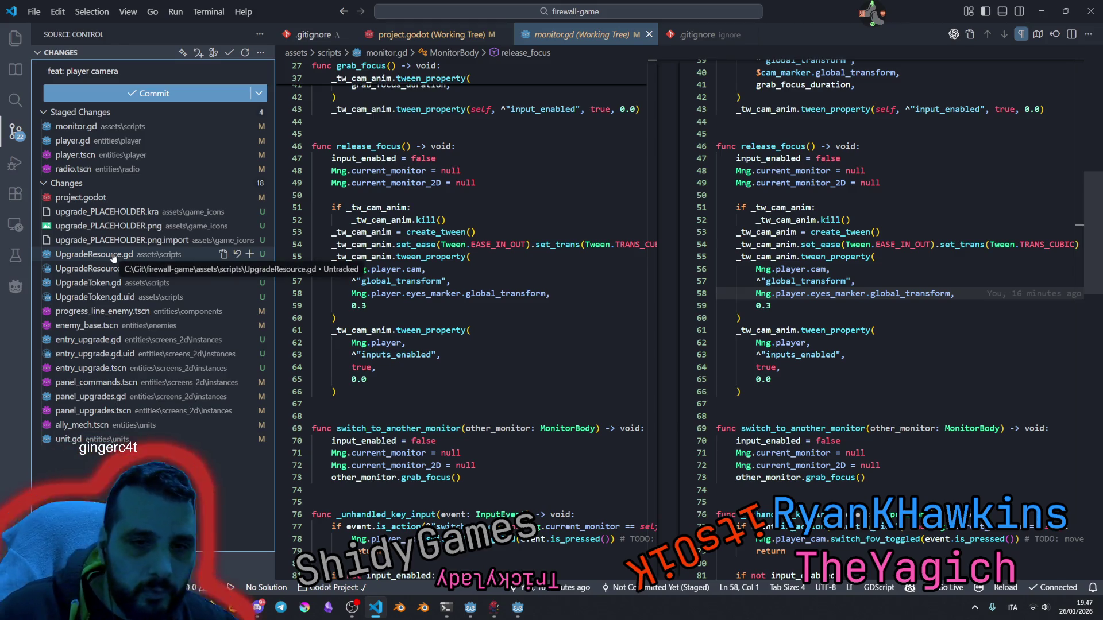
click(98, 211)
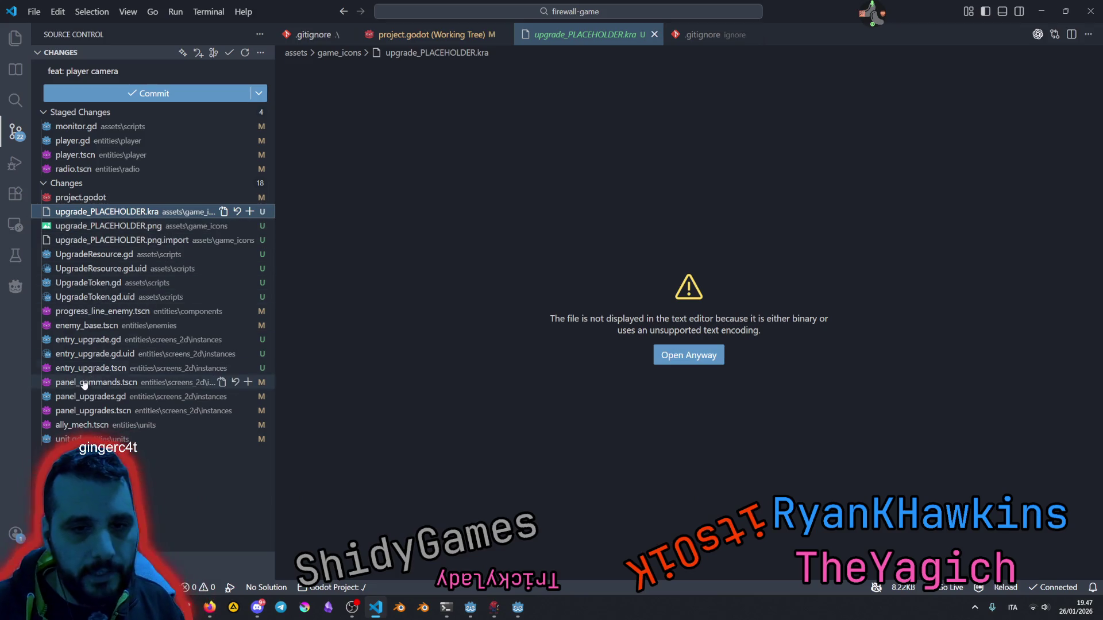
Step: Complete the commit message as 'feat: player camera moved to eyes marker on the player head'
shift+click(89, 412)
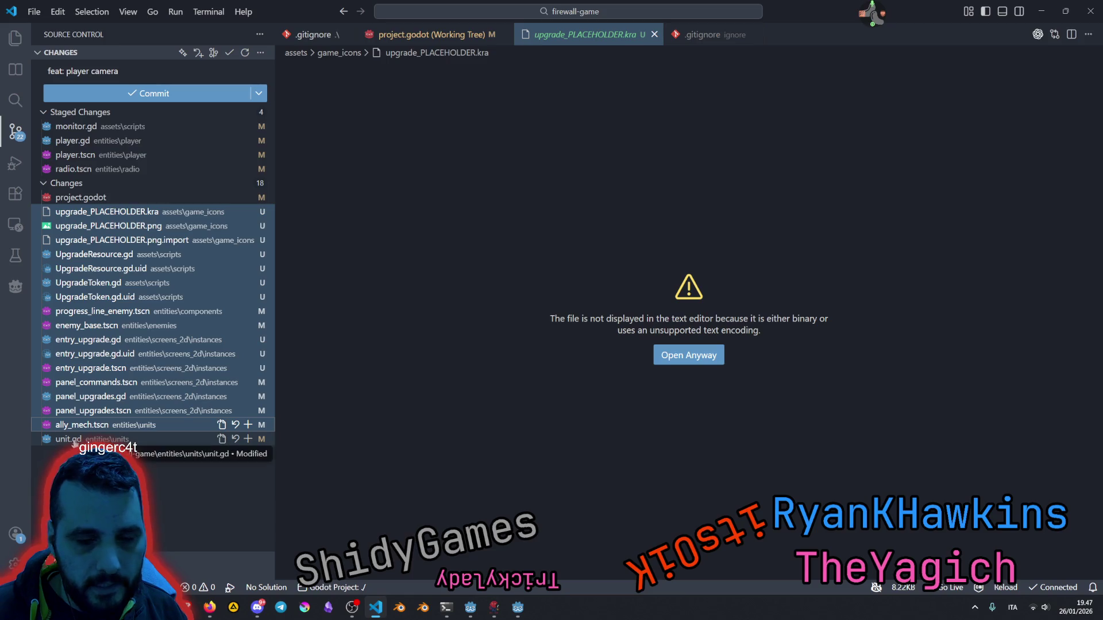
shift+click(75, 439)
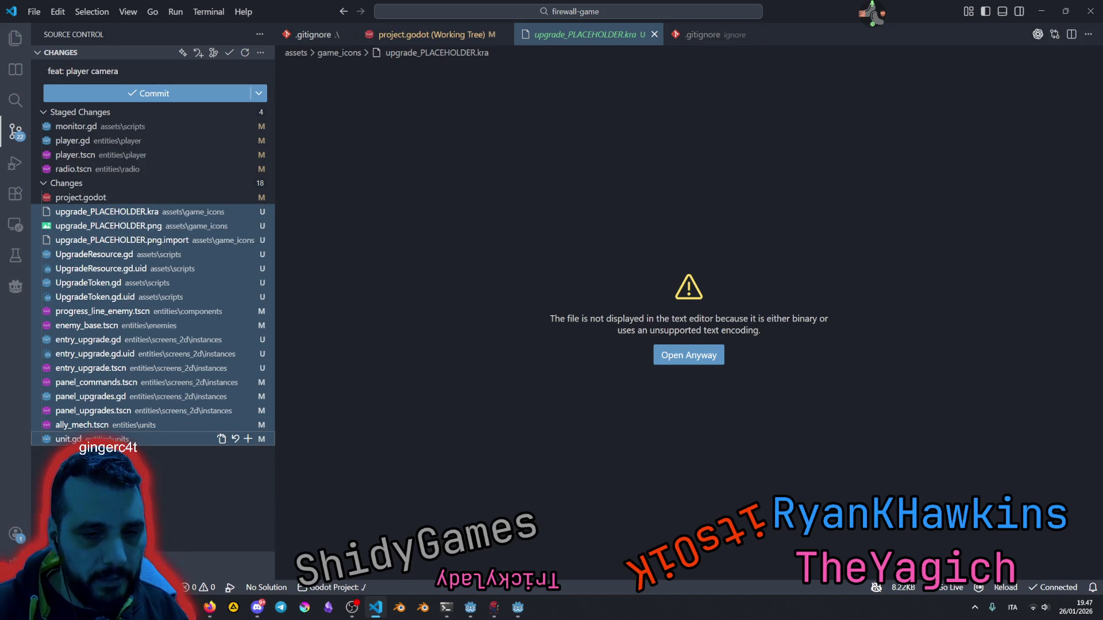
click(201, 488)
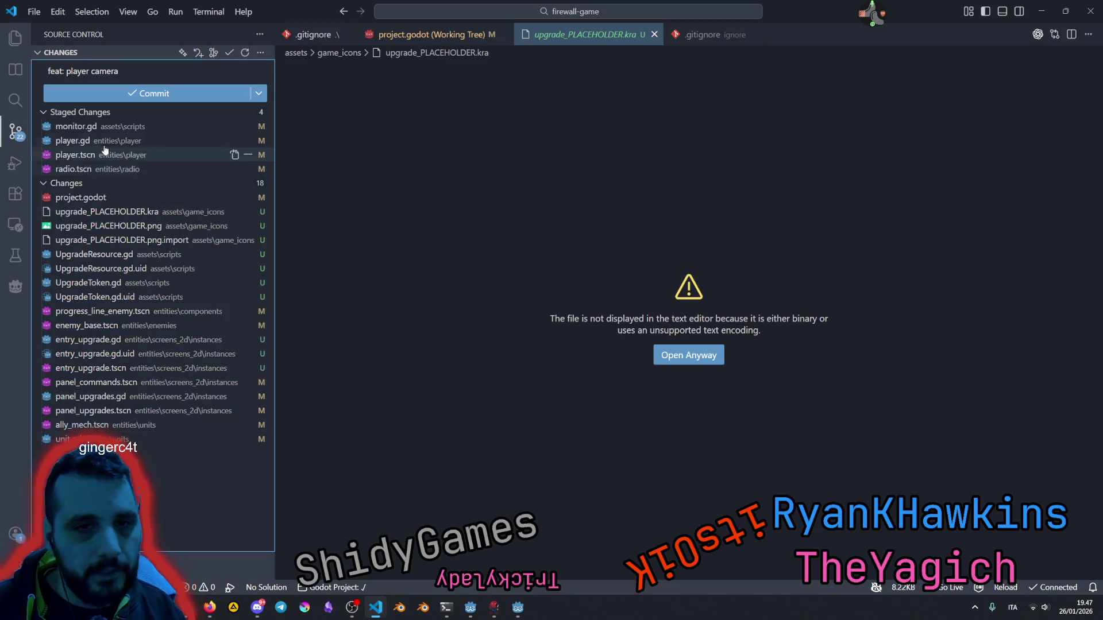
click(116, 78)
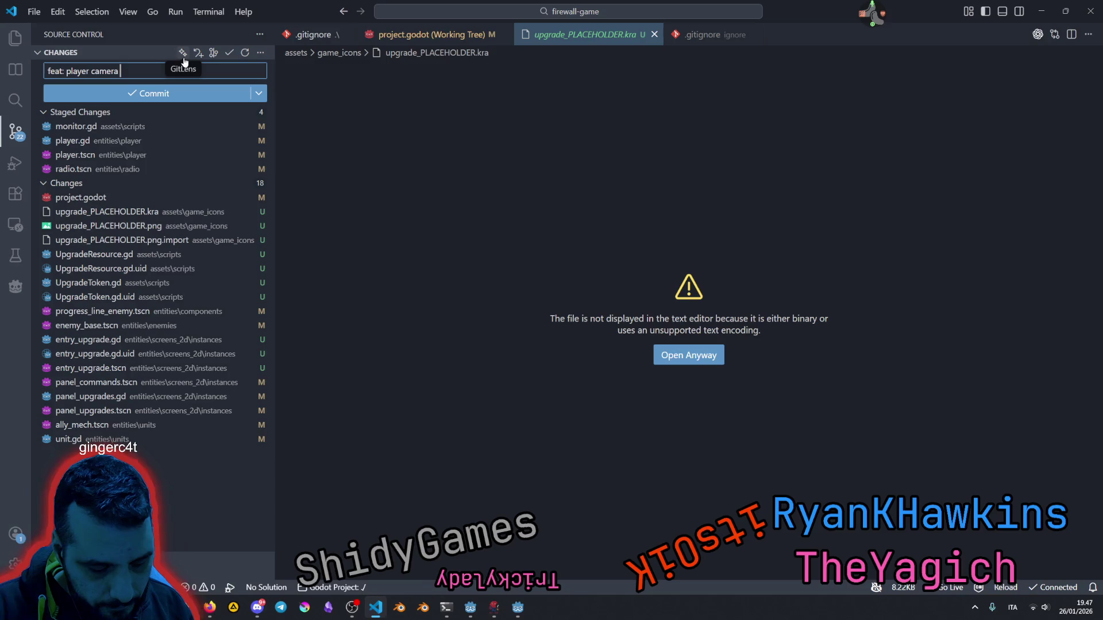
text(moved to eyes marker on the)
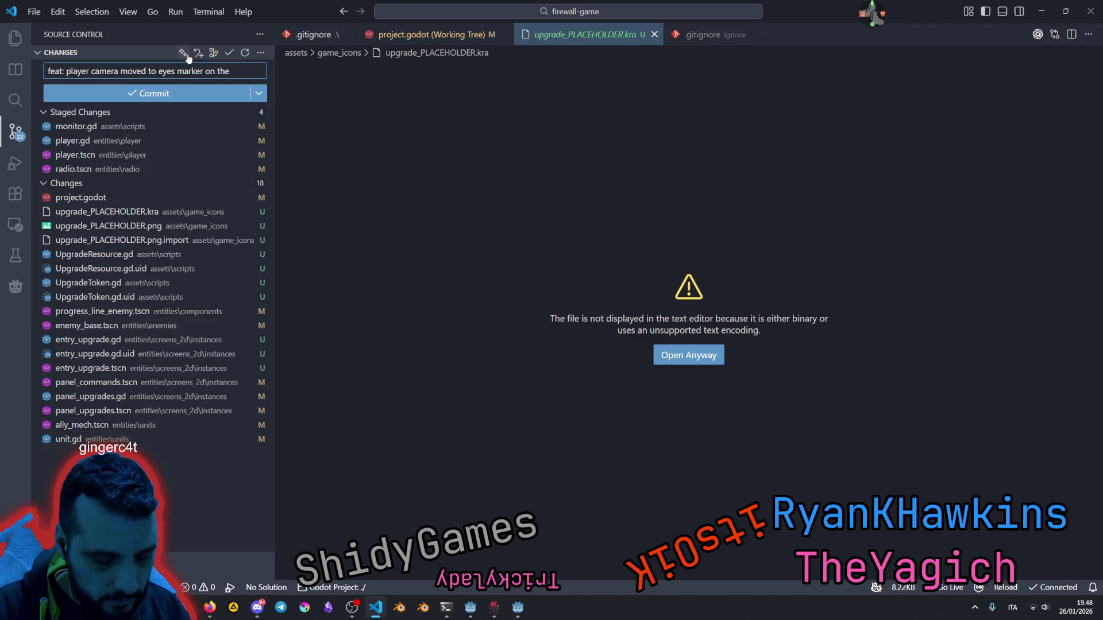
text(yer head)
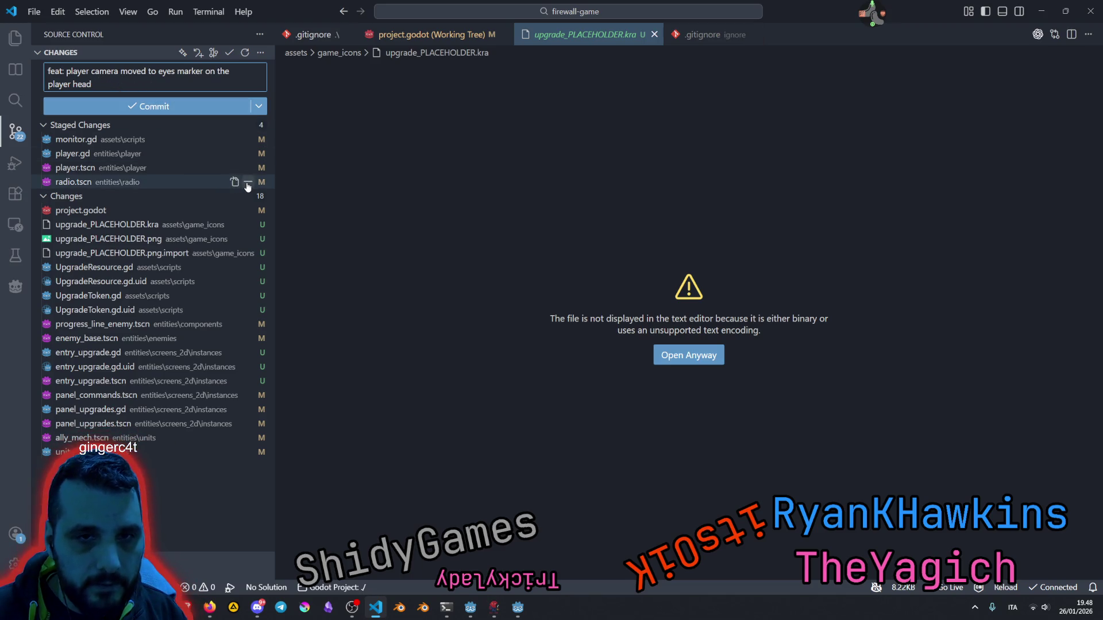
Step: Leave radio.tscn out of the camera commit, then stage radio.tscn by itself
click(248, 183)
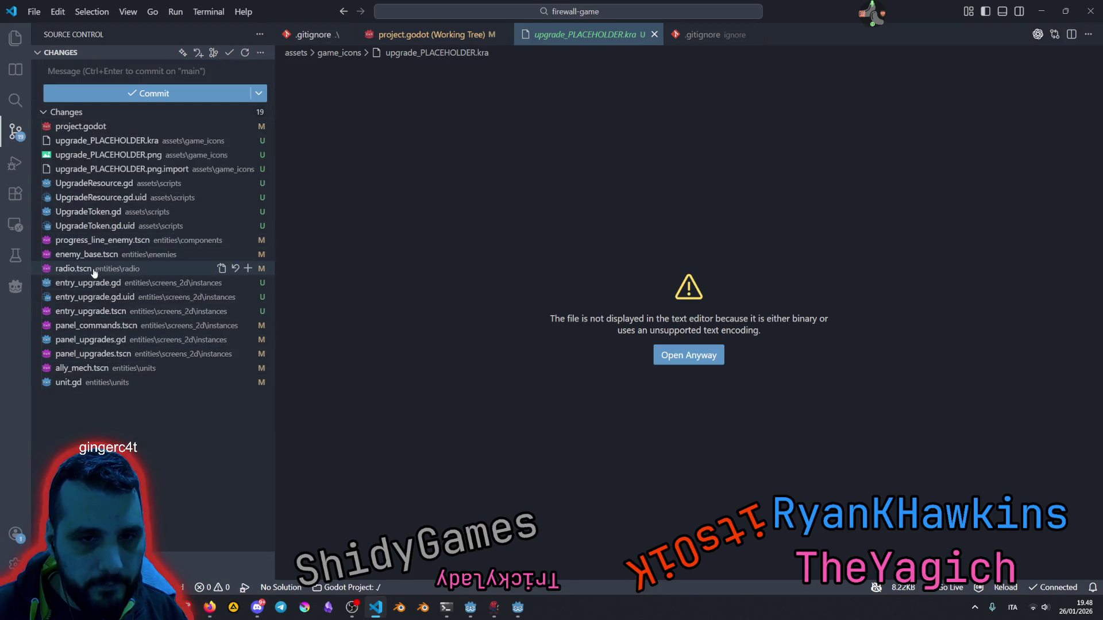
click(94, 269)
click(247, 268)
click(108, 71)
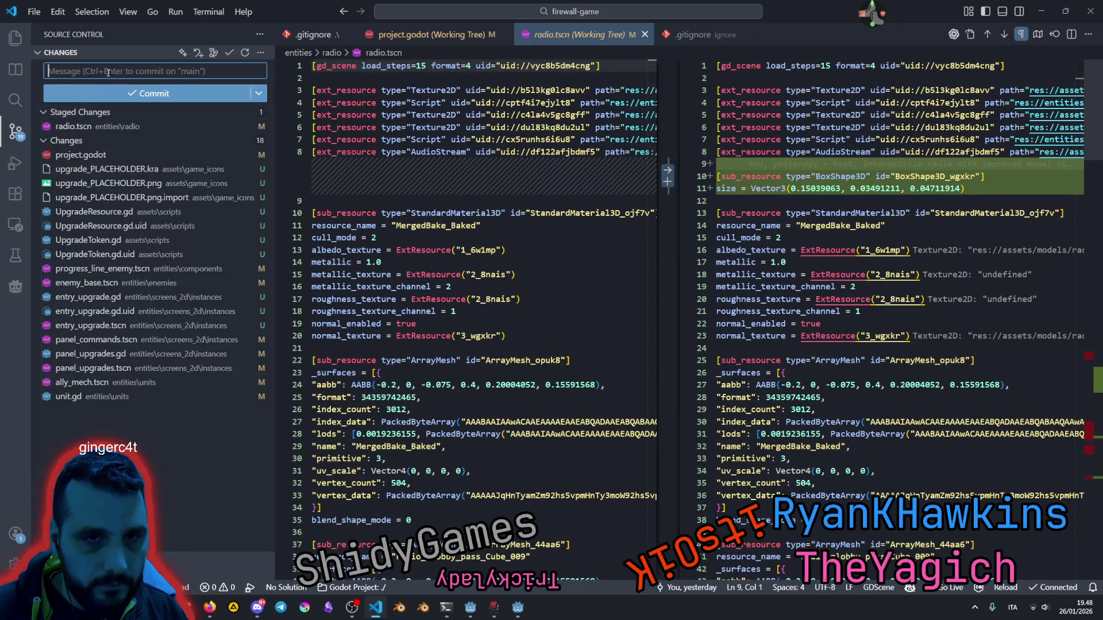
Step: Commit the staged radio.tscn with the message 'fix: radio buttons static body scaling'
text(fix: radio button)
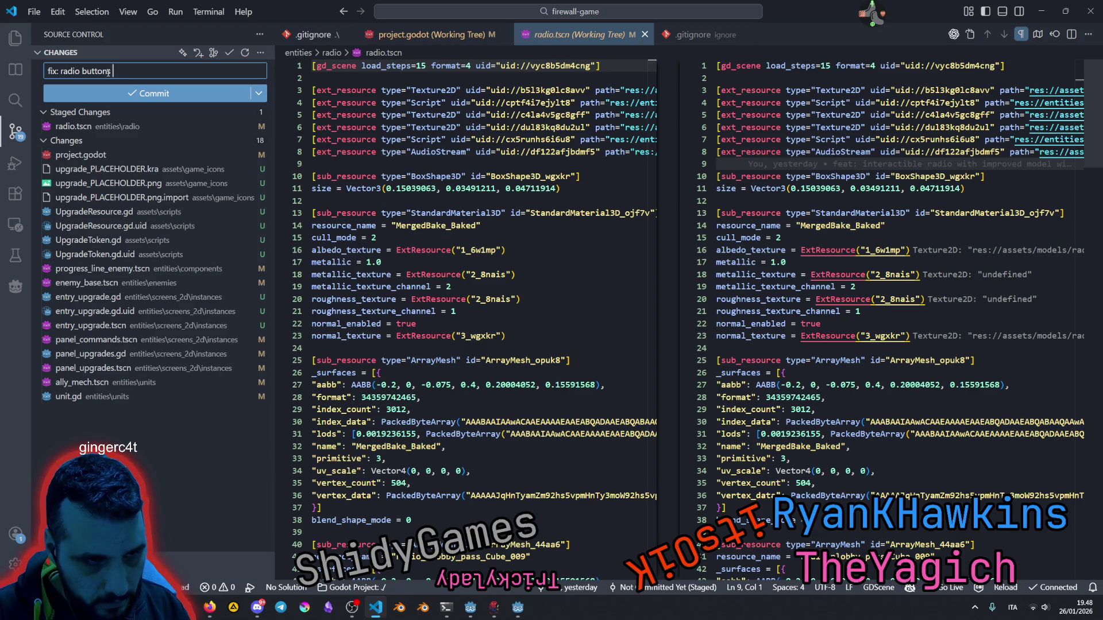
text(sca)
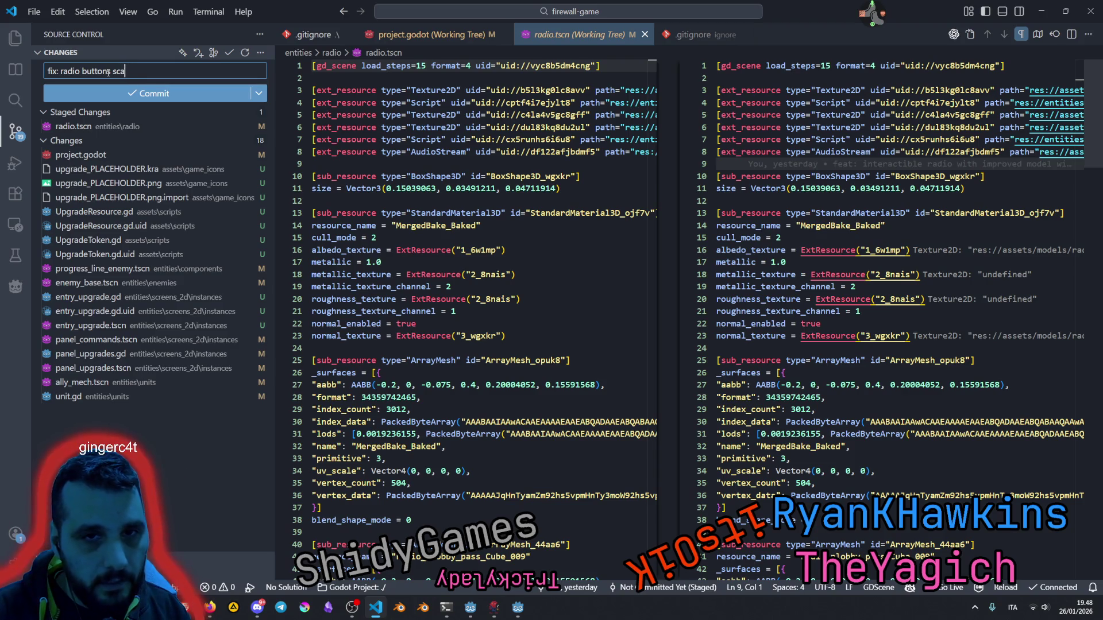
key(BackSpace)
key(BackSpace)
text(tatic body scaling)
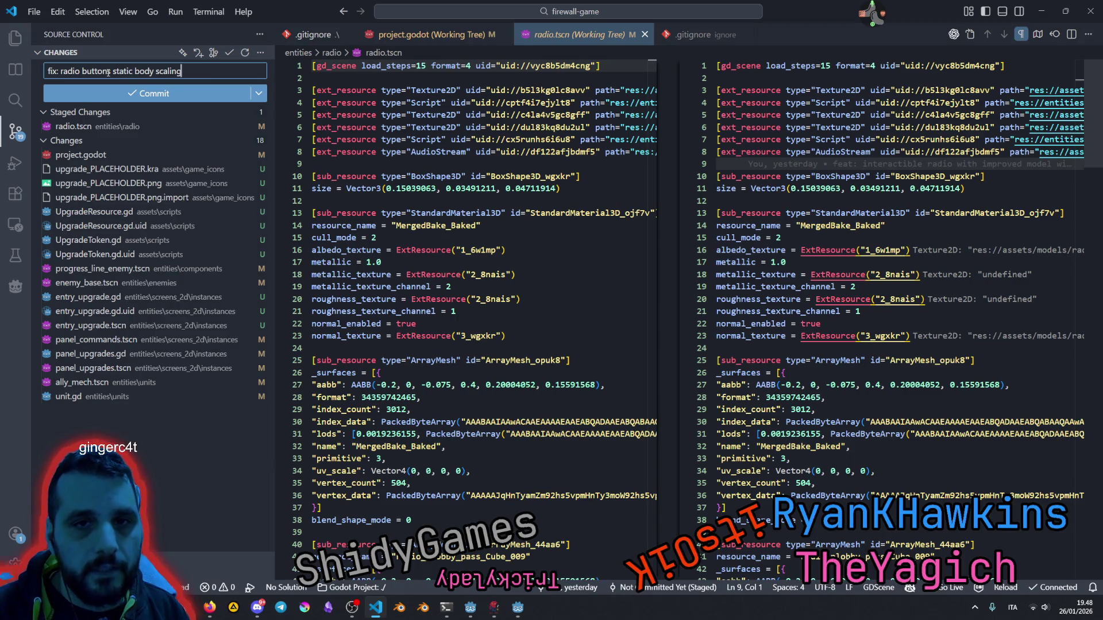
click(141, 92)
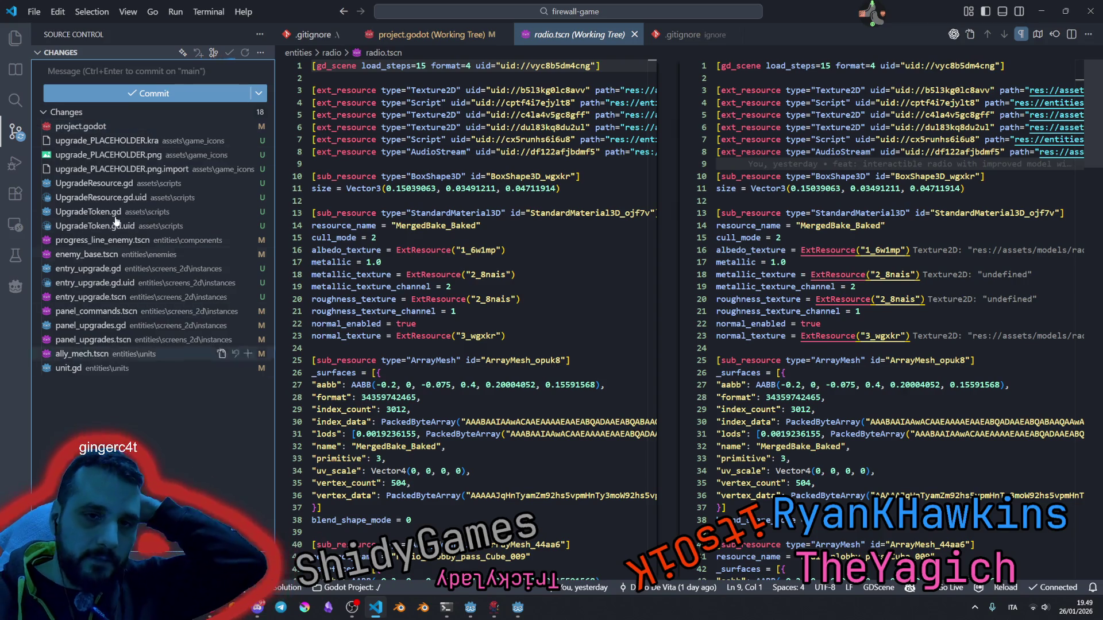
click(114, 243)
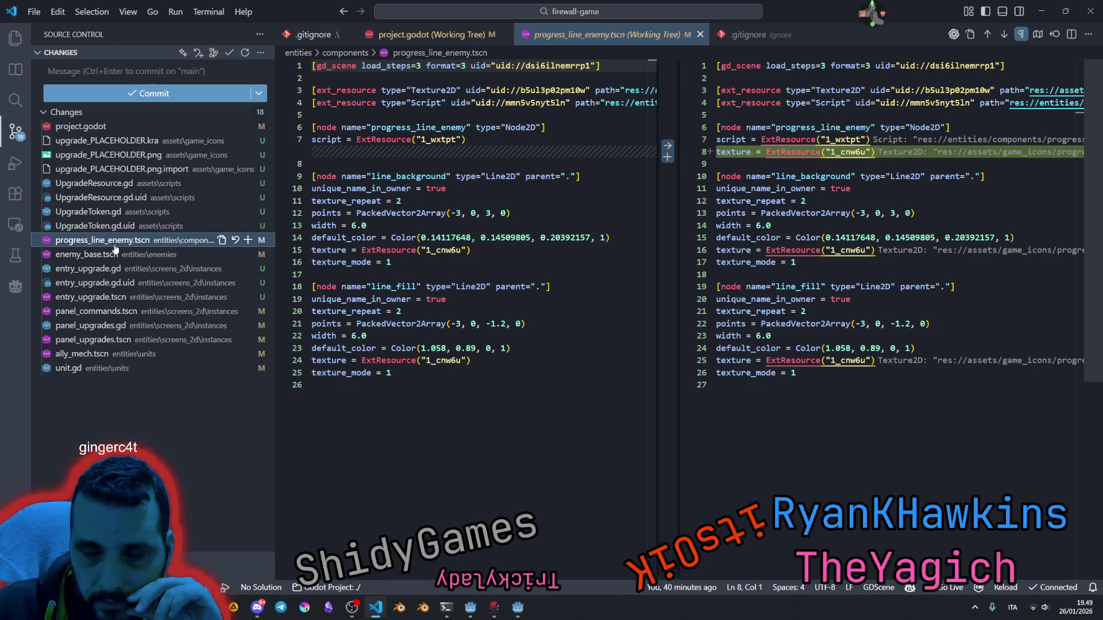
Step: Stage progress_line_enemy.tscn and commit it as a chore about the enemies' health bar default texture
click(247, 240)
click(114, 73)
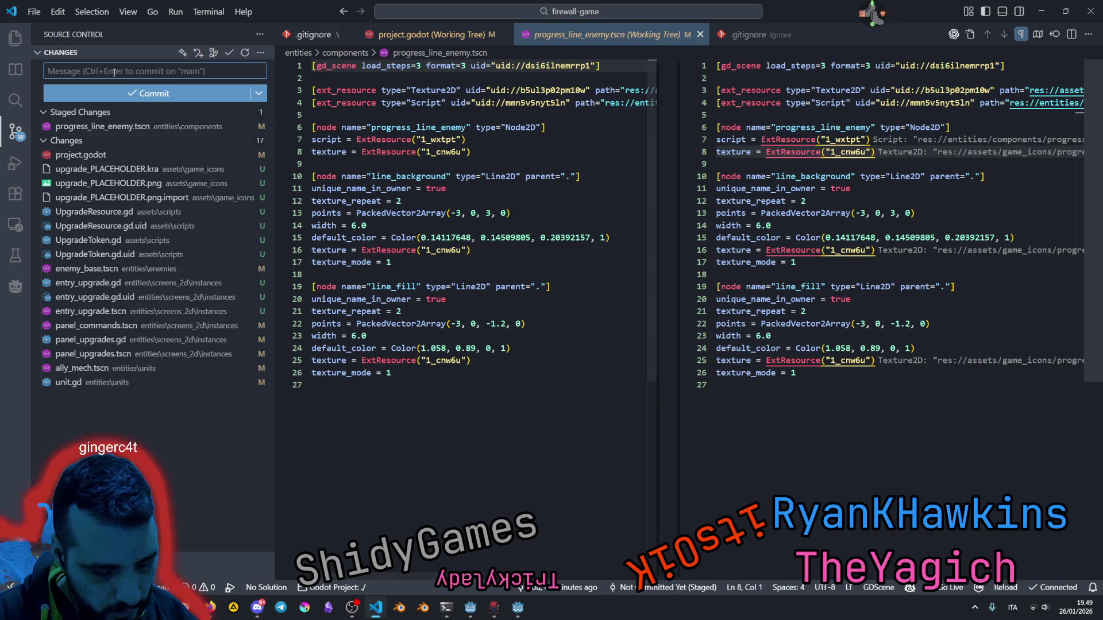
text(chore: )
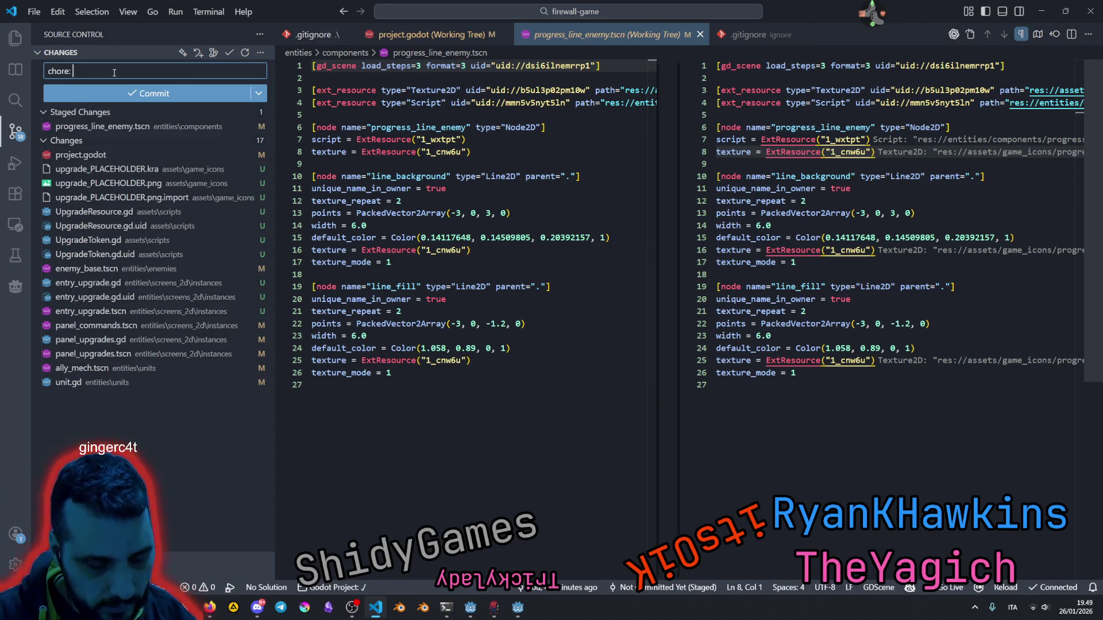
text(reassigning the)
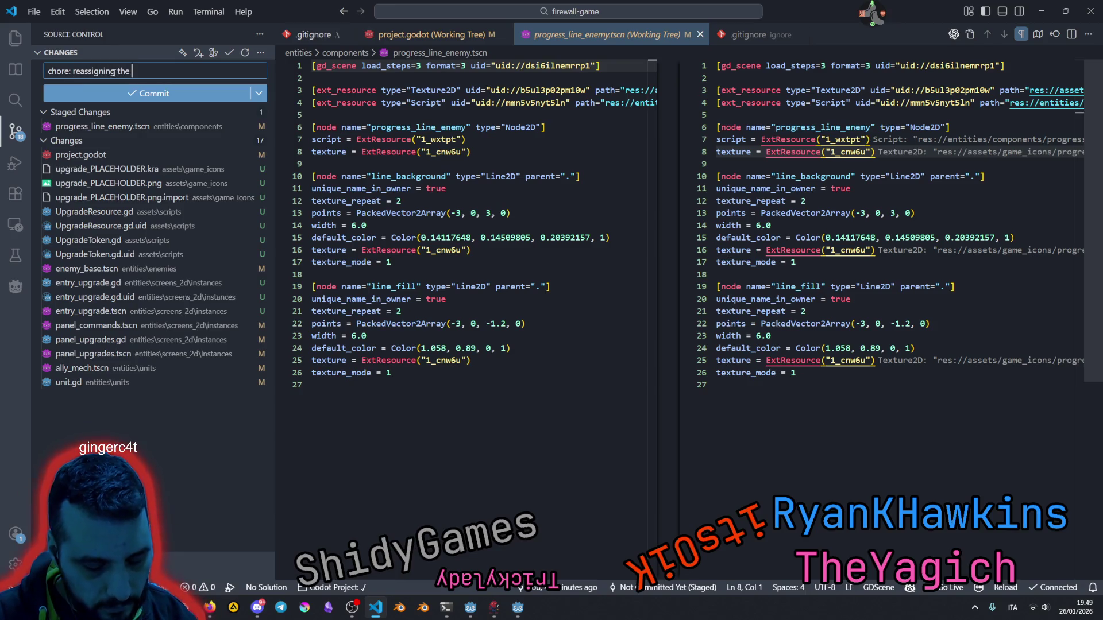
text(defe)
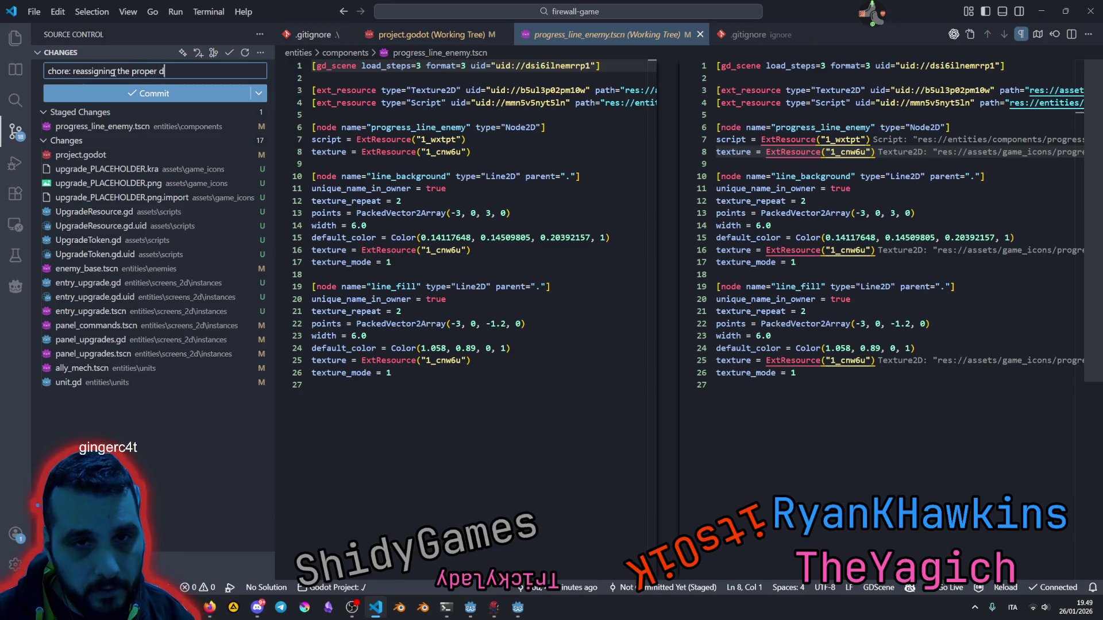
key(BackSpace)
text(ault texture)
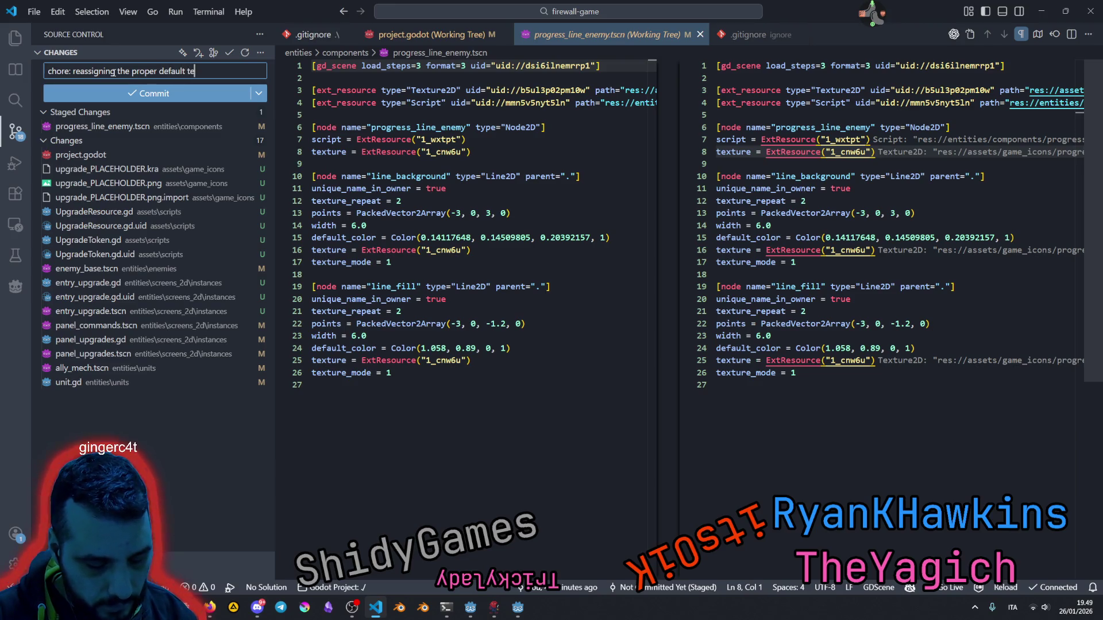
text( to the healt)
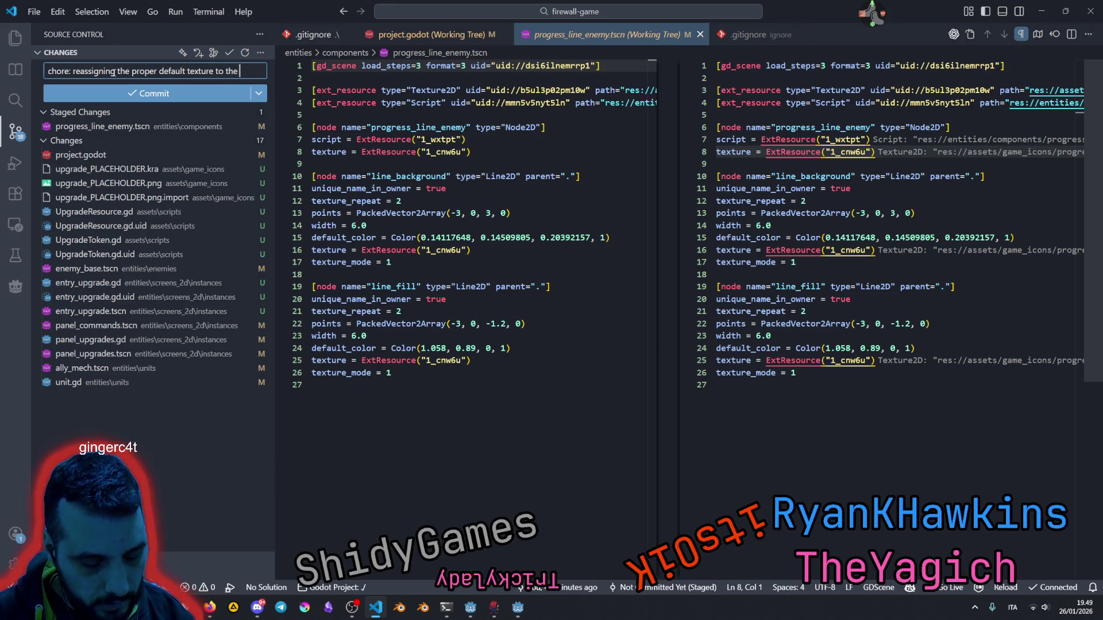
text(h bar for)
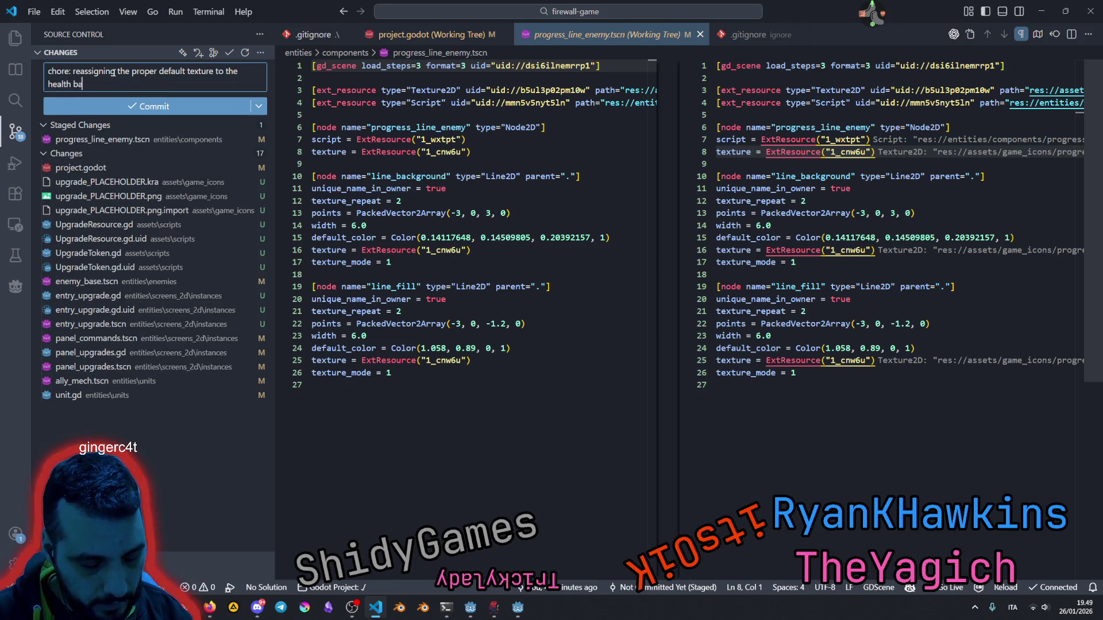
text( enemies)
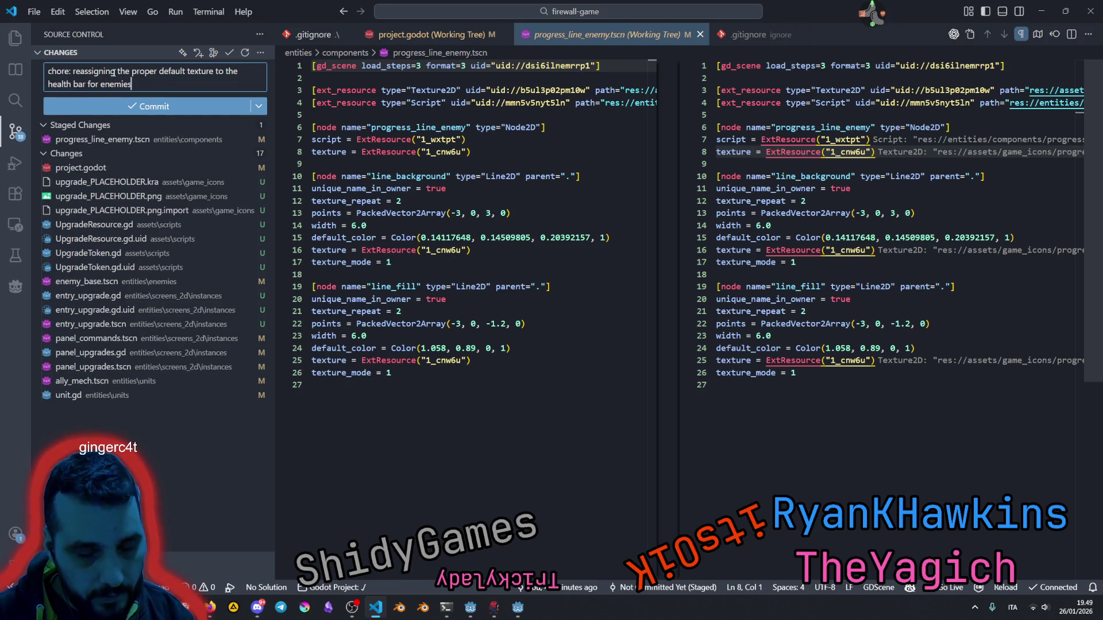
key(ctrl+Return)
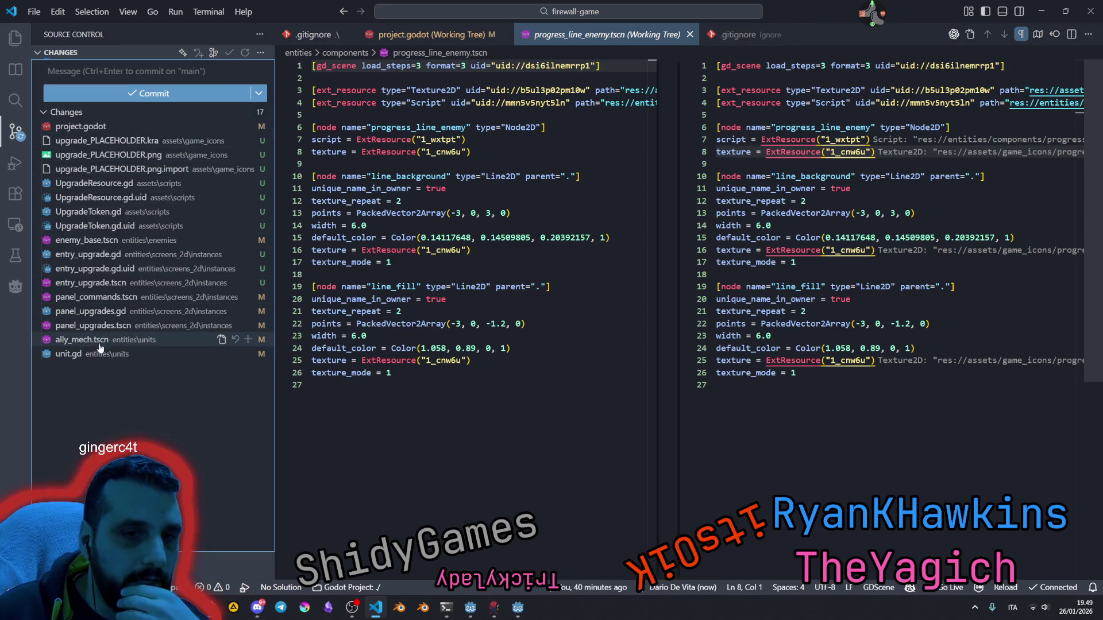
Step: Look over the enemy_base.tscn diff, then return to the Godot editor
click(86, 240)
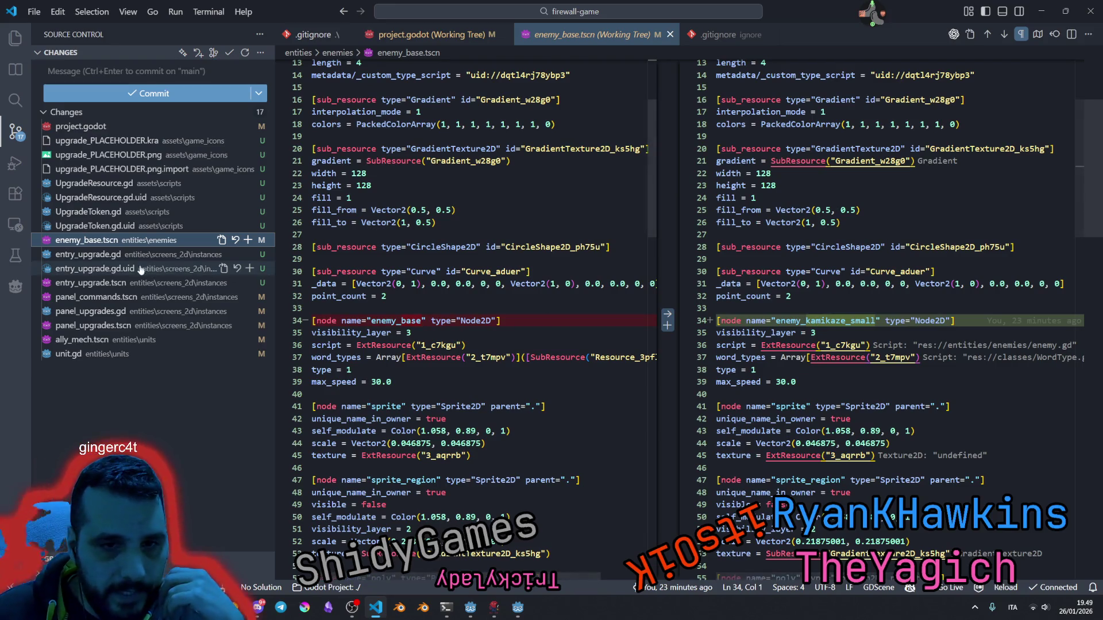
click(173, 421)
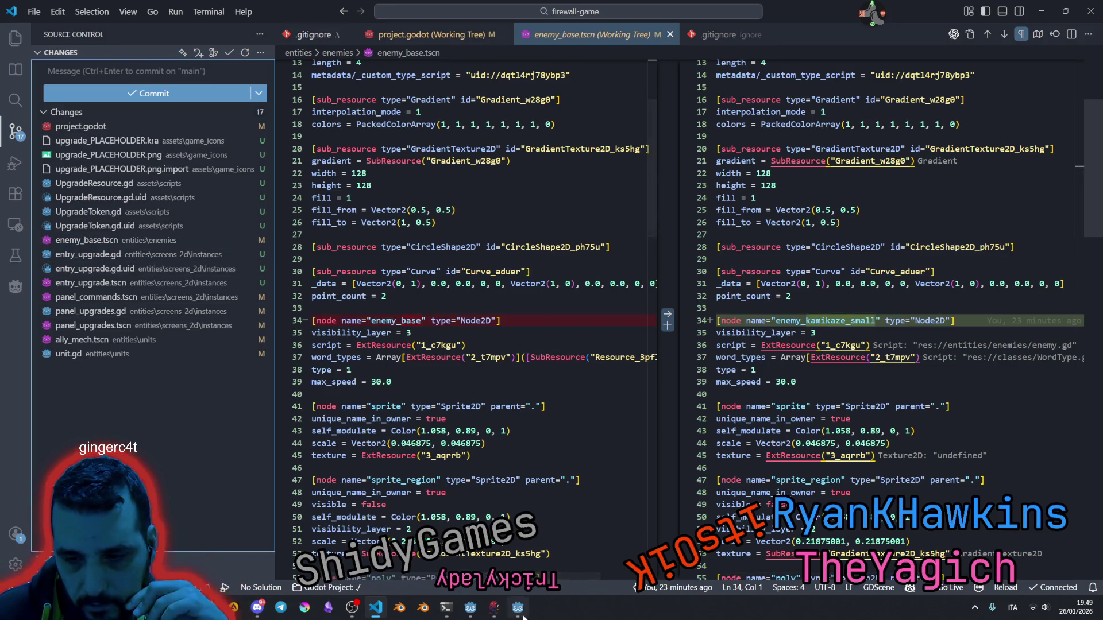
key(alt+Tab)
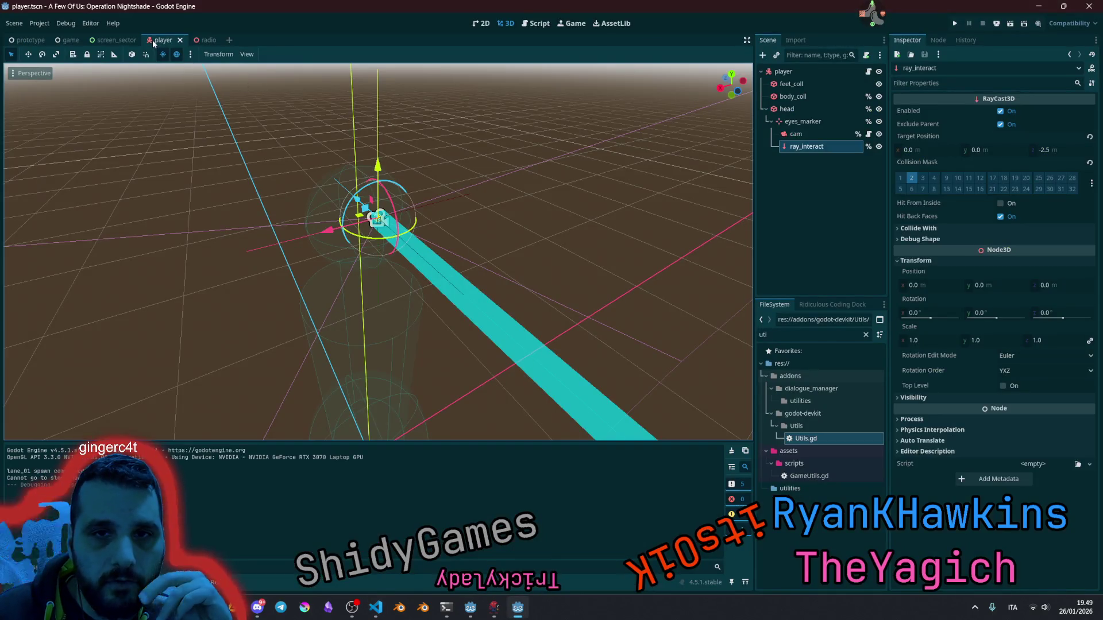
Step: Close the player scene and open the grid_selector scene on its own
middle_click(153, 39)
middle_click(152, 40)
click(484, 239)
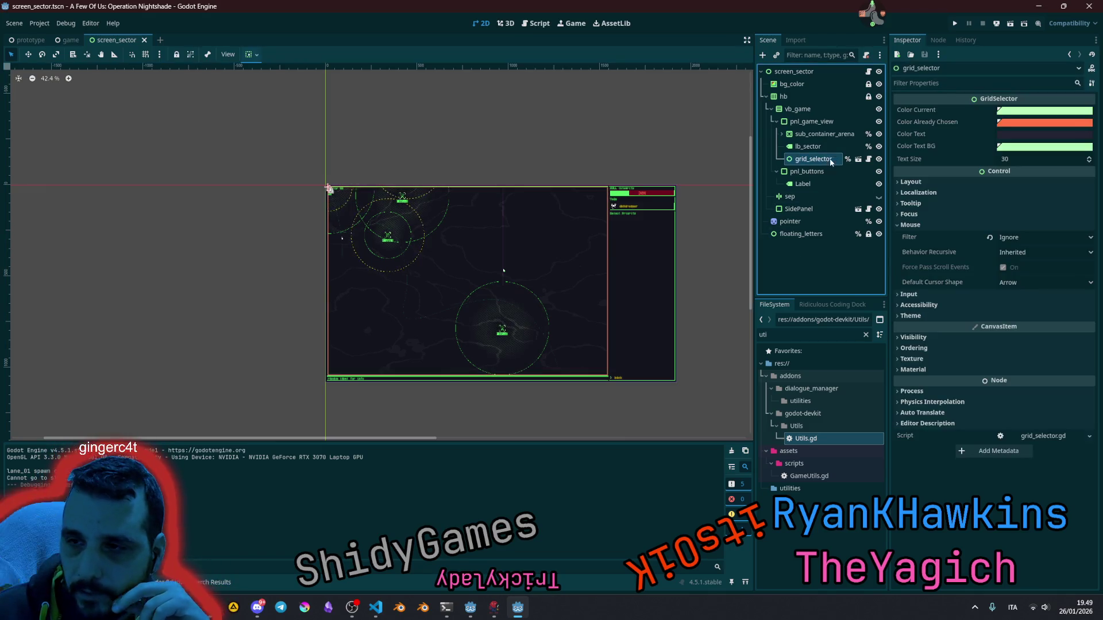
click(858, 159)
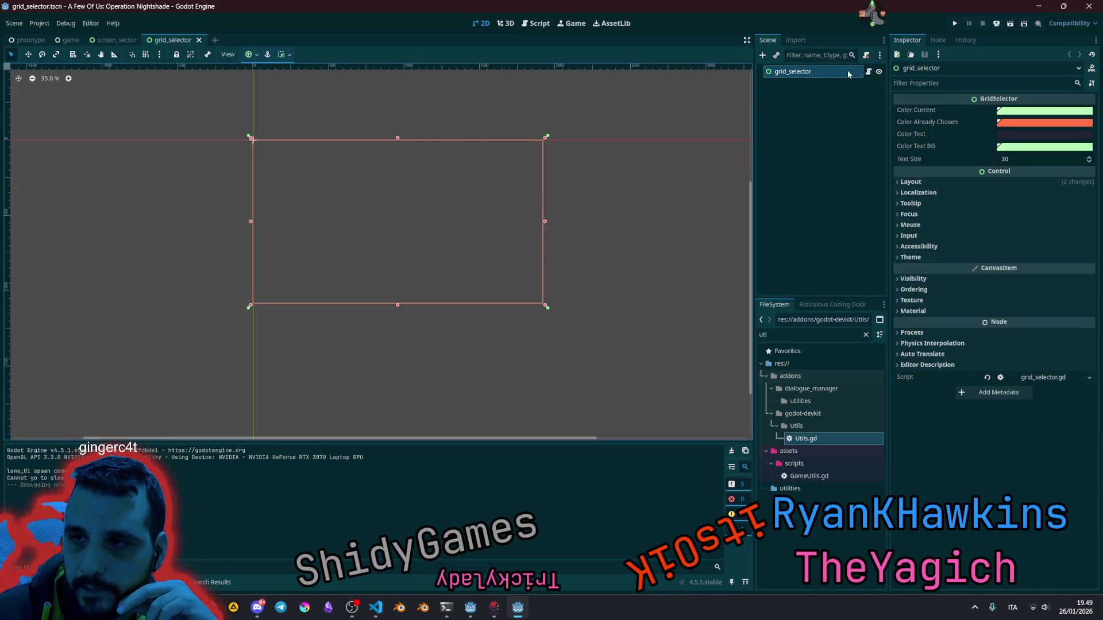
Step: Open grid_selector.gd and place the caret at the end of the is_active line
click(536, 23)
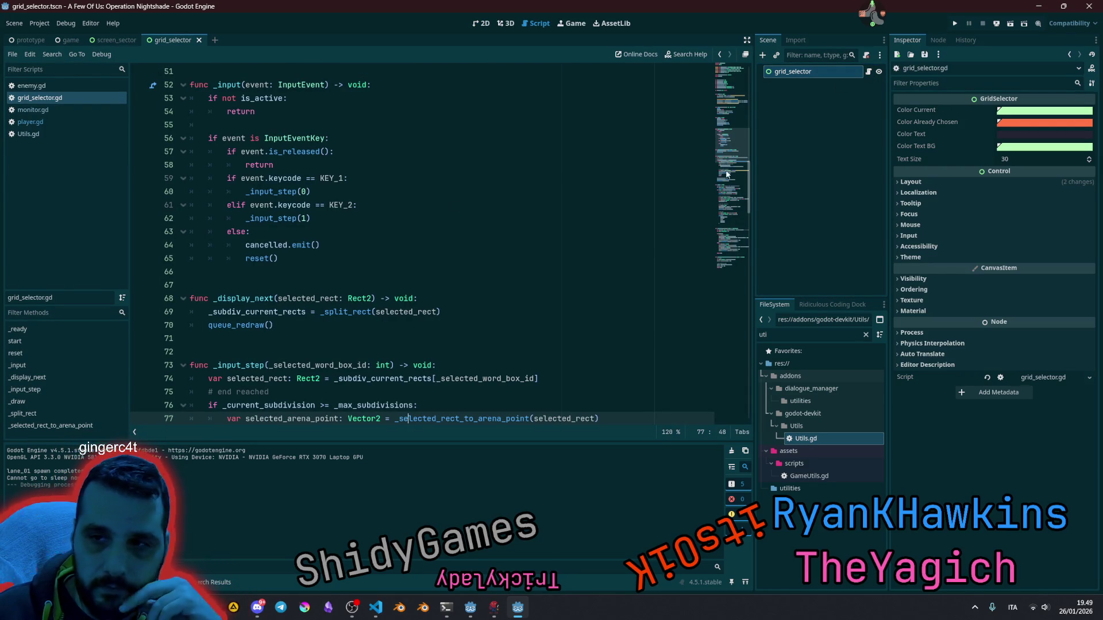
scroll(482, 169, up, 15)
click(483, 166)
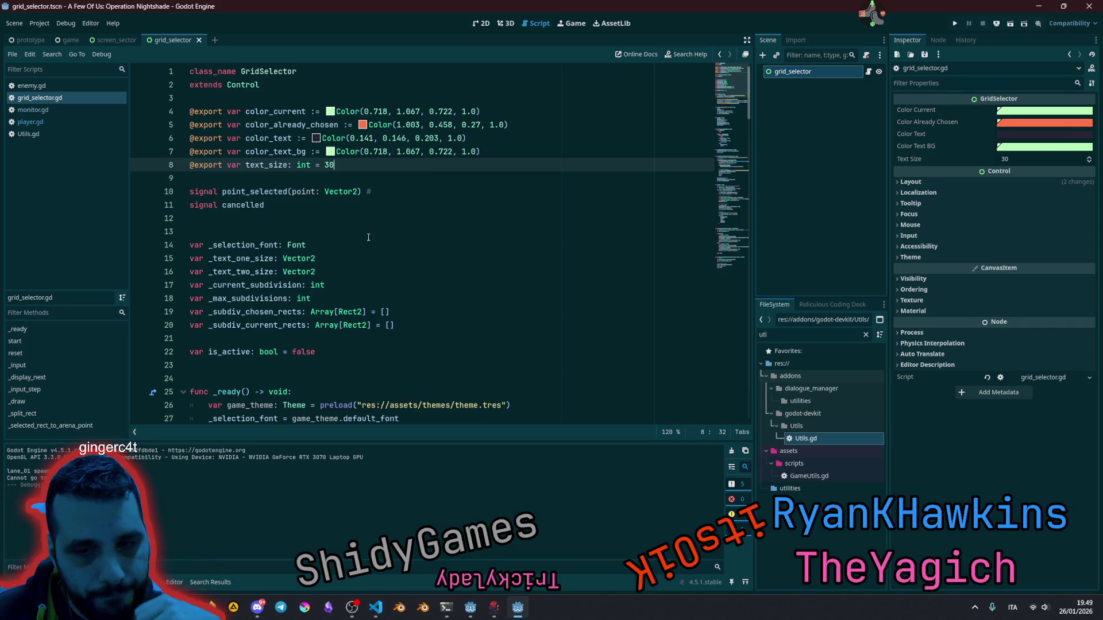
scroll(368, 237, down, 8)
scroll(368, 237, up, 8)
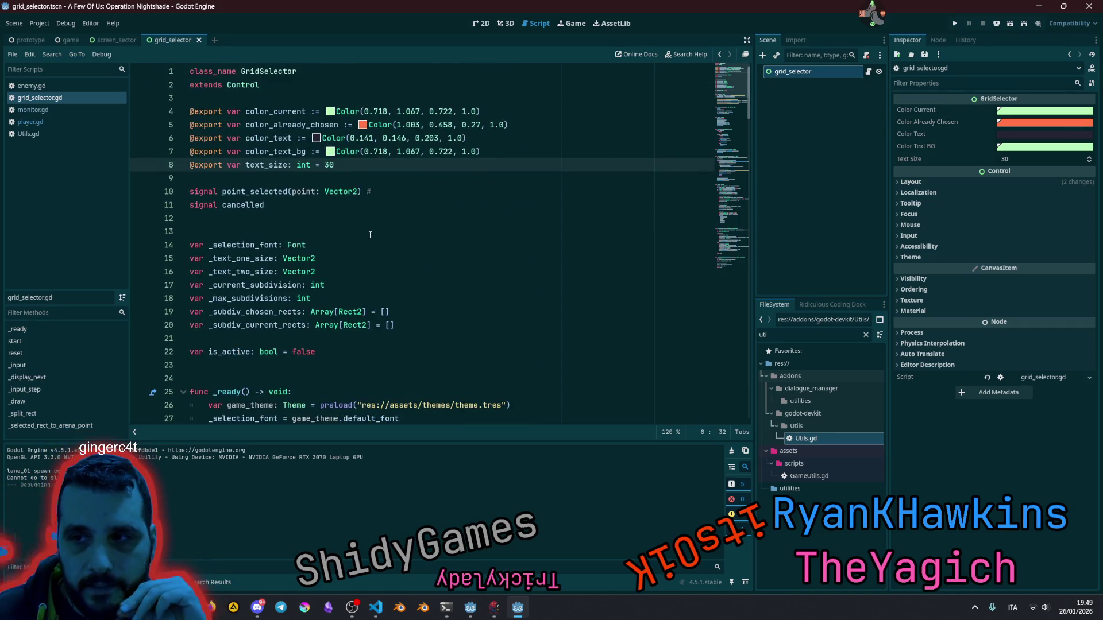
scroll(354, 224, down, 3)
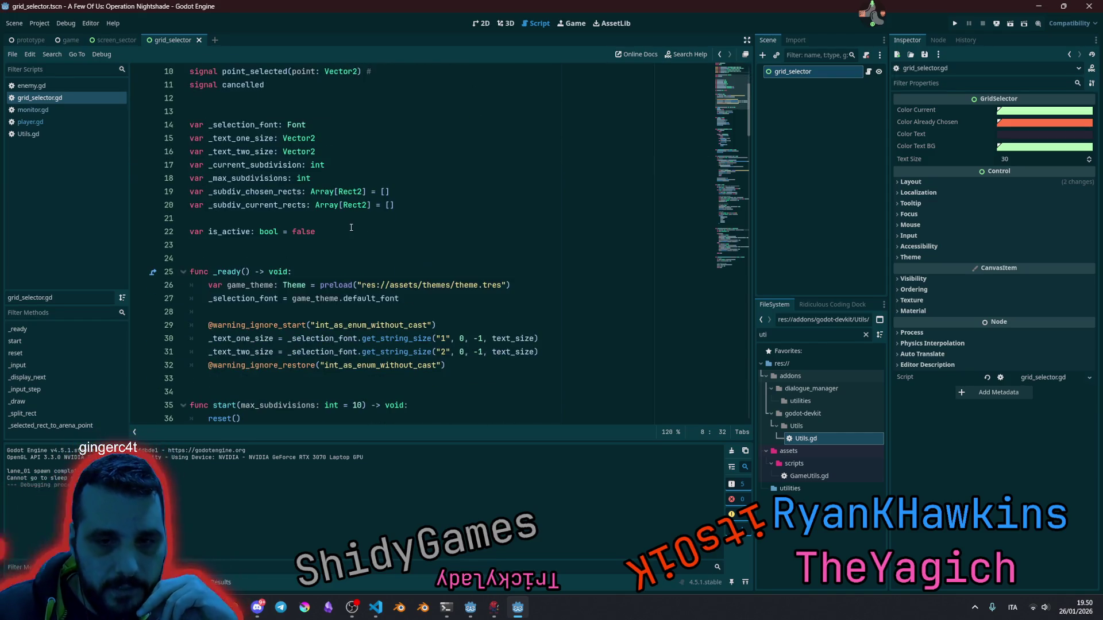
click(350, 230)
Step: Declare 'var use_four_divisions: bool = true' on a new line below is_active
key(Return)
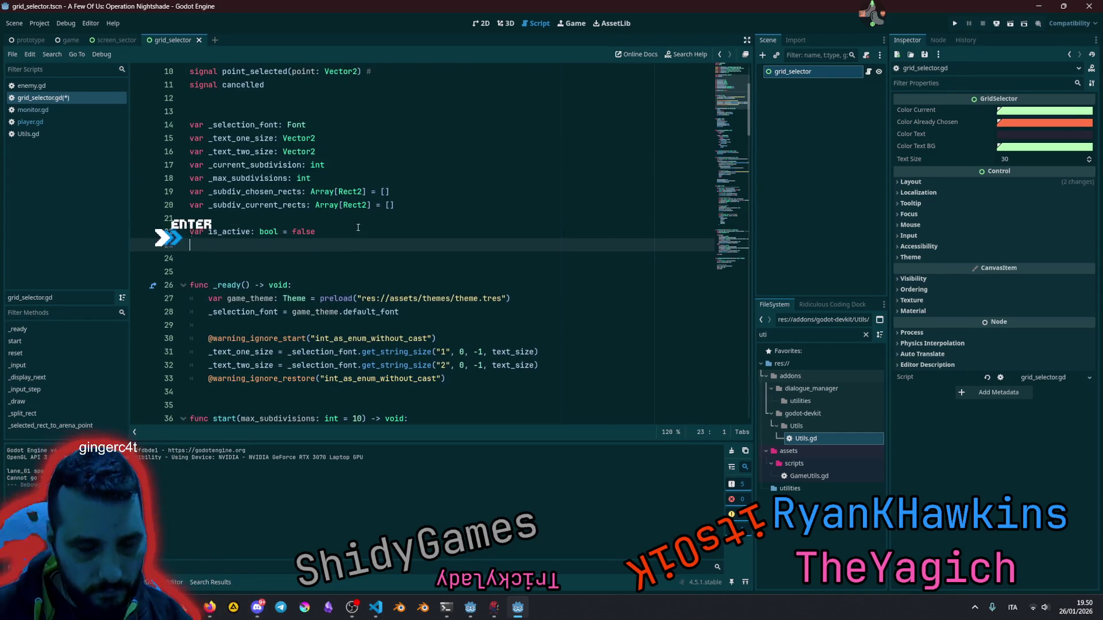
text(var use_)
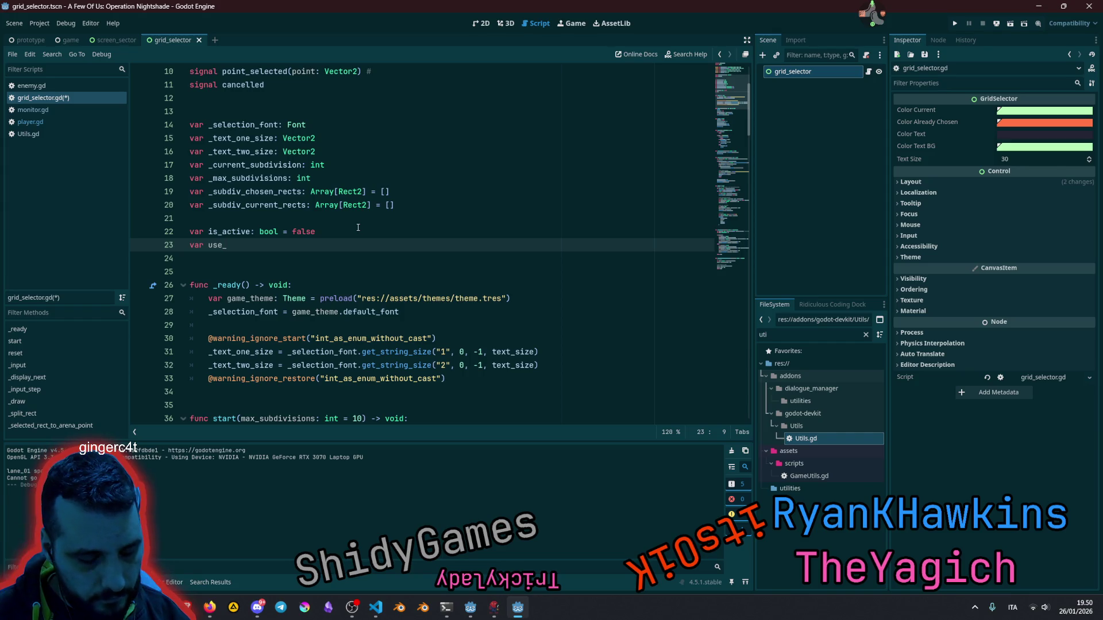
text(four_divis)
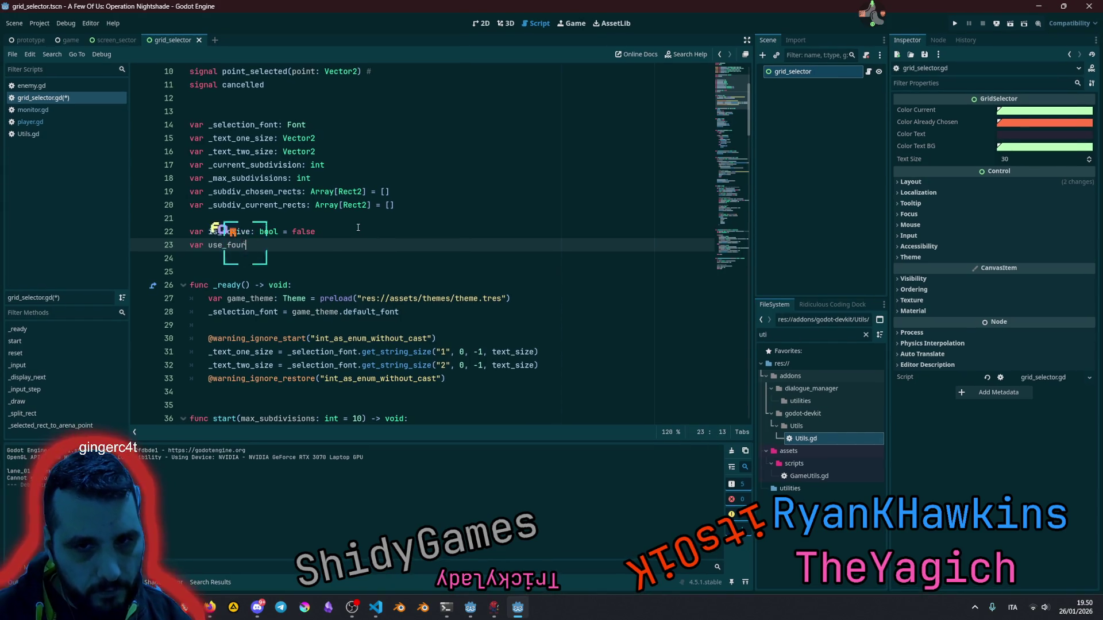
text(ions: boo)
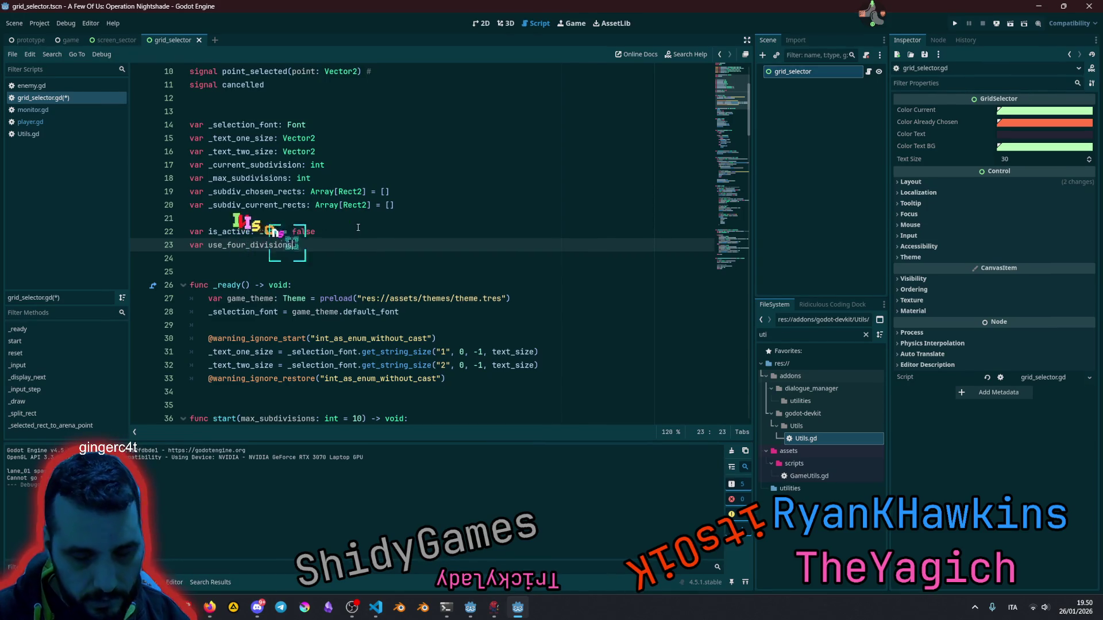
text(l = true)
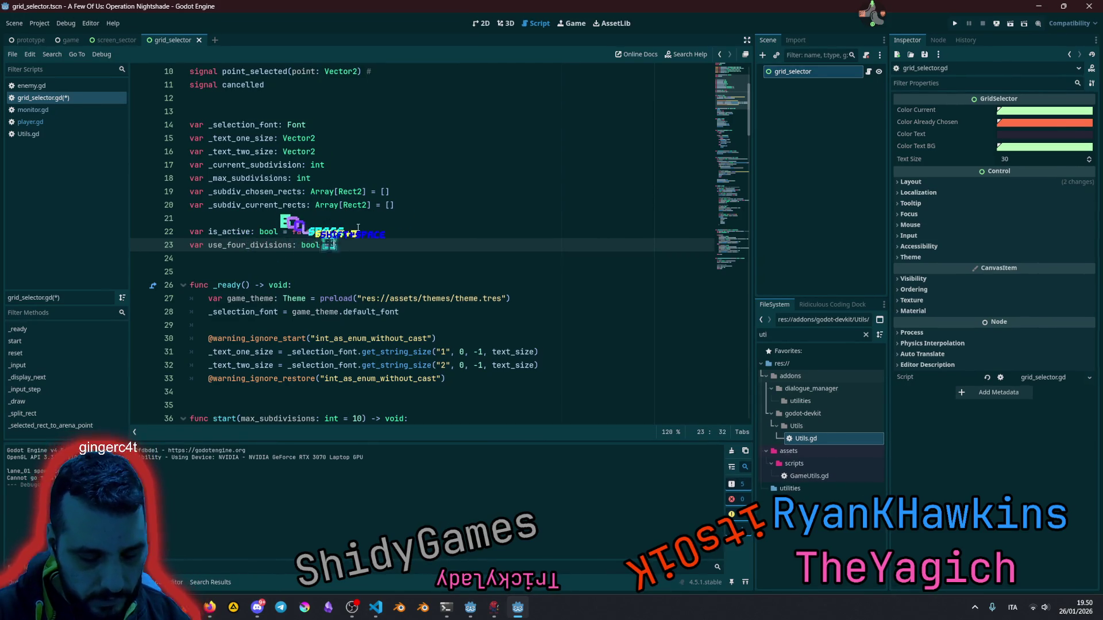
click(505, 217)
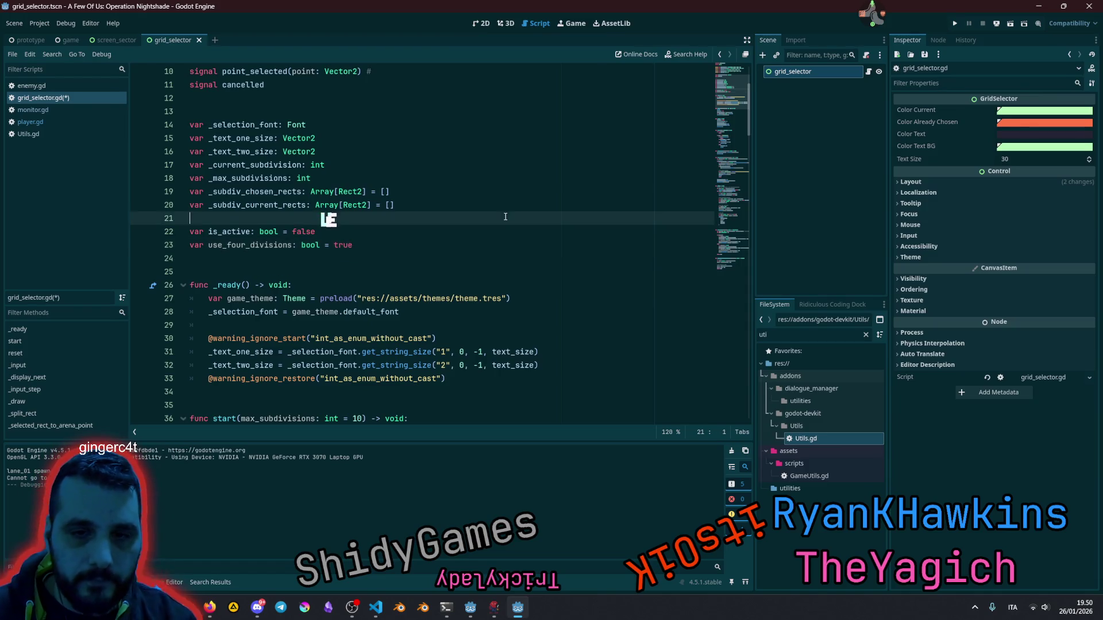
double_click(272, 247)
click(366, 205)
scroll(368, 229, down, 3)
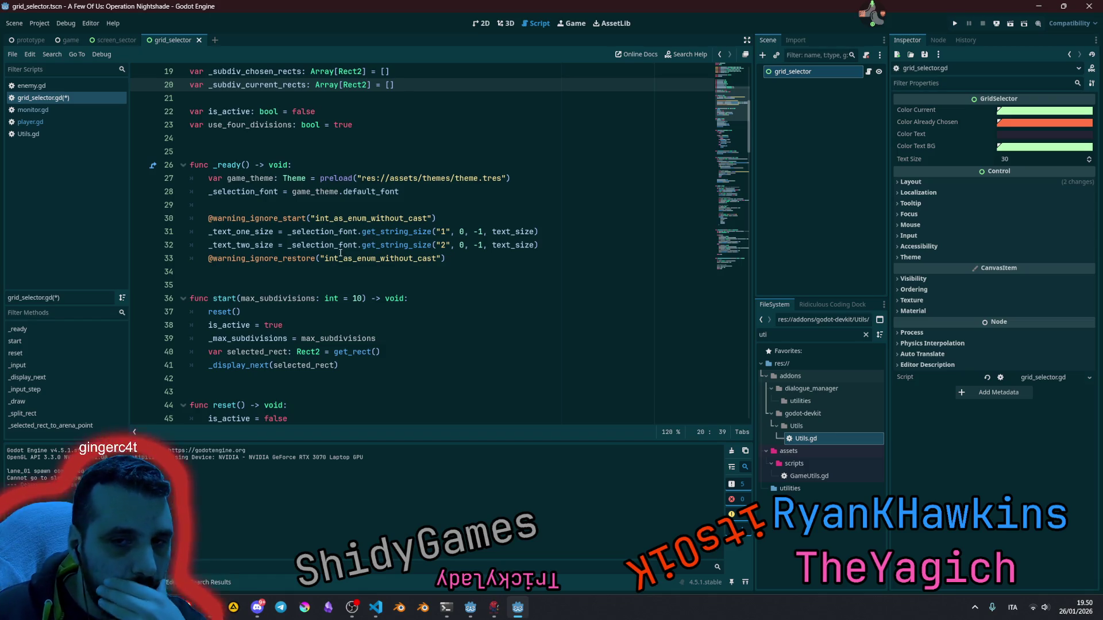
scroll(340, 253, down, 3)
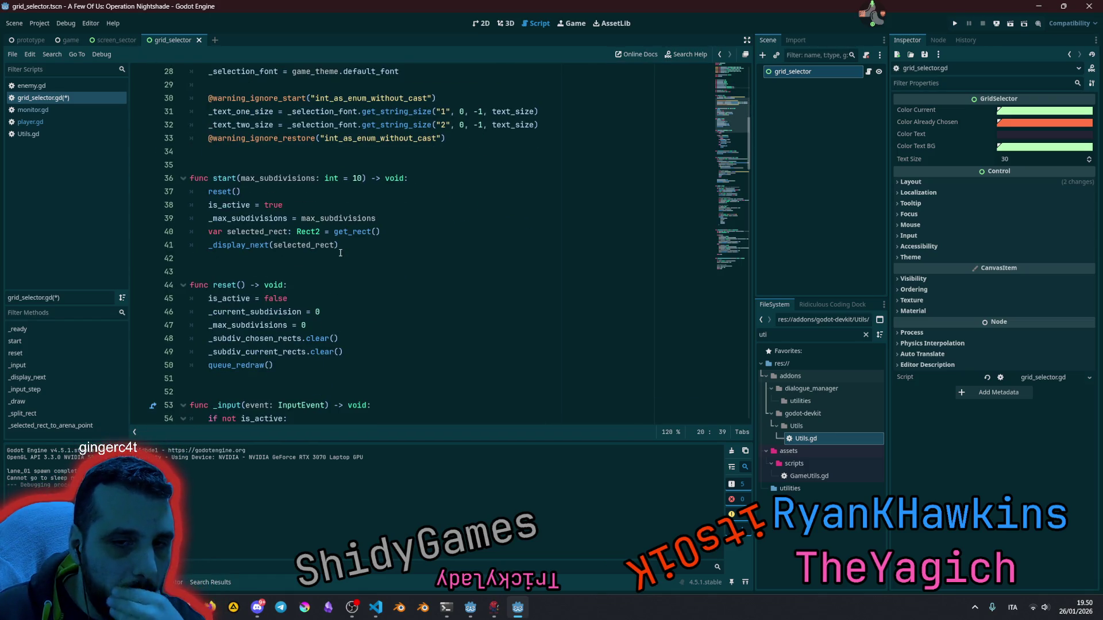
scroll(341, 253, down, 9)
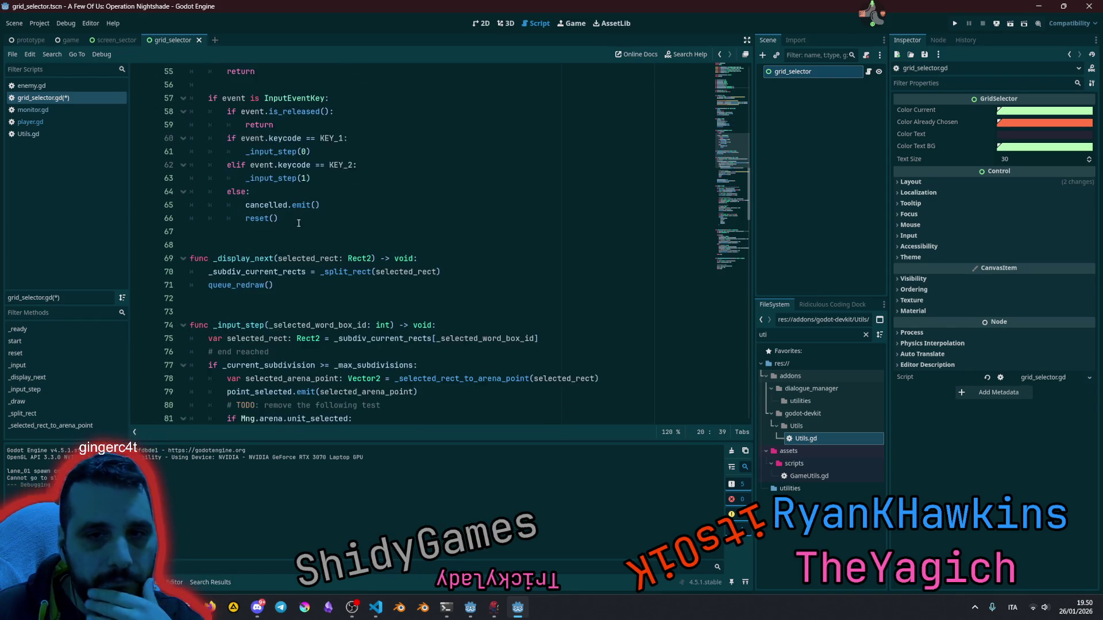
Step: Join the _input_step calls onto their KEY_1 and KEY_2 condition lines
click(345, 183)
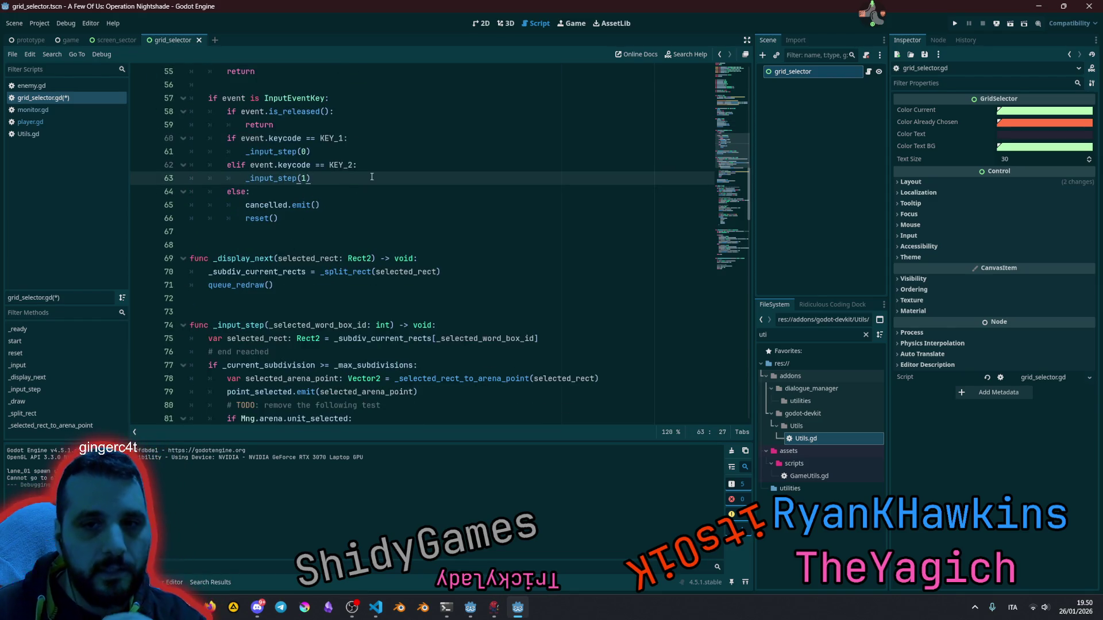
key(Up)
key(Up)
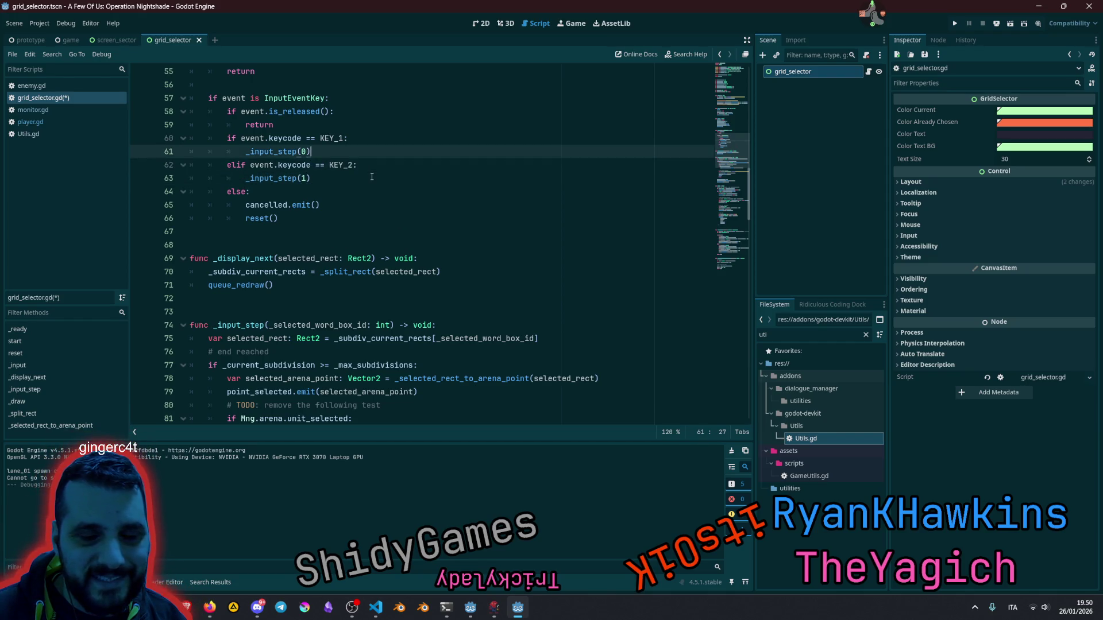
key(Up)
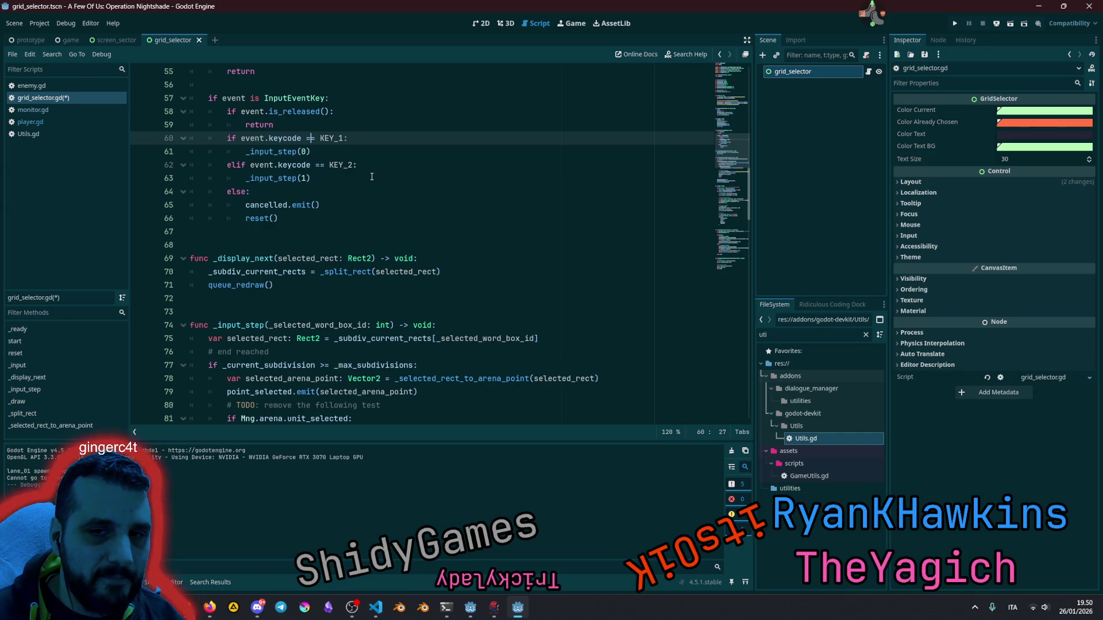
key(Down)
key(shift+End)
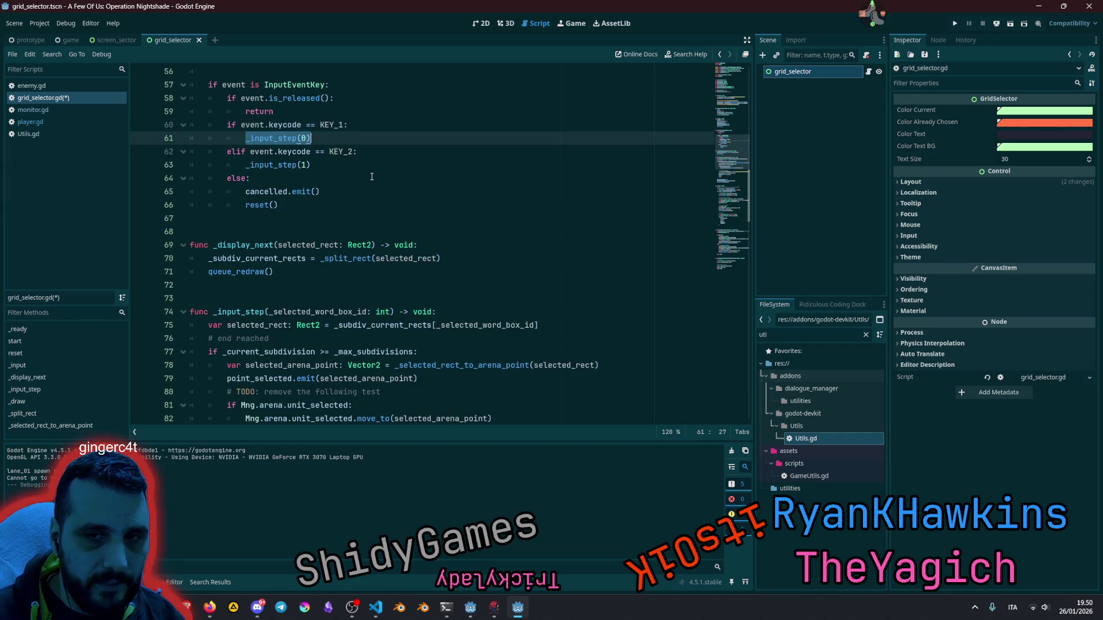
key(ctrl+d)
key(Home)
key(BackSpace)
key(BackSpace)
key(BackSpace)
key(BackSpace)
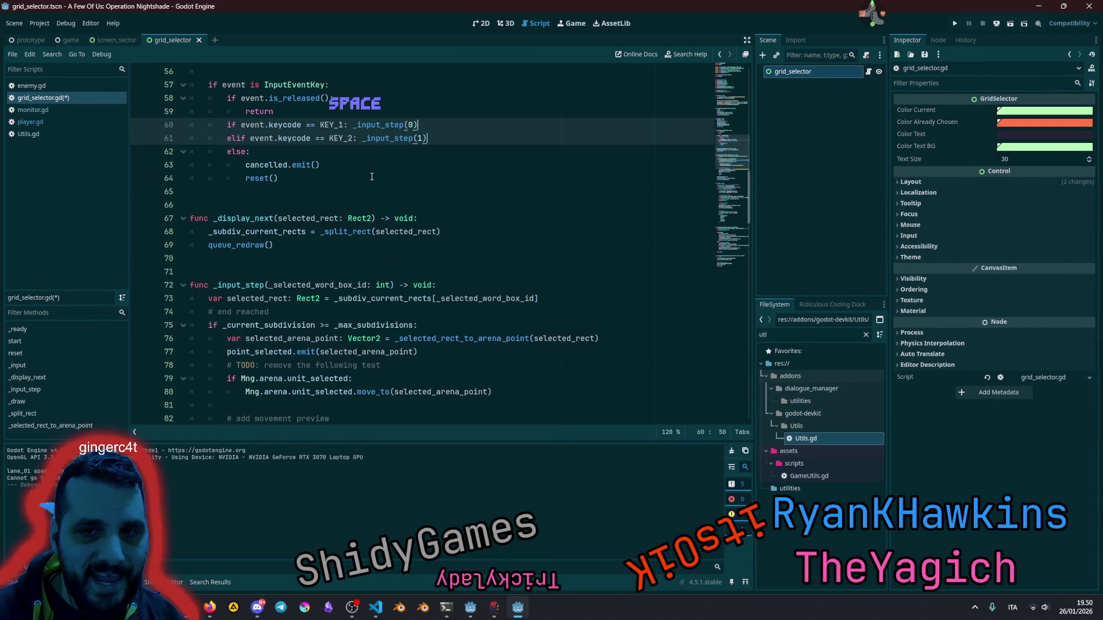
Step: Duplicate the KEY_2 branch into KEY_3 → _input_step(2) and KEY_4 → _input_step(3)
click(443, 138)
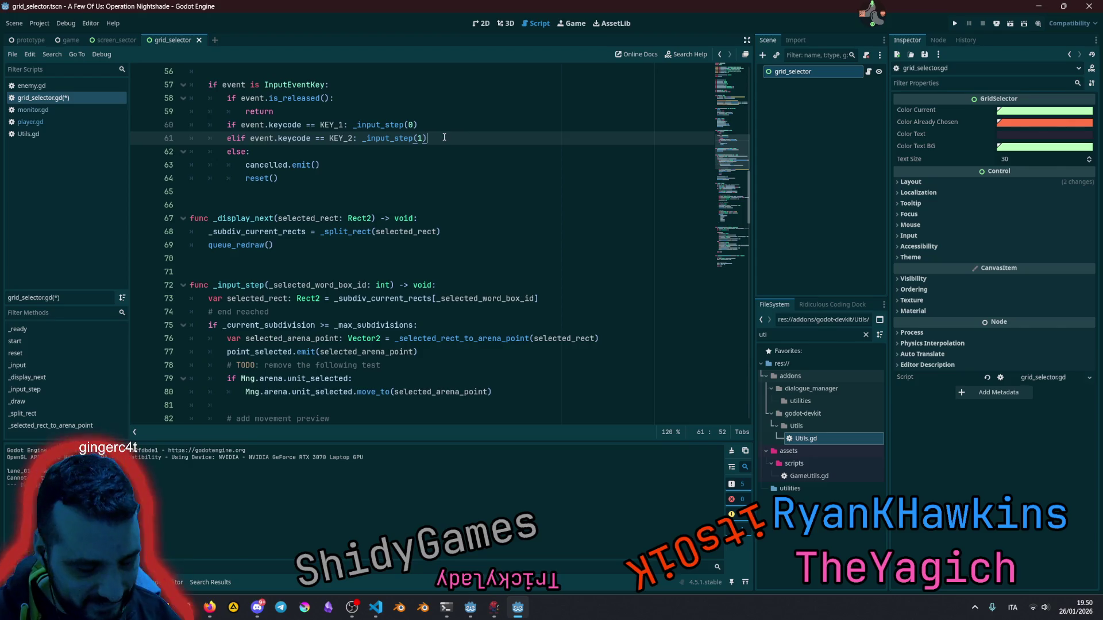
key(ctrl+shift+d)
key(ctrl+shift+d)
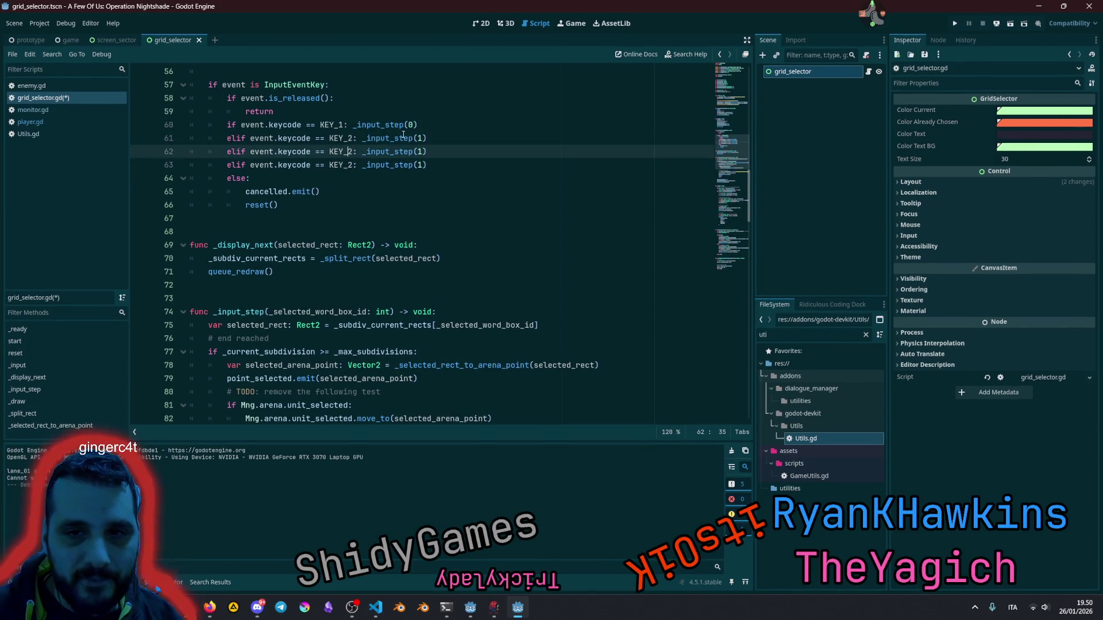
key(Delete)
text(3)
key(Down)
key(BackSpace)
text(4)
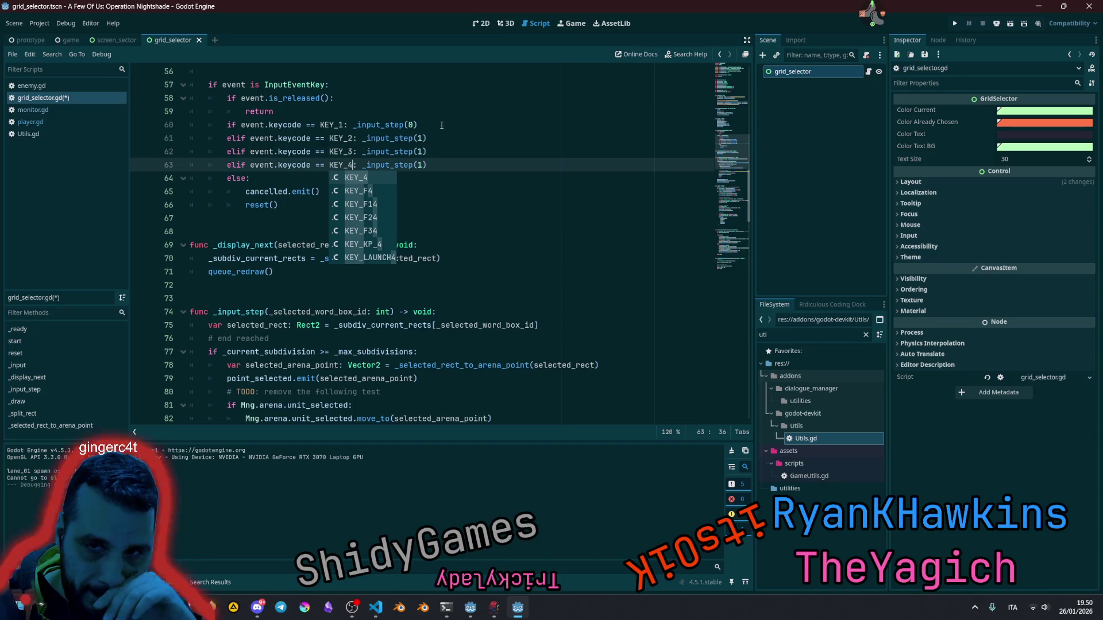
click(424, 151)
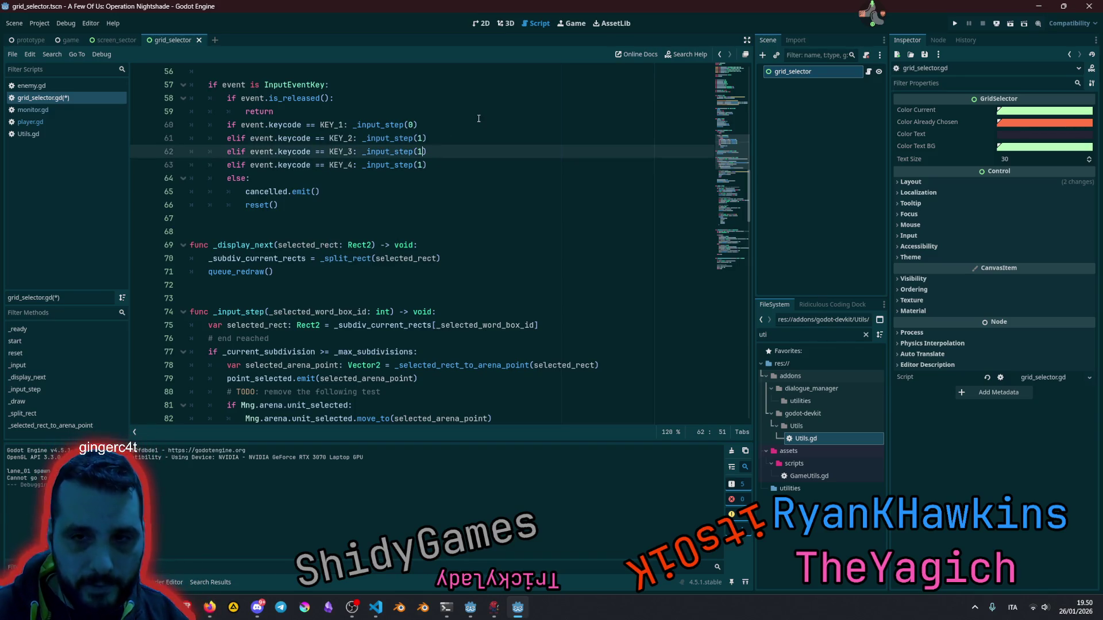
key(BackSpace)
text(2)
key(Down)
key(BackSpace)
text(3)
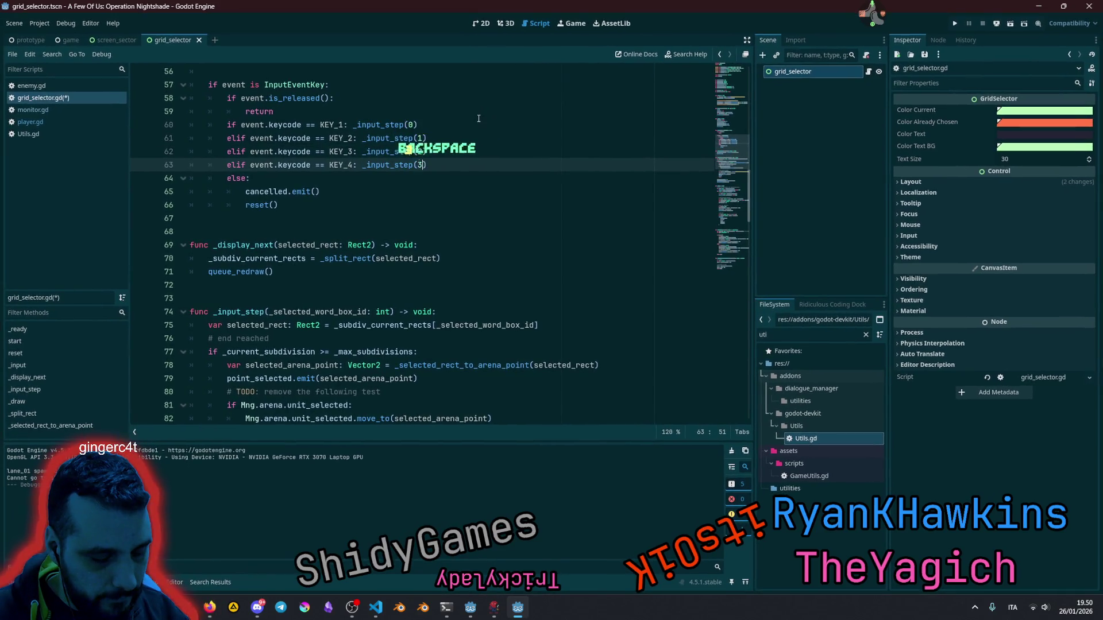
click(477, 119)
scroll(440, 152, up, 2)
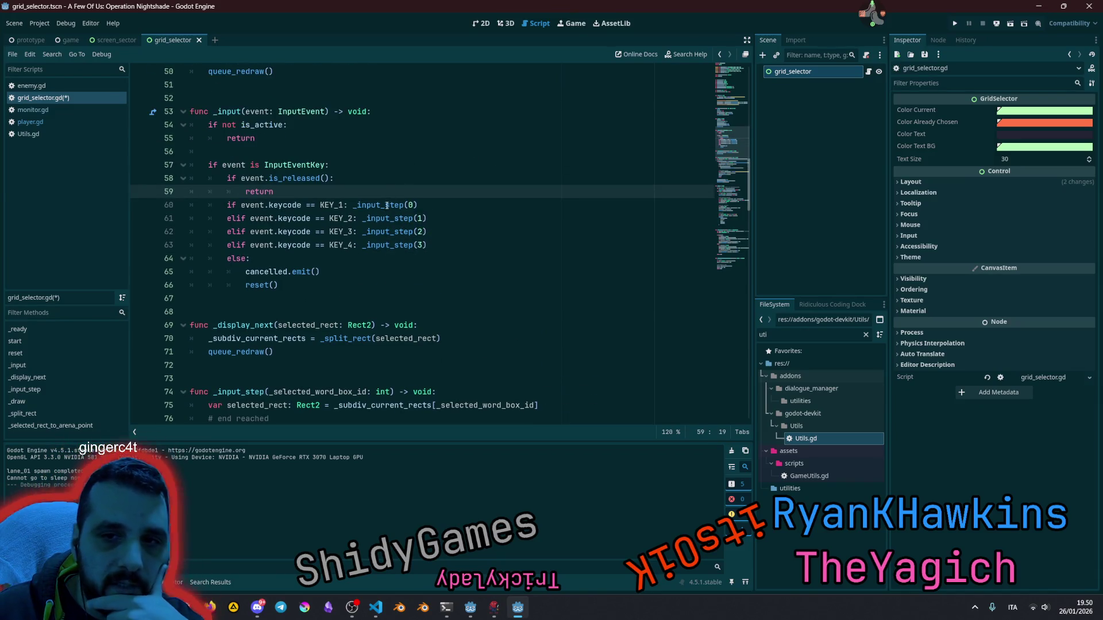
Step: Inspect the uses of _input_step, _selected_word_box_id and _subdiv_current_rects in the script
double_click(386, 205)
scroll(398, 192, down, 3)
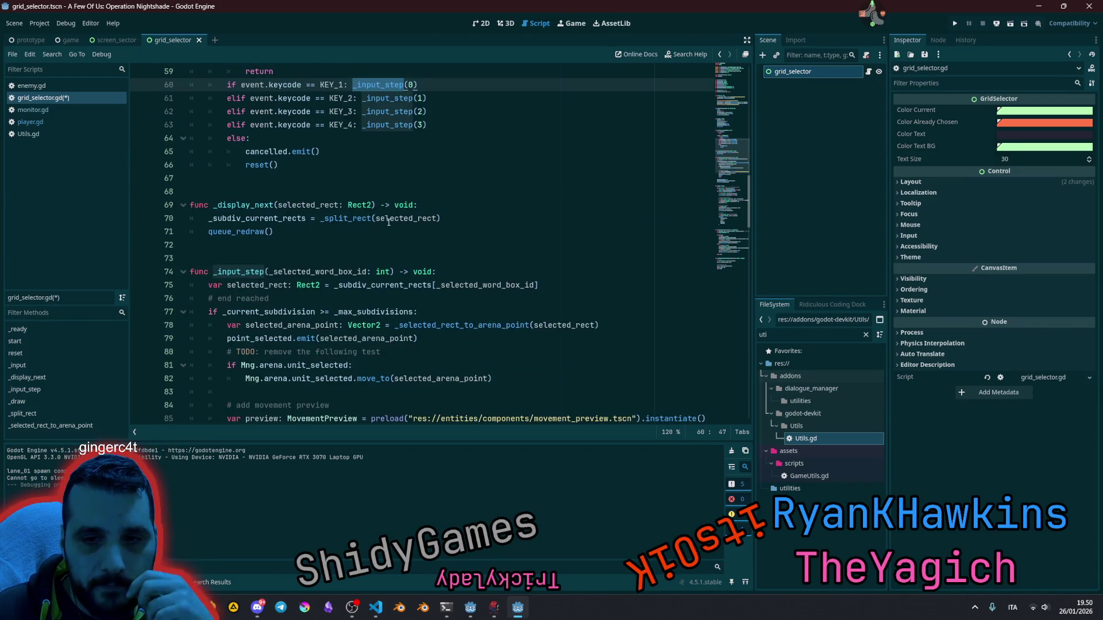
mouse_move(322, 279)
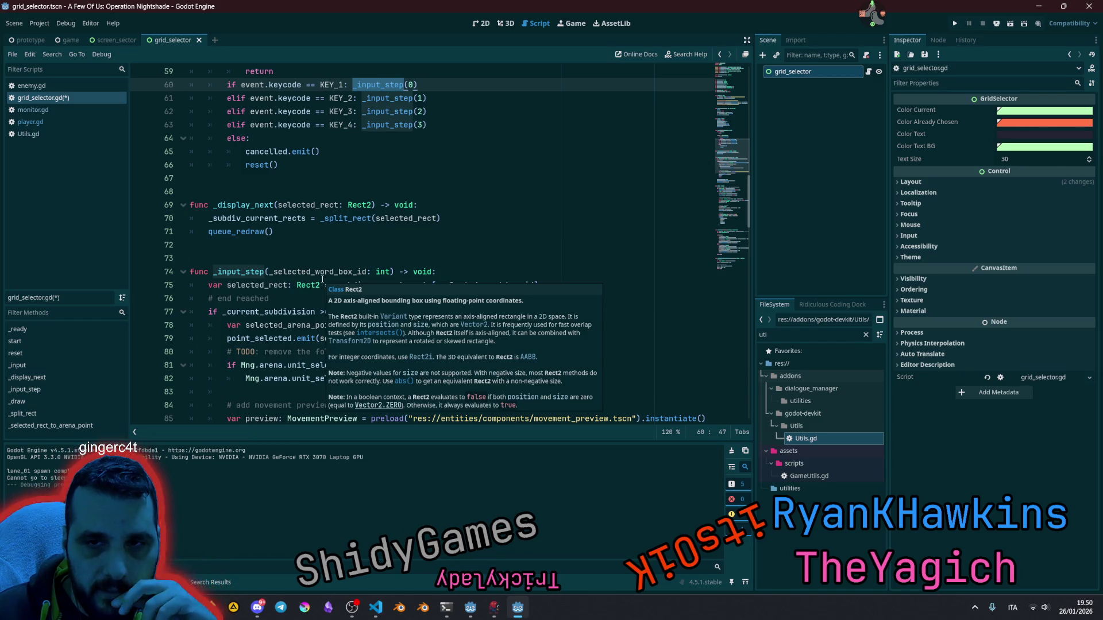
scroll(323, 280, down, 3)
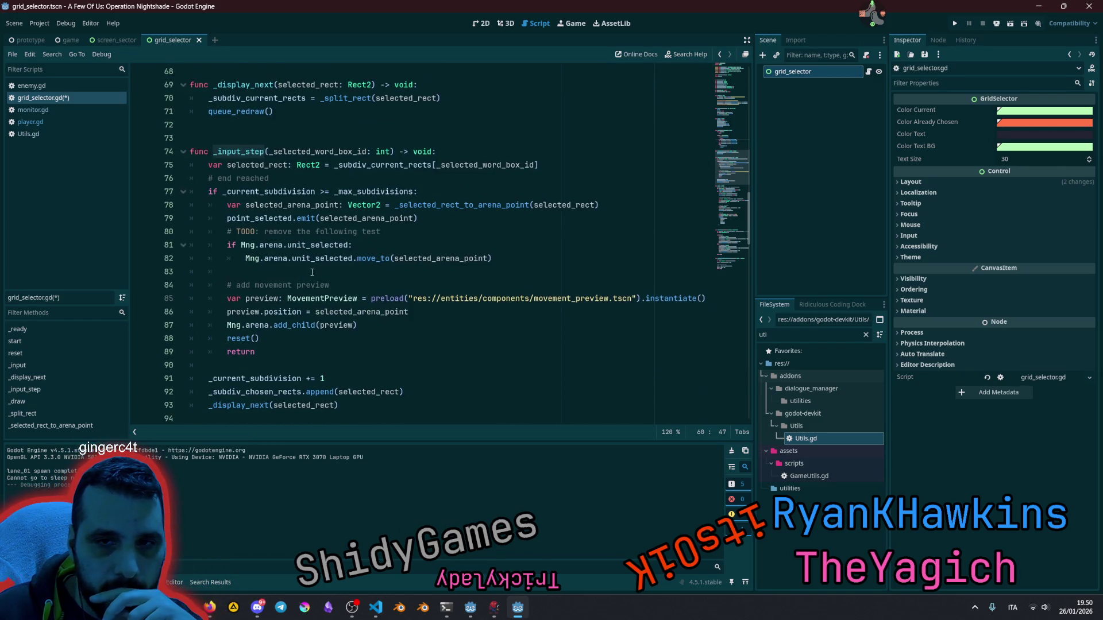
scroll(312, 272, up, 5)
scroll(305, 257, down, 2)
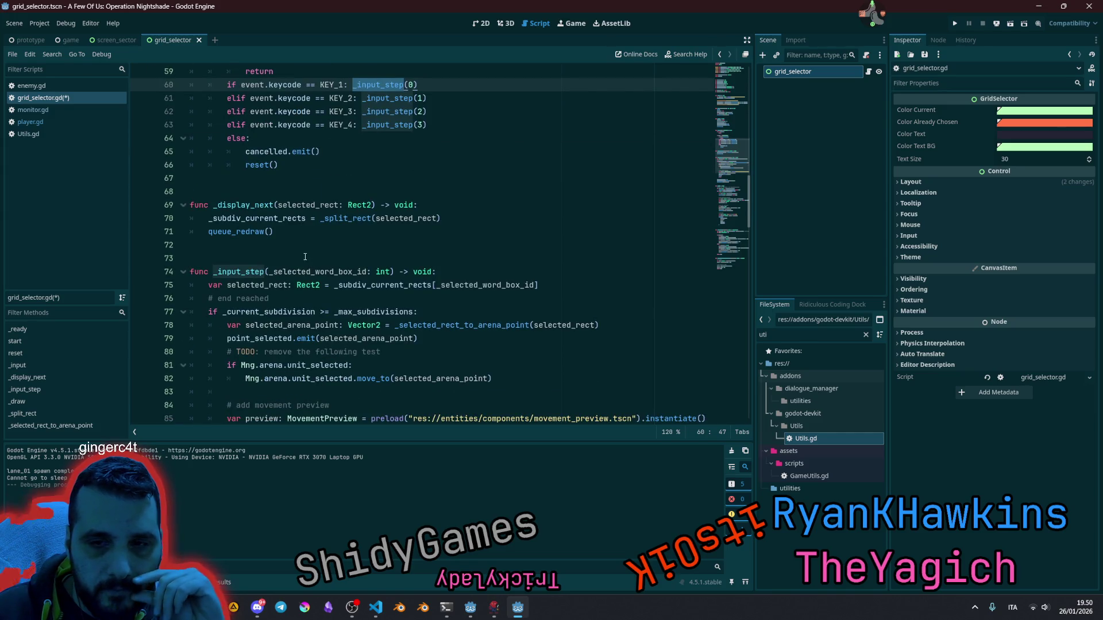
double_click(306, 271)
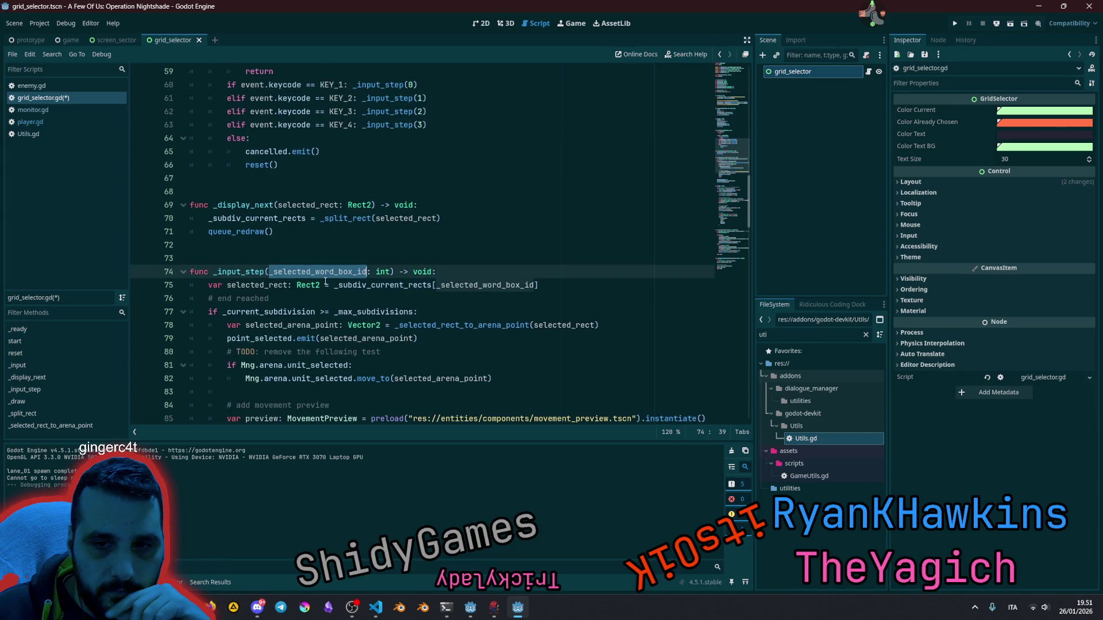
double_click(343, 284)
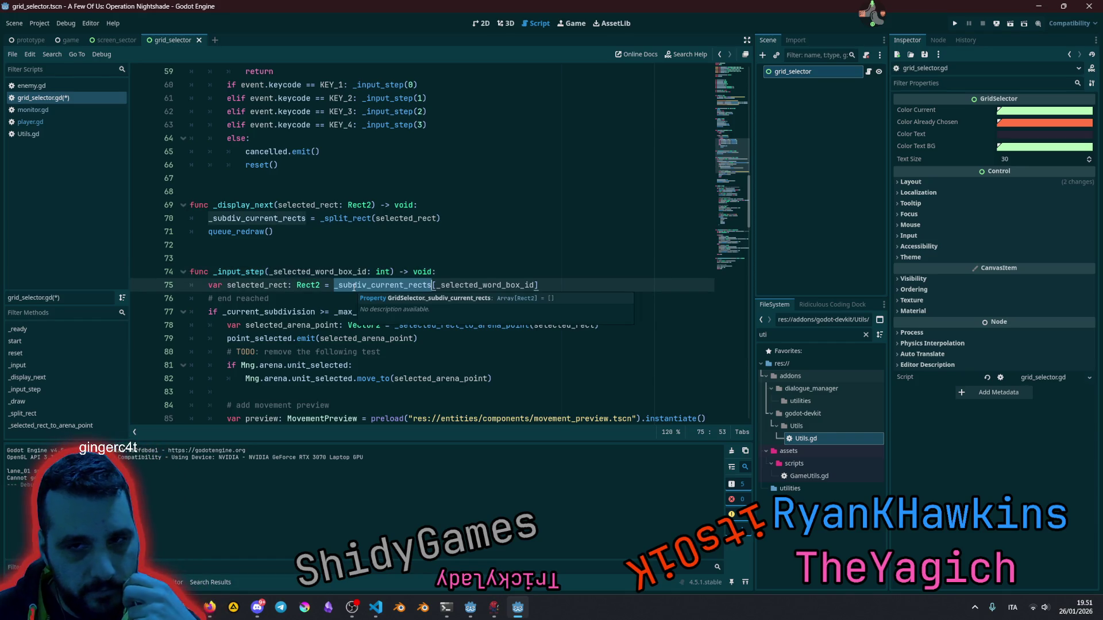
scroll(411, 230, up, 4)
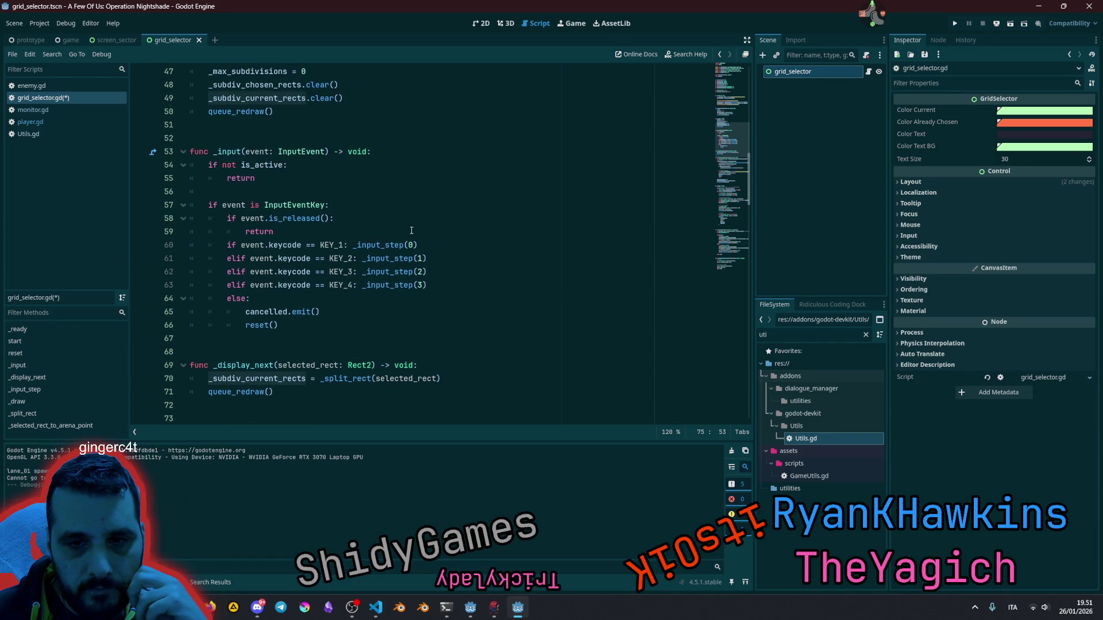
Step: Append 'and use_four_divisions' to both the KEY_3 and KEY_4 conditions
click(353, 272)
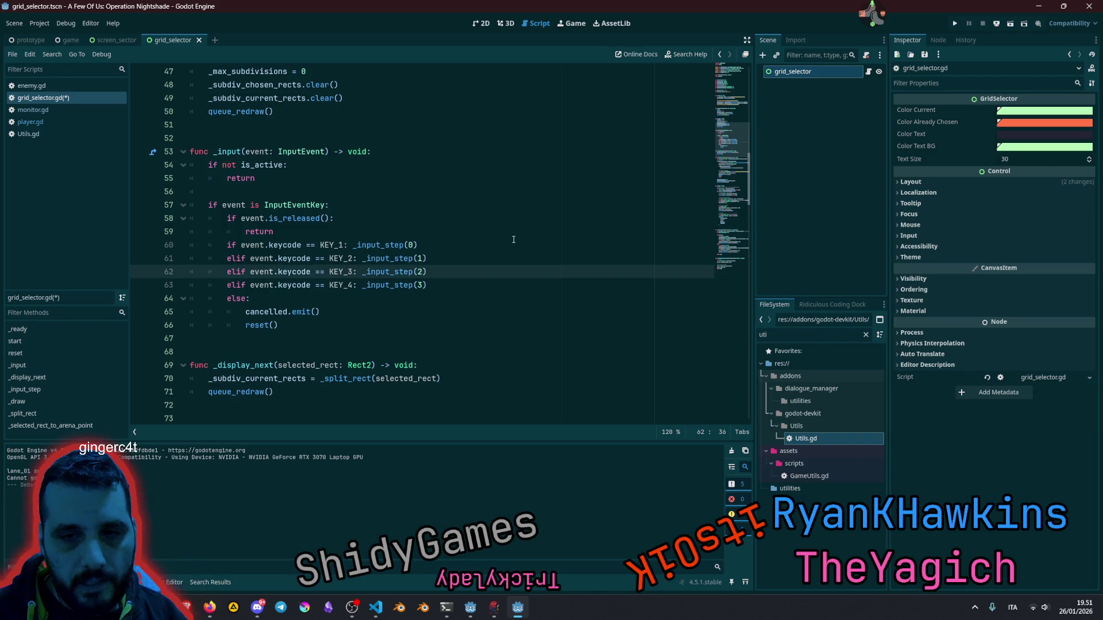
key(shift+alt+Down)
text(and)
text(use_four_divisions)
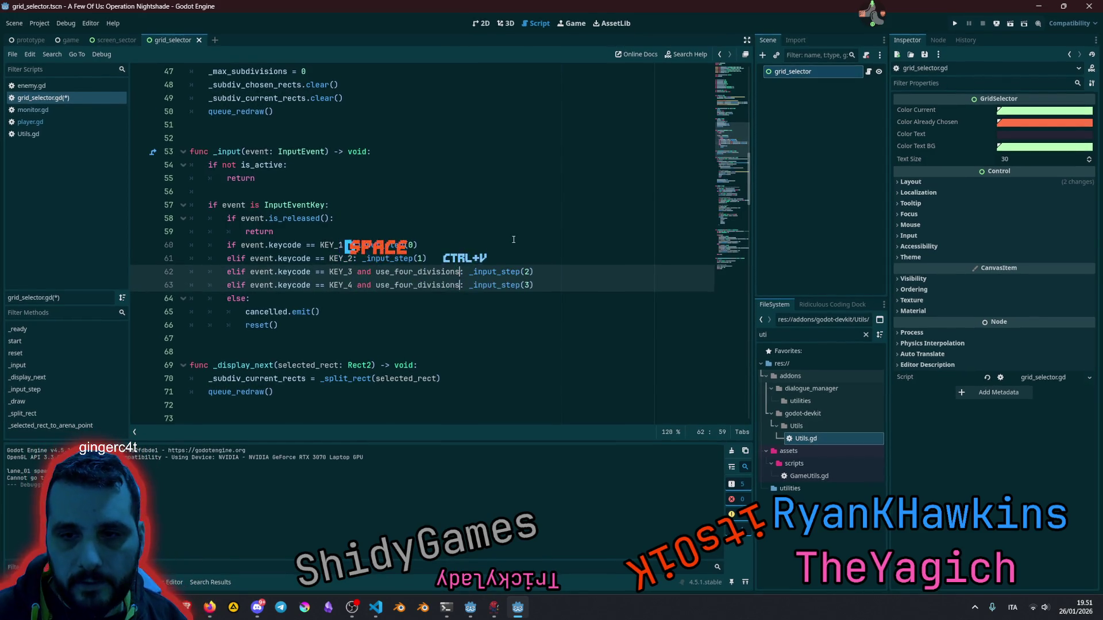
double_click(513, 273)
key(ctrl+d)
click(484, 259)
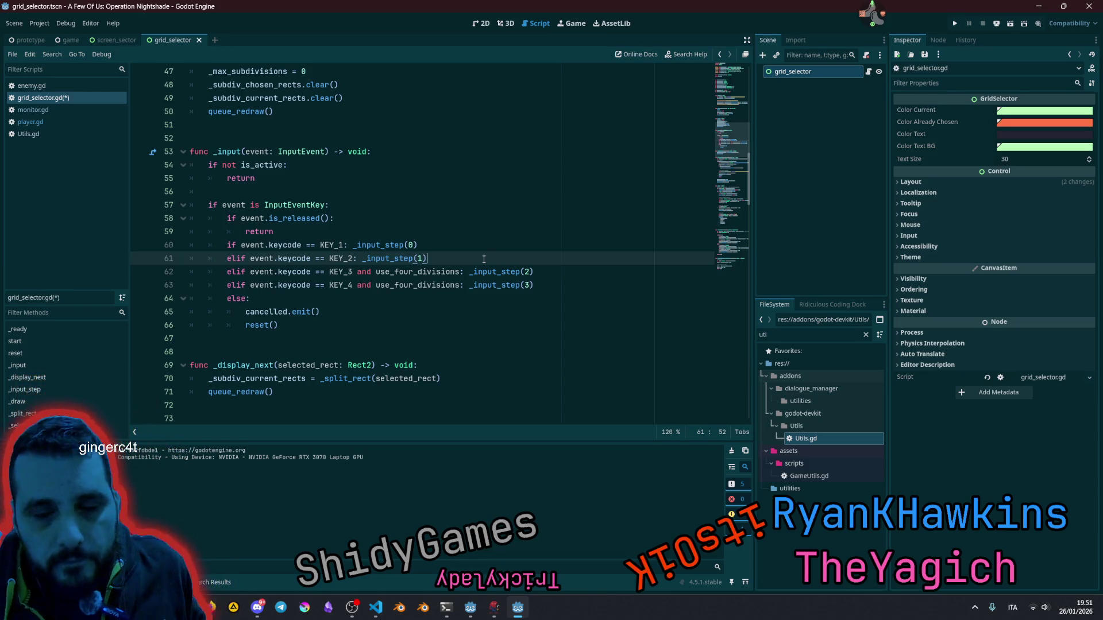
scroll(484, 259, down, 3)
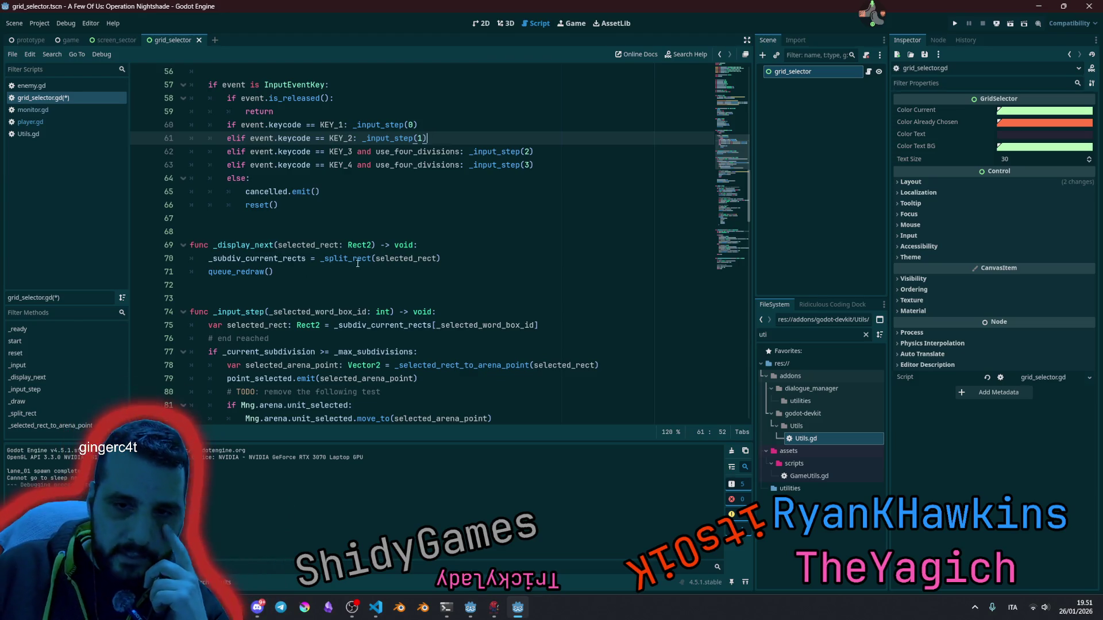
click(432, 259)
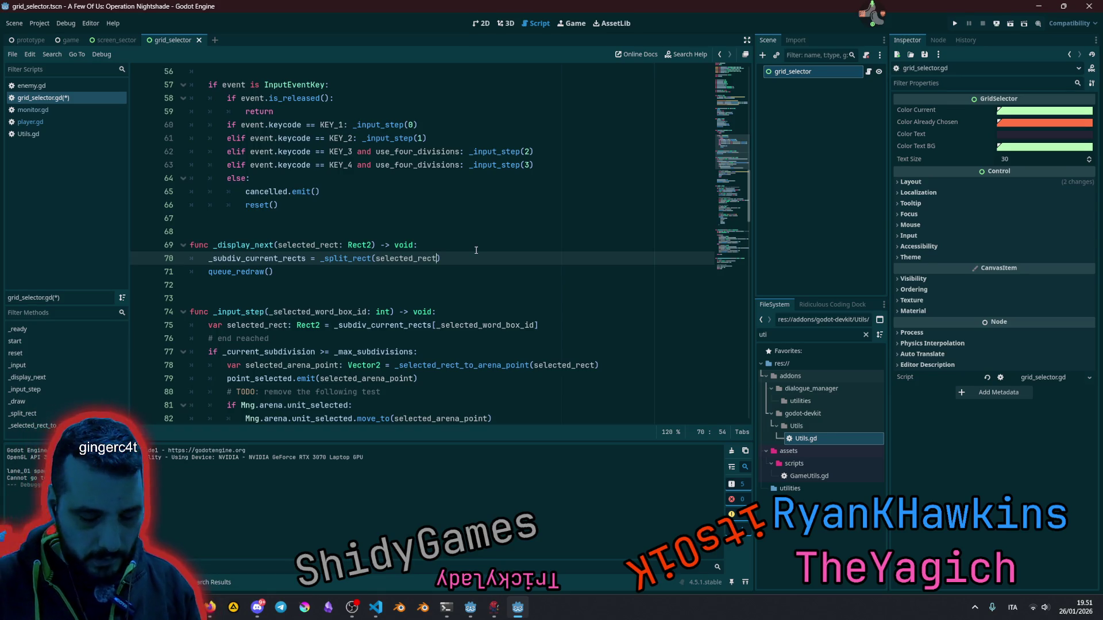
Step: Pass use_four_divisions as a second argument in the _split_rect call on line 70
text(, use_four_divisions)
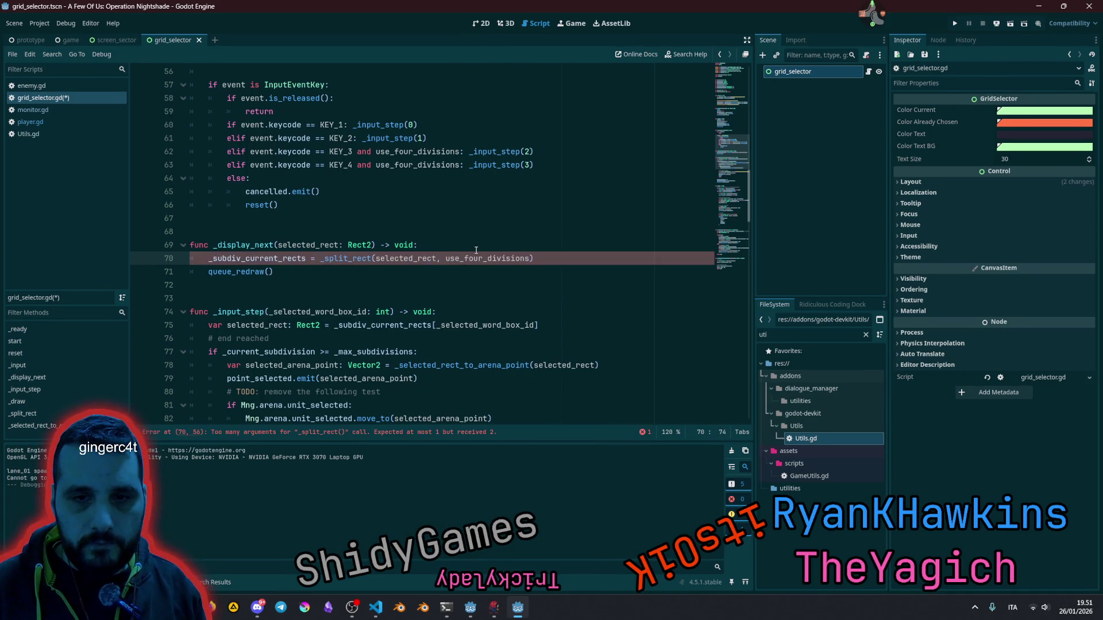
key(ctrl+shift+Left)
key(shift+Left)
key(shift+Left)
key(Up)
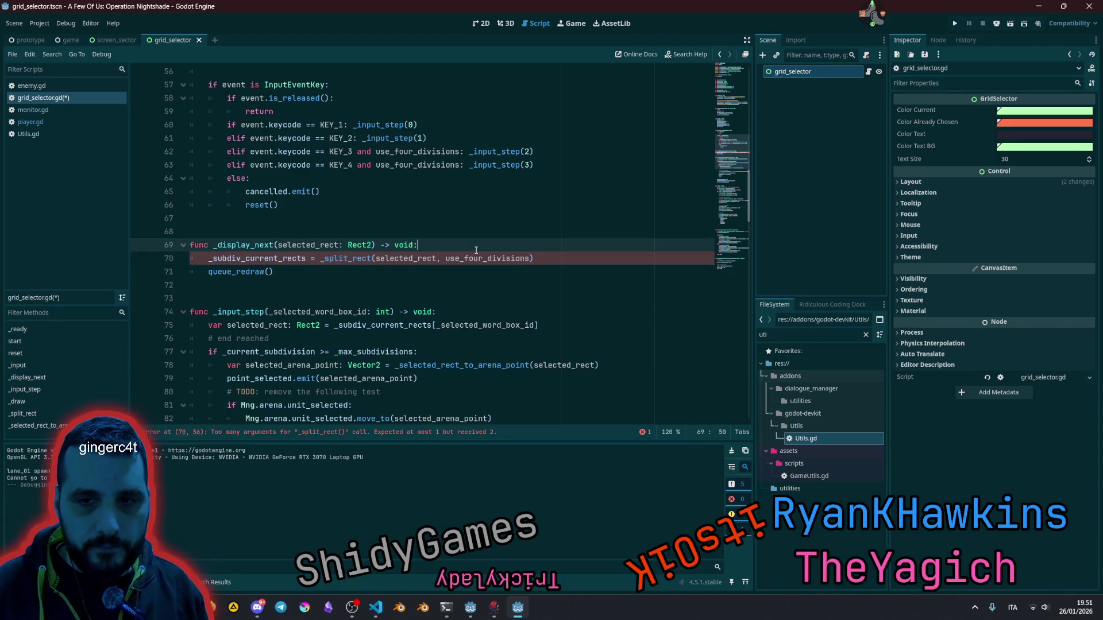
Step: Add a 'four_divisions: bool' parameter after target_rect in the _split_rect definition
ctrl+click(357, 259)
click(352, 245)
text(, )
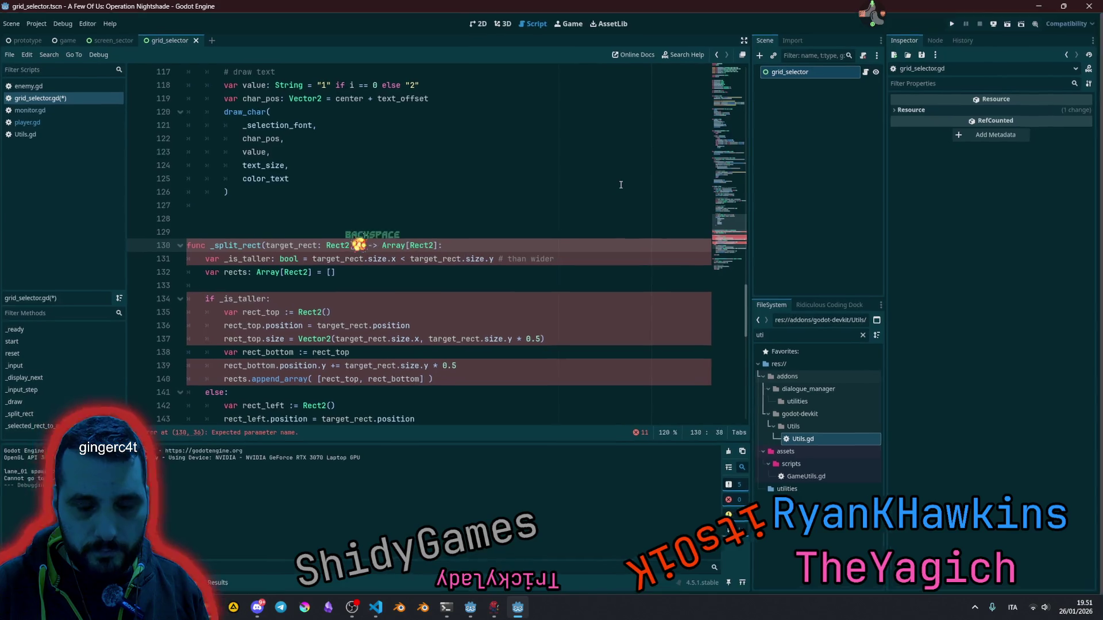
text(dir)
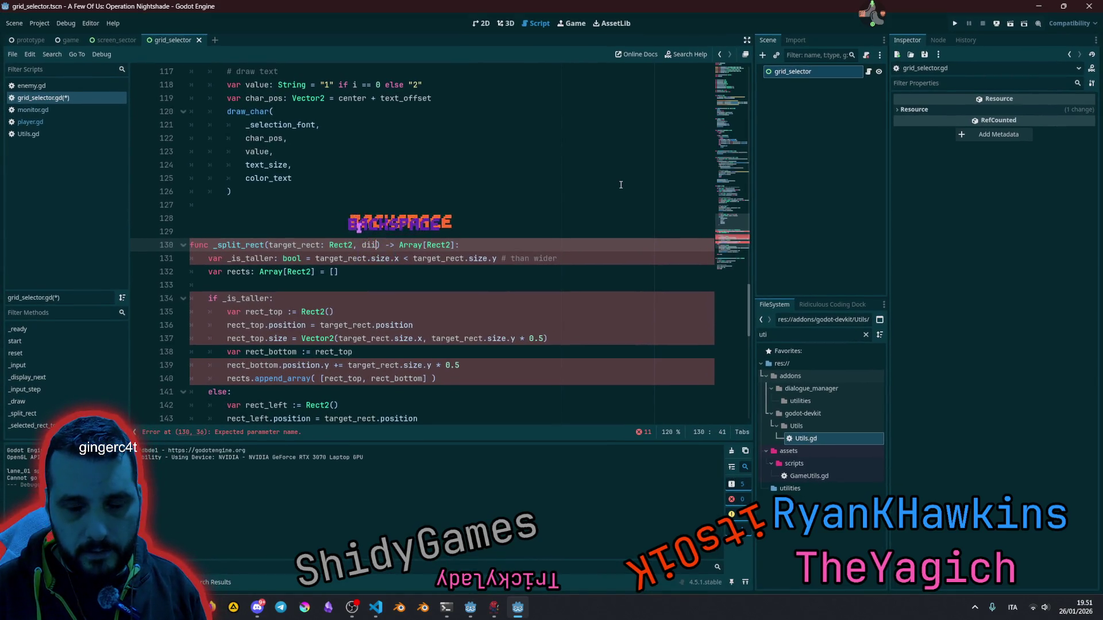
key(BackSpace)
key(BackSpace)
key(BackSpace)
text(four_divisions)
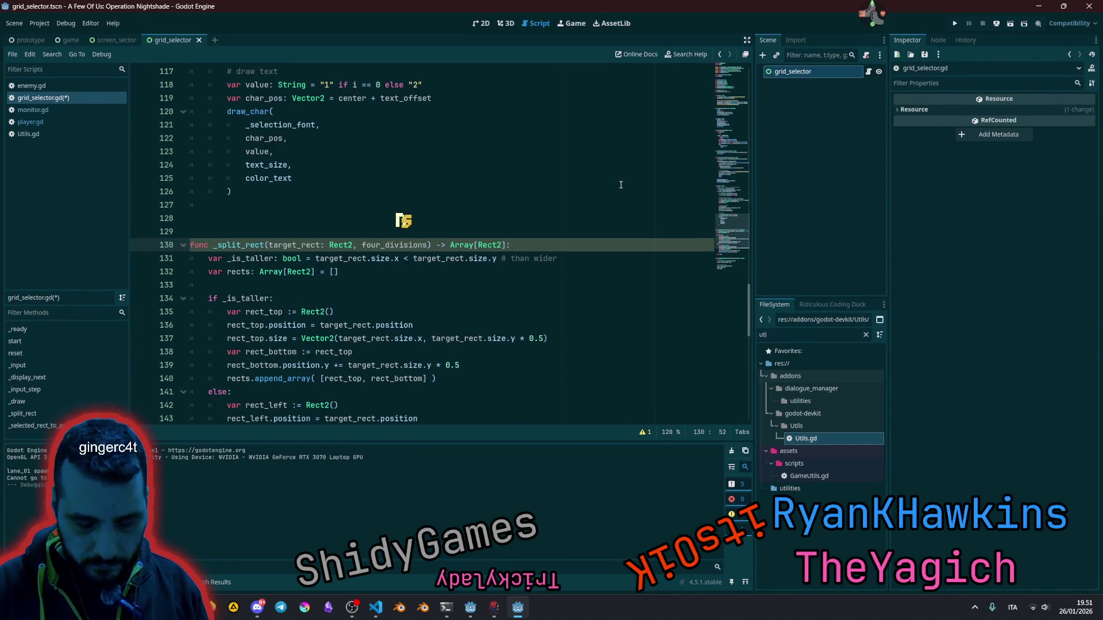
text(: bool)
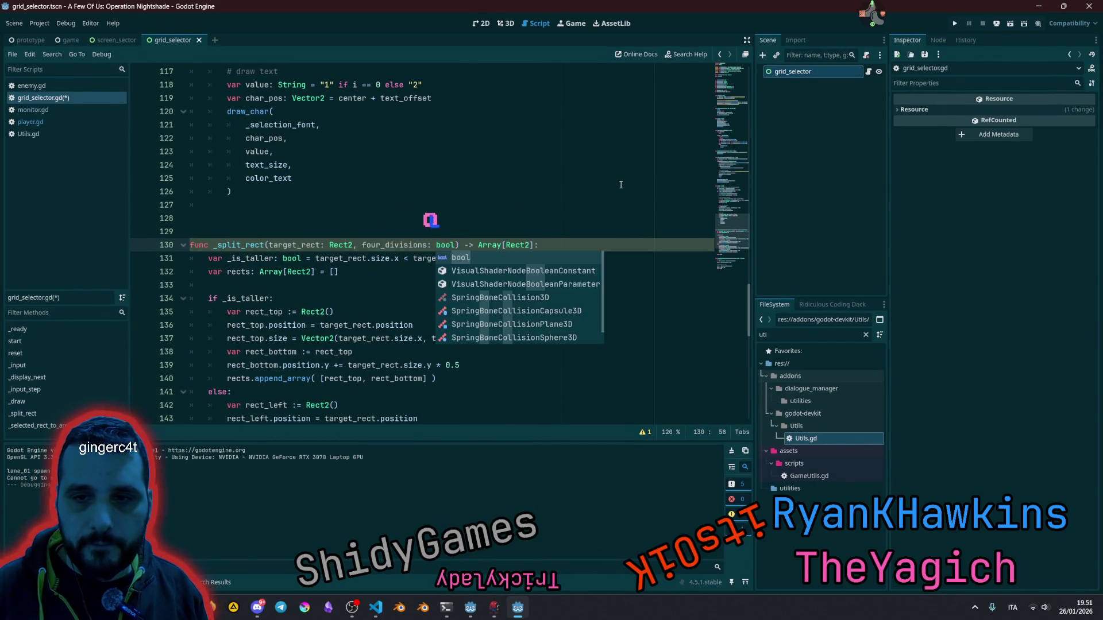
double_click(394, 243)
Step: Review the _split_rect body, highlighting where the rects variable is used
click(321, 338)
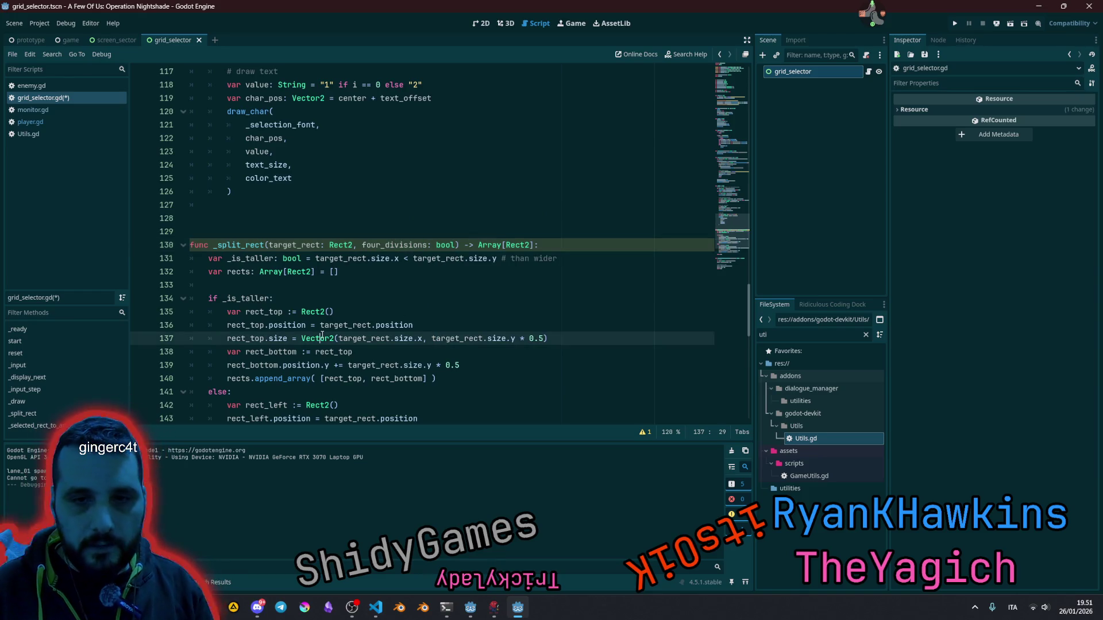
click(266, 259)
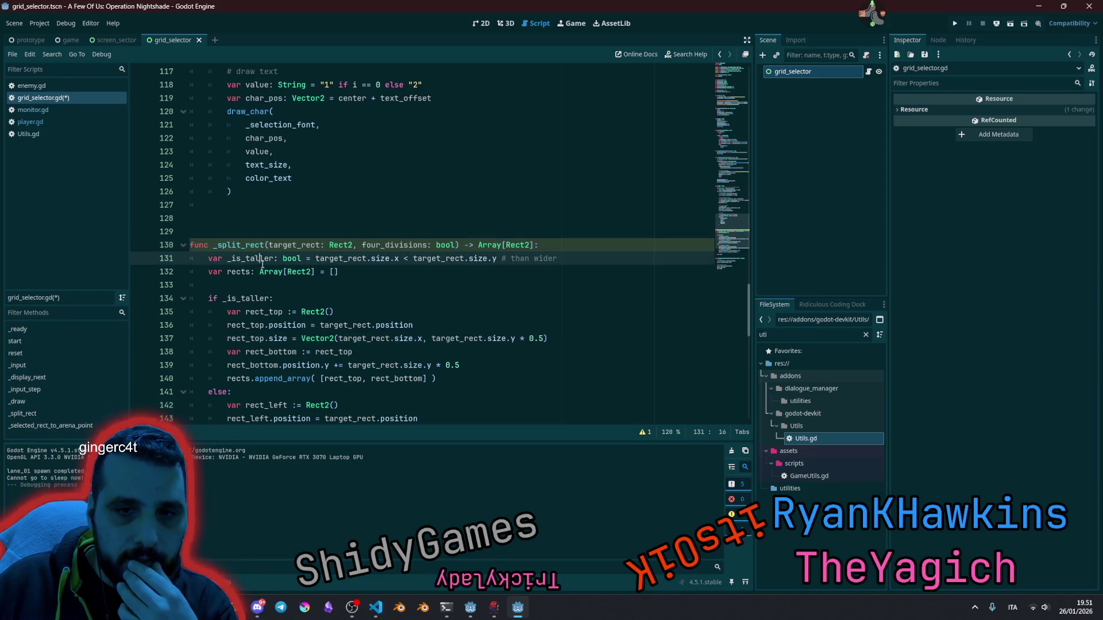
click(255, 272)
double_click(236, 272)
scroll(265, 297, down, 3)
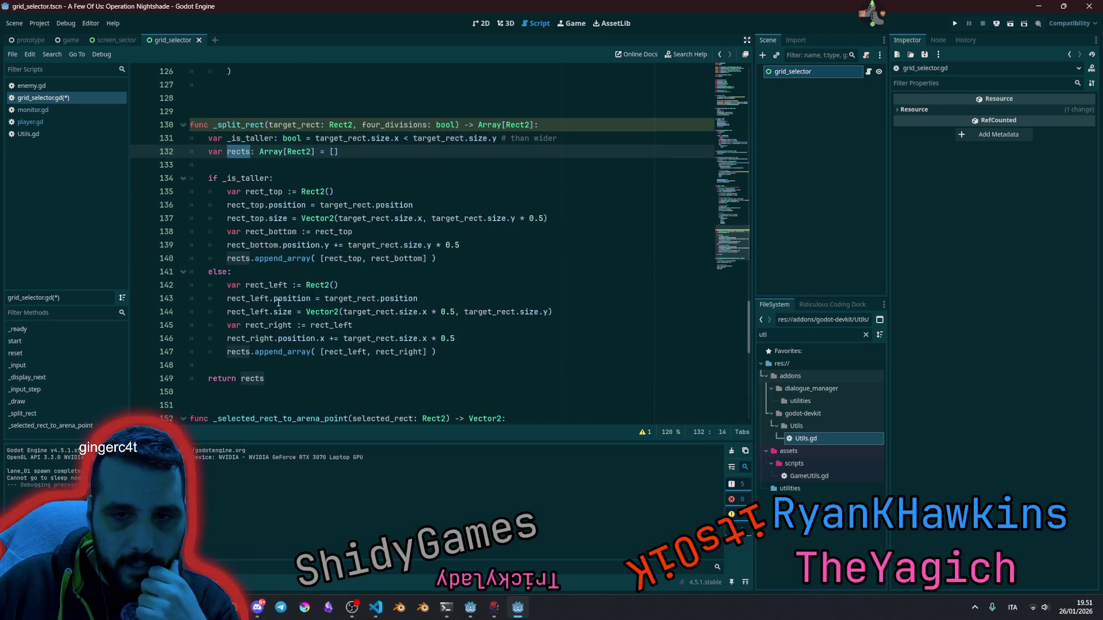
Step: Add an 'if not four_divisions:' condition and indent the existing two-way split code under it
key(alt+Up)
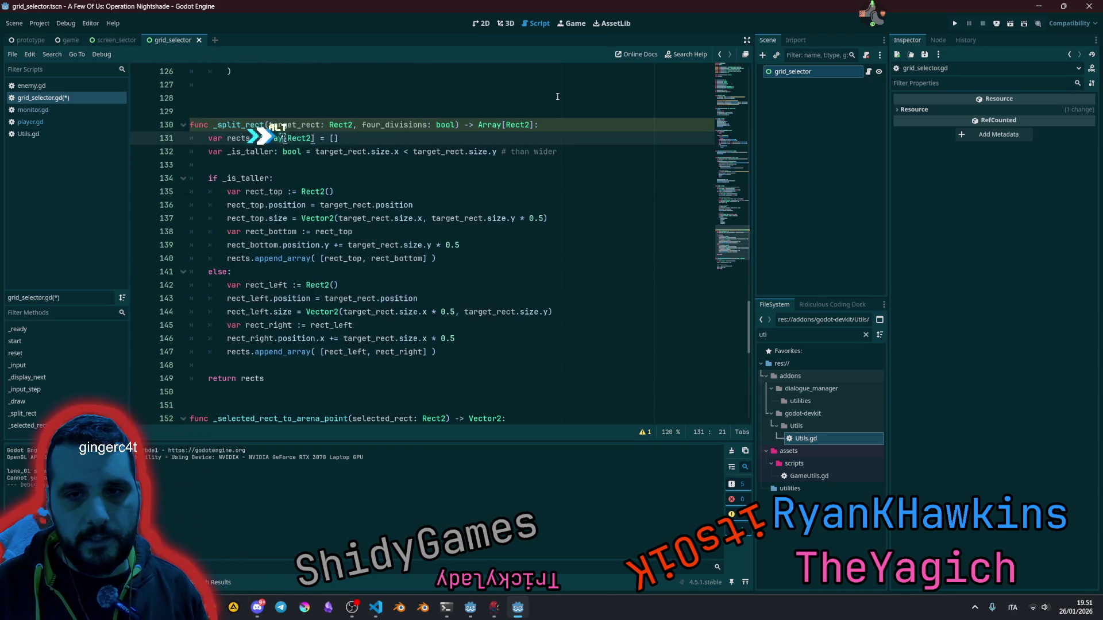
key(Down)
key(alt+Down)
key(Up)
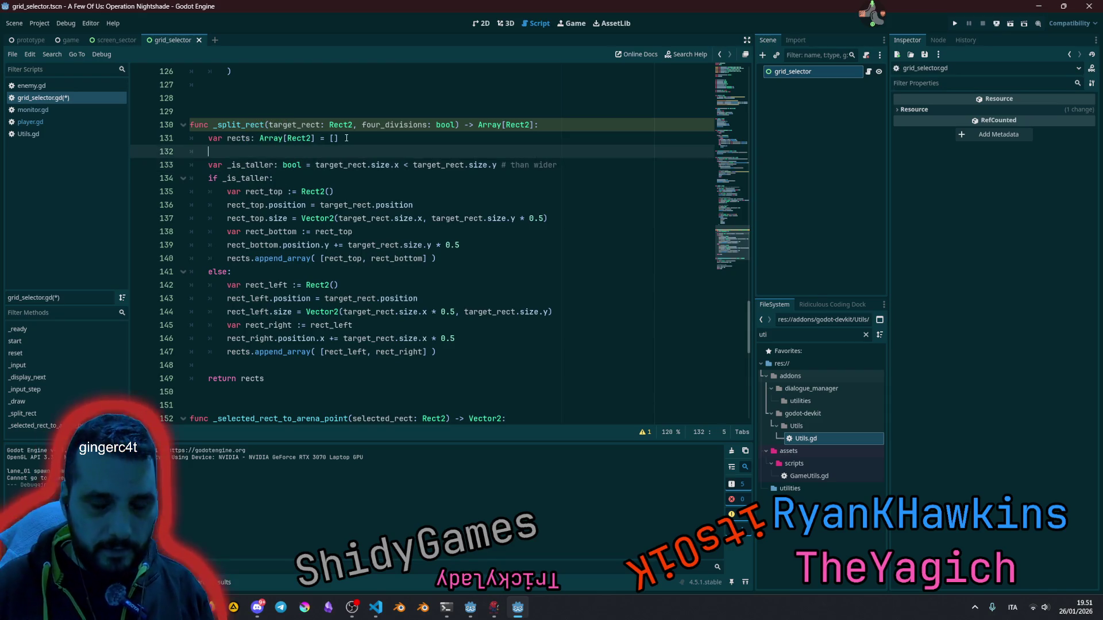
key(Return)
text(if not )
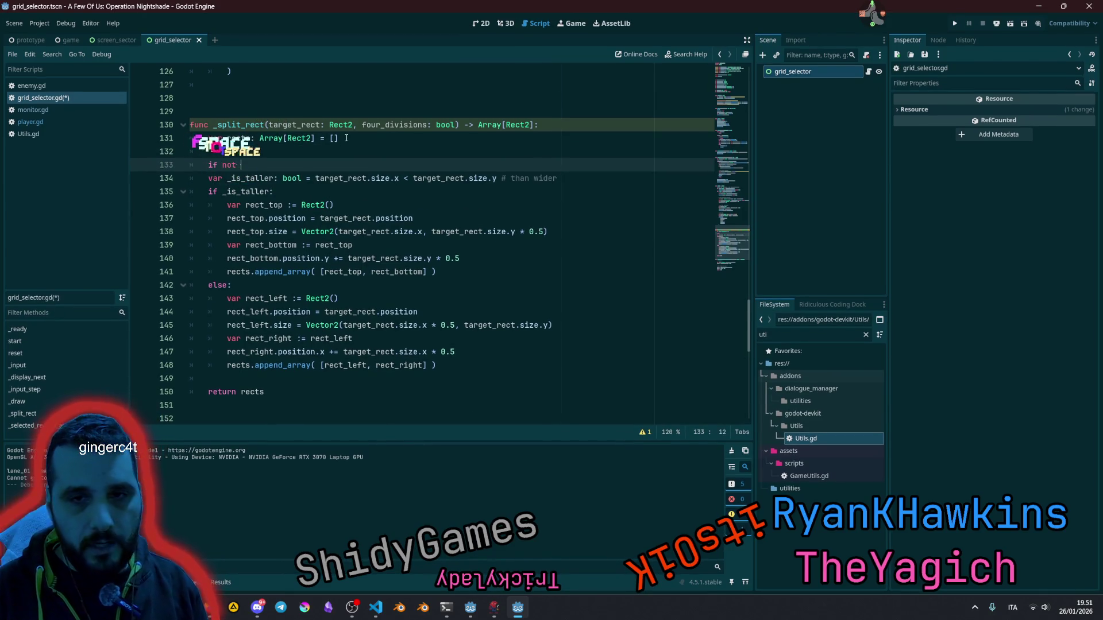
text(fo)
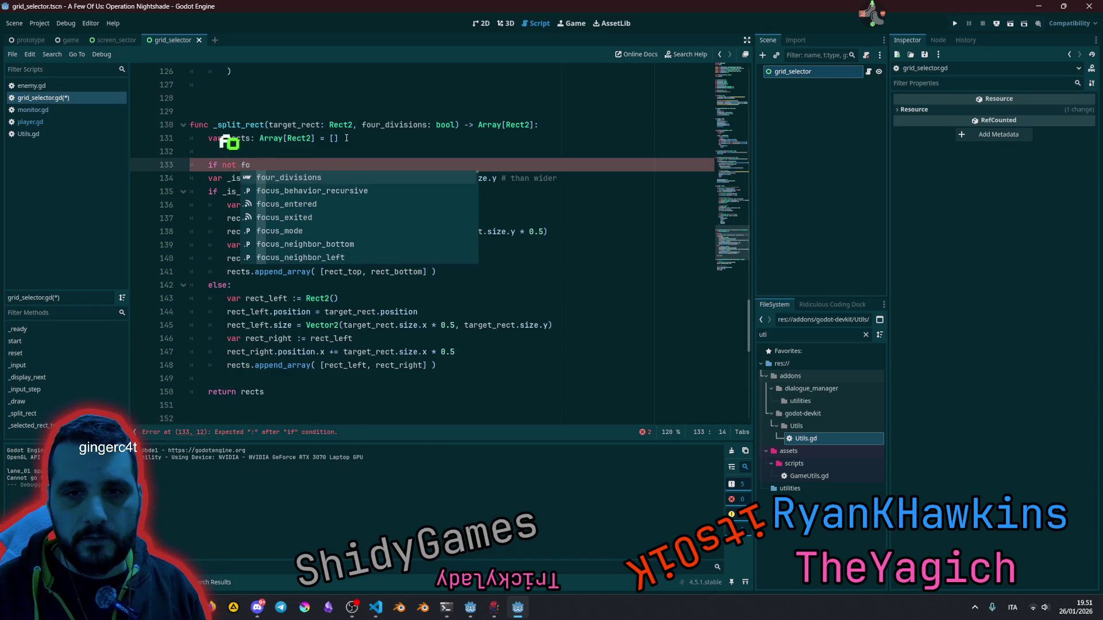
key(Return)
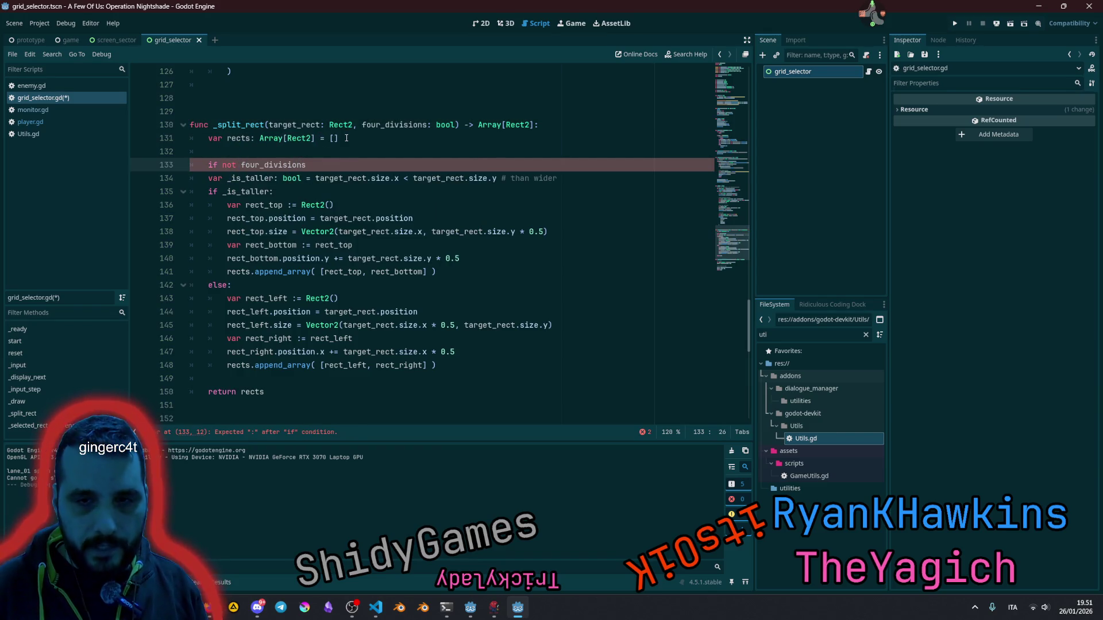
text(:)
key(Down)
key(shift+Down)
key(shift+Down)
key(shift+Down)
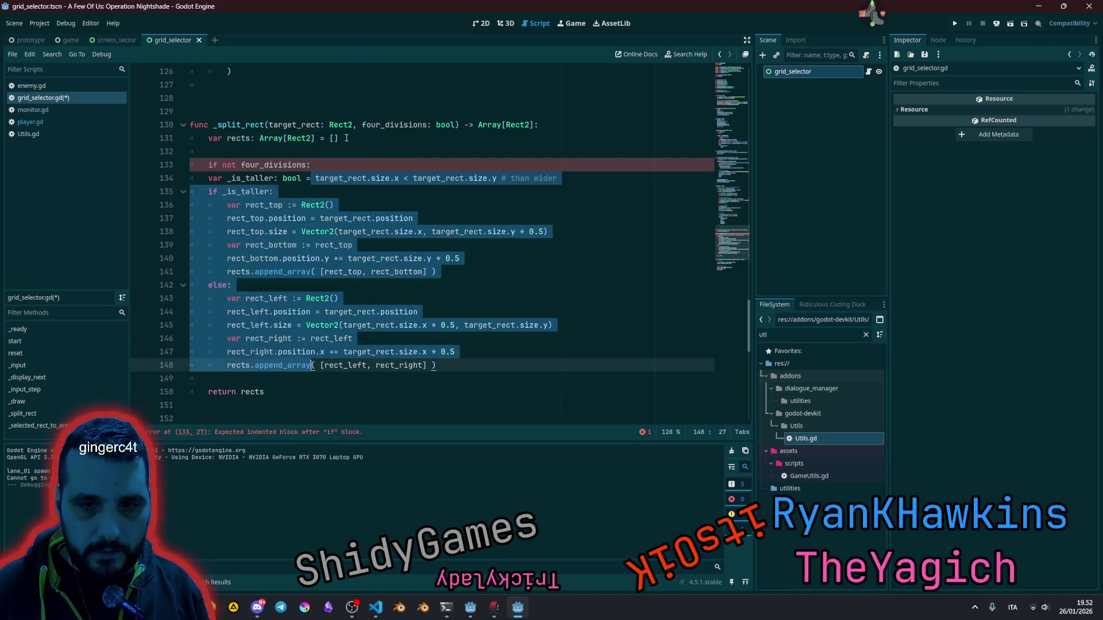
key(Tab)
Step: Add an empty else: branch after the indented split code
click(274, 372)
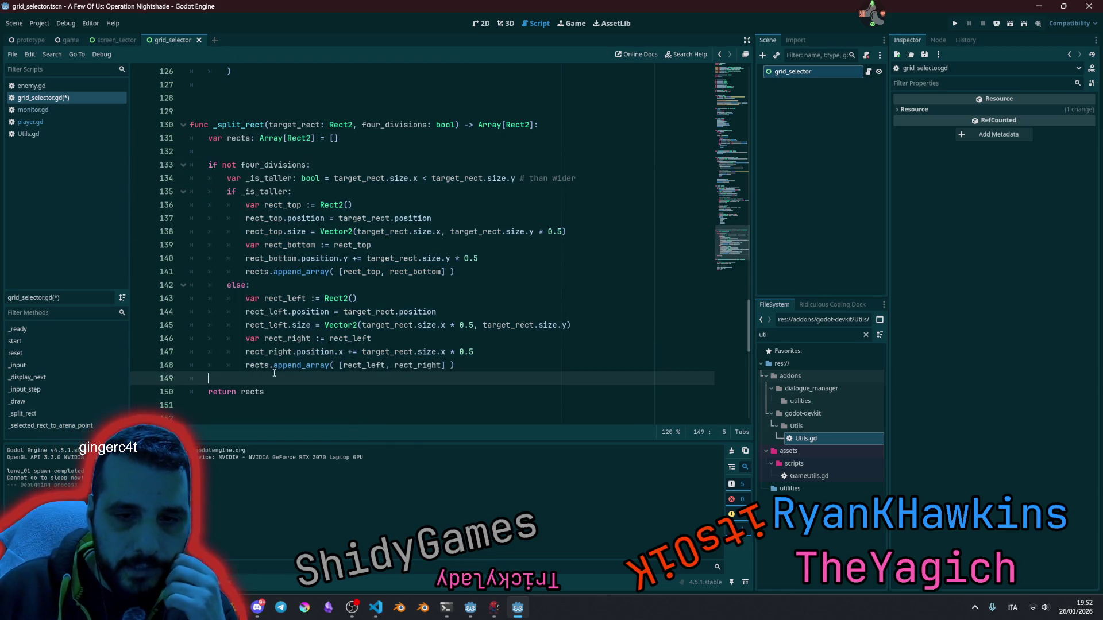
text(else:)
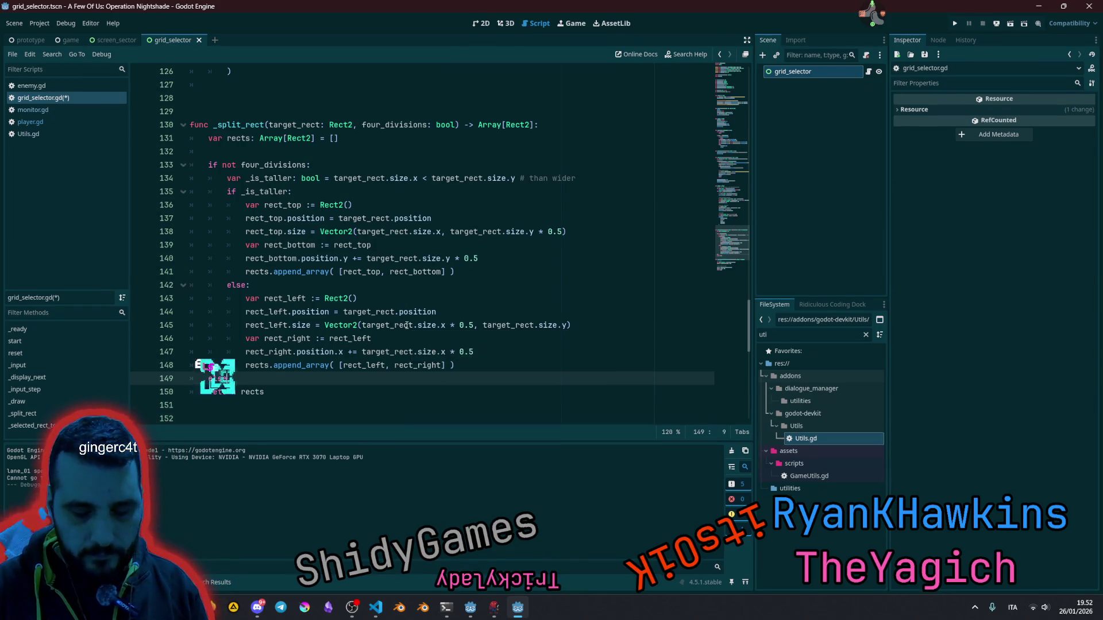
key(Return)
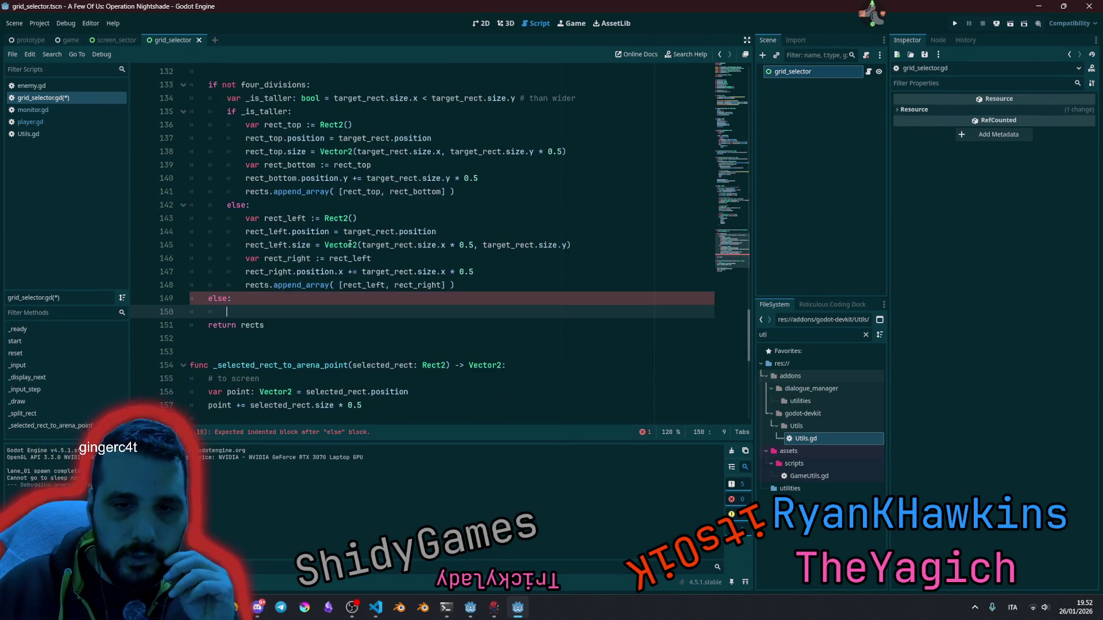
scroll(333, 178, up, 1)
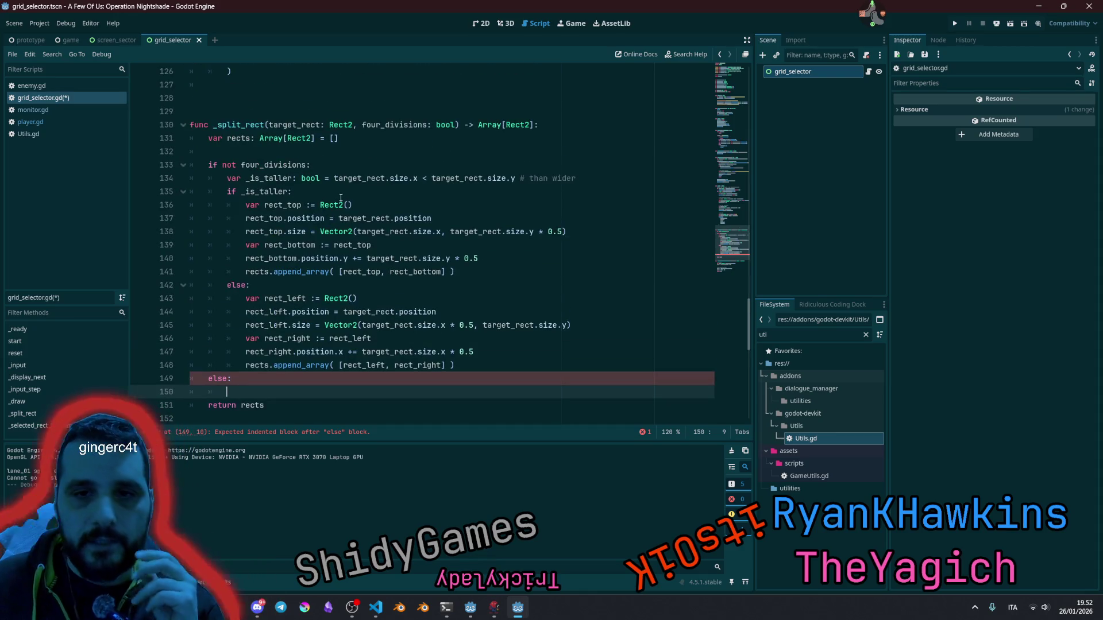
double_click(350, 179)
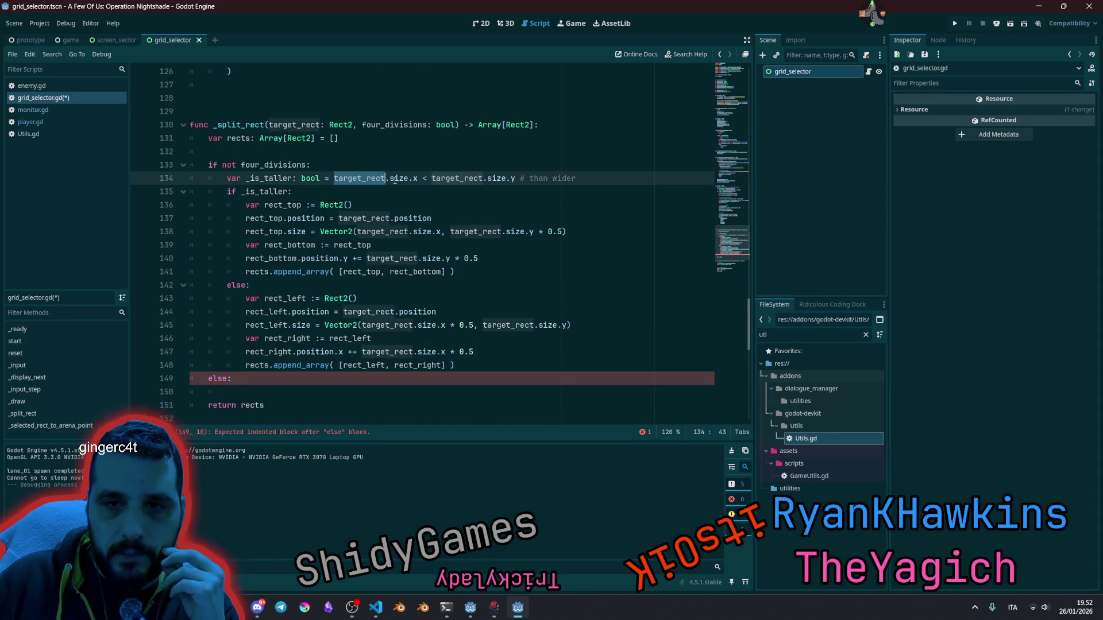
scroll(328, 244, down, 4)
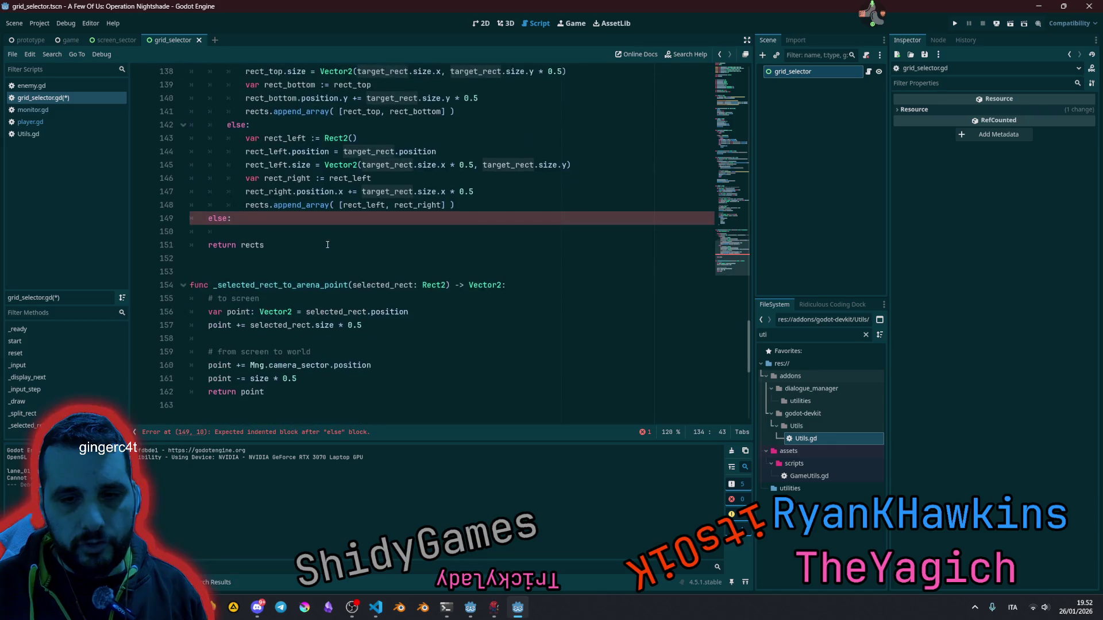
click(271, 229)
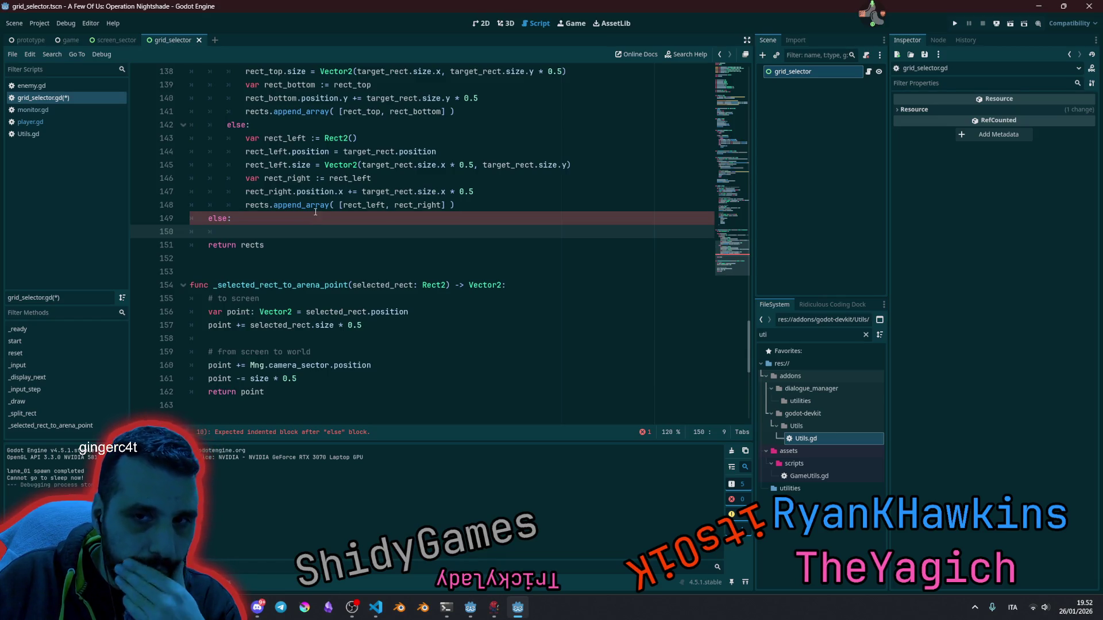
mouse_move(339, 166)
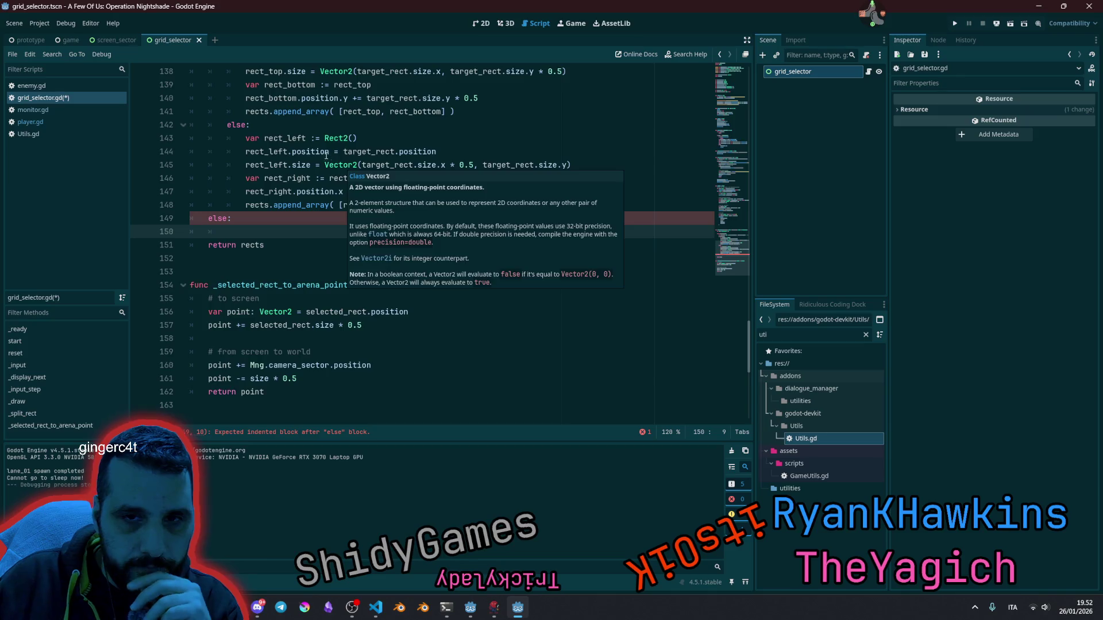
scroll(308, 179, up, 2)
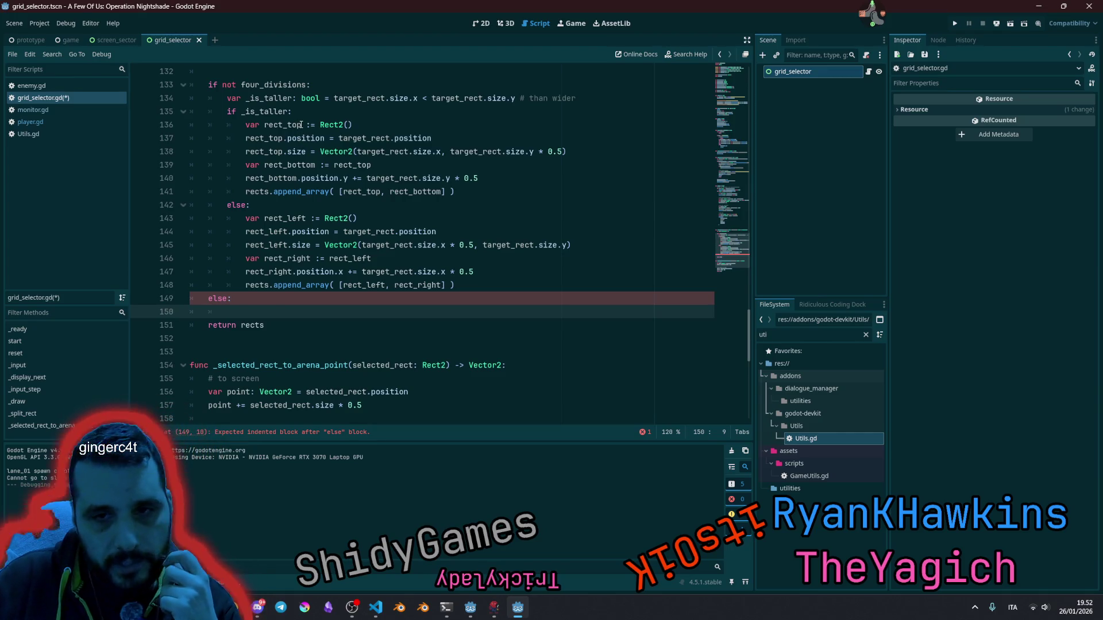
Step: Declare rect_top_left, rect_top_right, rect_bottom_left and rect_bottom_right Rect2s in the else branch
double_click(254, 125)
drag(254, 126, 375, 121)
key(ctrl+c)
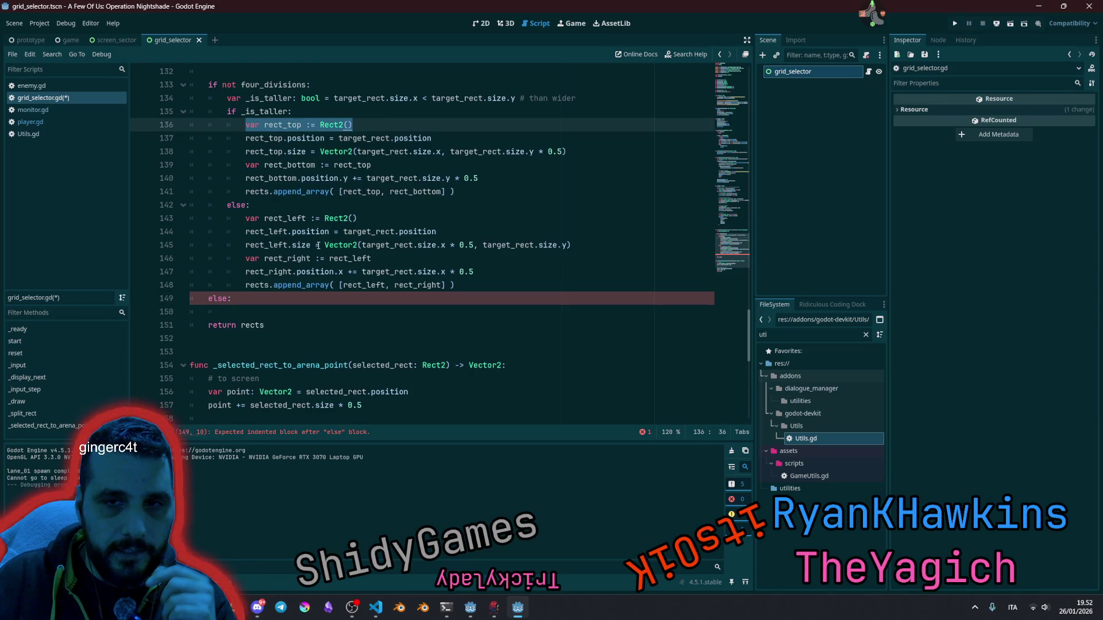
click(236, 312)
key(ctrl+v)
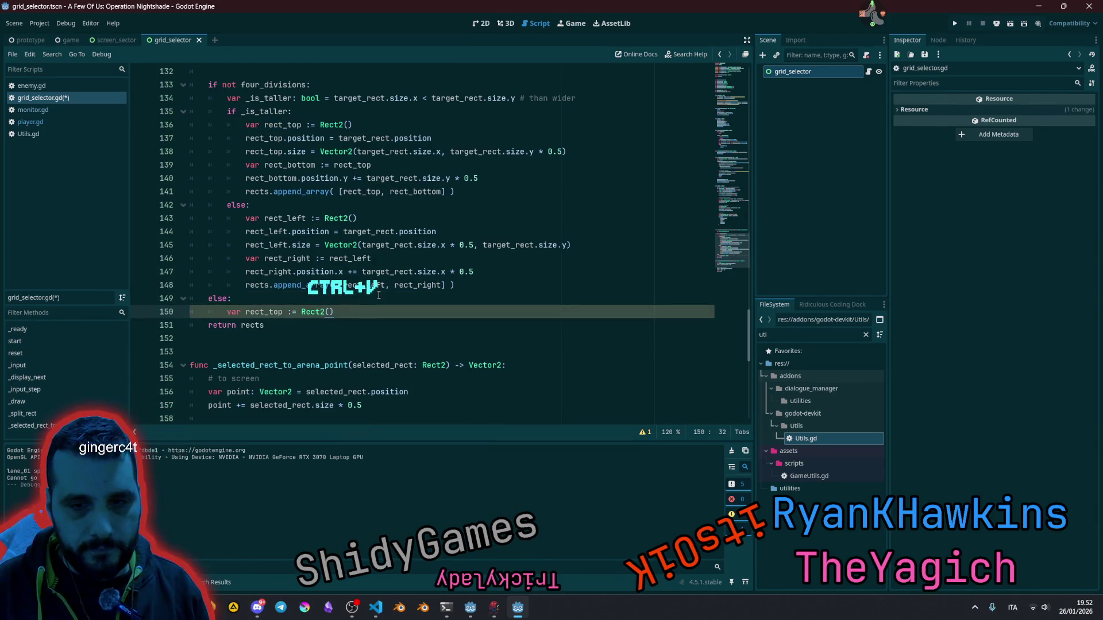
key(ctrl+shift+d)
key(ctrl+shift+d)
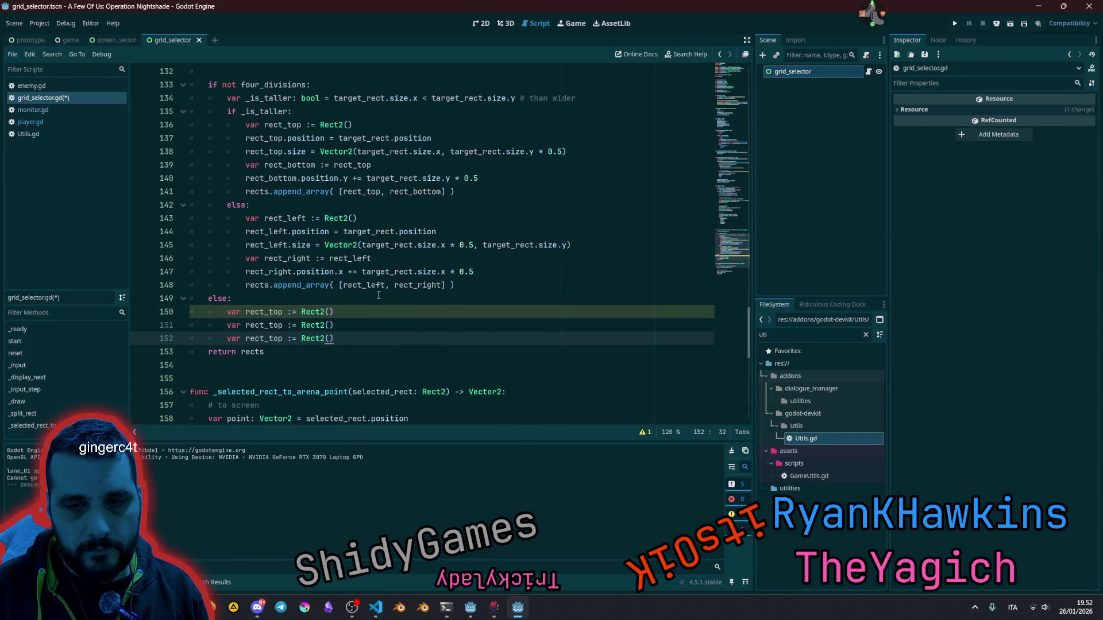
key(Delete)
key(Delete)
key(Delete)
text(bottom)
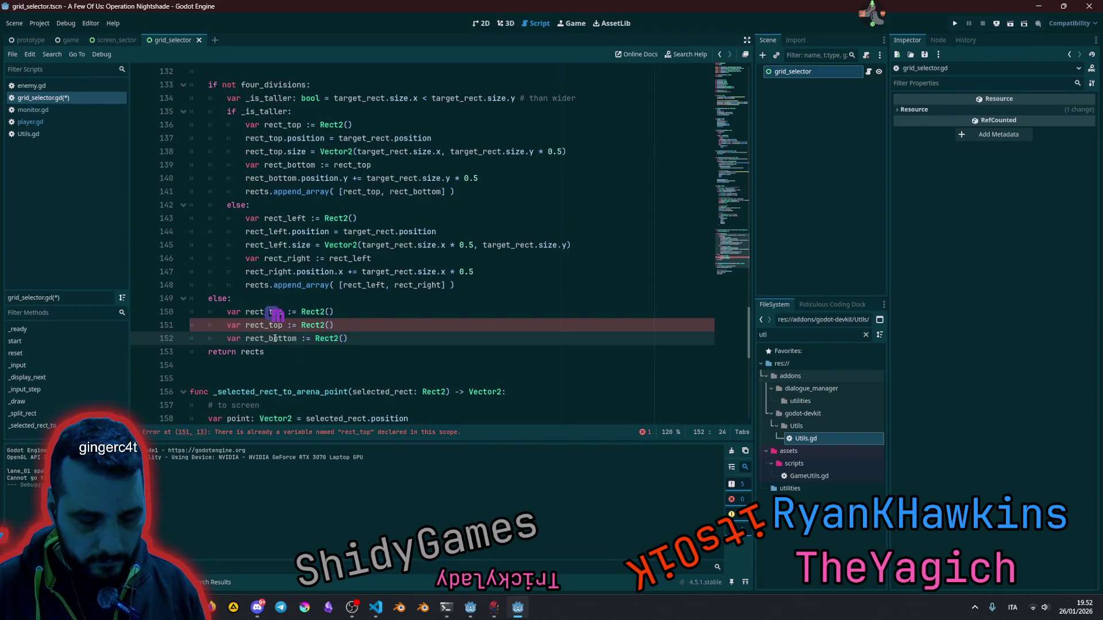
key(ctrl+shift+d)
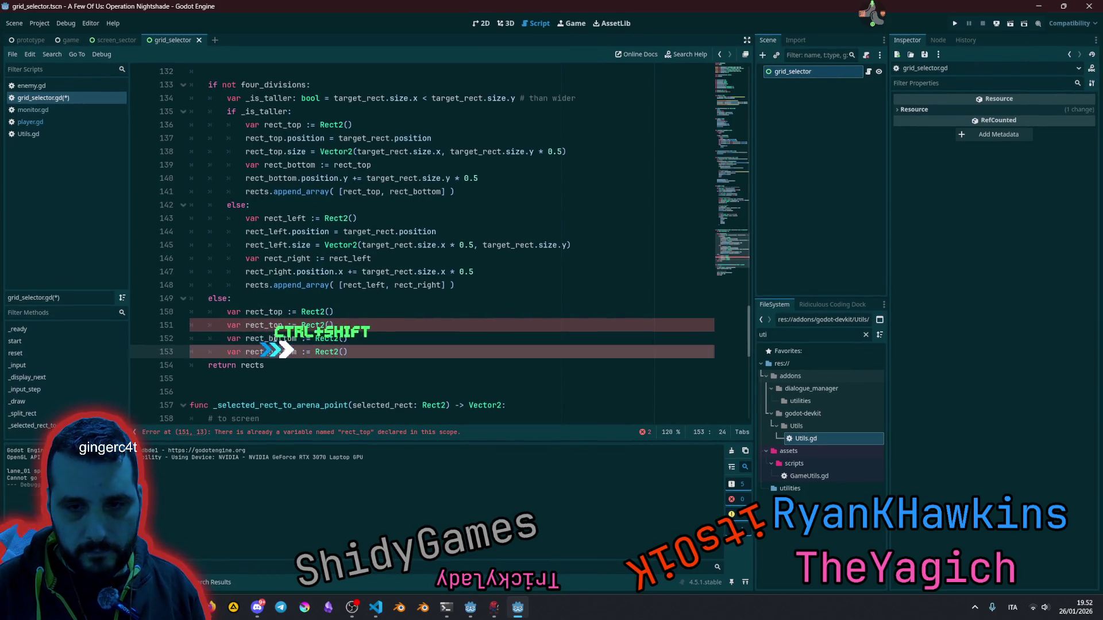
alt+click(284, 313)
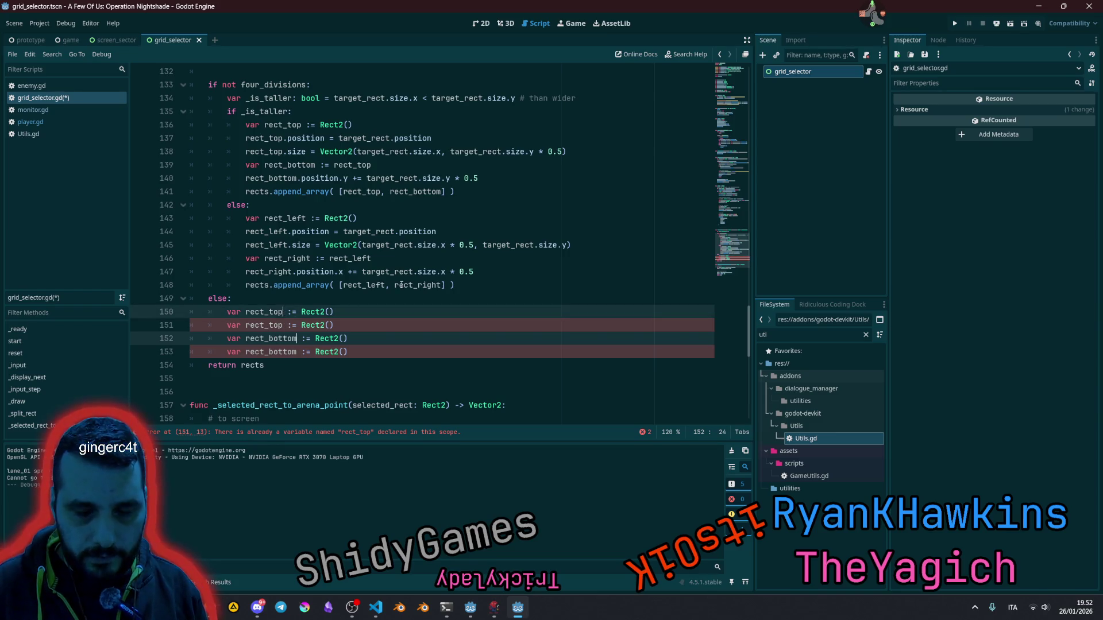
text(_left)
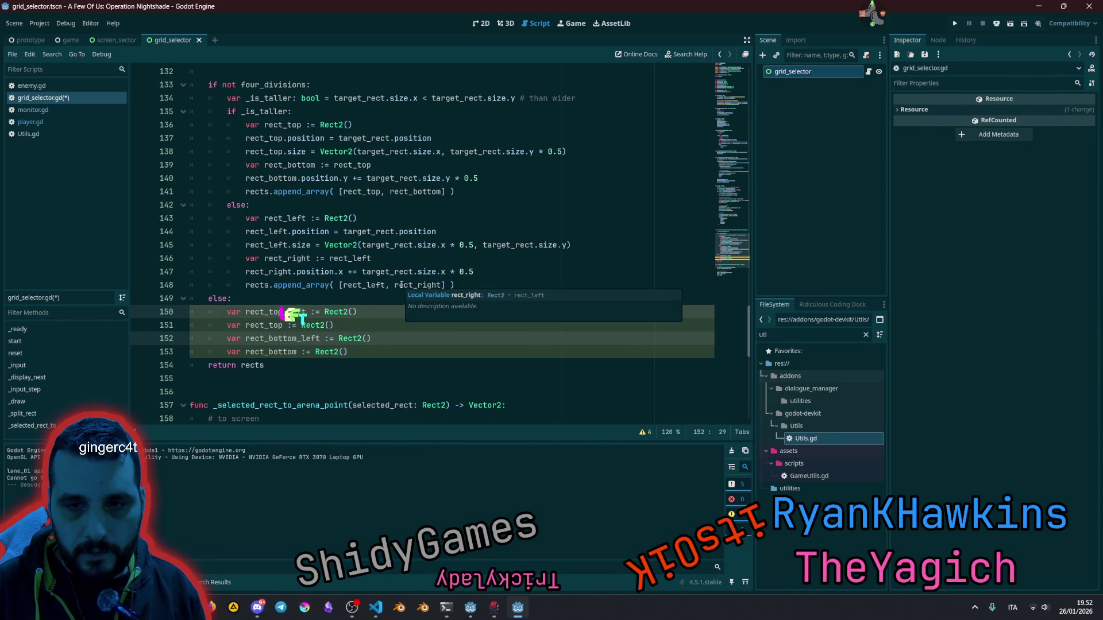
key(Down)
key(ctrl+Left)
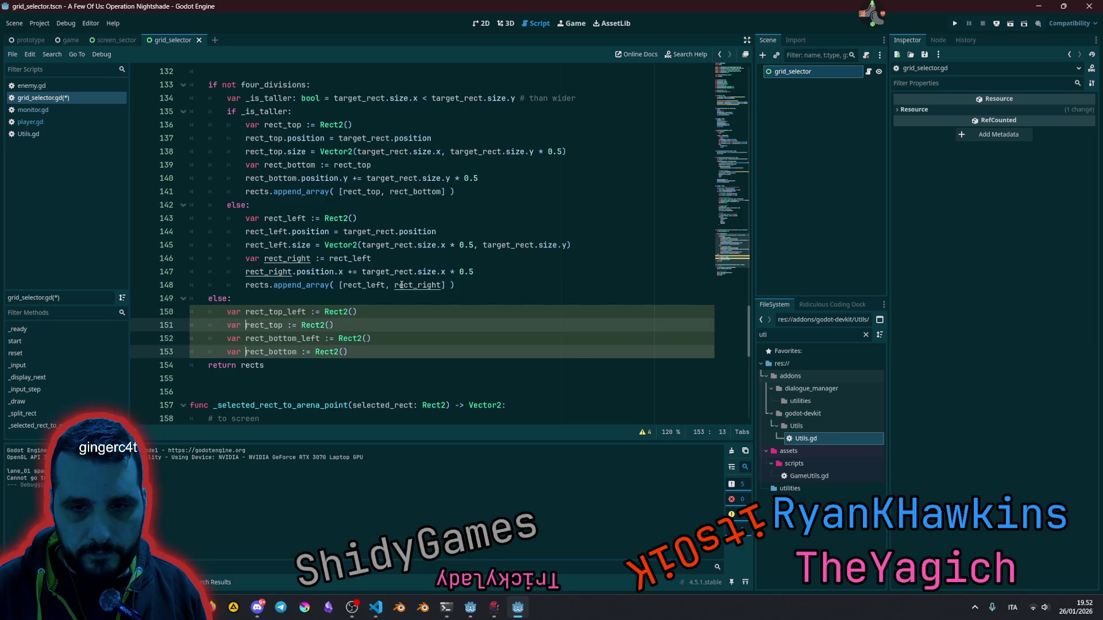
text(_right)
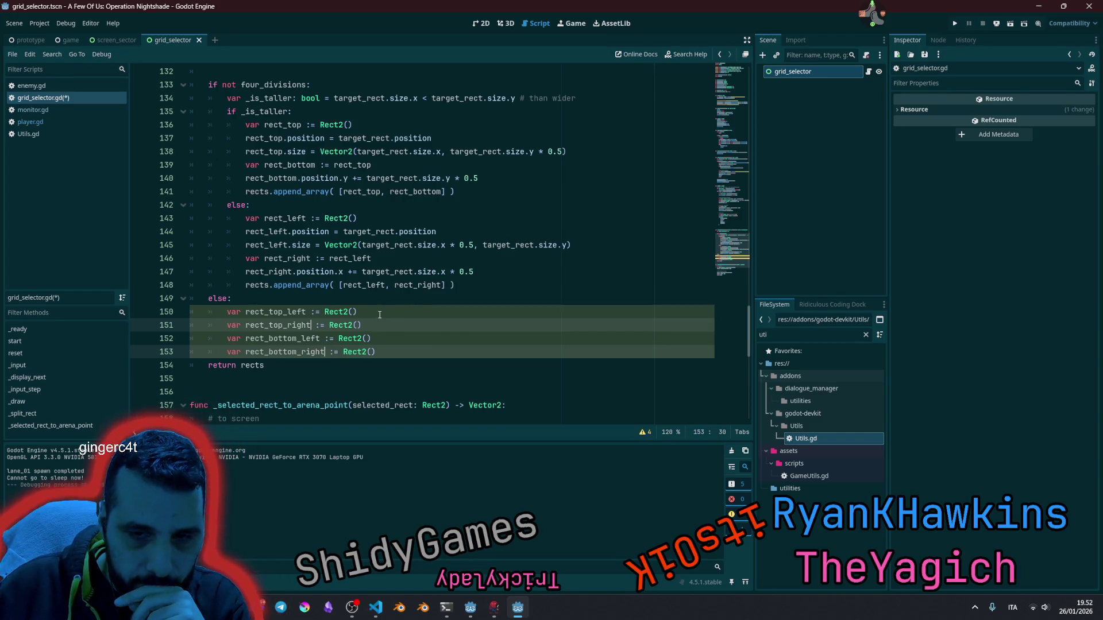
Step: Set rect_top_left.size = target_rect.size * 0.5 inside the else branch
double_click(290, 313)
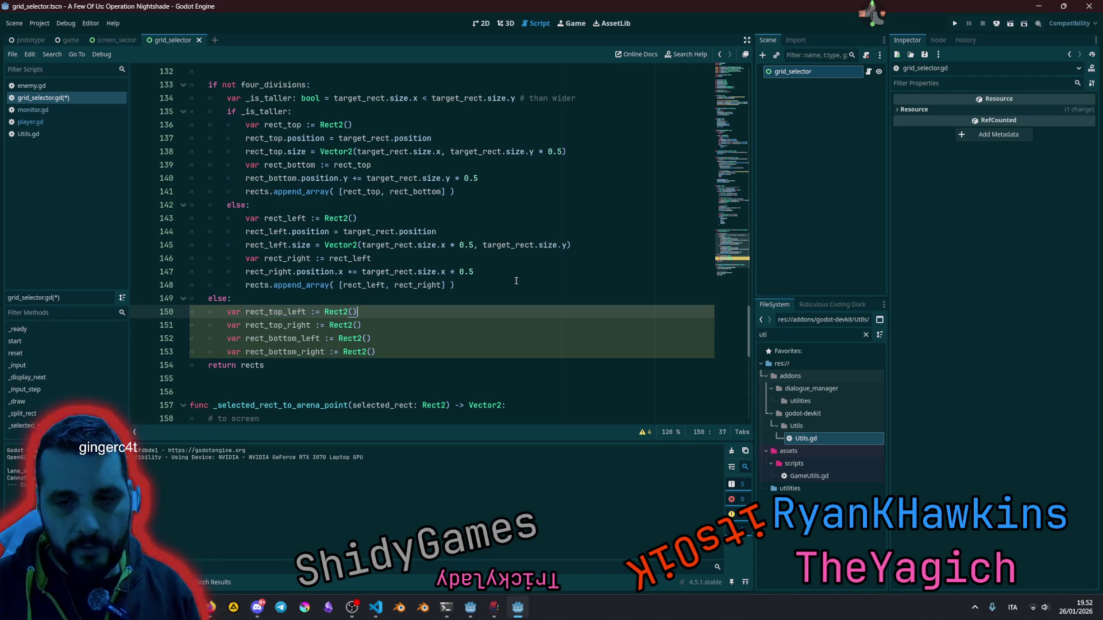
key(ctrl+c)
key(End)
key(Return)
key(ctrl+v)
text(.)
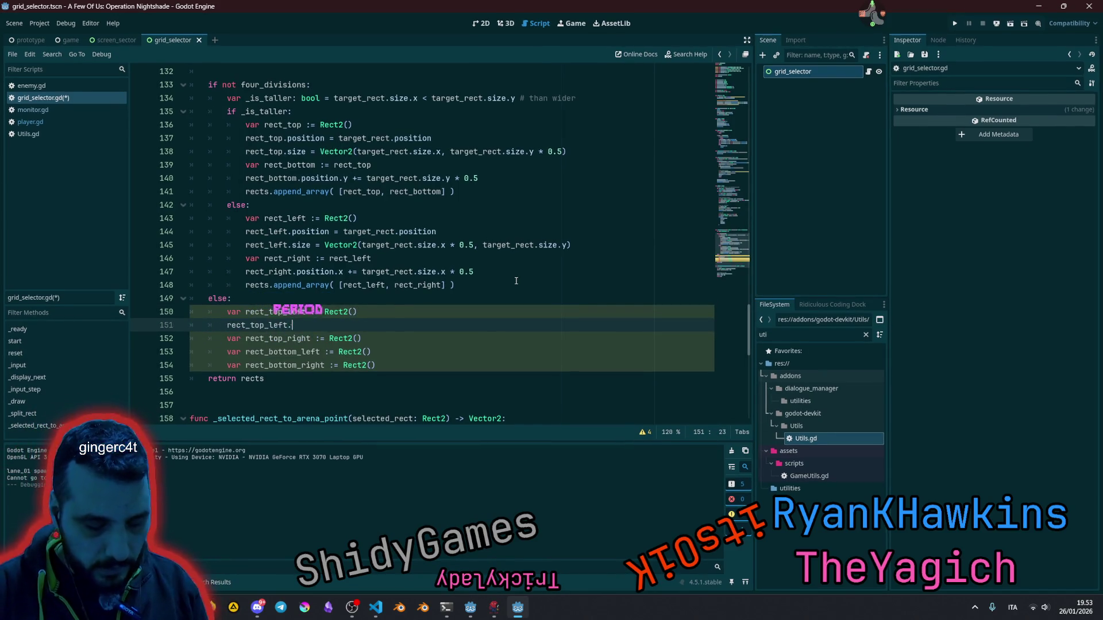
text(size = tar)
key(Return)
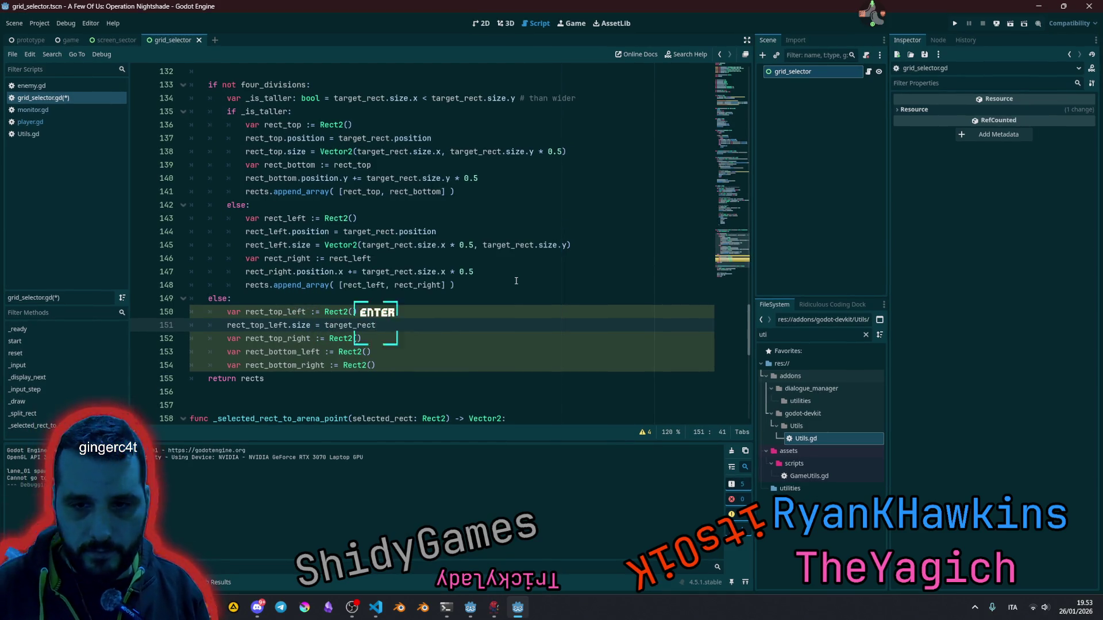
text(* 0.)
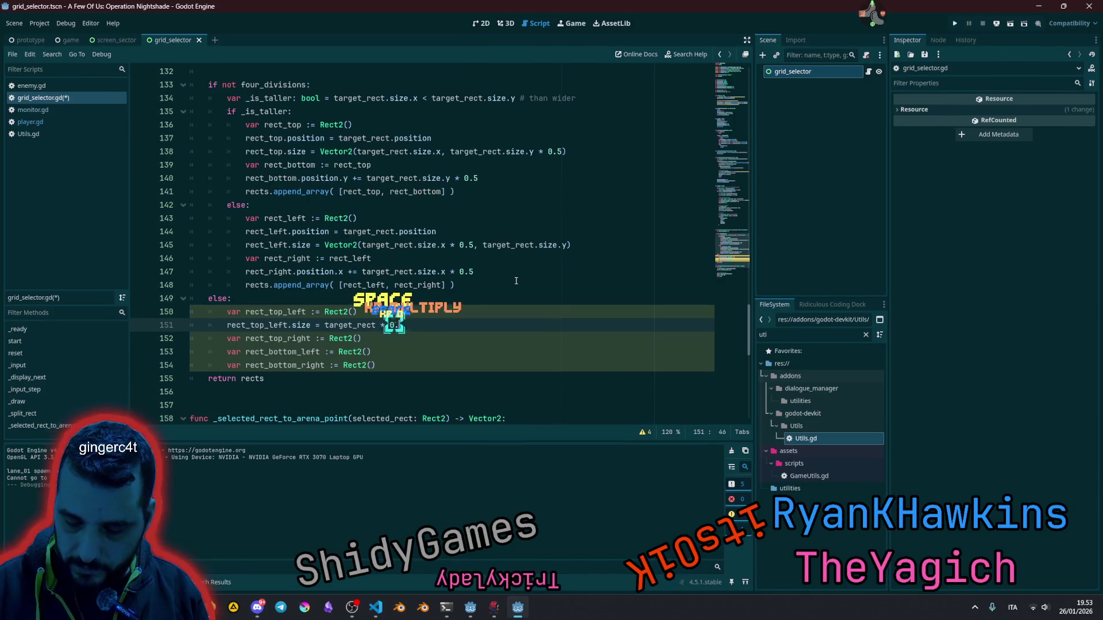
text(5)
key(Left)
key(Left)
key(Left)
text(.size)
click(464, 296)
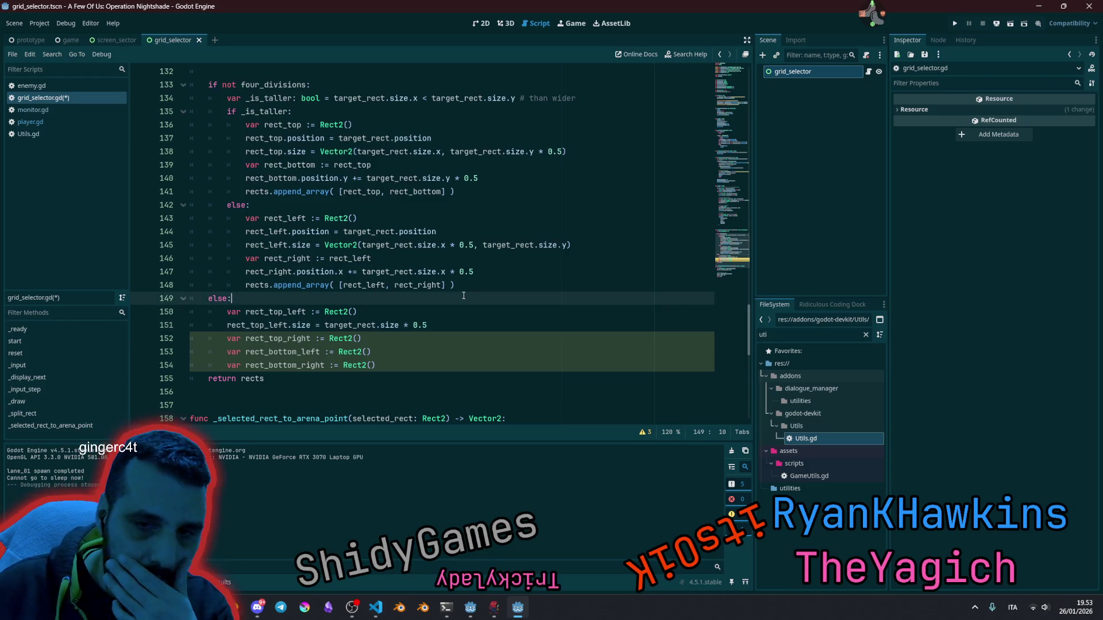
scroll(322, 257, down, 2)
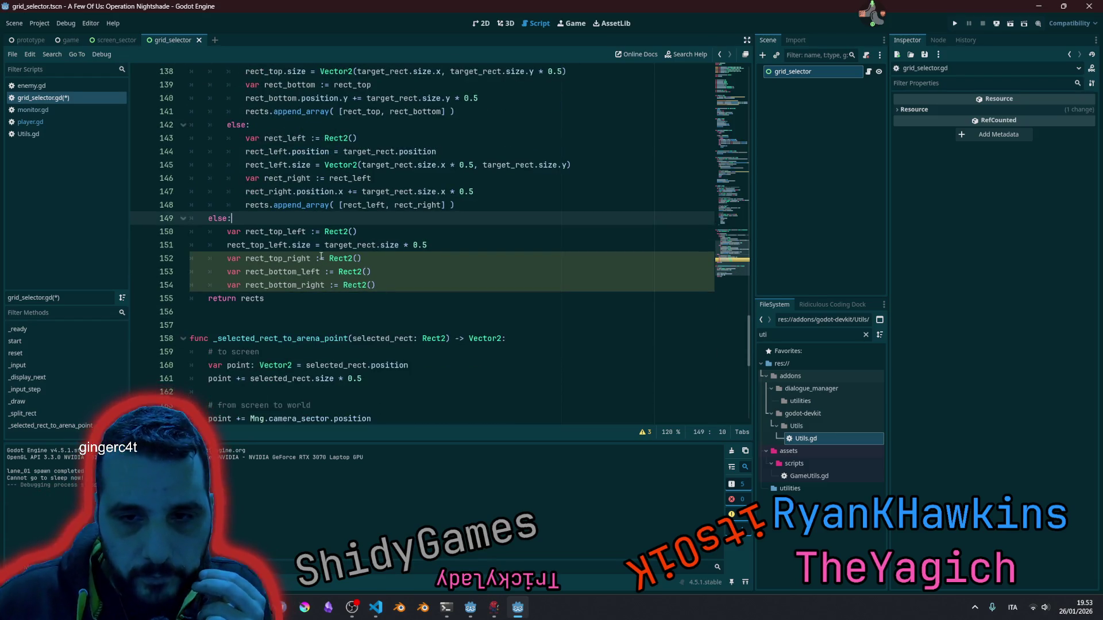
key(Return)
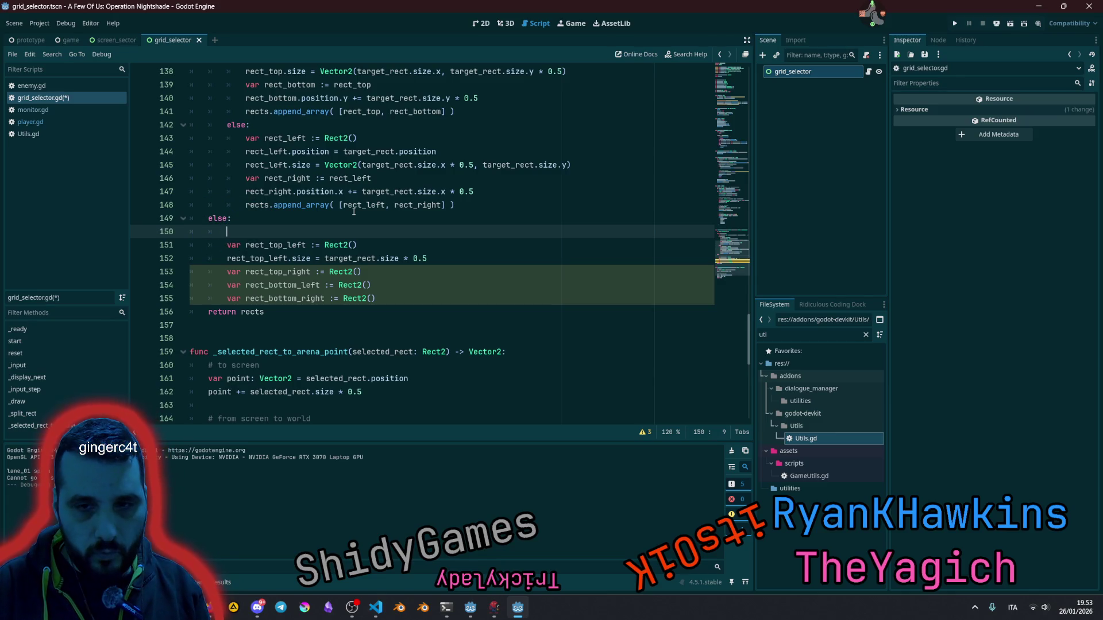
Step: Declare a sub_rect_size : Vector2 variable at the top of the else branch
text(var size :)
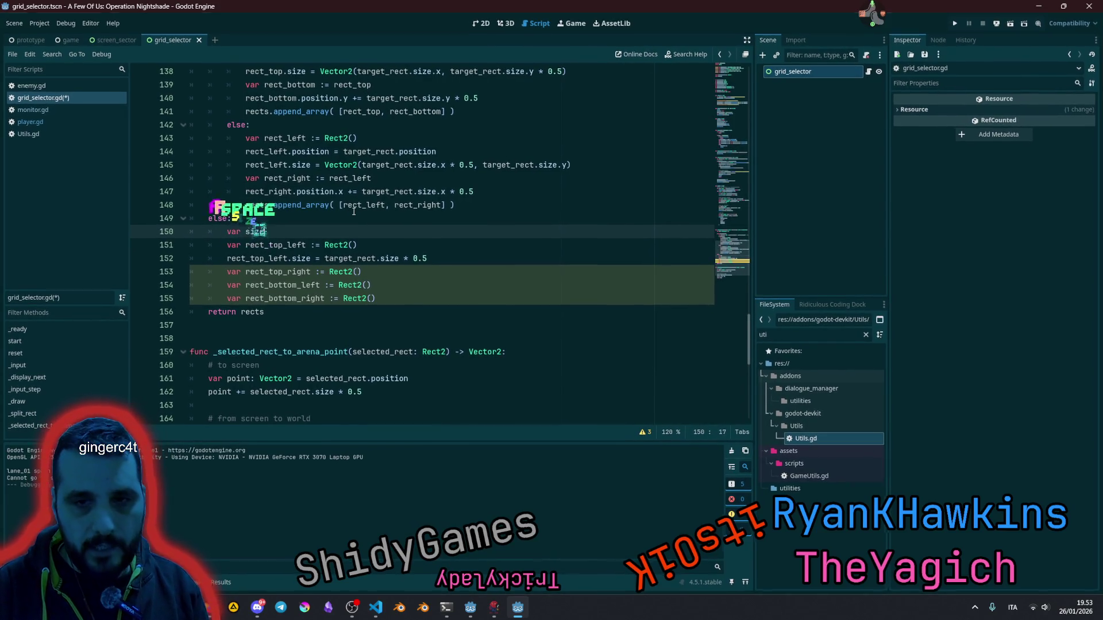
text( Vector2 =)
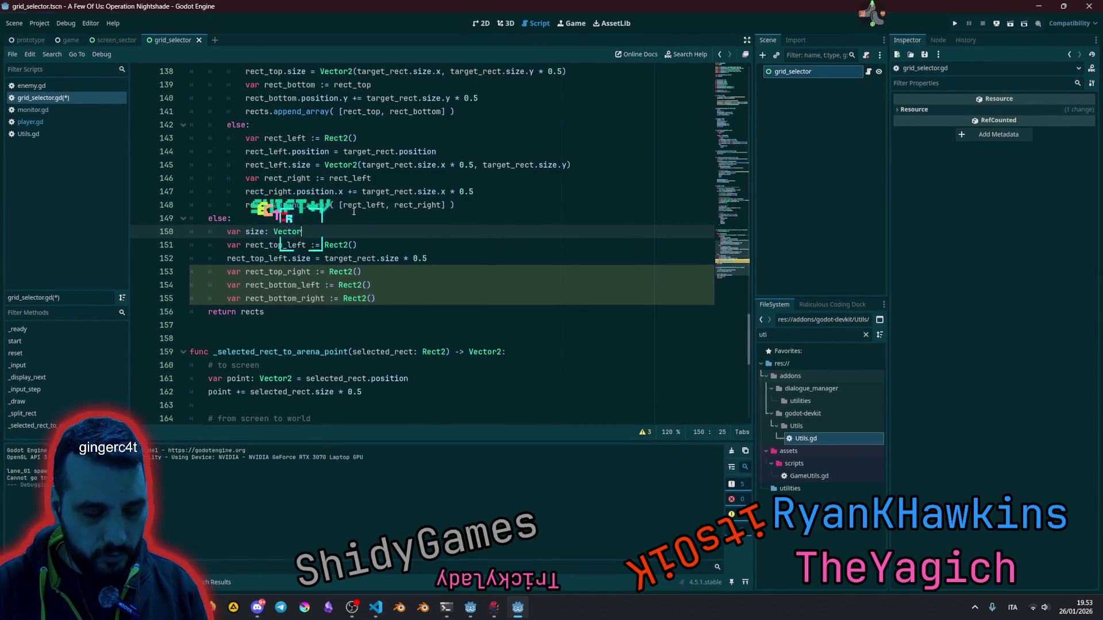
key(BackSpace)
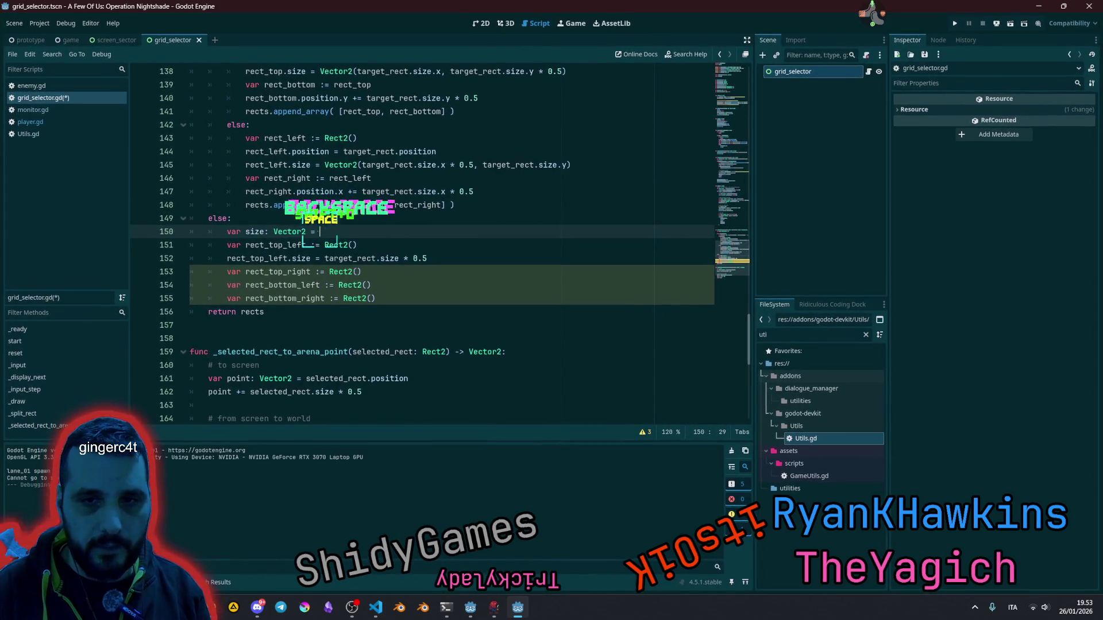
key(ctrl+space)
click(247, 231)
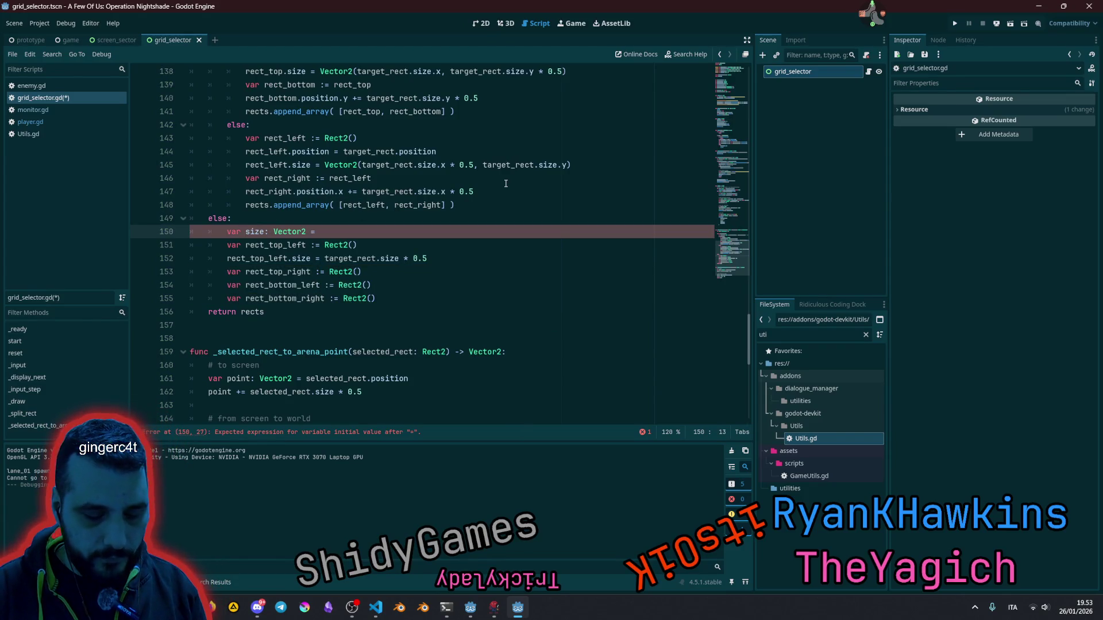
text(_sub_)
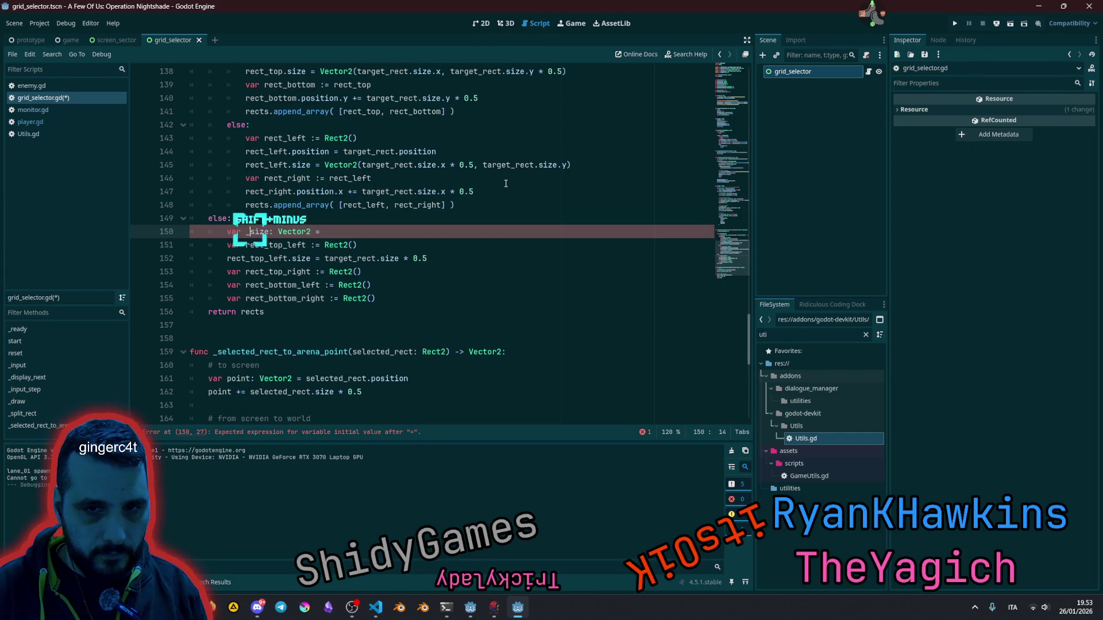
text(rect_)
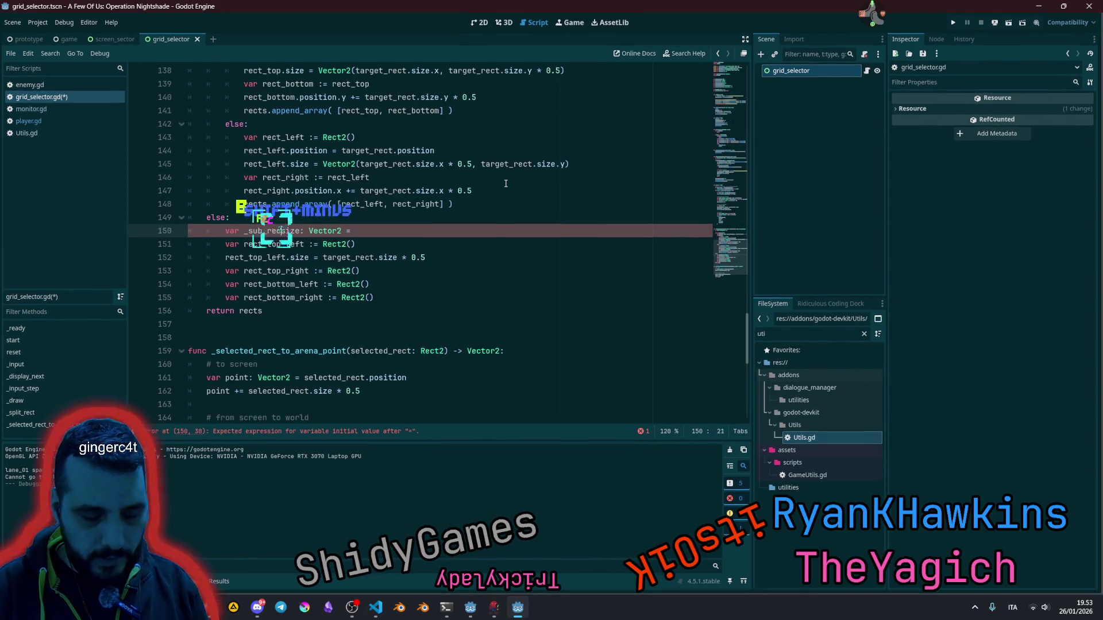
key(ctrl+Left)
key(Delete)
key(ctrl+shift+Right)
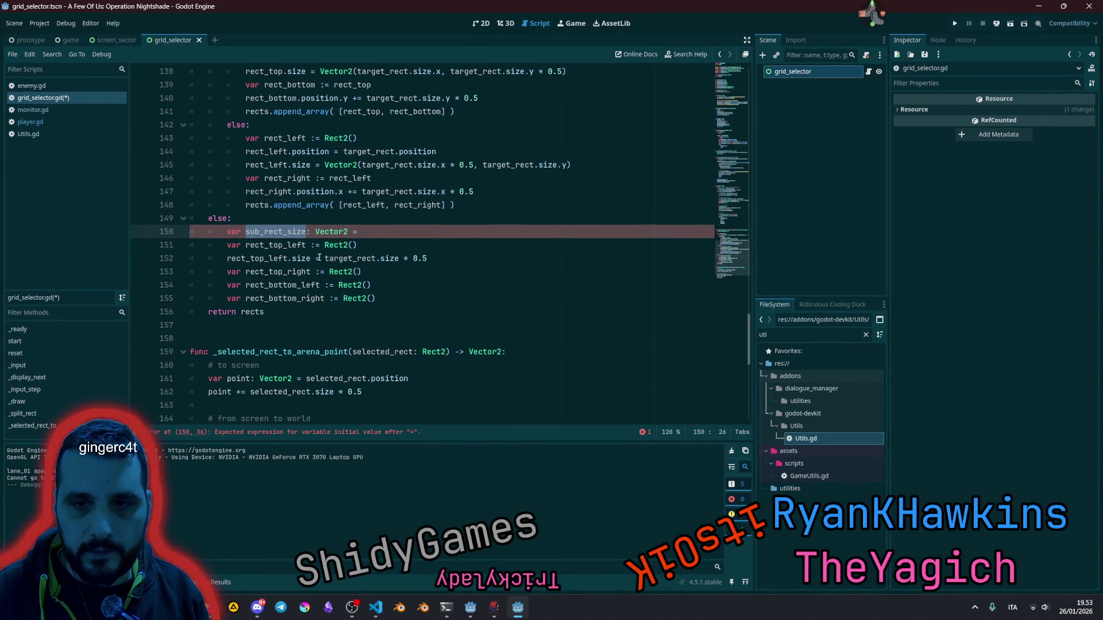
Step: Move target_rect.size * 0.5 into sub_rect_size and assign sub_rect_size to rect_top_left.size
click(325, 258)
key(shift+End)
key(ctrl+x)
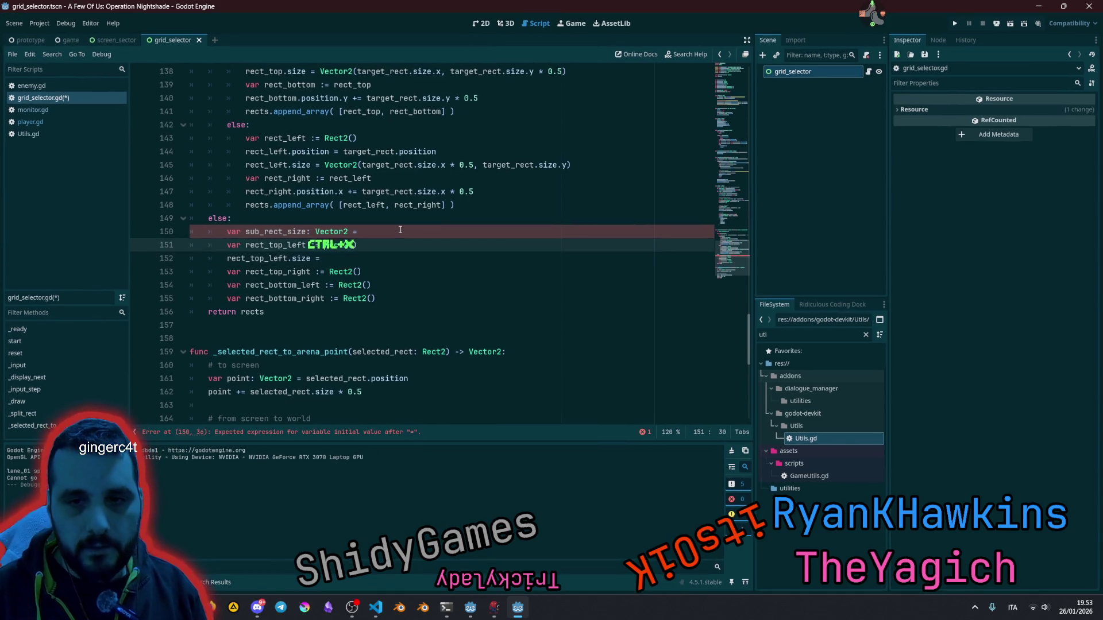
click(401, 230)
key(ctrl+v)
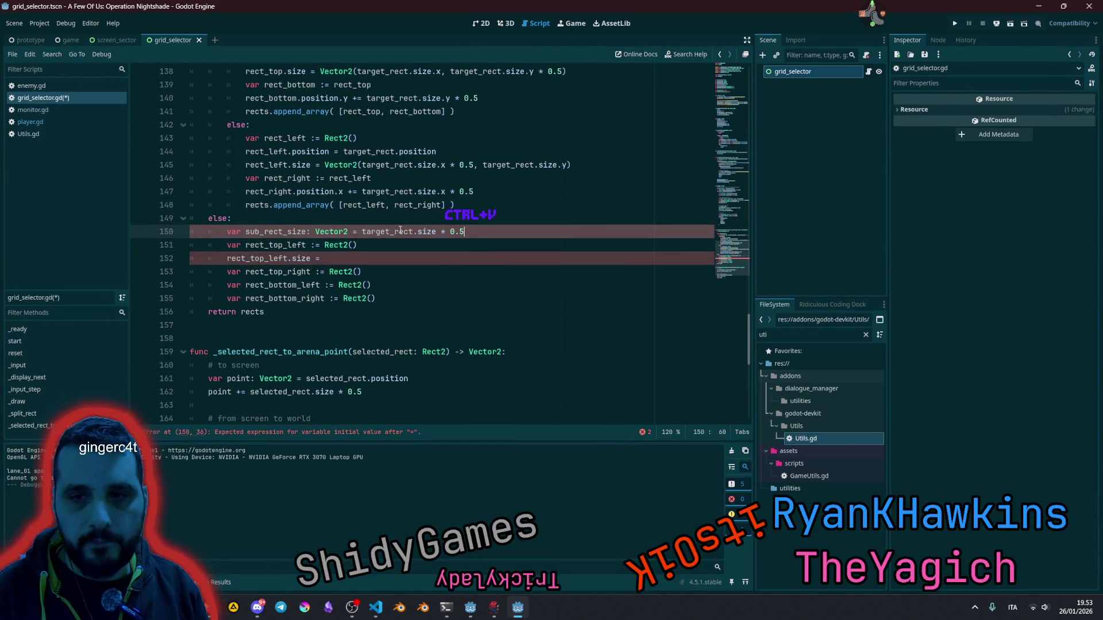
double_click(276, 232)
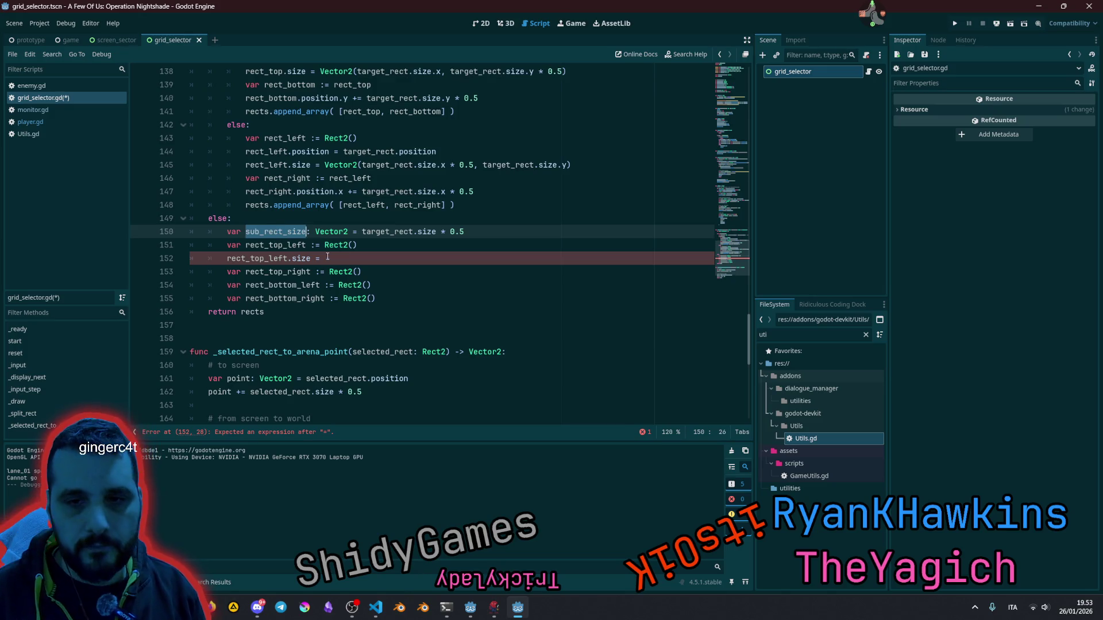
click(272, 262)
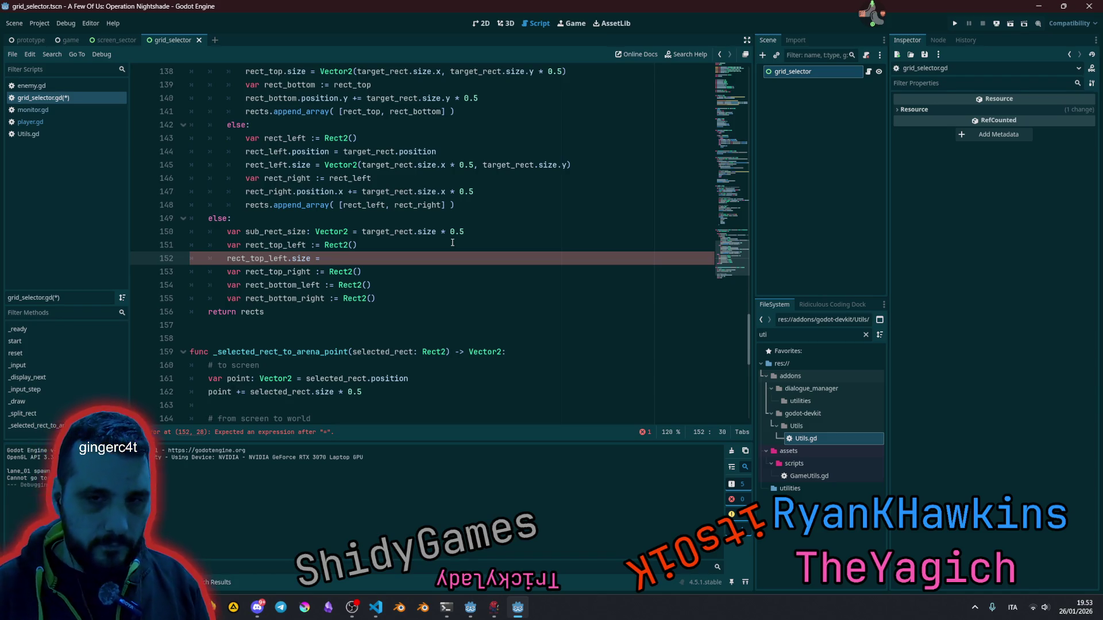
key(ctrl+v)
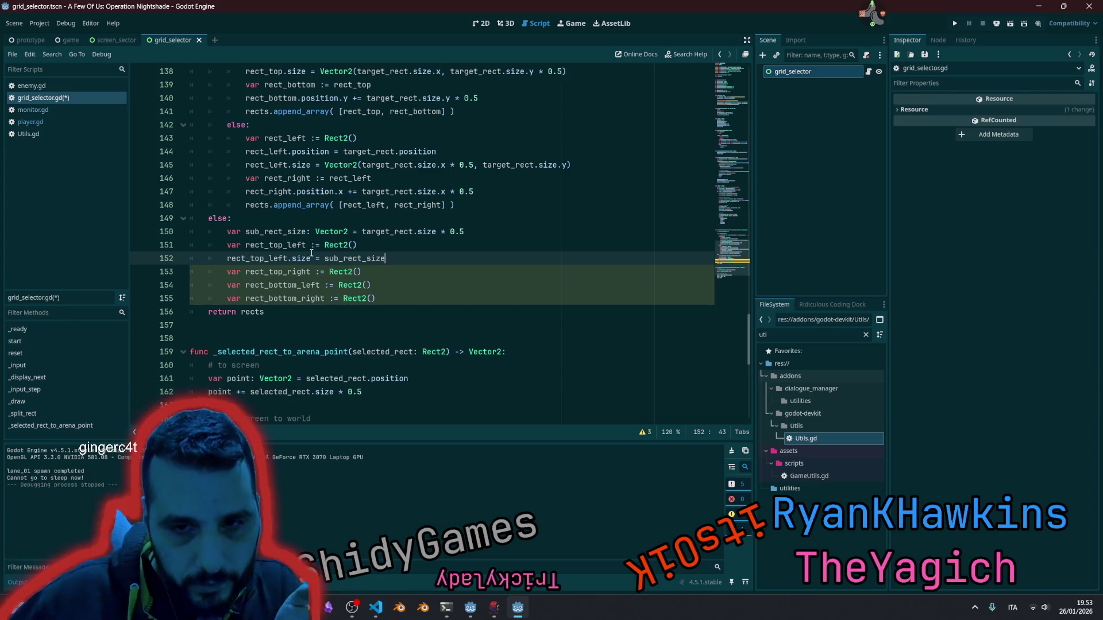
double_click(276, 245)
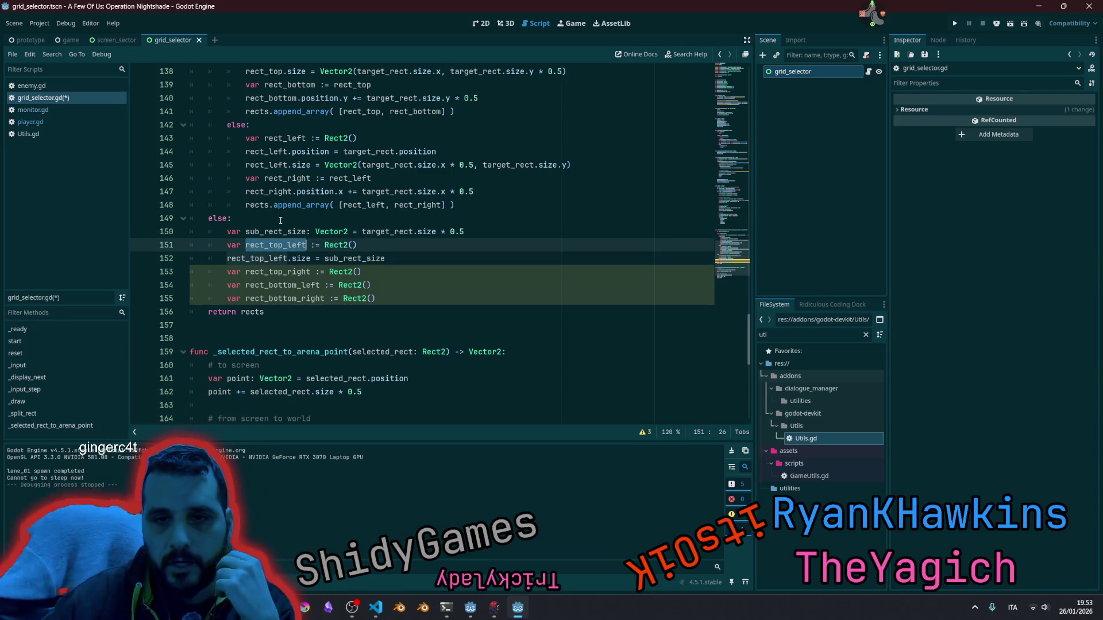
double_click(256, 205)
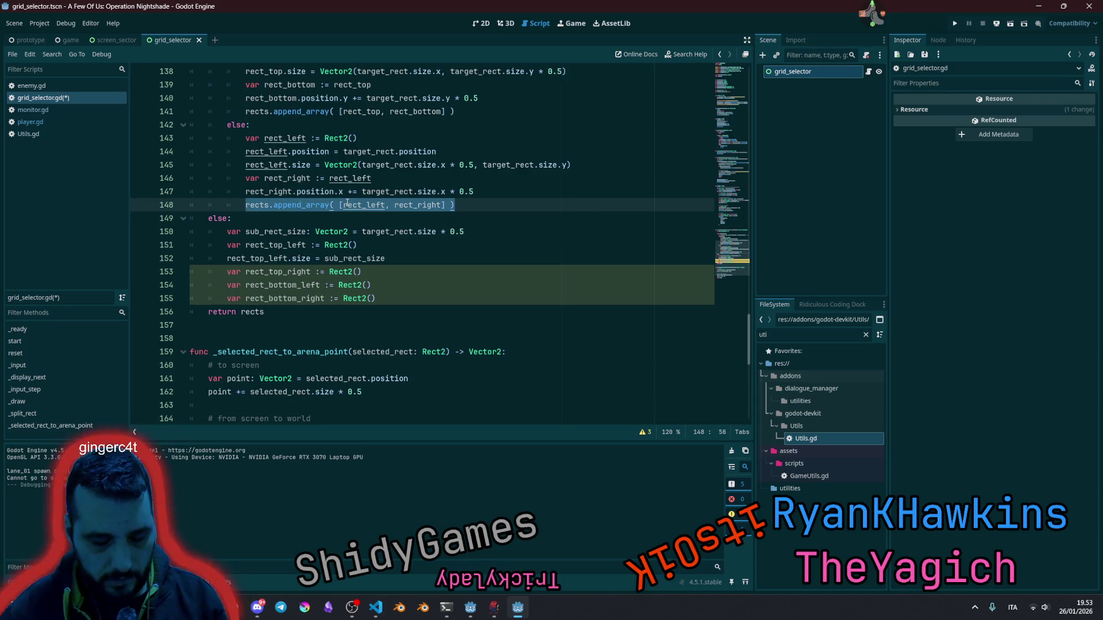
Step: Paste a copy of the rects.append_array line below the quadrant declarations
key(Down)
key(Down)
key(End)
key(Left)
key(Left)
key(Down)
key(Down)
key(Down)
key(Return)
key(ctrl+v)
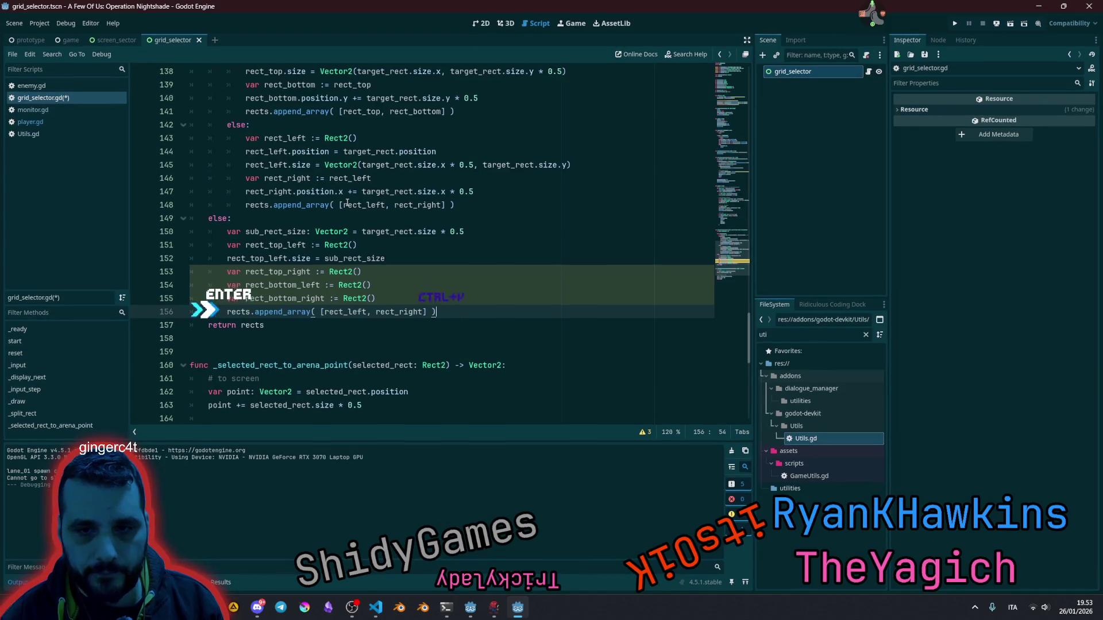
Step: Spread the new append_array call over several lines with one array entry per line
key(ctrl+Left)
key(ctrl+Left)
key(ctrl+Left)
key(Left)
key(Left)
key(Delete)
key(Return)
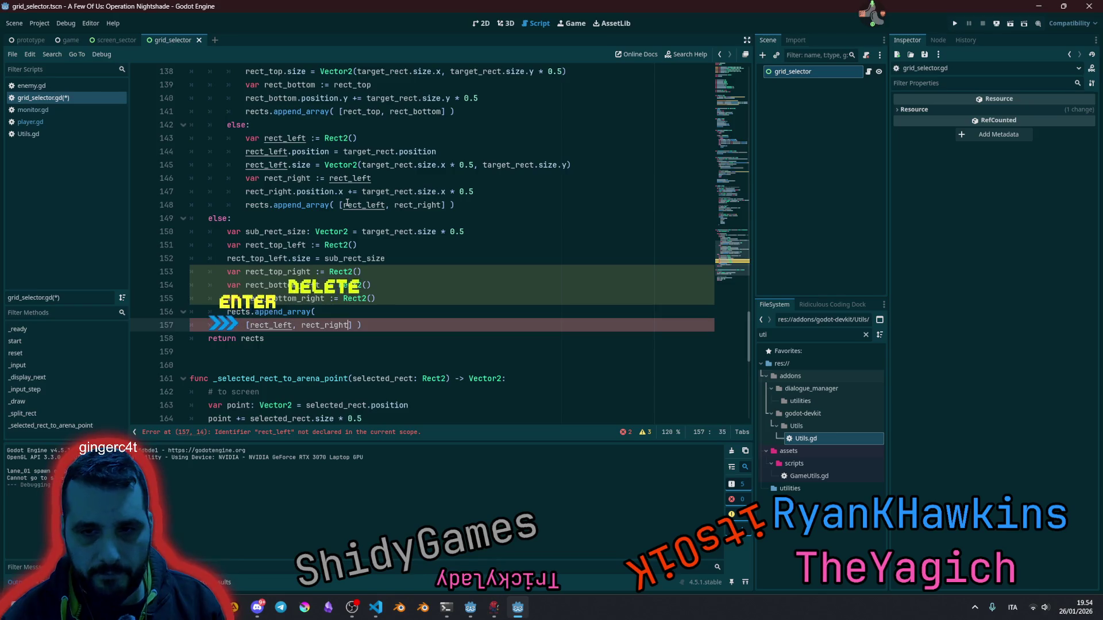
key(End)
key(BackSpace)
key(BackSpace)
key(Return)
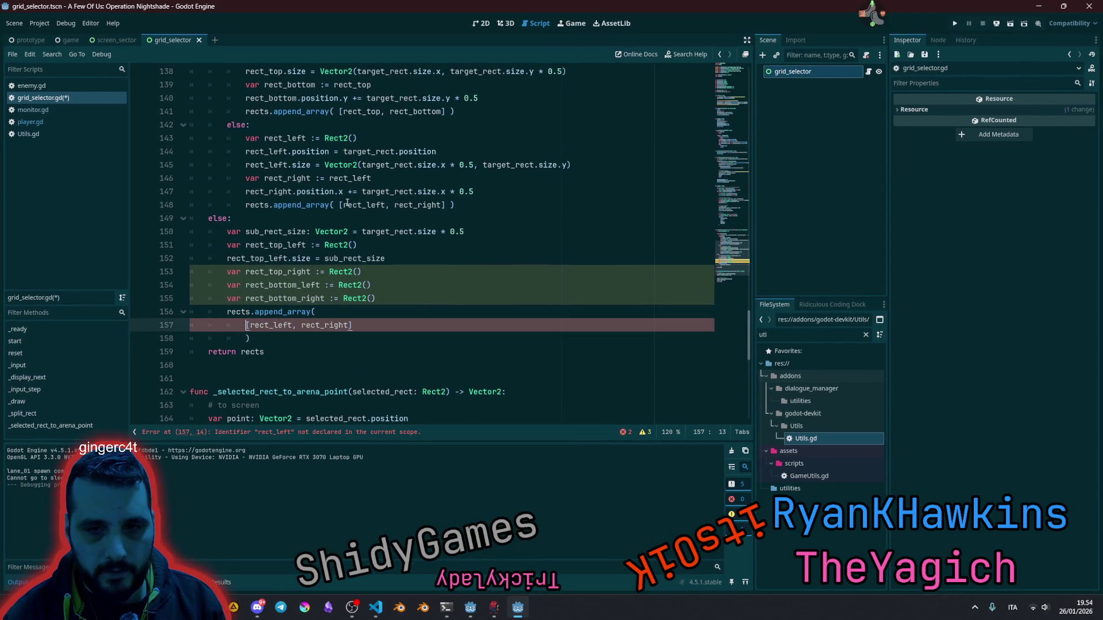
key(BackSpace)
key(Up)
key(Right)
key(Right)
key(Return)
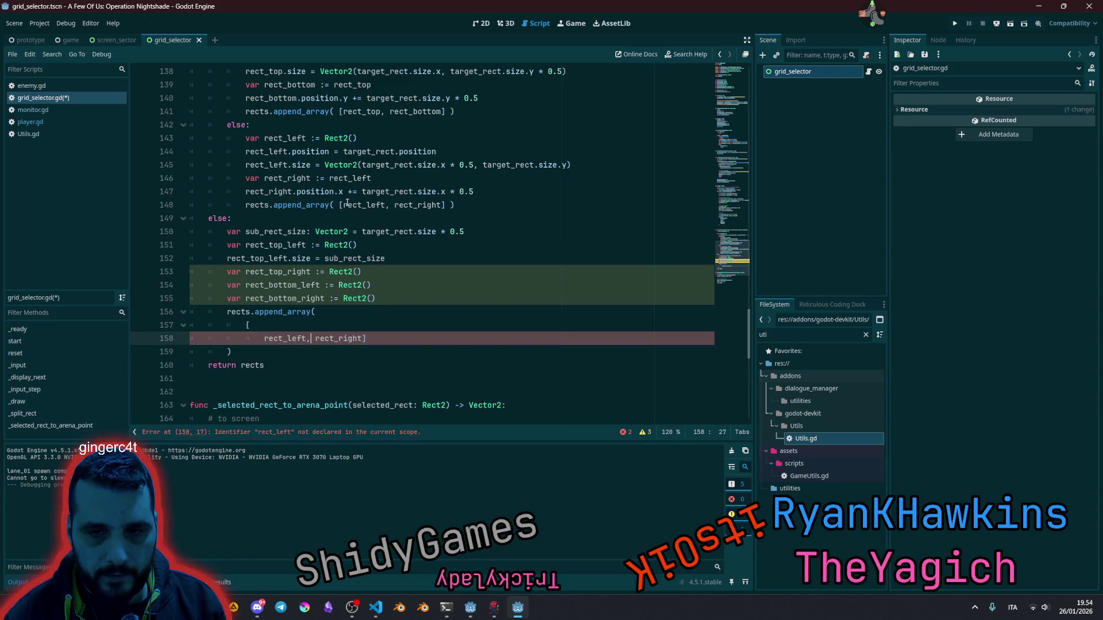
key(Delete)
key(Return)
key(Left)
key(Return)
key(Up)
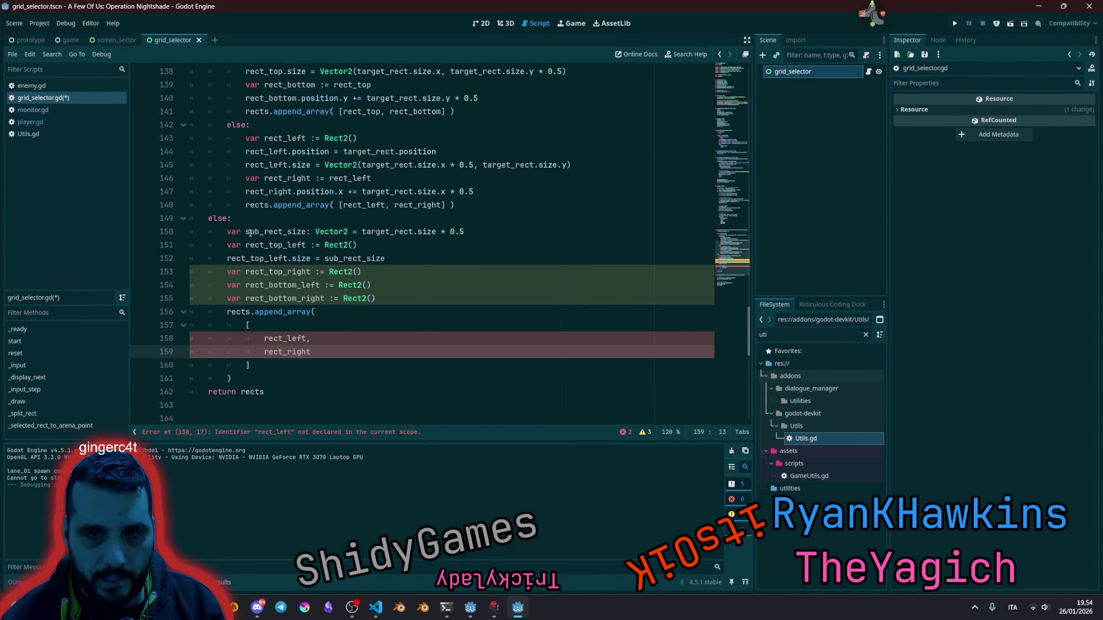
Step: Copy the four quadrant variable names using multi-caret selection on their declarations
click(240, 245)
key(shift+Right)
key(shift+Right)
key(shift+Right)
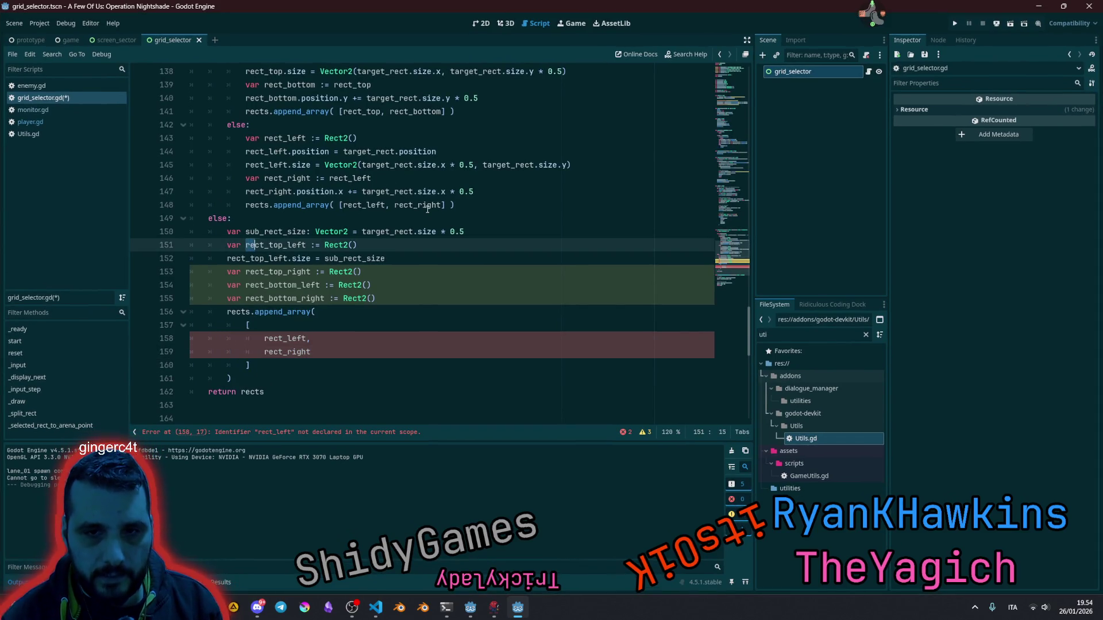
key(ctrl+c)
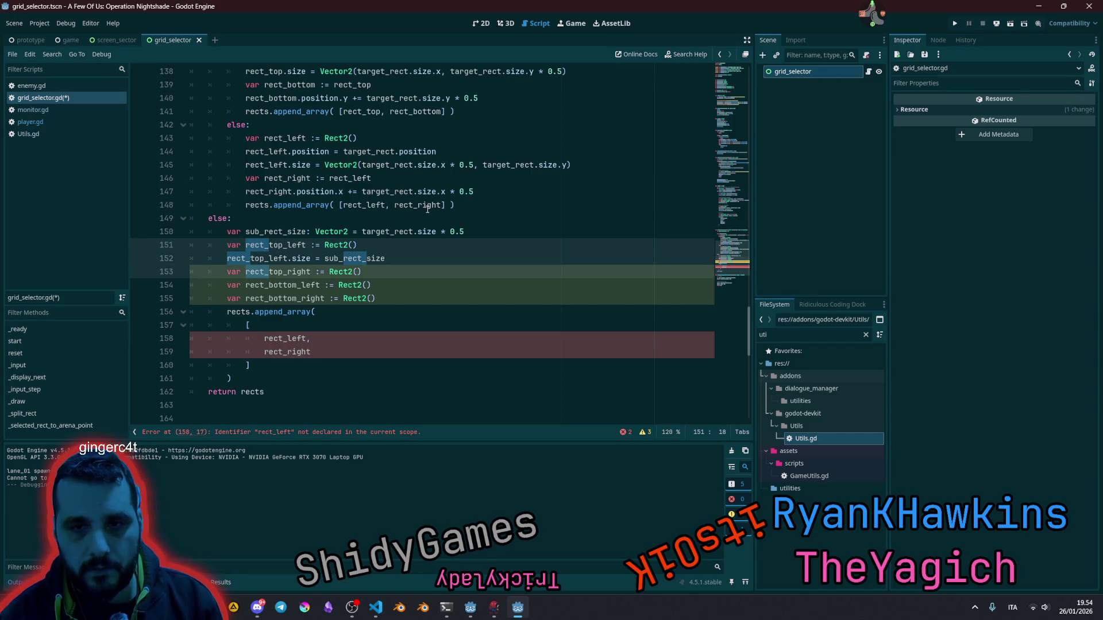
key(Home)
key(shift+Right)
key(shift+Right)
key(shift+Right)
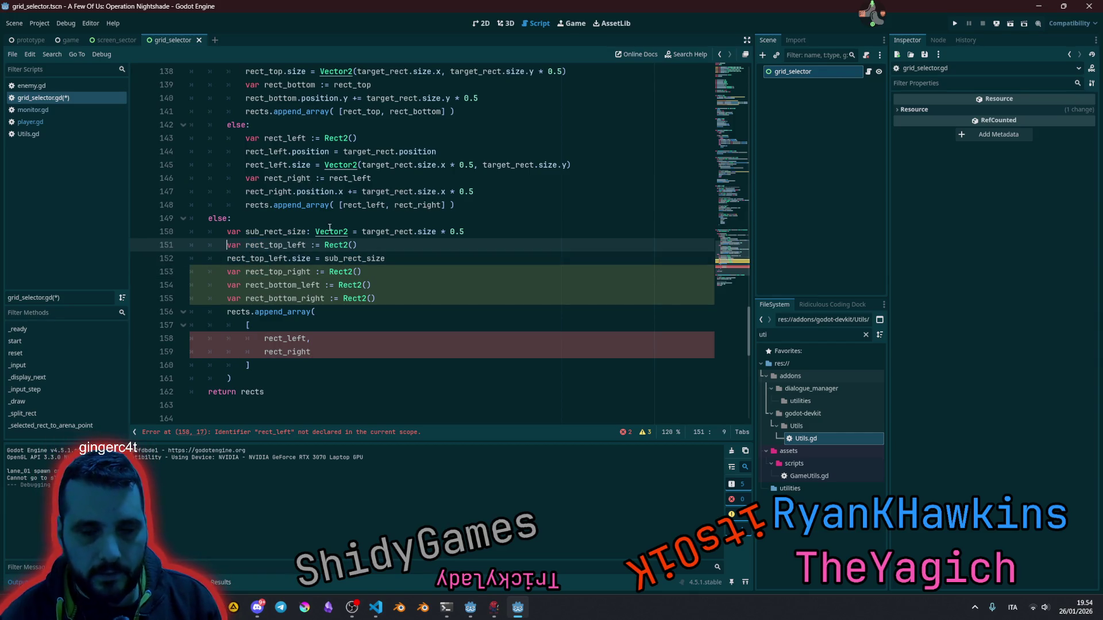
key(shift+Right)
key(shift+Right)
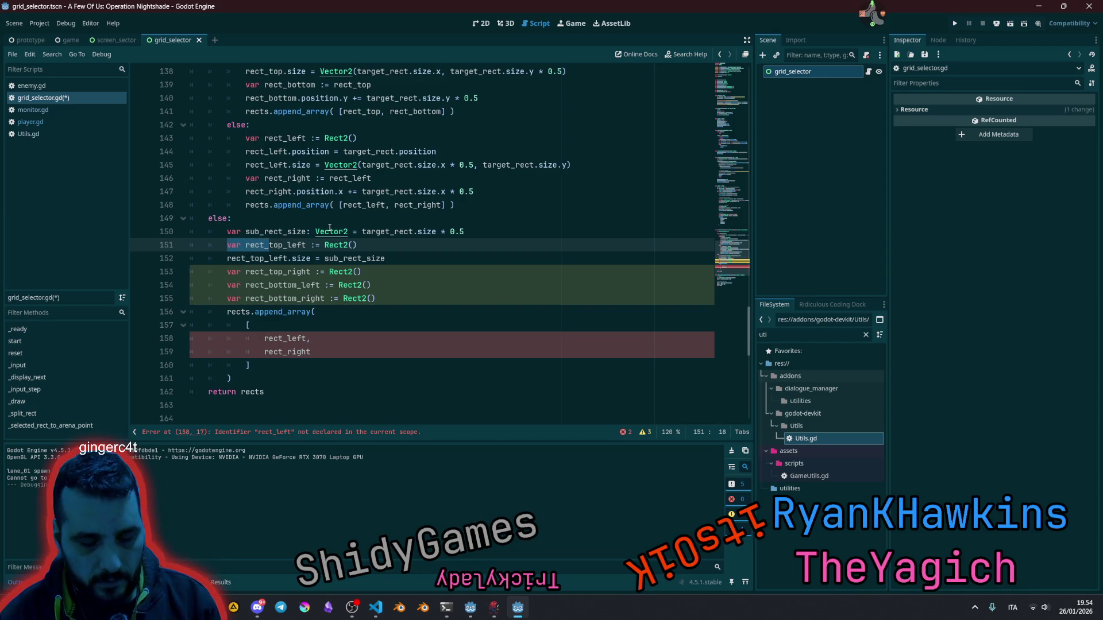
key(ctrl+d)
key(ctrl+d)
key(ctrl+d)
key(Right)
key(ctrl+Left)
key(ctrl+shift+Right)
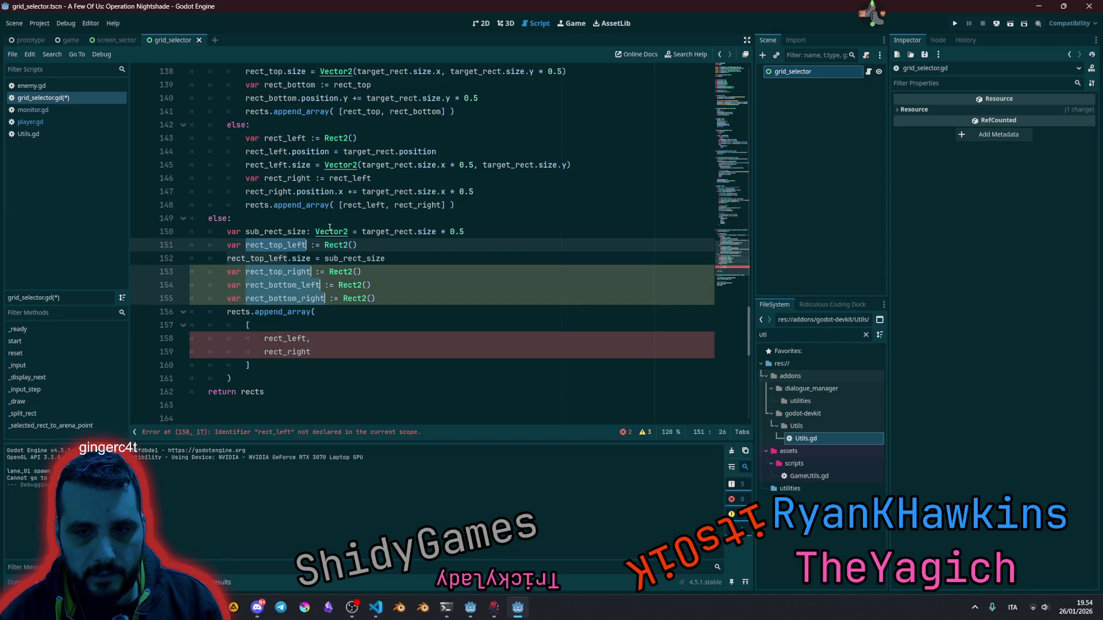
Step: Fill the array with rect_top_left, rect_top_right, rect_bottom_left, rect_bottom_right, comma-separated
click(269, 351)
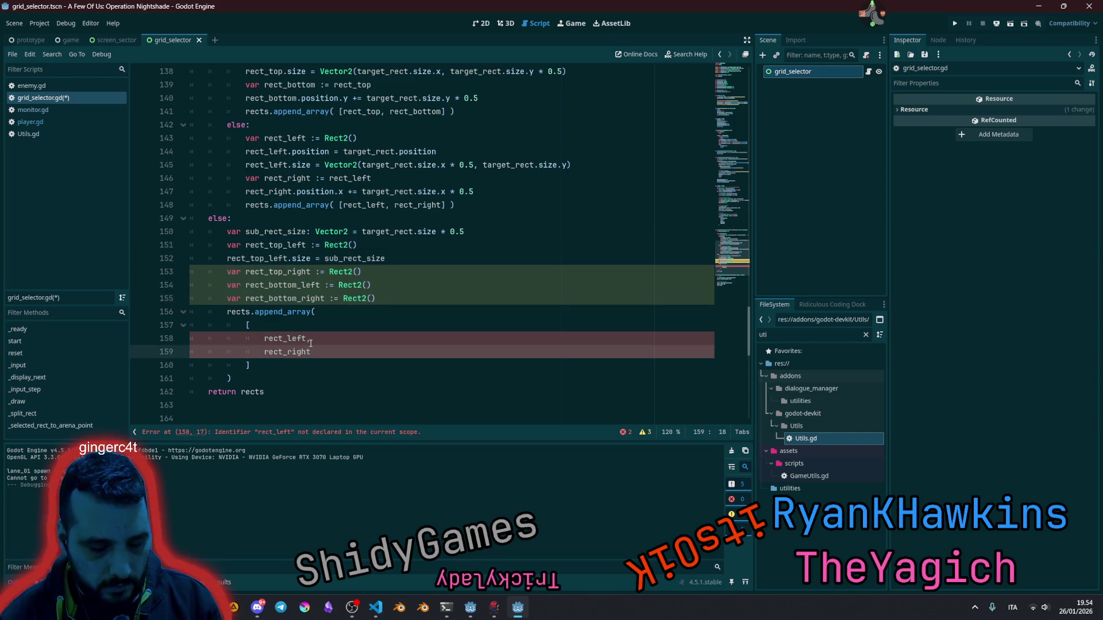
key(ctrl+shift+d)
key(ctrl+shift+d)
click(267, 337)
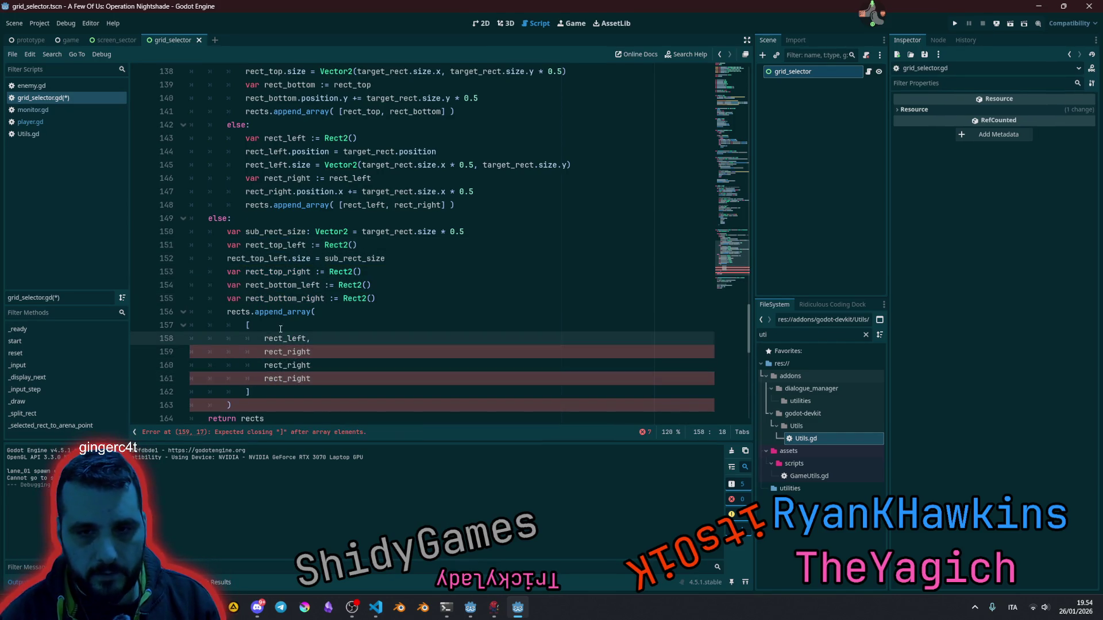
key(shift+alt+Down)
key(shift+alt+Down)
key(shift+alt+Down)
key(ctrl+Left)
key(ctrl+shift+Right)
key(ctrl+v)
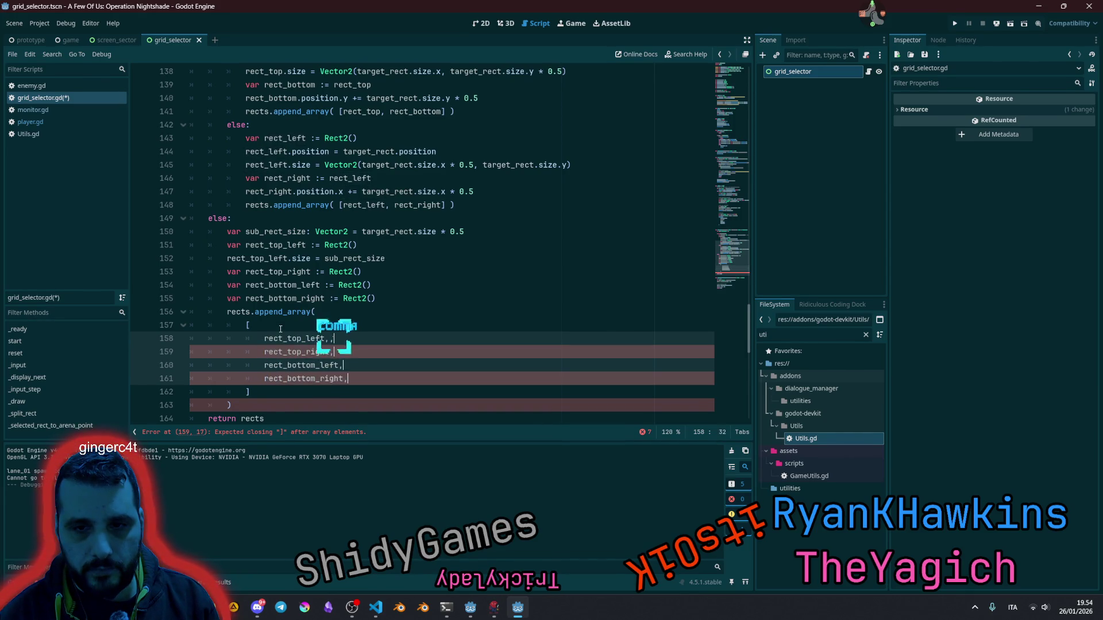
text(,)
click(340, 339)
key(BackSpace)
key(BackSpace)
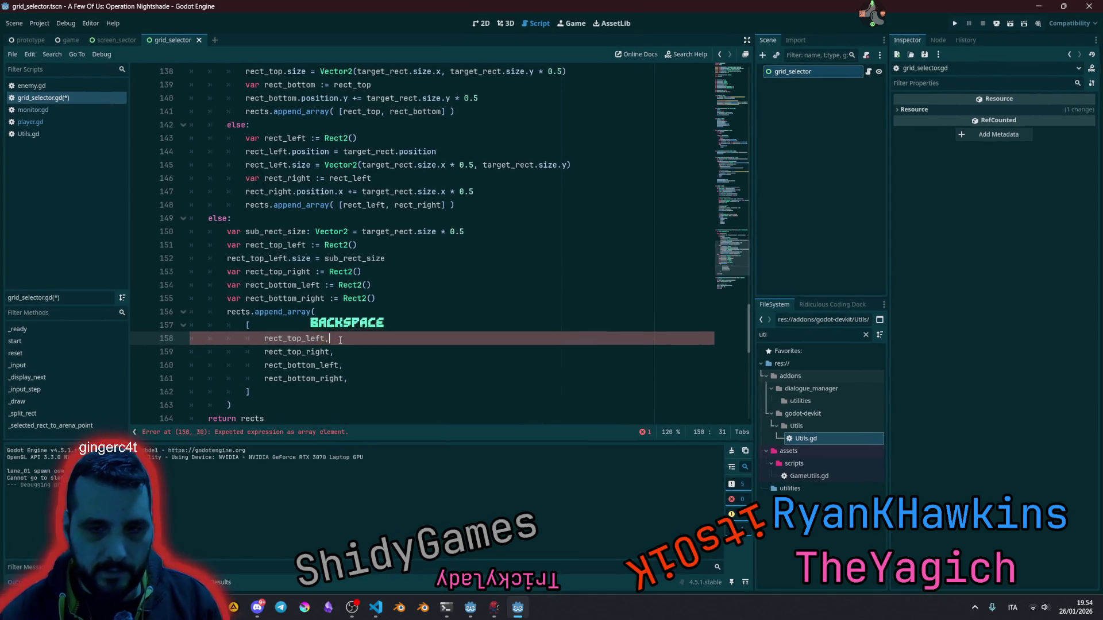
key(Up)
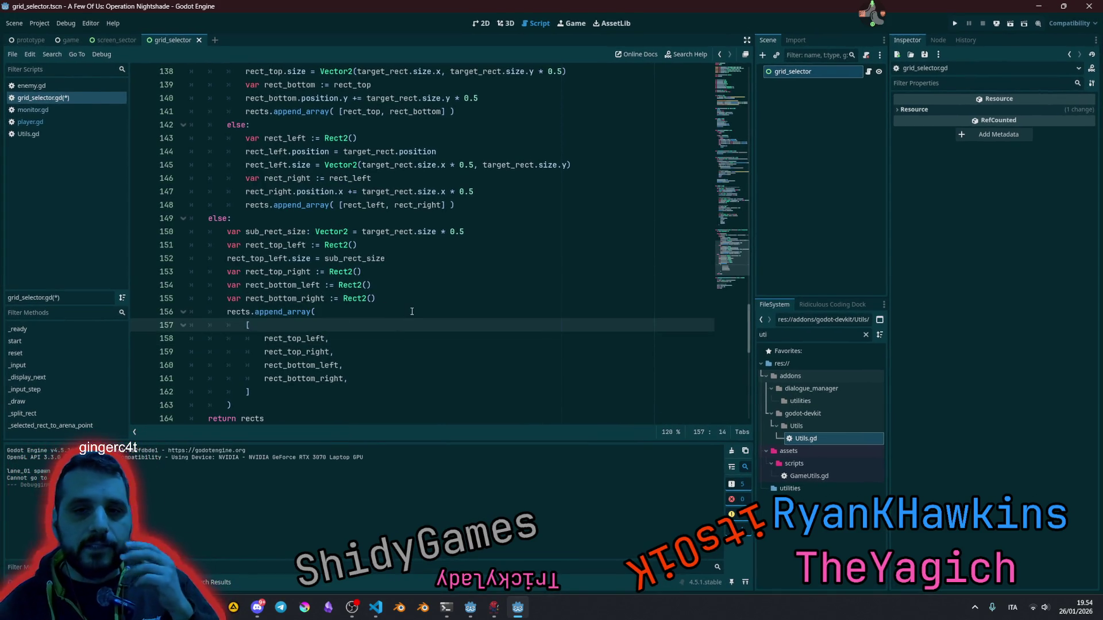
scroll(412, 311, down, 2)
key(Down)
key(Down)
key(Down)
key(End)
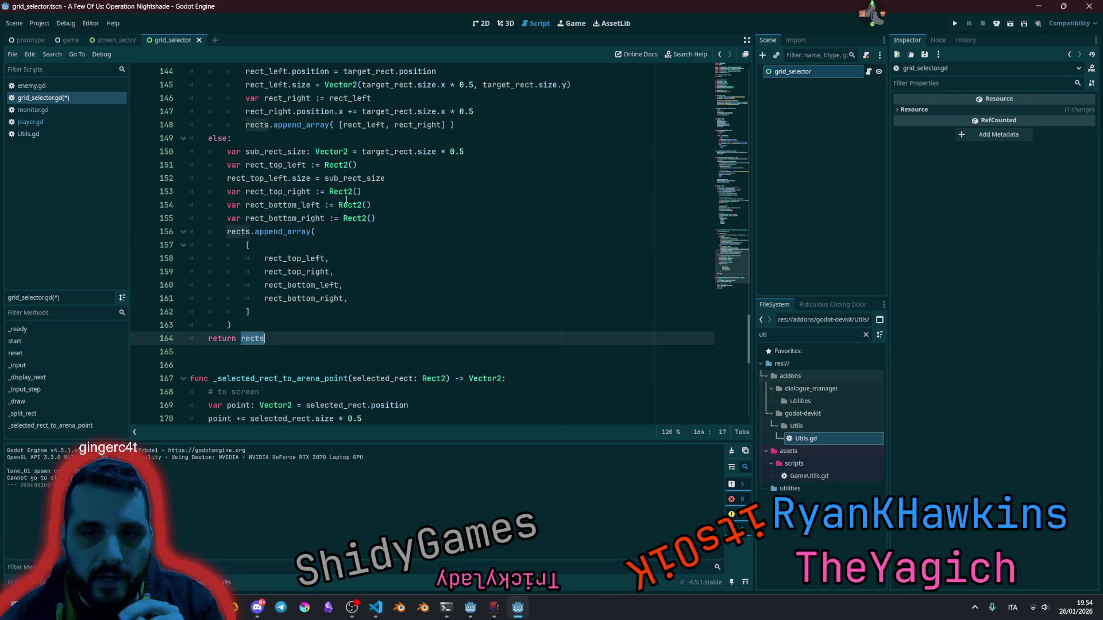
mouse_move(345, 191)
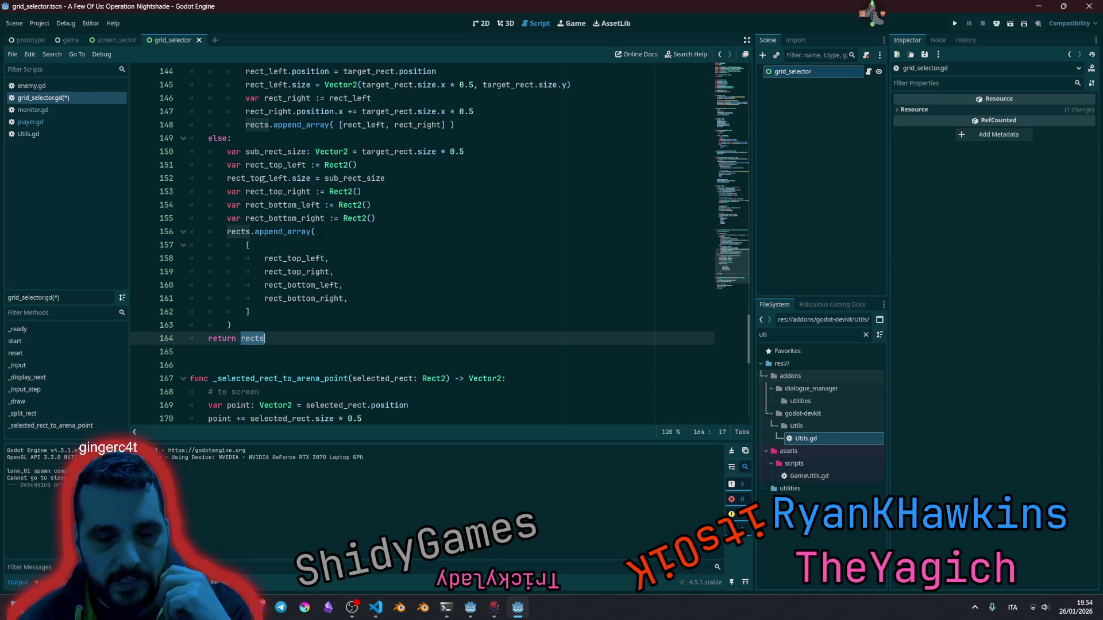
mouse_move(264, 180)
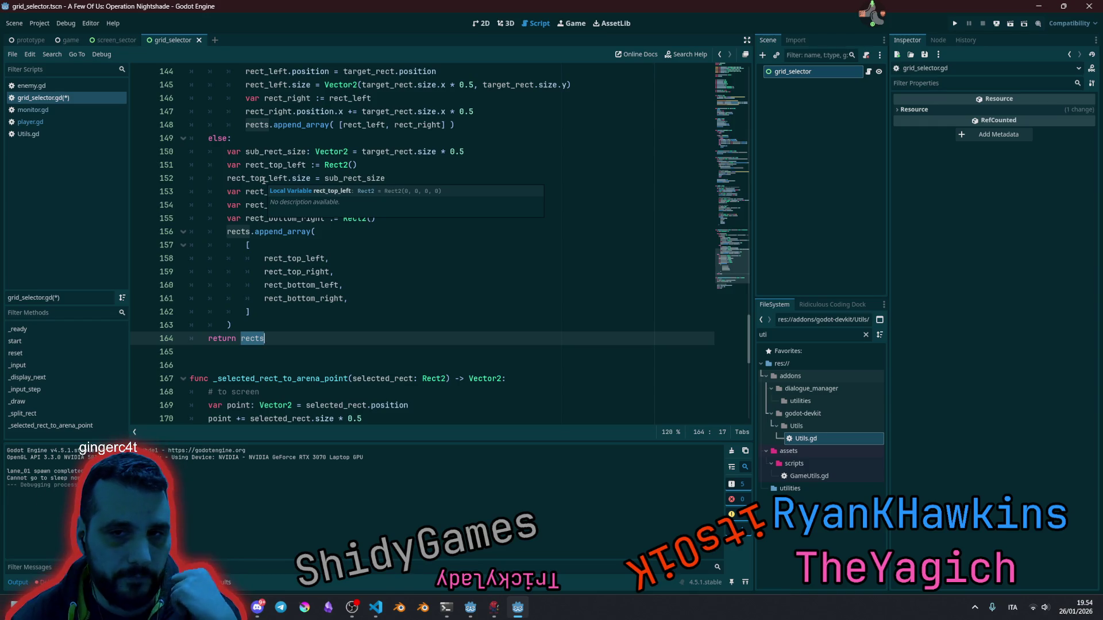
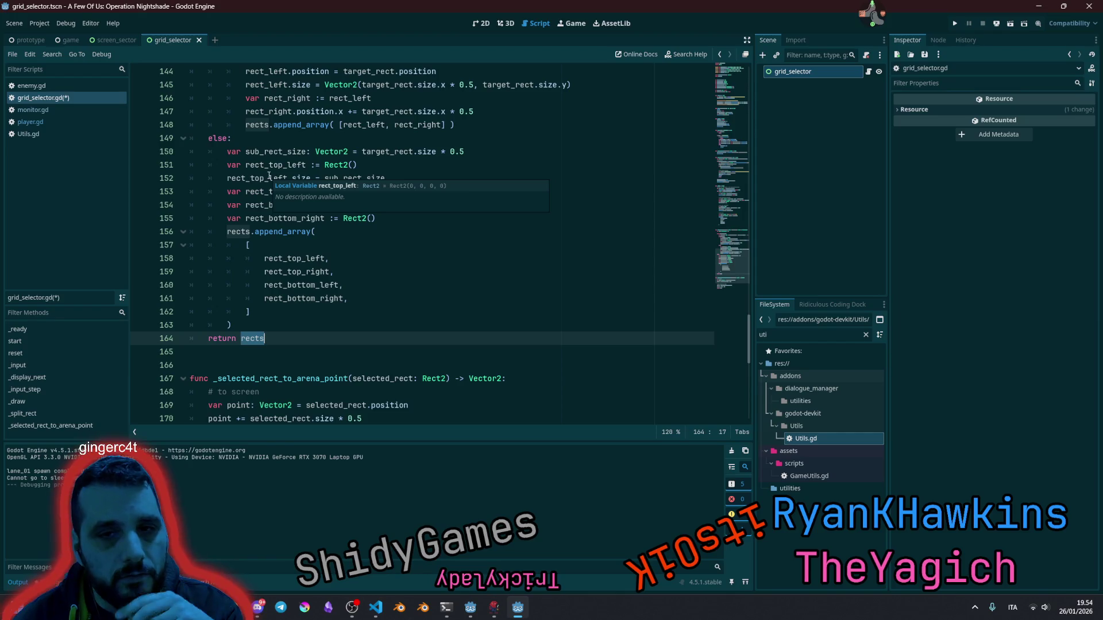
Step: Add a rect_top_right.position line below the top-right Rect2 declaration
click(327, 178)
click(294, 191)
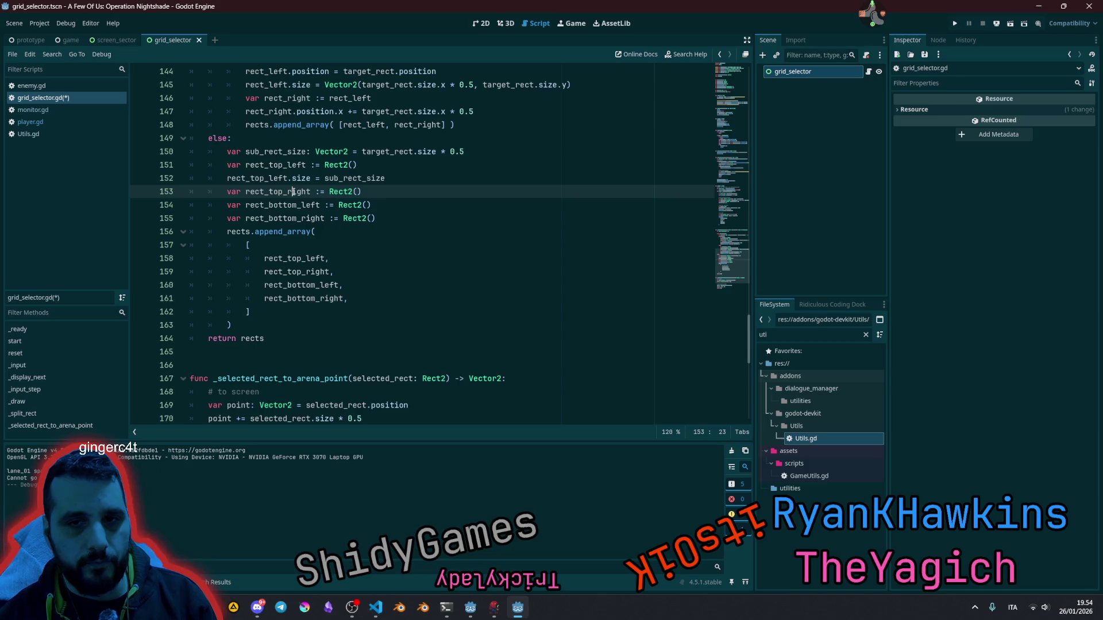
double_click(299, 191)
key(ctrl+c)
key(End)
key(Return)
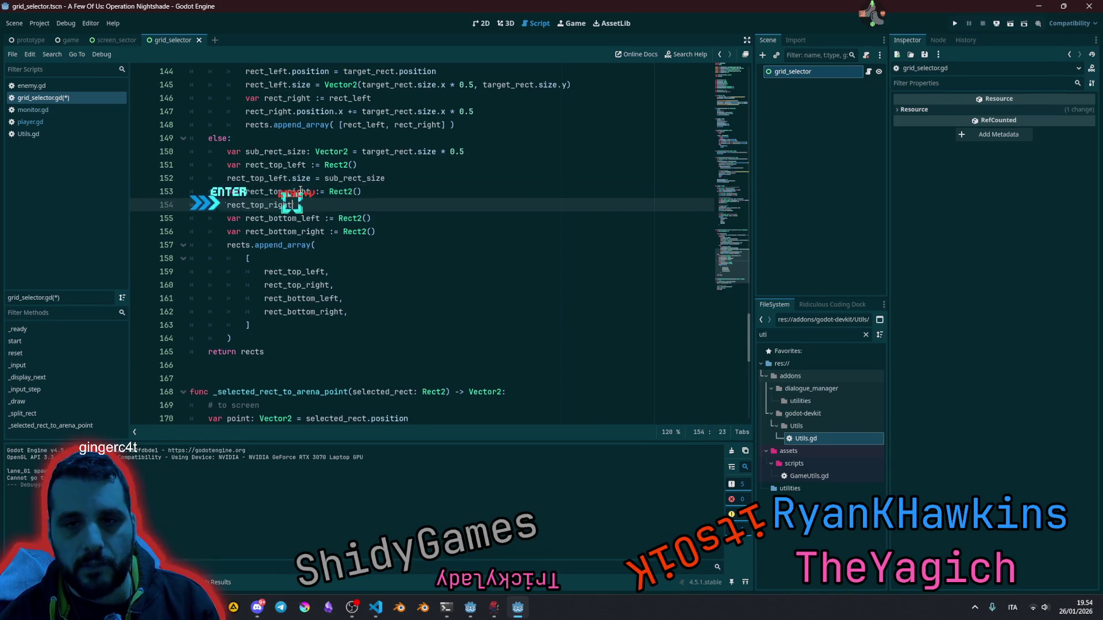
key(ctrl+v)
text(.po)
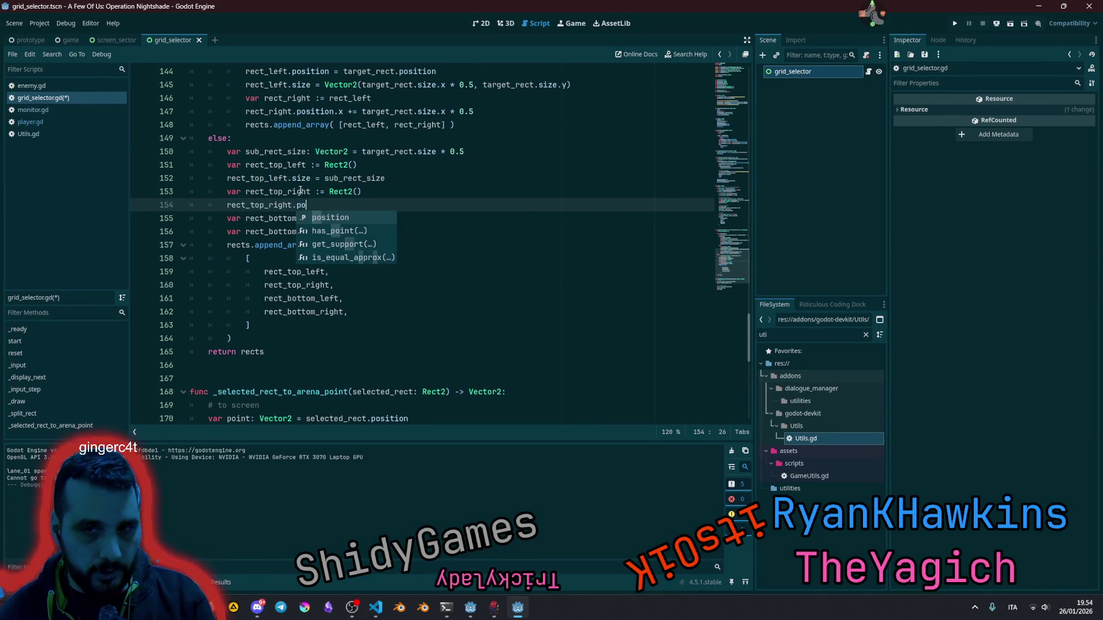
key(Return)
key(ctrl+alt+Down)
key(BackSpace)
key(BackSpace)
key(BackSpace)
text(size)
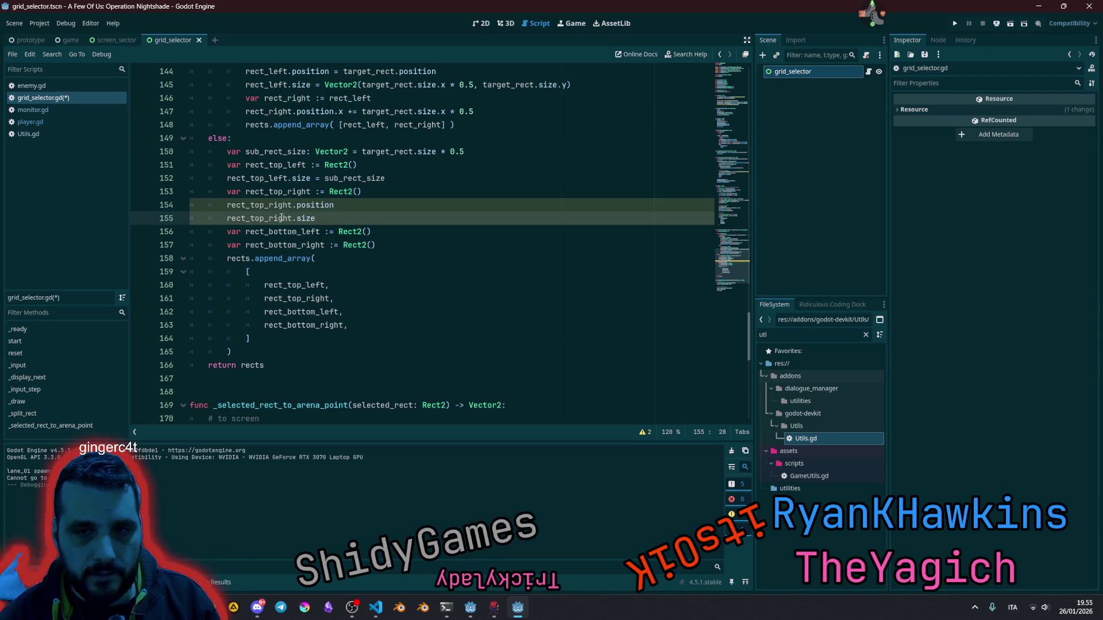
key(ctrl+BackSpace)
key(ctrl+BackSpace)
key(ctrl+BackSpace)
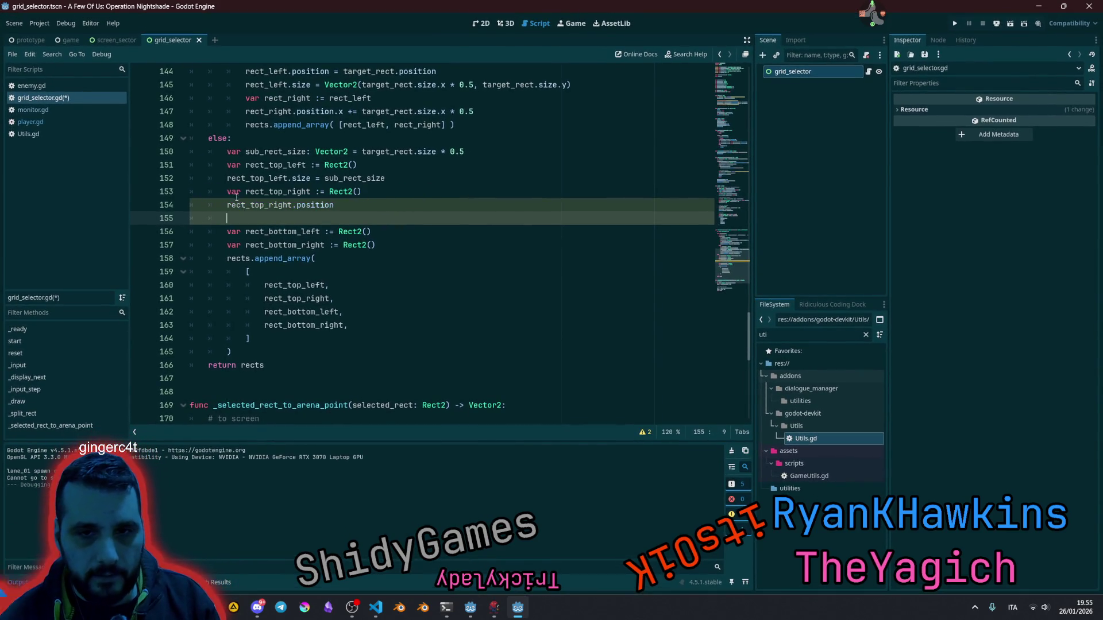
Step: Multi-caret the three Rect2 declarations and add '<name>.size = sub_rect_size' under each
click(234, 192)
double_click(234, 191)
key(shift+Right)
key(shift+Right)
key(shift+Right)
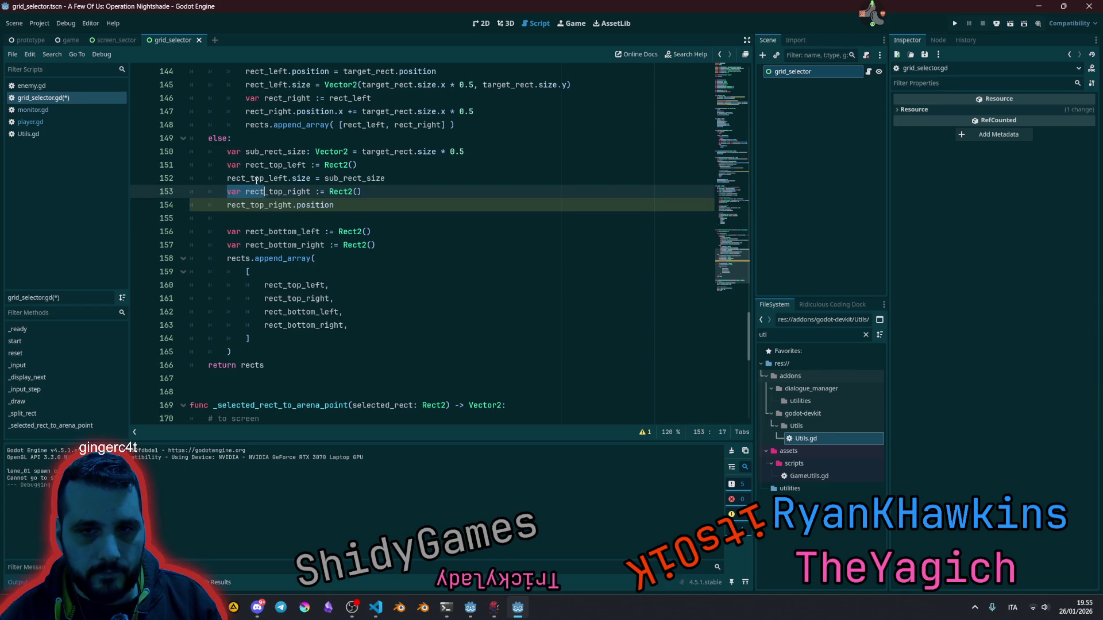
key(ctrl+d)
key(ctrl+d)
key(Right)
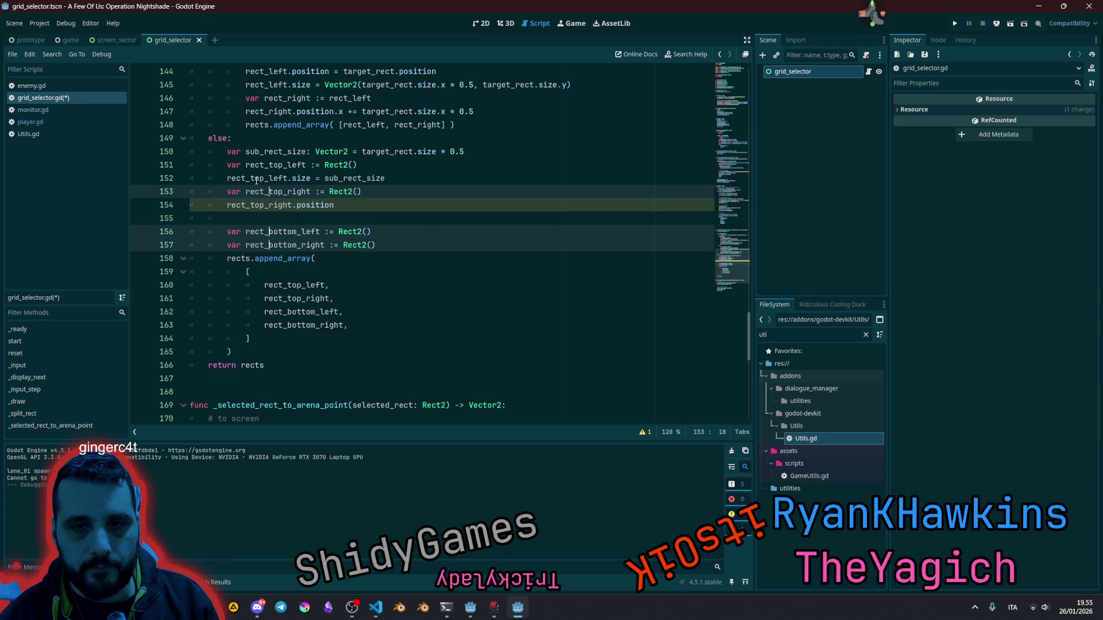
key(ctrl+Left)
key(ctrl+shift+Right)
key(ctrl+c)
key(End)
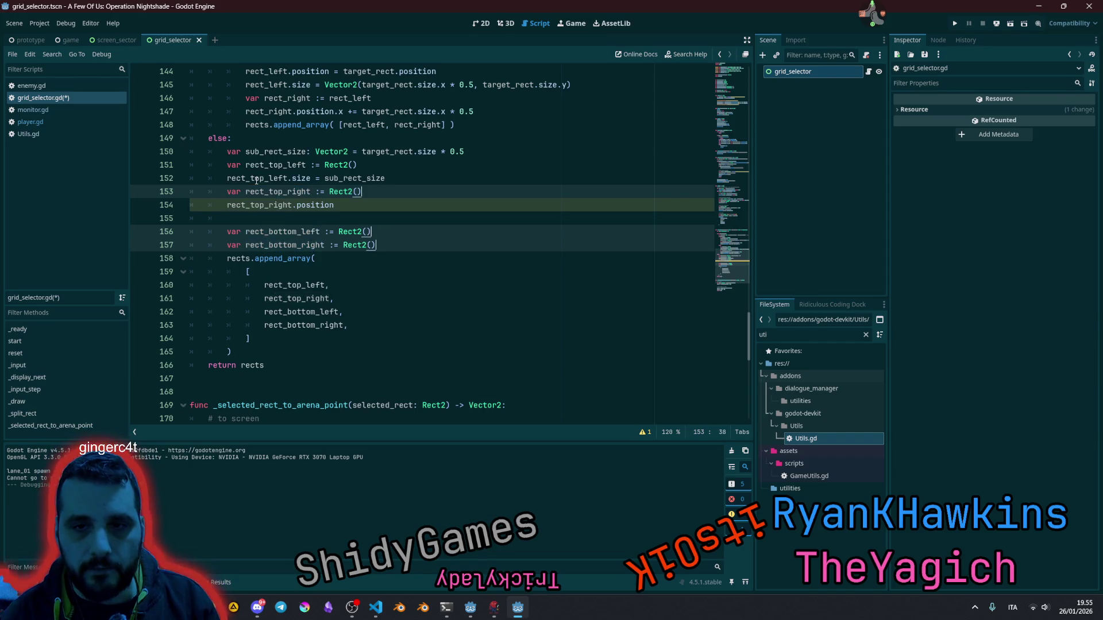
key(Return)
key(ctrl+v)
text(.size = )
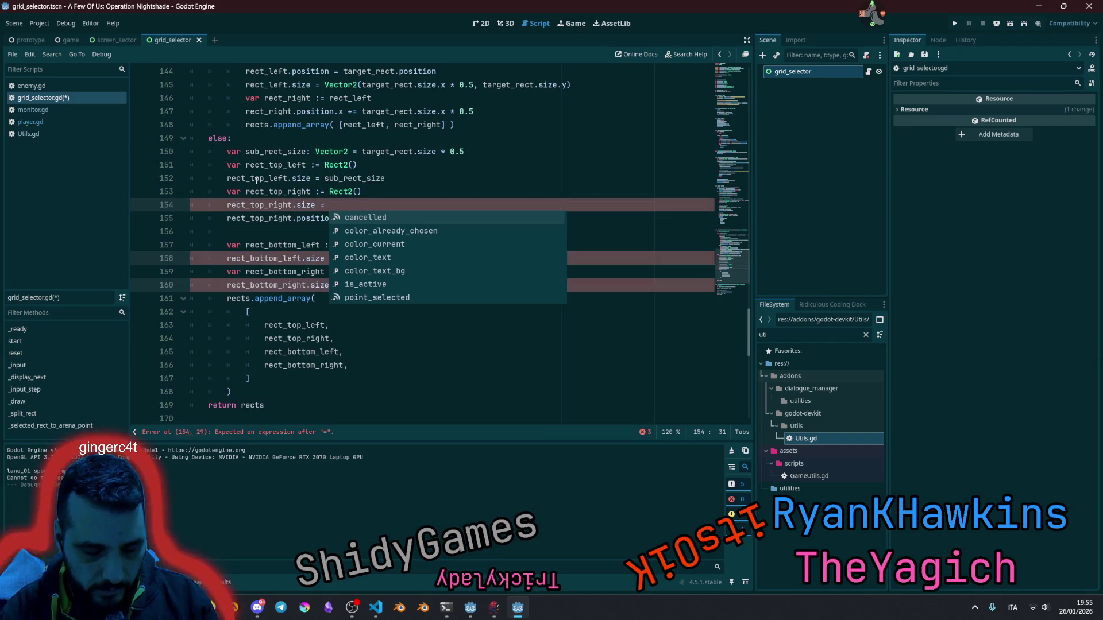
text(sub)
key(Return)
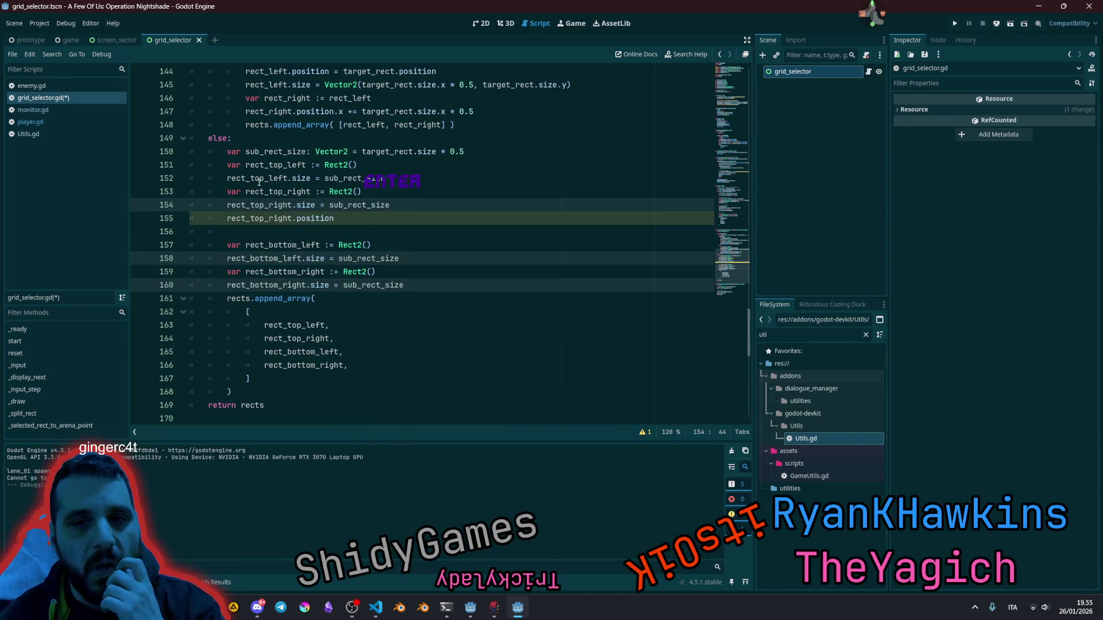
Step: Delete blank line 156, then add '<name>.position = Vector2()' under each of the three size lines
click(301, 233)
key(BackSpace)
key(BackSpace)
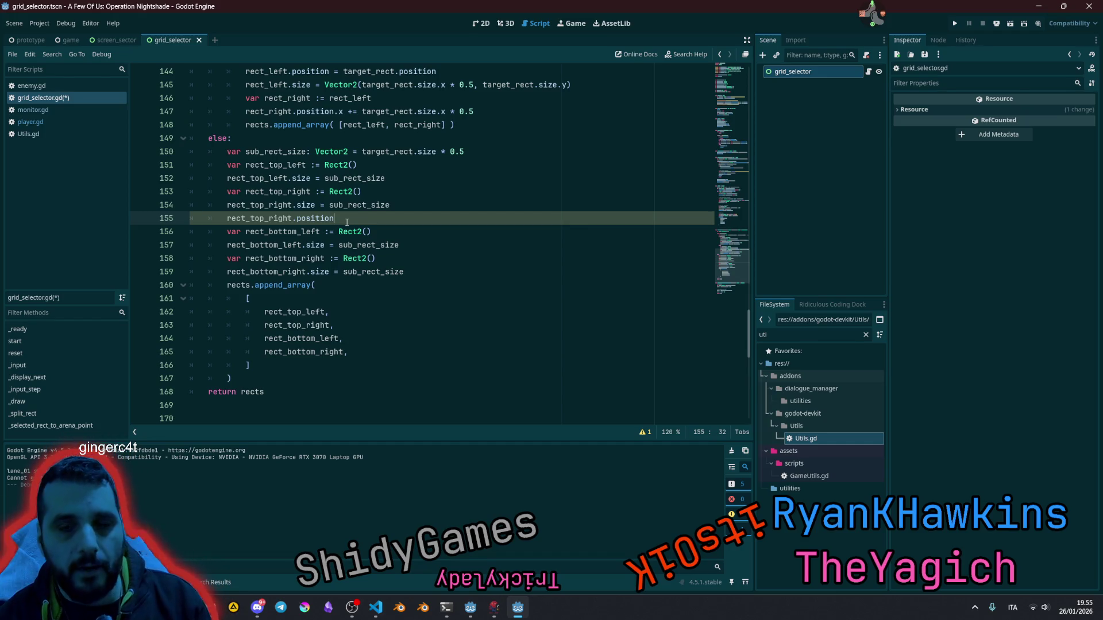
click(293, 205)
key(shift+End)
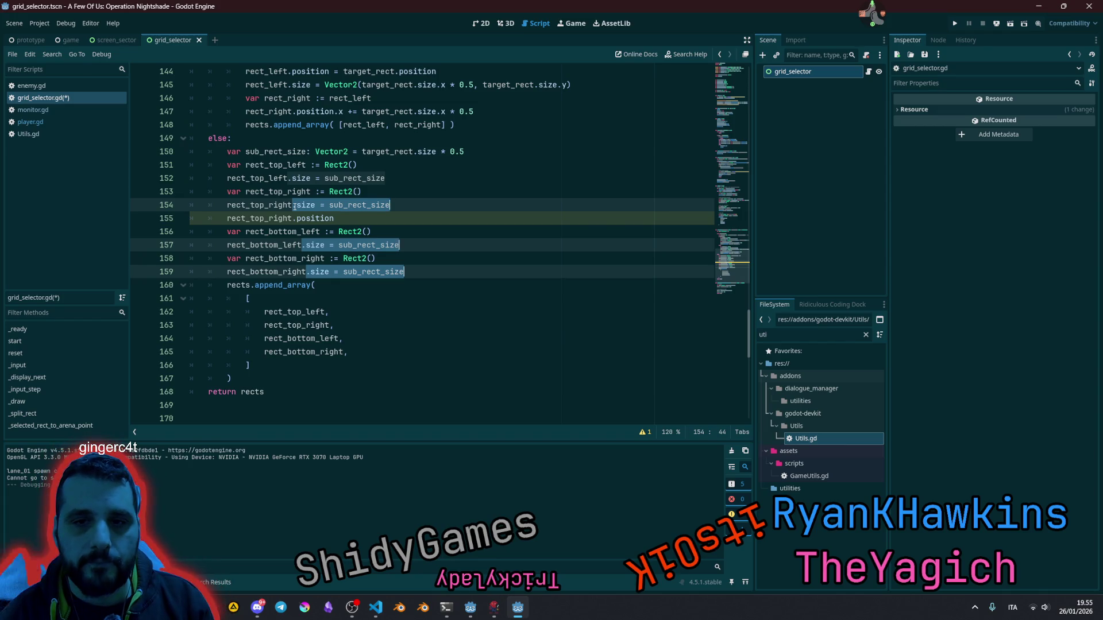
key(ctrl+d)
key(ctrl+d)
key(End)
key(Return)
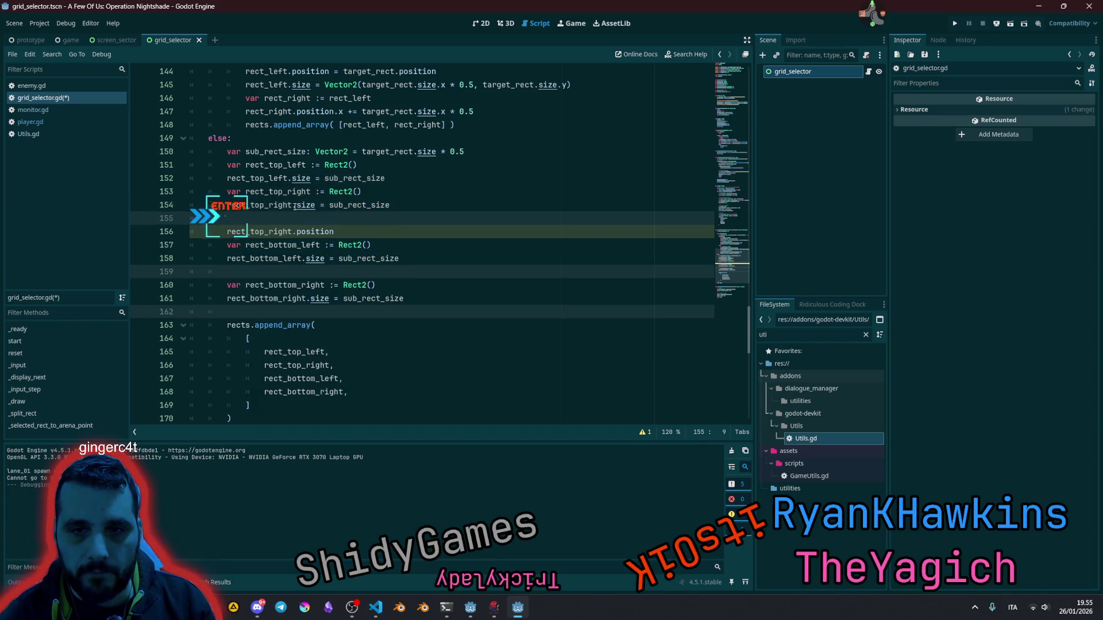
key(ctrl+v)
text(.position = Ve)
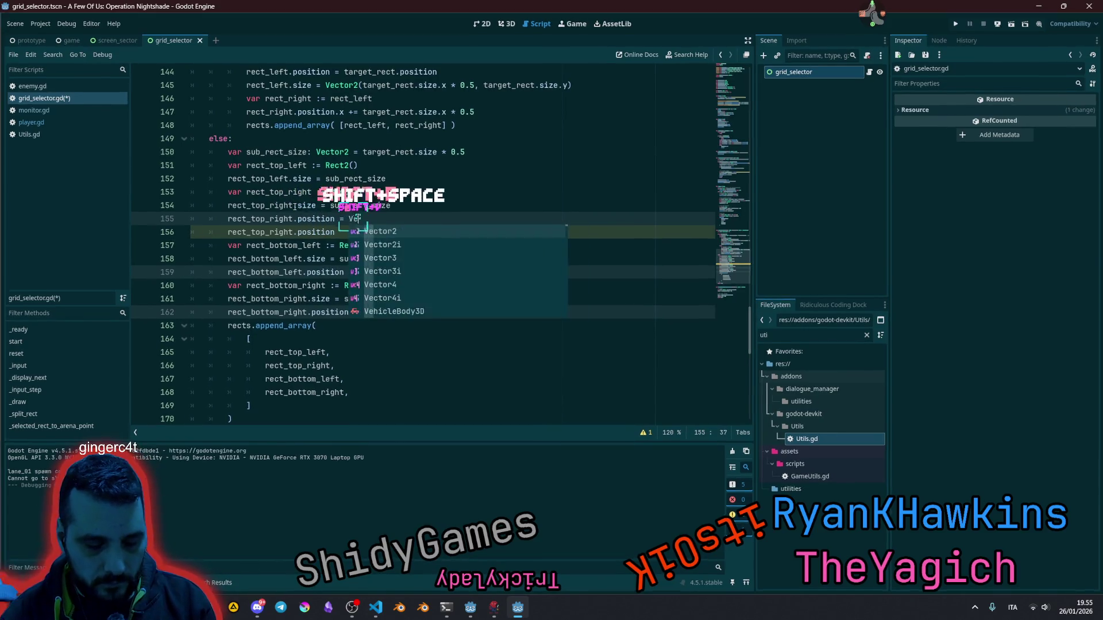
key(BackSpace)
key(Return)
text(()
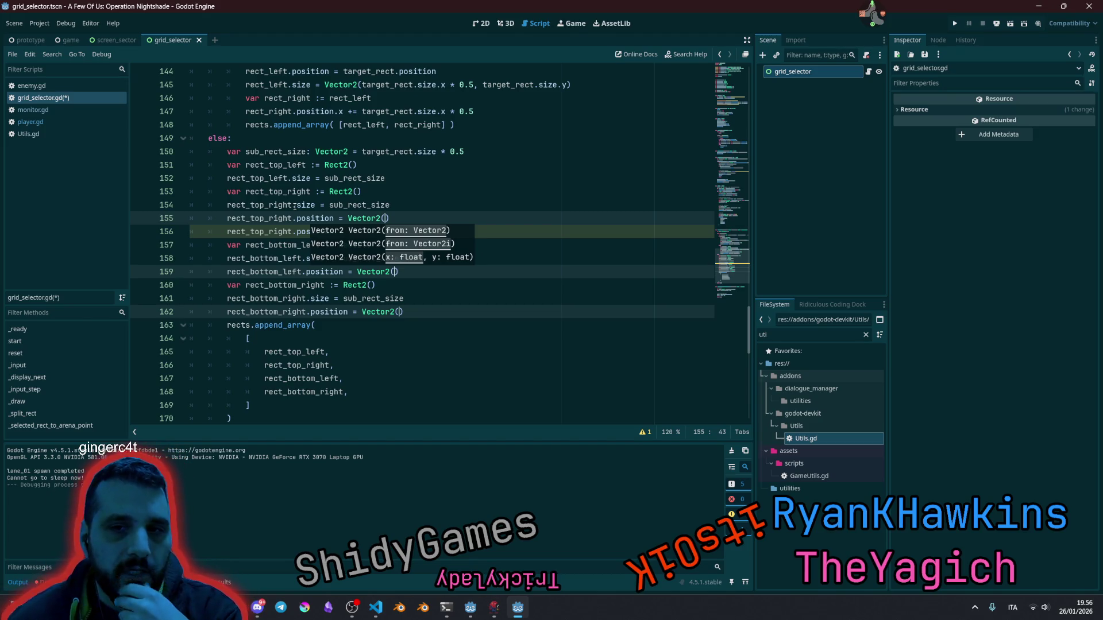
Step: Start the top-right line as rect_top_right.position.x = target_rect.position +
key(ctrl+shift+Left)
key(ctrl+shift+Left)
key(ctrl+shift+Left)
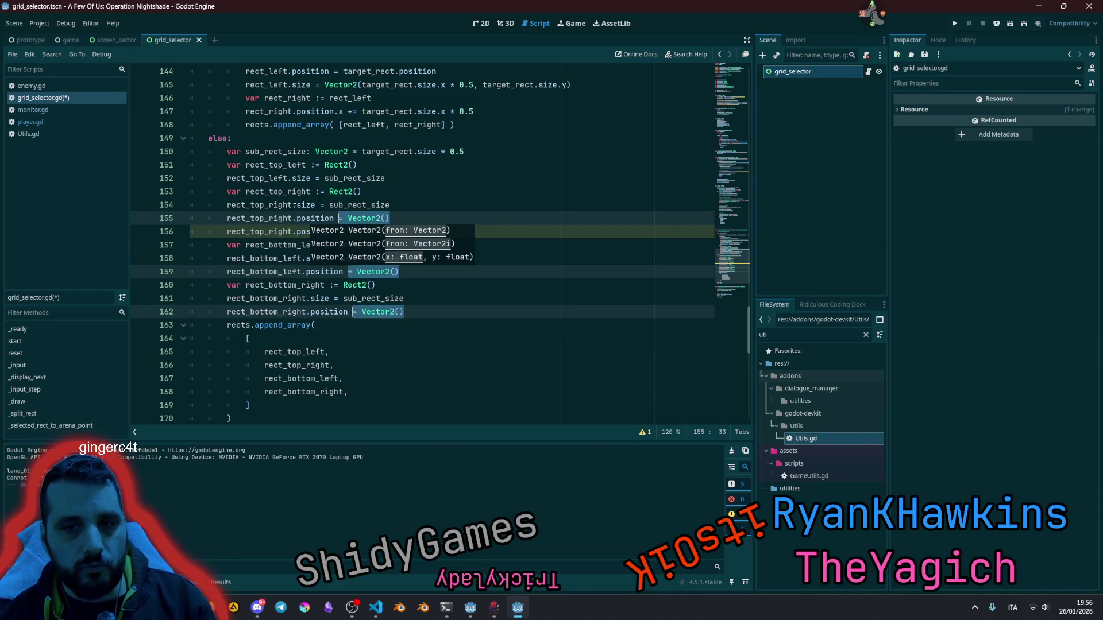
text(.x)
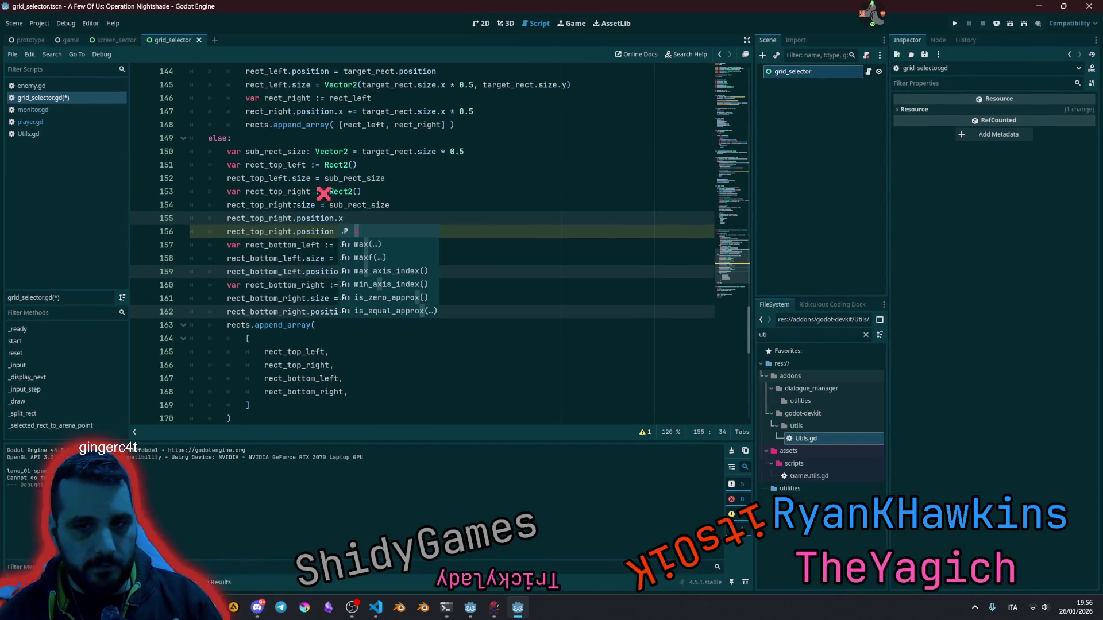
alt+click(277, 231)
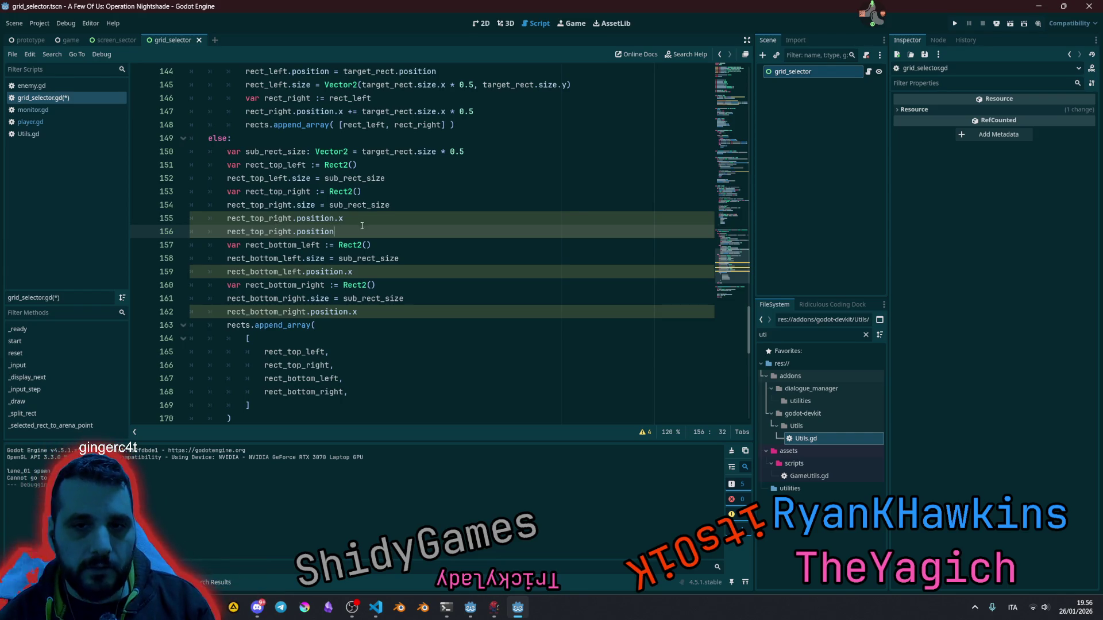
double_click(284, 193)
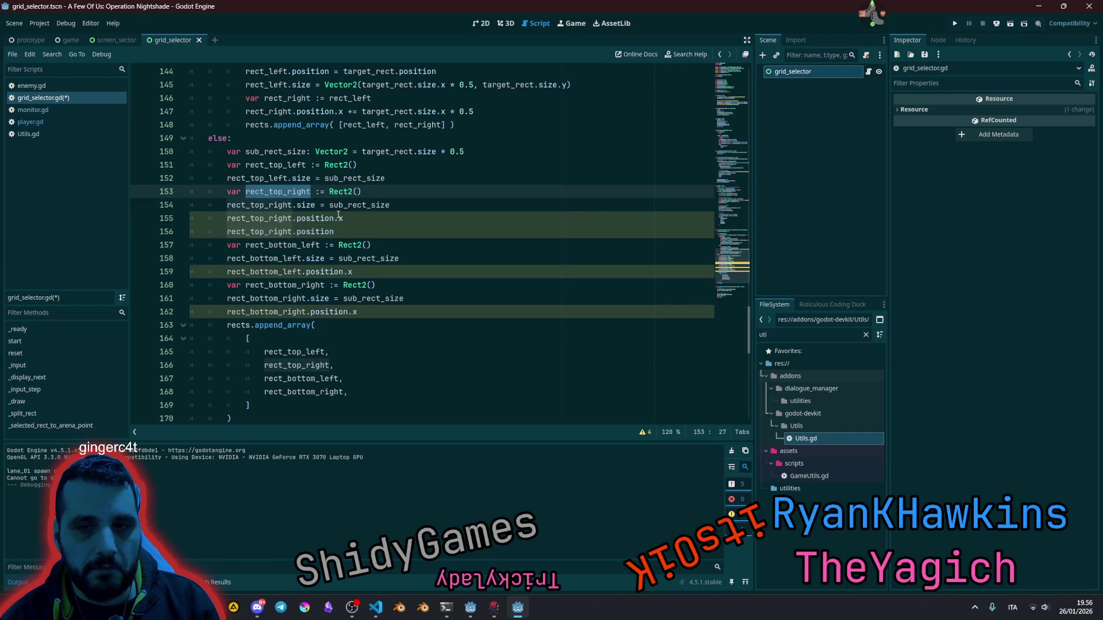
double_click(275, 165)
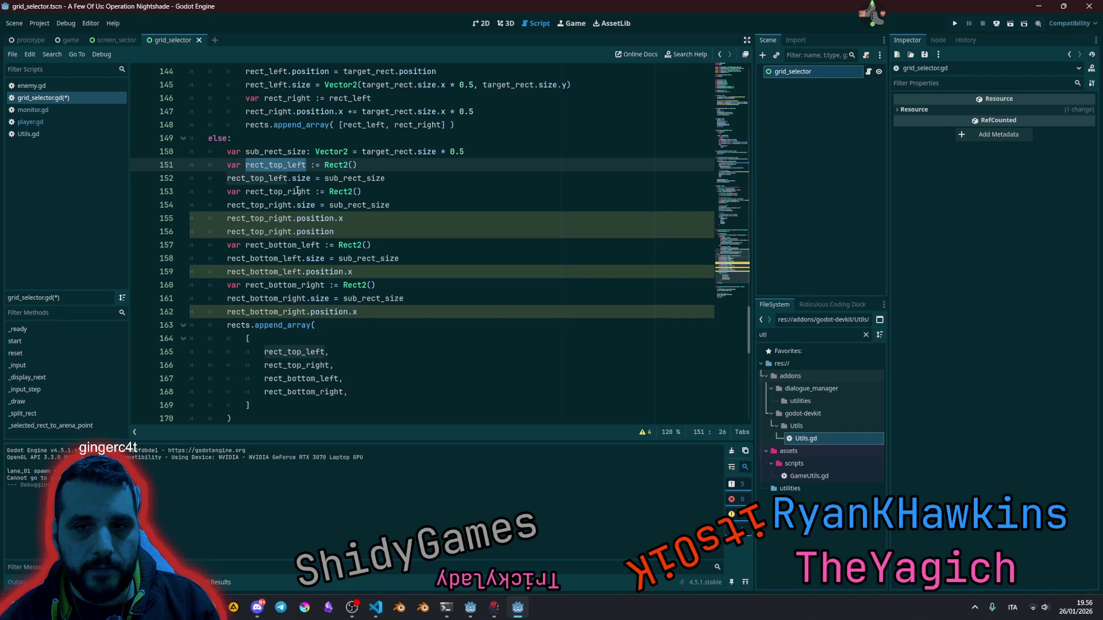
click(359, 220)
text(=)
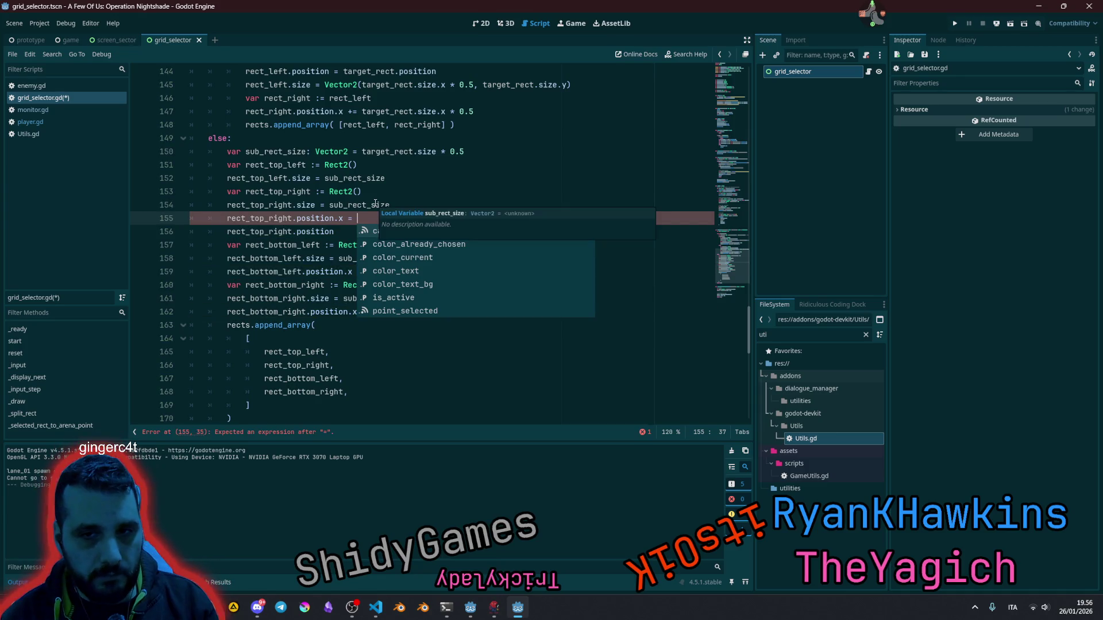
double_click(391, 154)
key(ctrl+c)
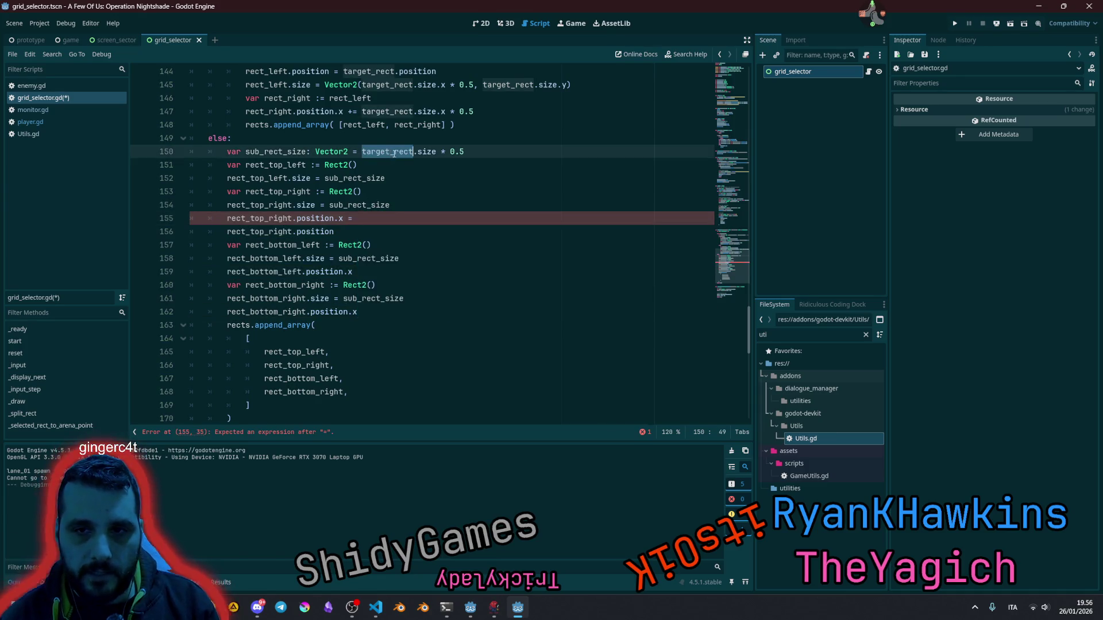
click(420, 218)
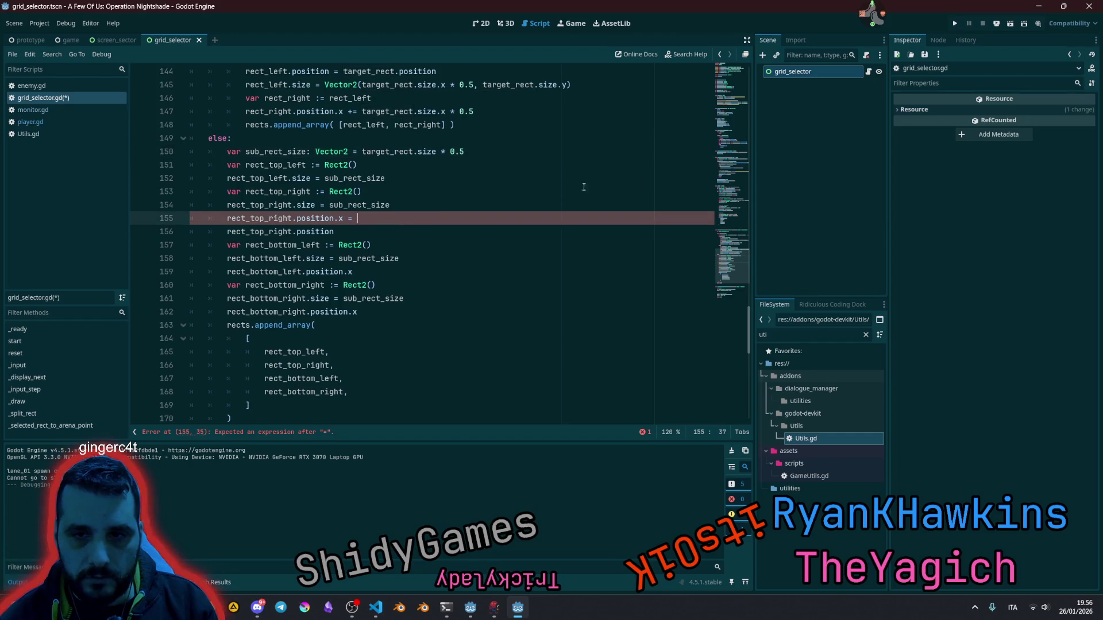
key(ctrl+v)
text(.po)
key(Return)
text(+)
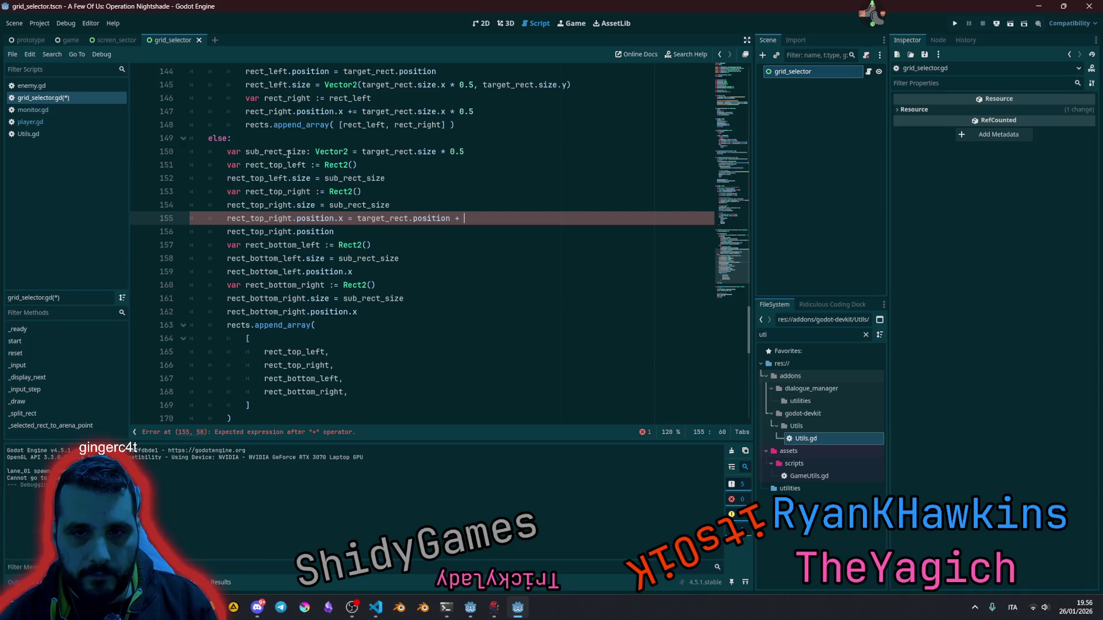
Step: Complete it as target_rect.position.x + sub_rect_size.x and delete the leftover line 156
click(449, 221)
text(.x)
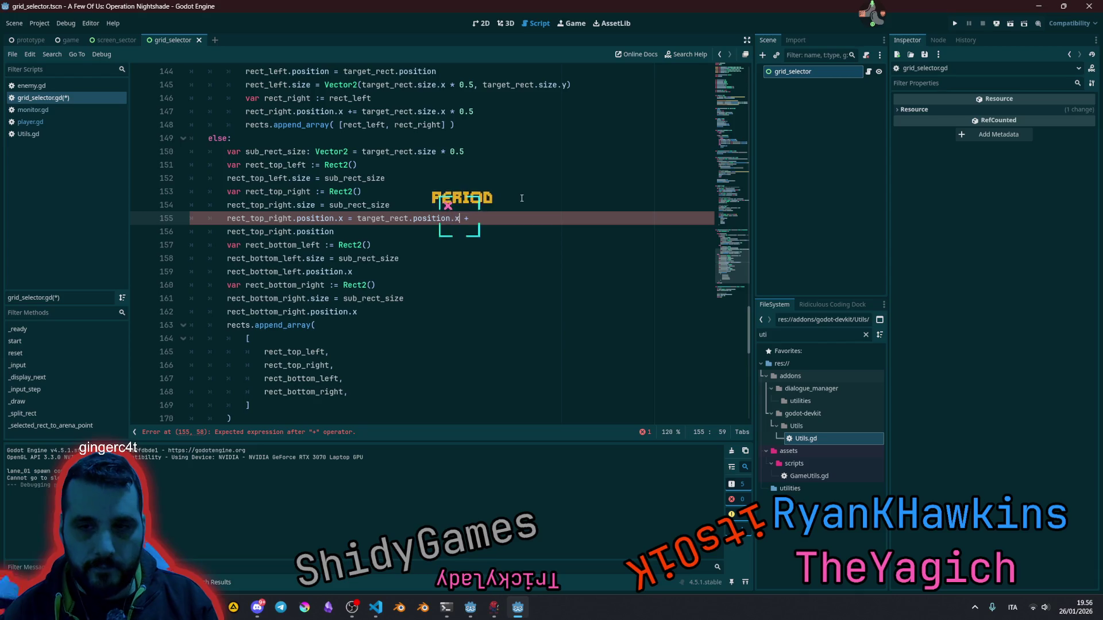
double_click(301, 152)
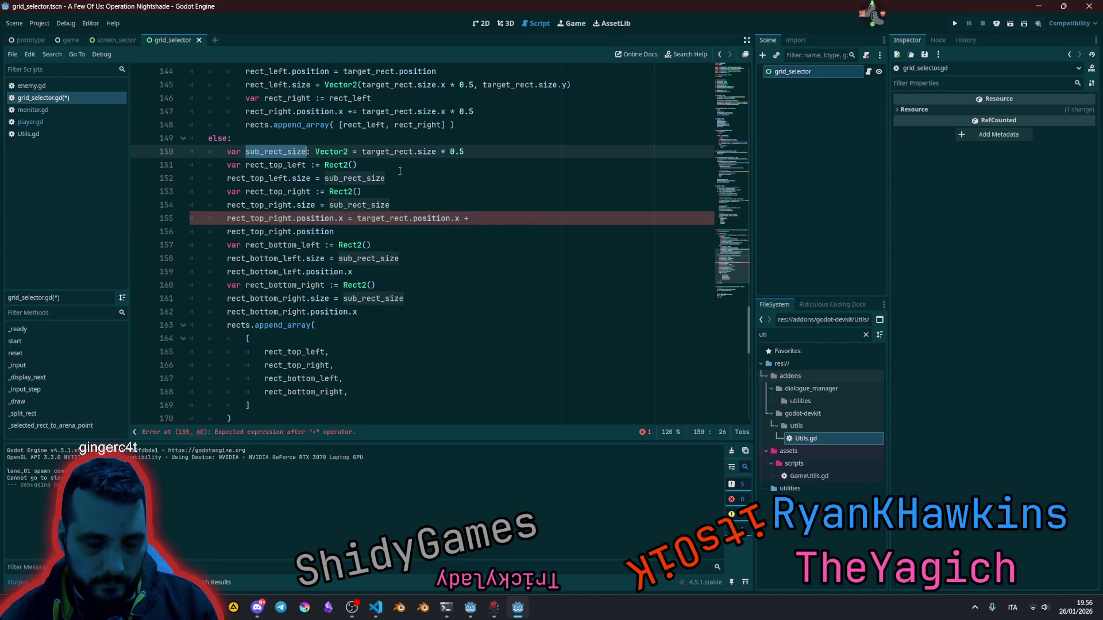
key(ctrl+c)
click(477, 220)
key(ctrl+v)
text(.x)
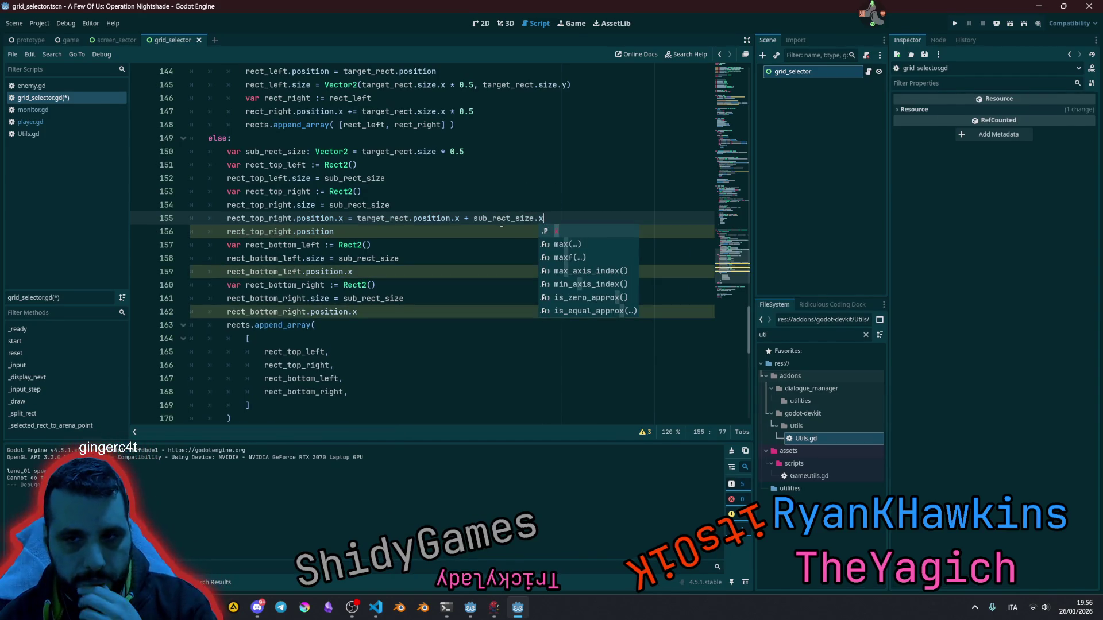
double_click(504, 219)
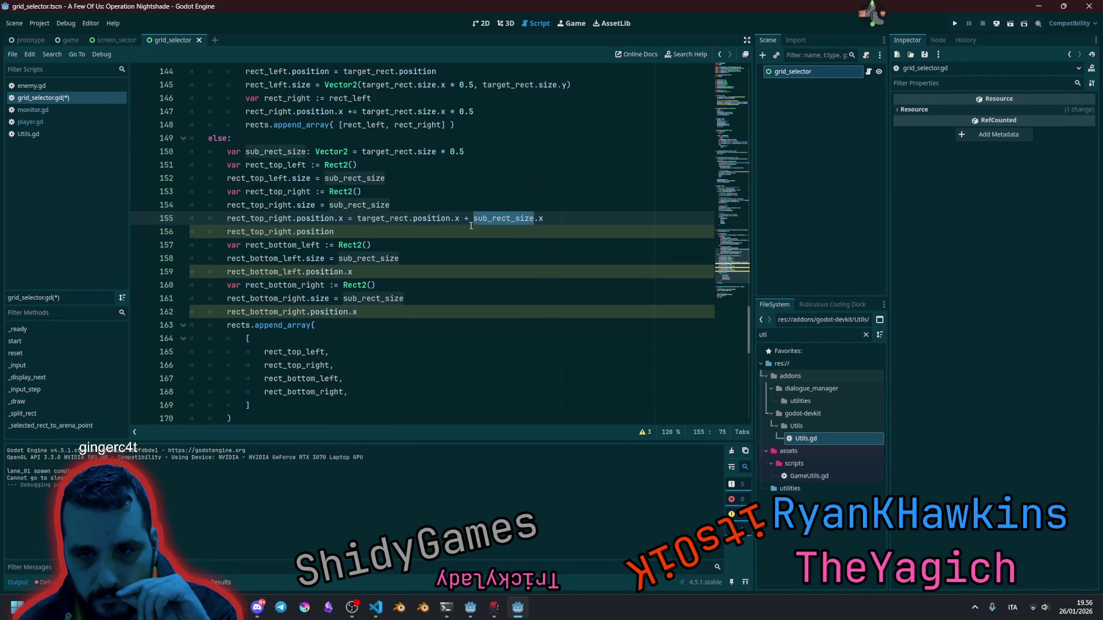
click(365, 233)
key(shift+Home)
key(shift+Home)
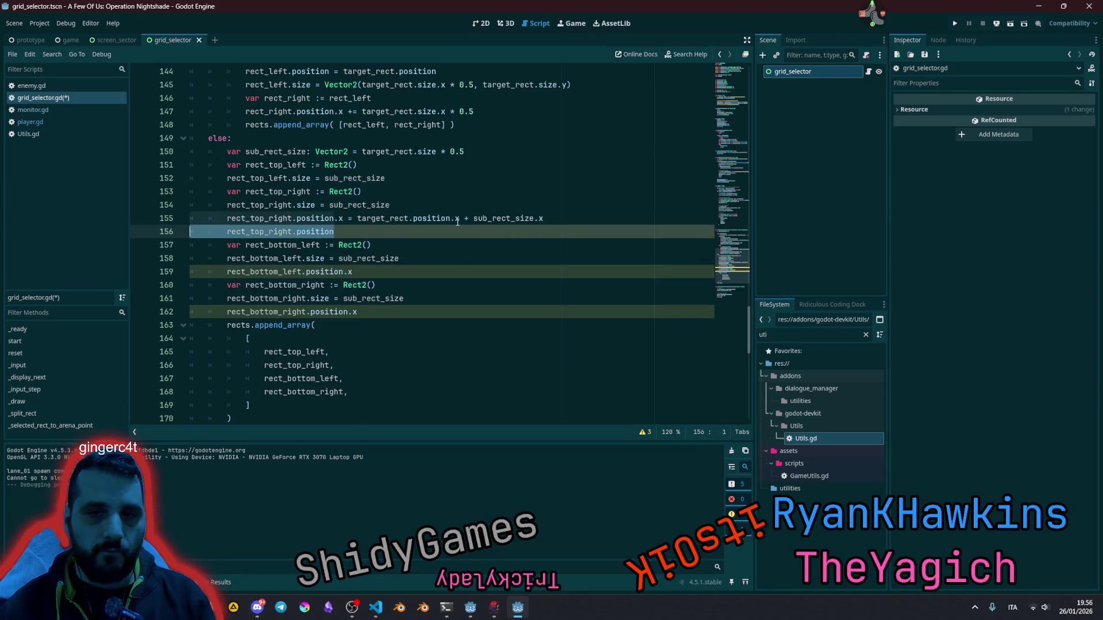
key(BackSpace)
key(BackSpace)
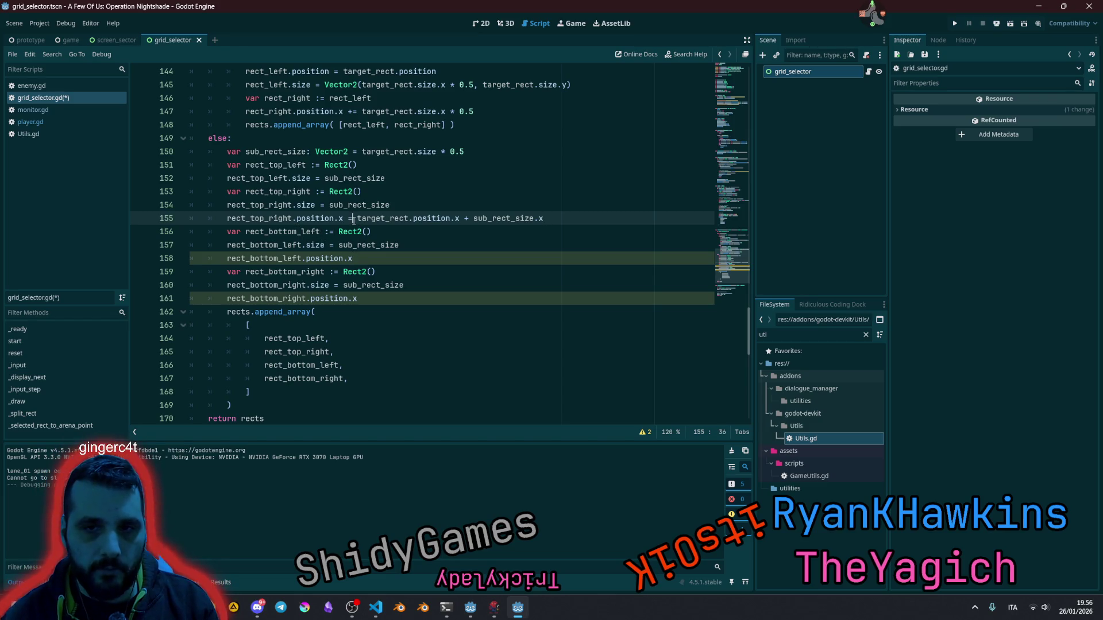
Step: Replace line 158 with a copy of the top-right position line, switching every x to y
key(shift+Home)
click(360, 254)
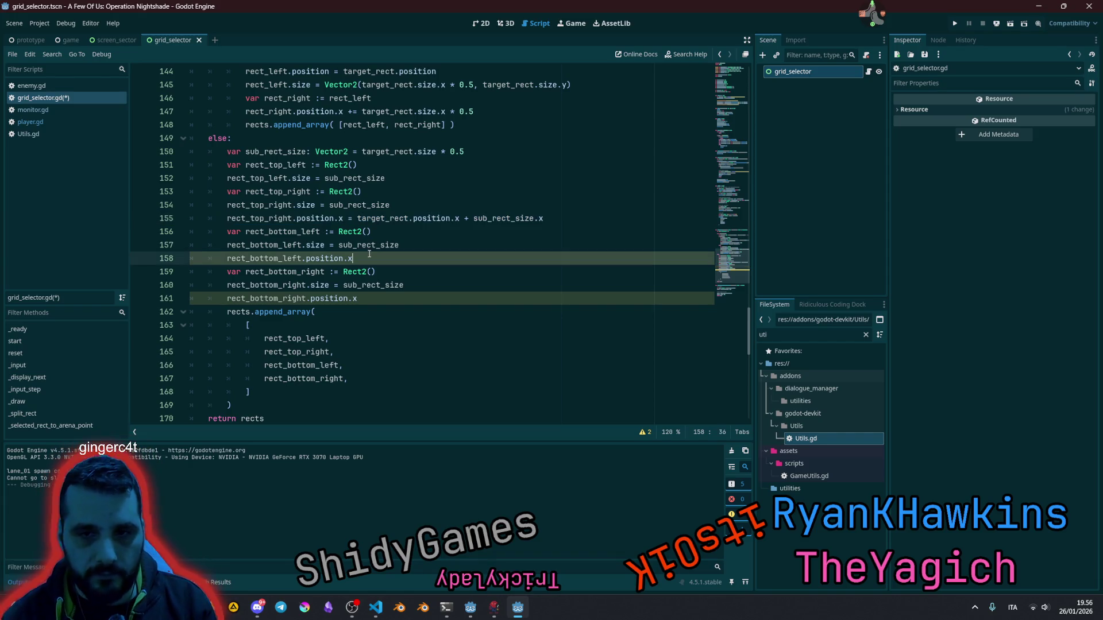
key(shift+Home)
key(ctrl+v)
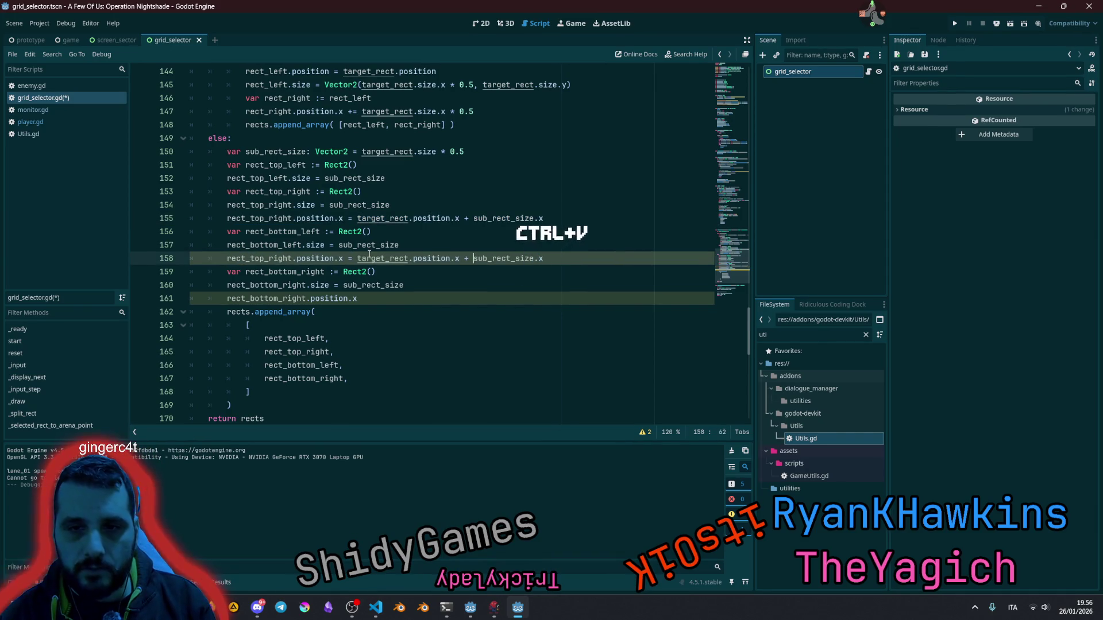
key(Left)
key(Left)
key(Left)
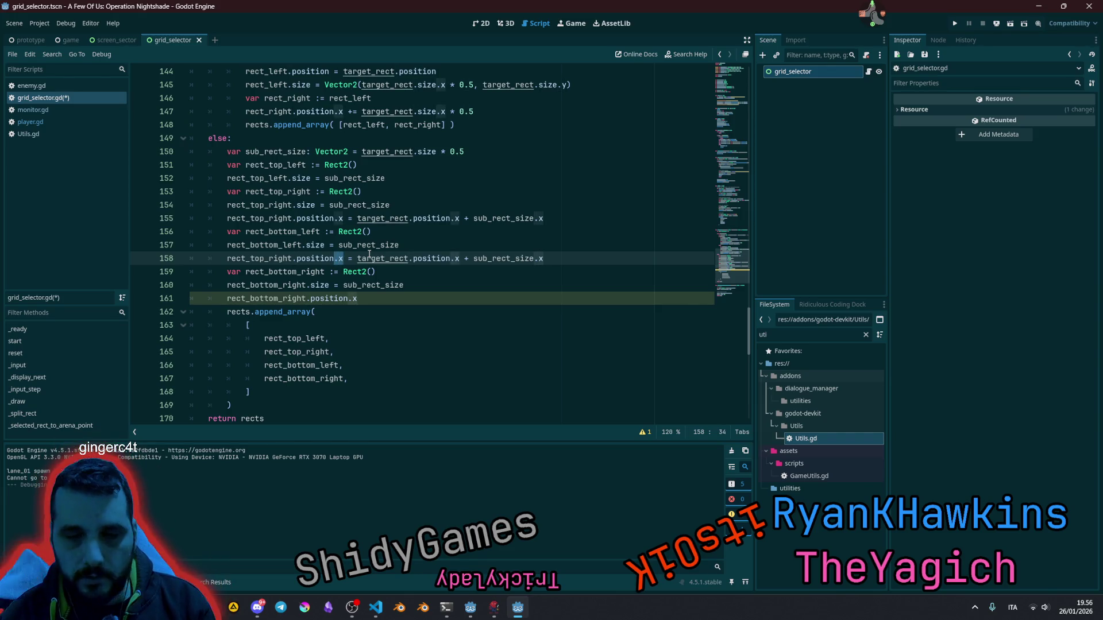
text(y)
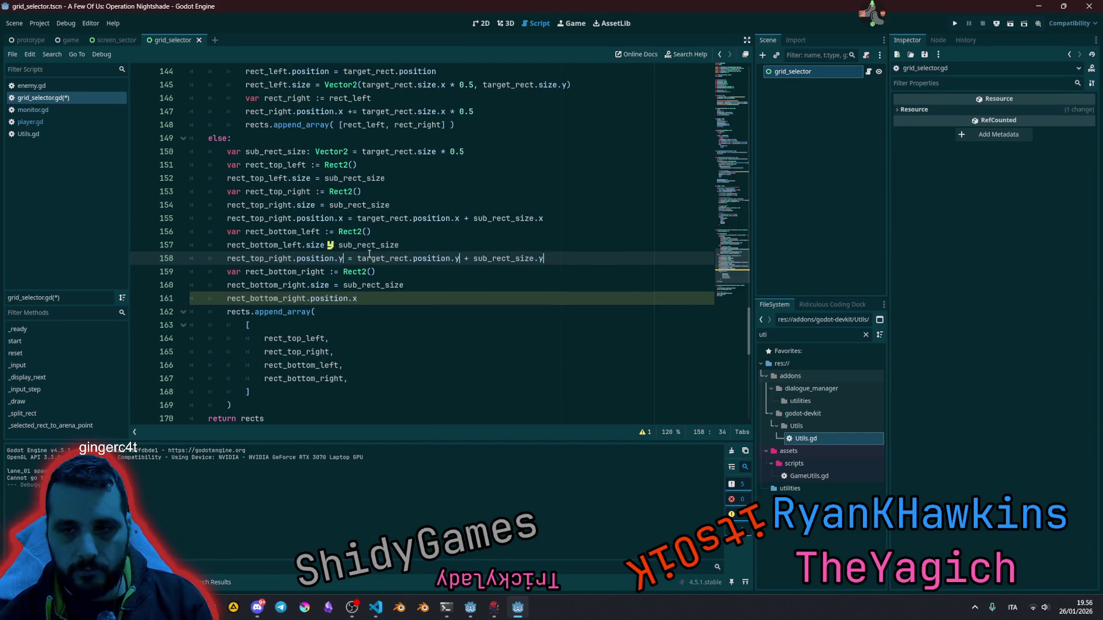
click(386, 246)
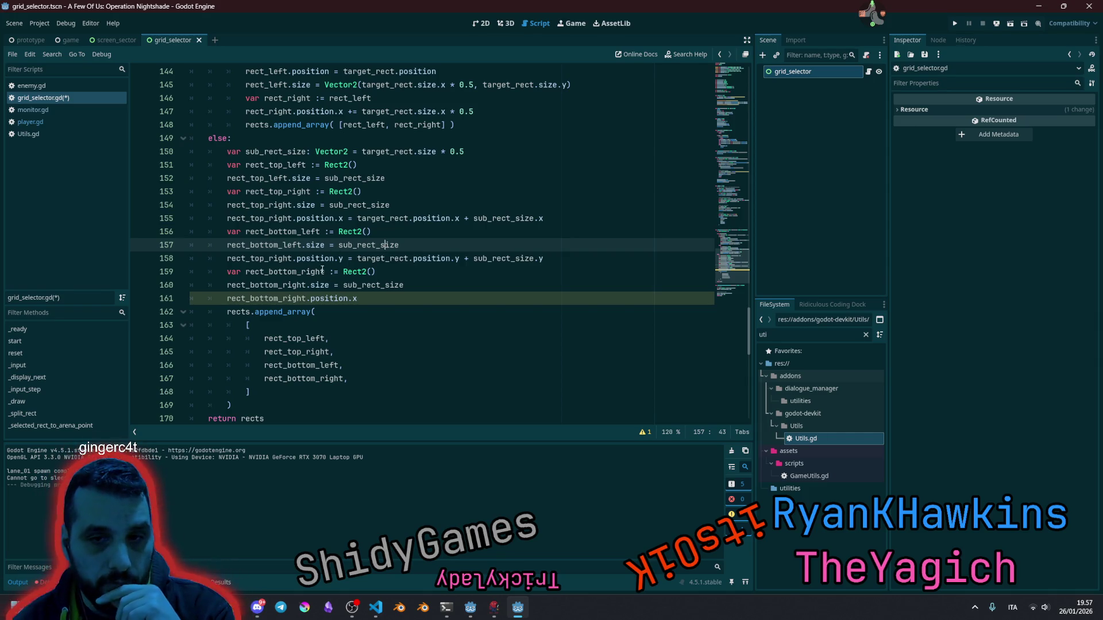
Step: Copy the new y-offset line onto line 160
click(317, 259)
key(shift+End)
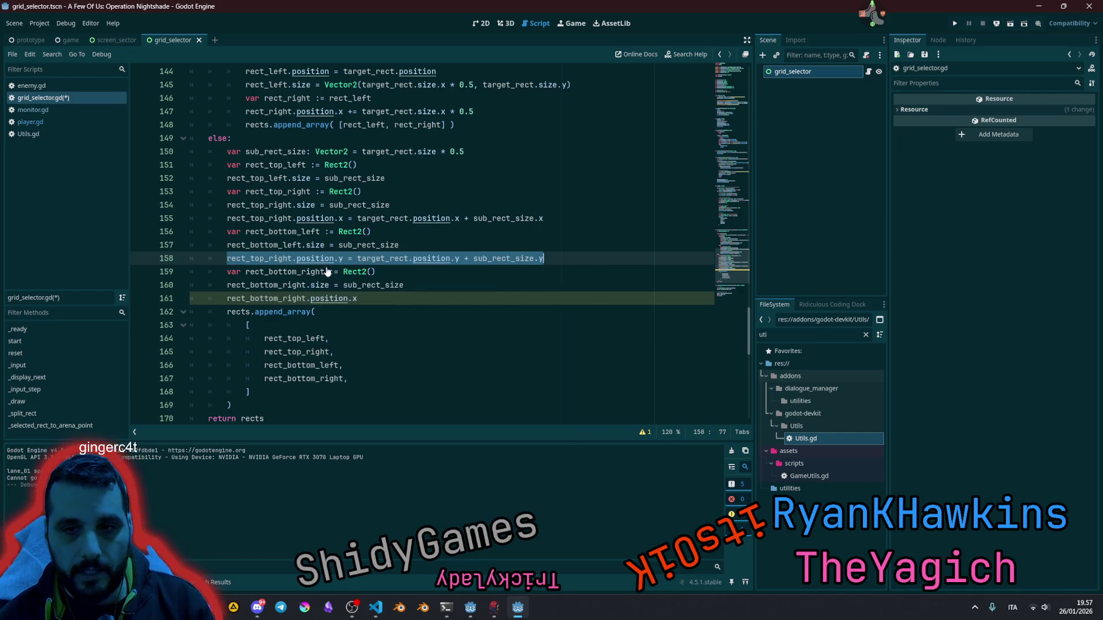
key(ctrl+c)
click(430, 286)
key(shift+Home)
key(ctrl+v)
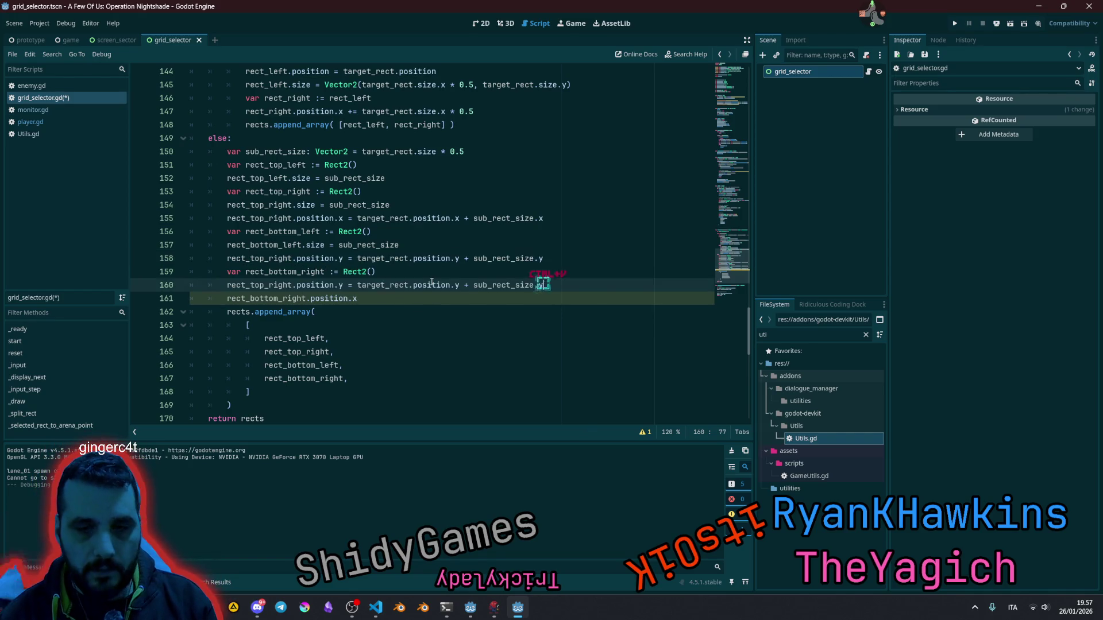
Step: Make line 158 target rect_bottom_left instead of rect_top_right
click(339, 245)
double_click(283, 213)
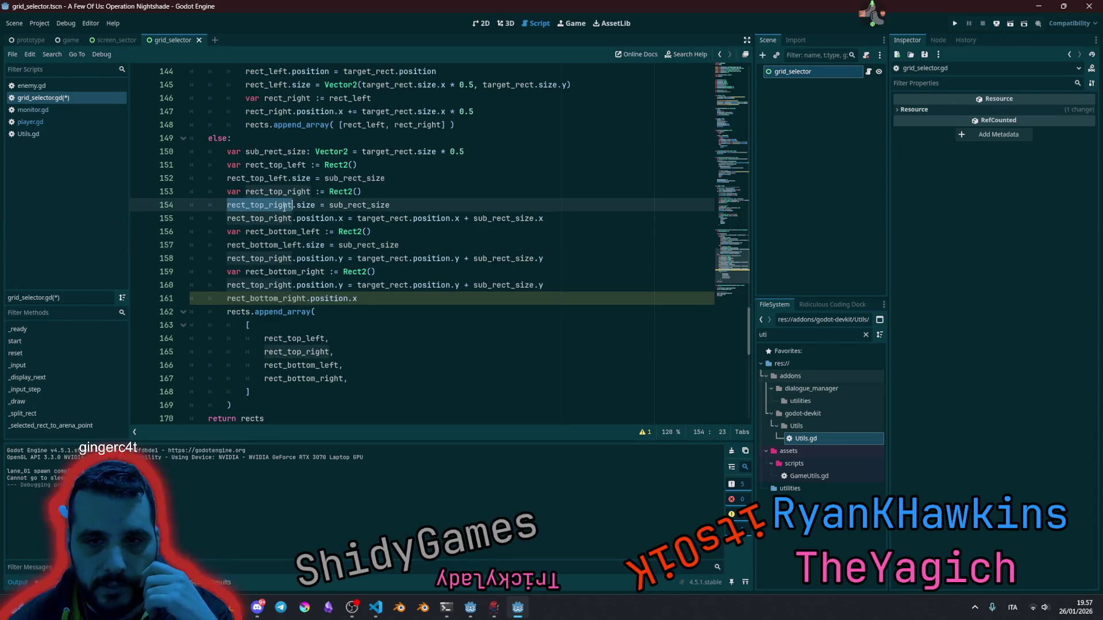
double_click(274, 243)
key(ctrl+c)
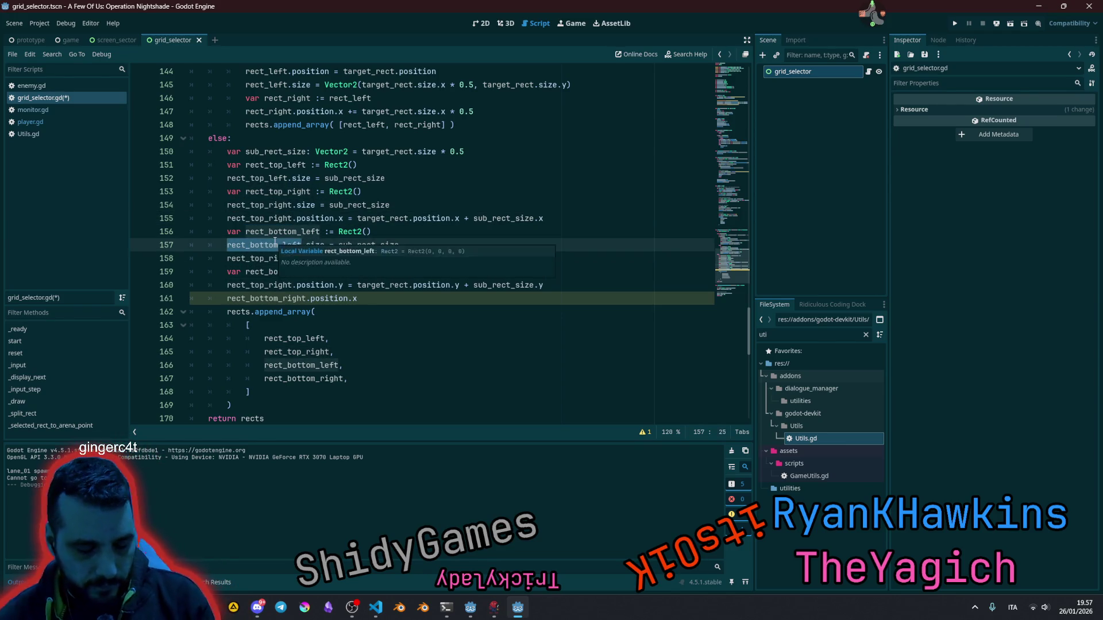
double_click(277, 259)
key(ctrl+v)
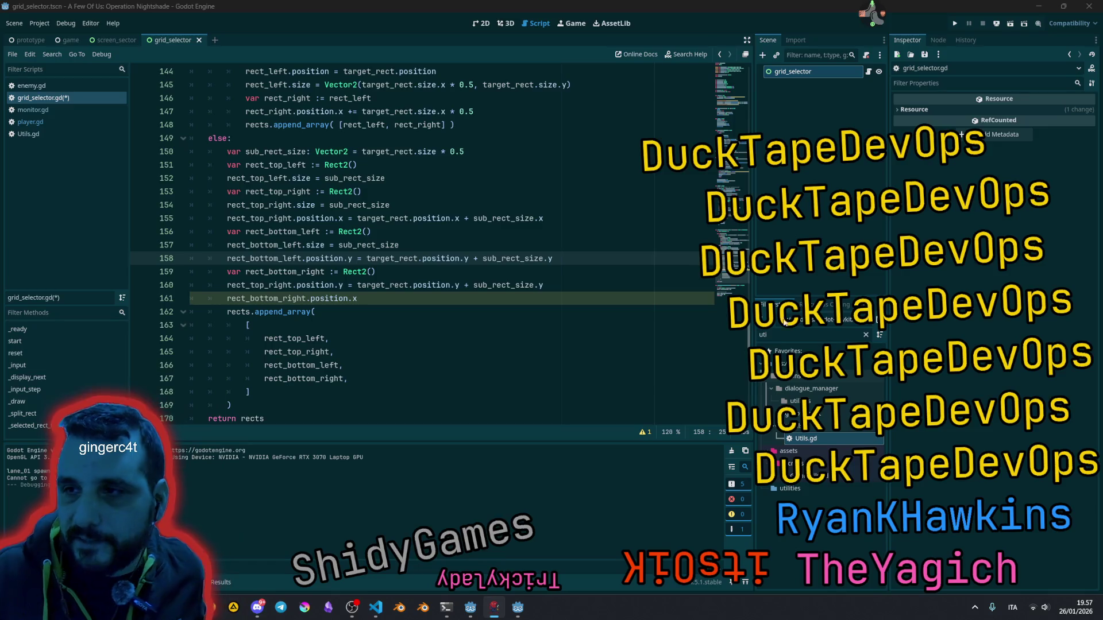
key(alt+Tab)
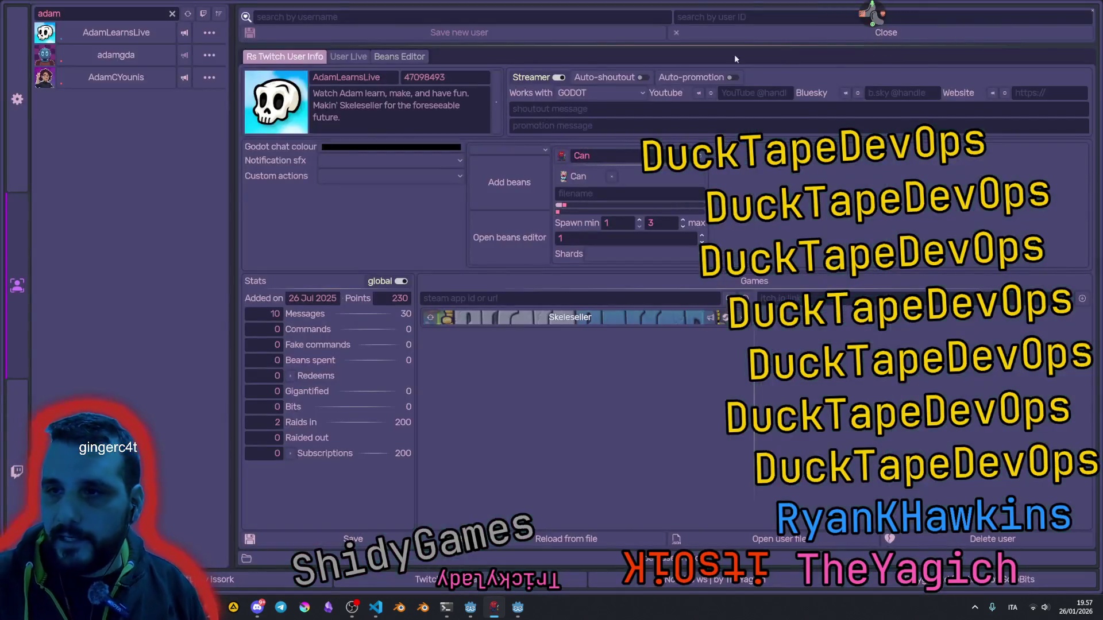
key(BackSpace)
key(BackSpace)
key(BackSpace)
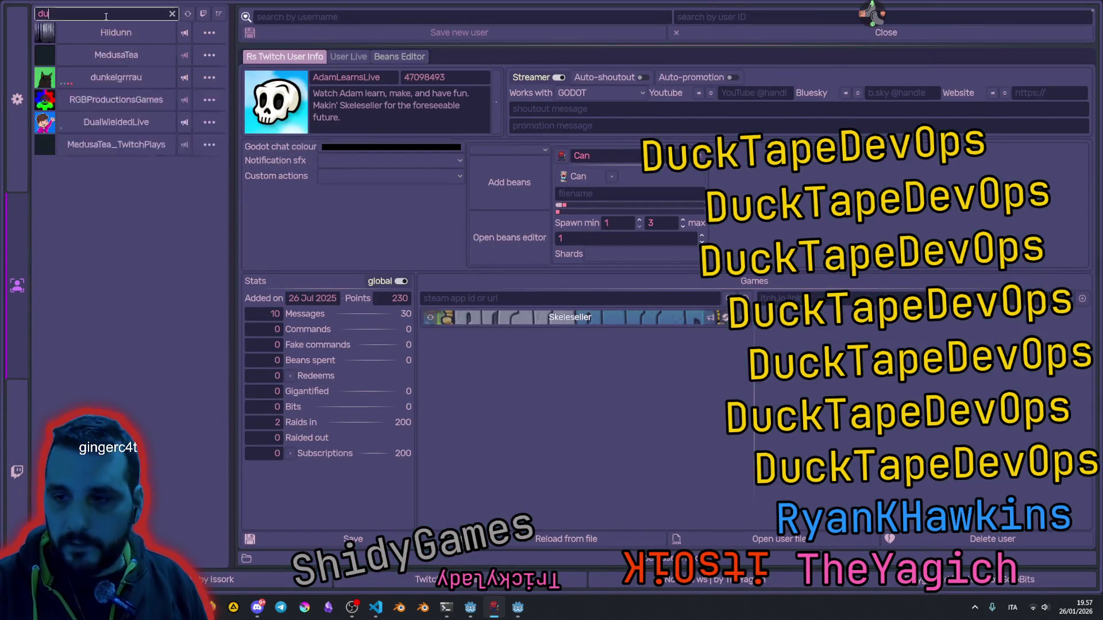
text(duc)
key(BackSpace)
key(BackSpace)
key(BackSpace)
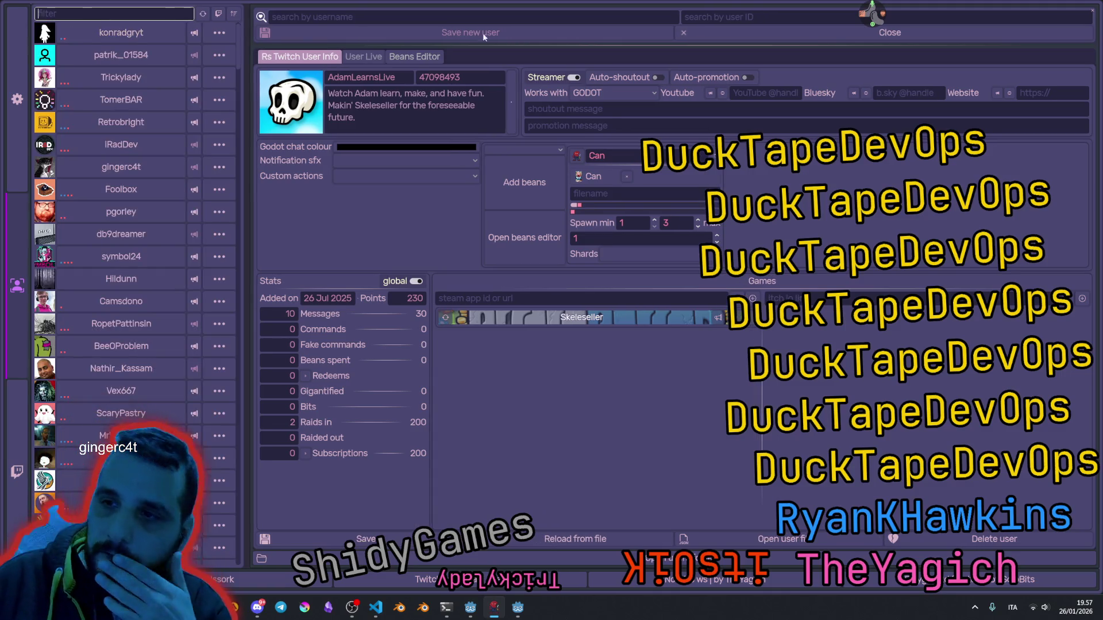
click(1093, 12)
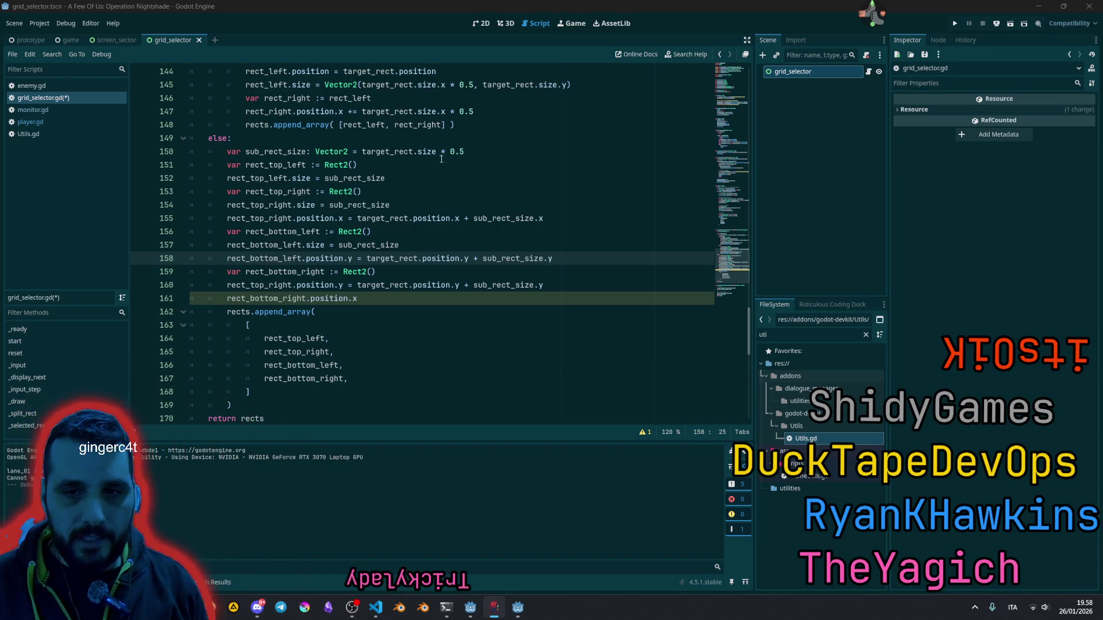
click(422, 299)
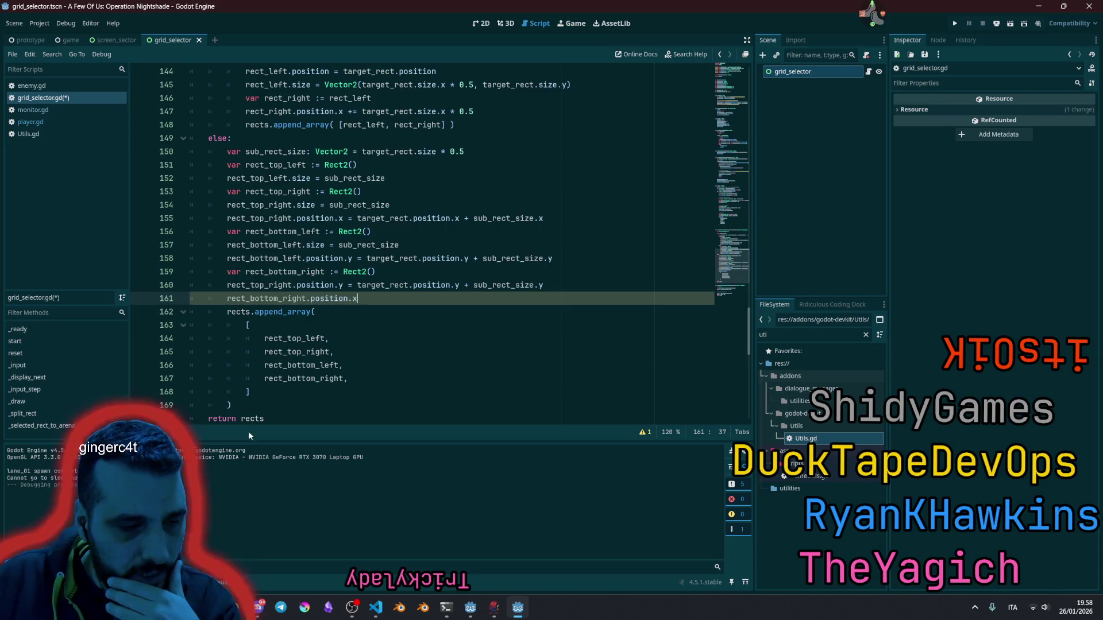
Step: Switch to Chrome's Operation Nightshade Trello board and pan across its lists
key(alt+Tab)
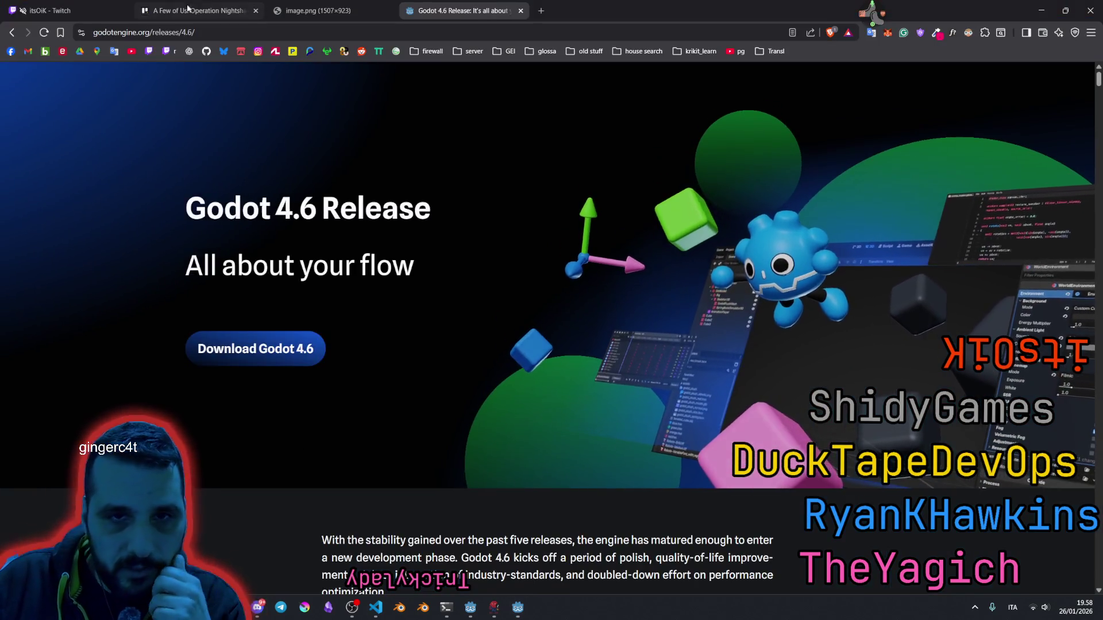
key(ctrl+2)
drag(304, 421, 1045, 415)
drag(229, 550, 765, 540)
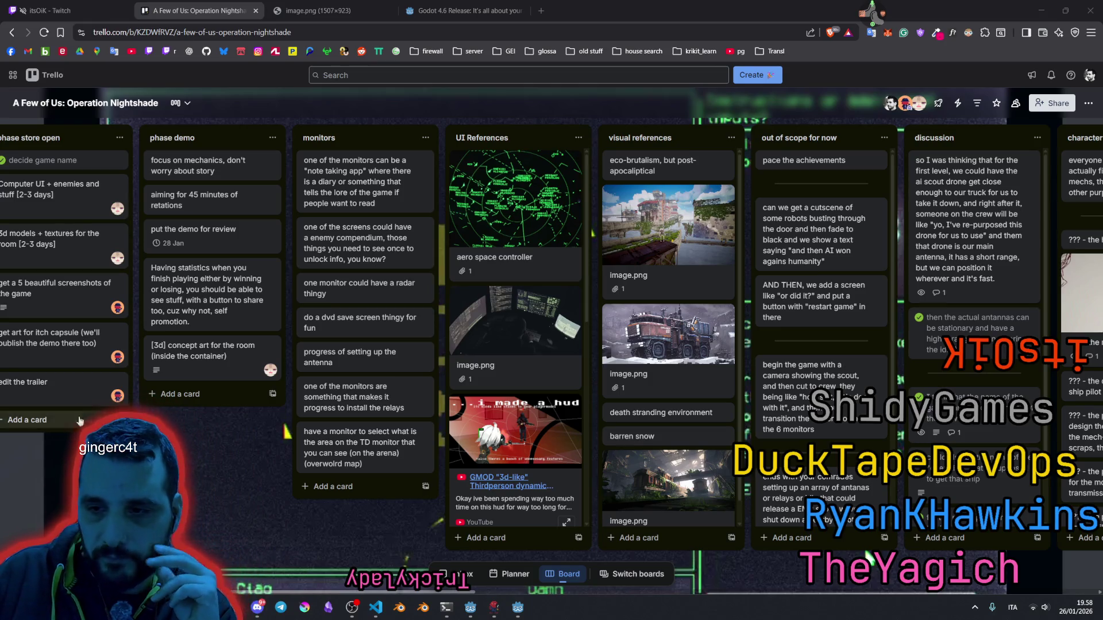
scroll(376, 457, left, 3)
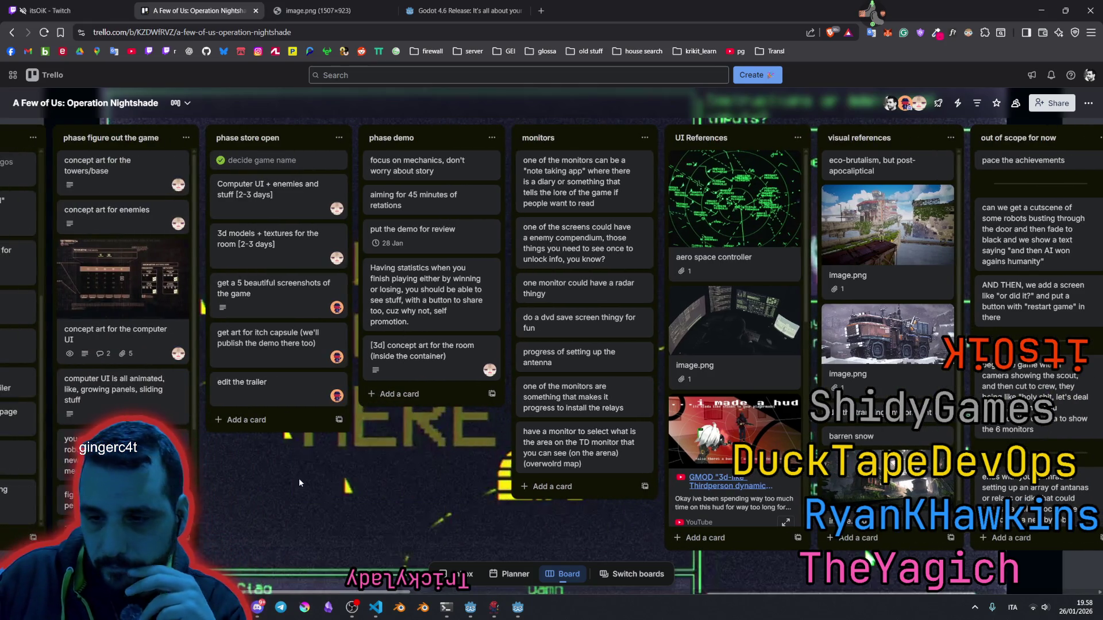
Step: Scroll to the board's general and infos lists and open the January 2026 calendar panel
scroll(298, 478, left, 5)
scroll(249, 471, right, 5)
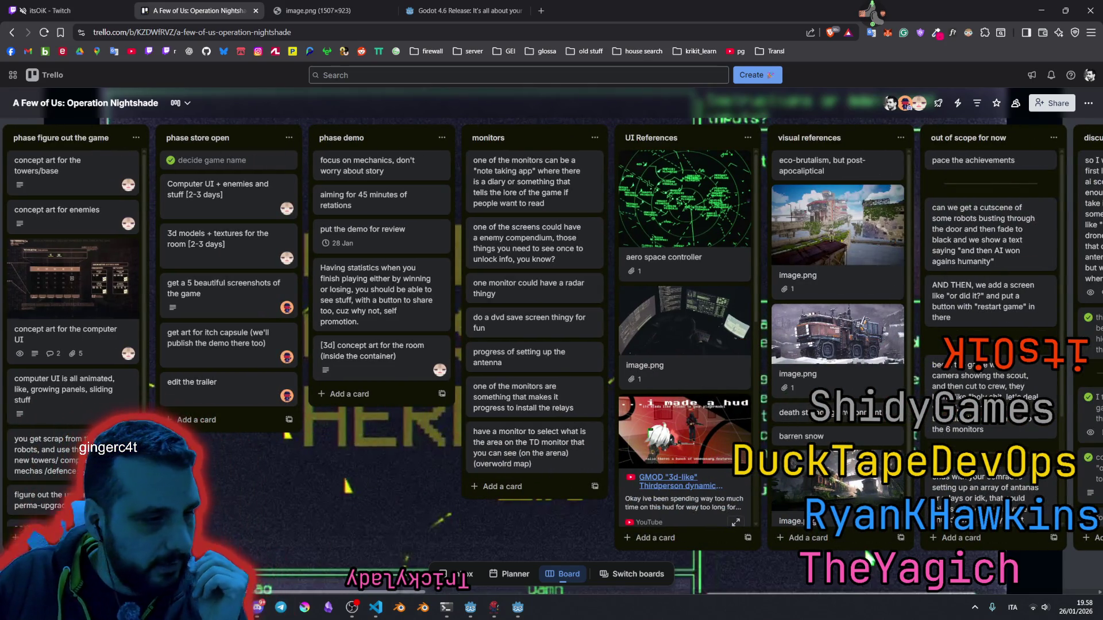
scroll(314, 502, right, 2)
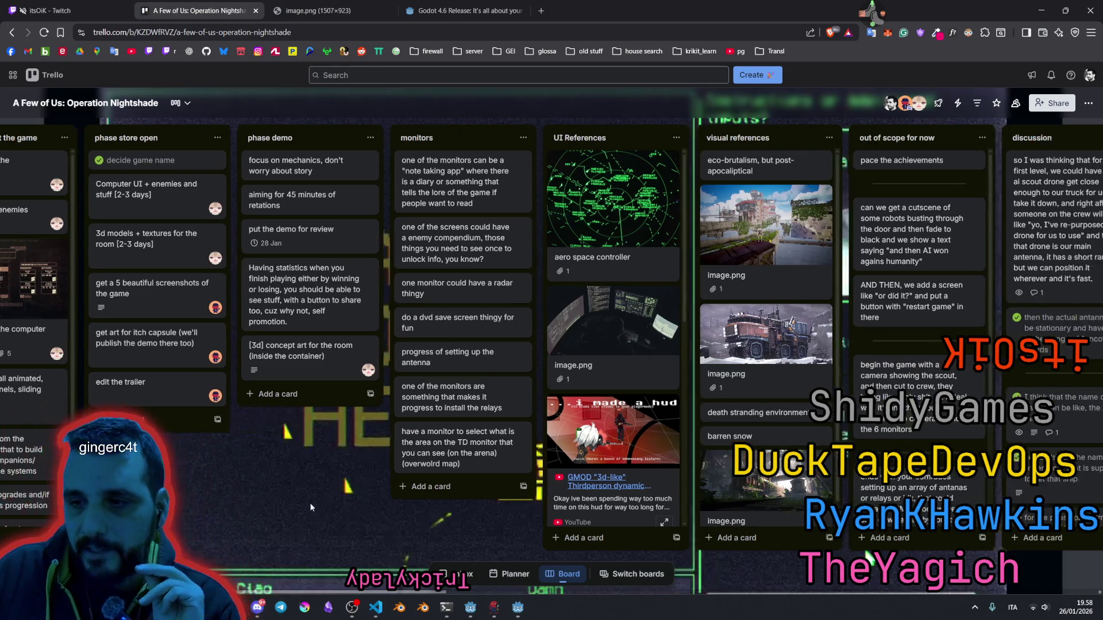
scroll(340, 492, left, 4)
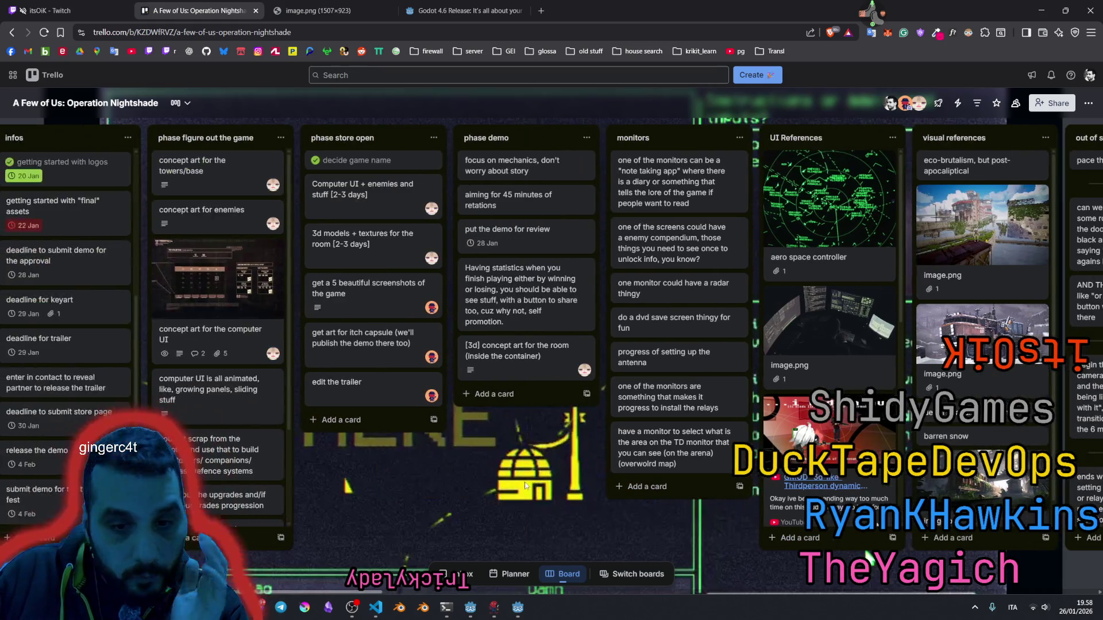
scroll(381, 465, left, 3)
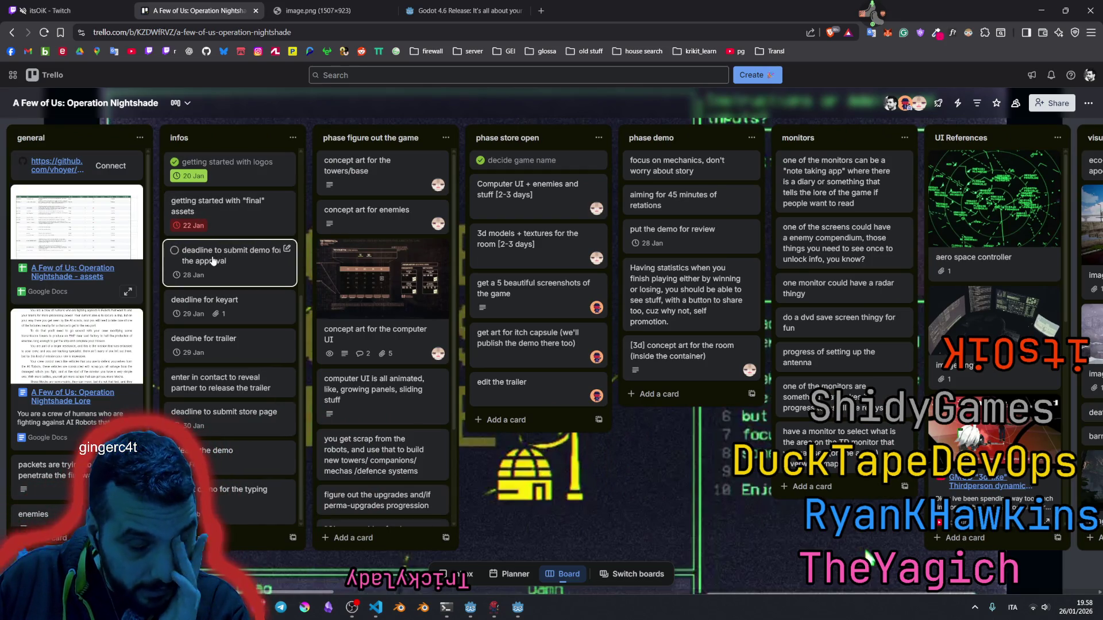
click(1075, 597)
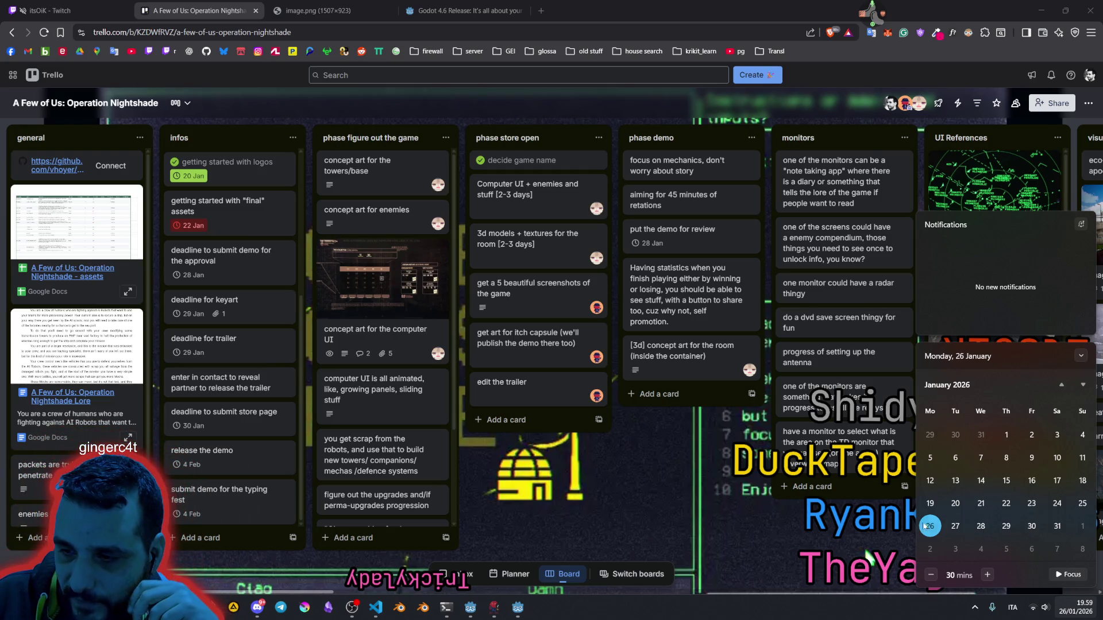
Step: Scroll the infos list, dismiss the calendar panel, and bring up the Twitch user-info tool
scroll(241, 321, up, 3)
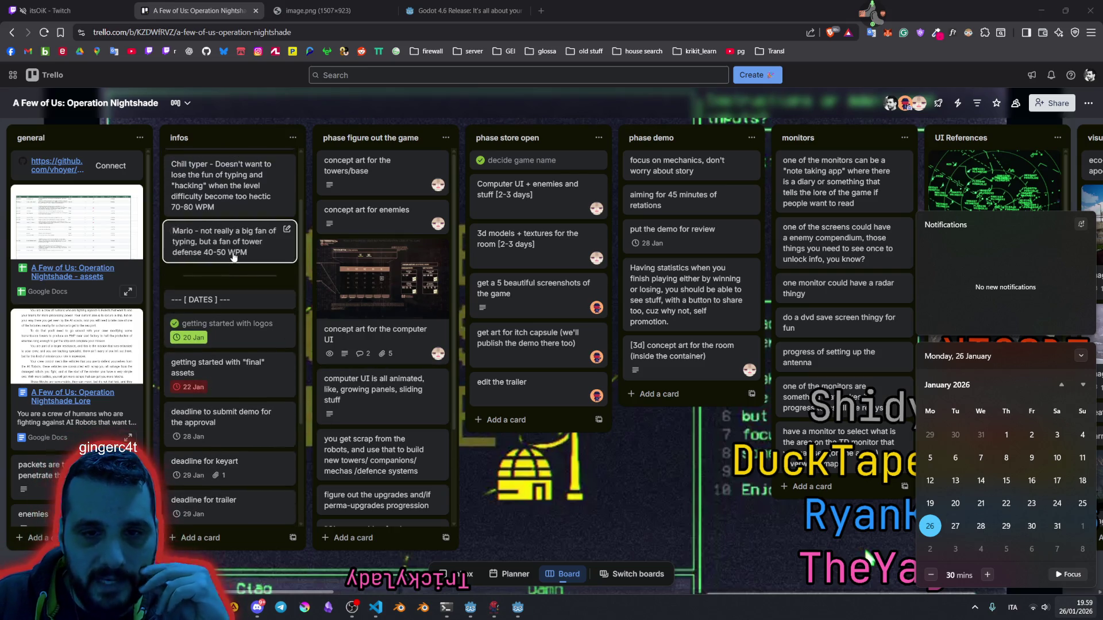
scroll(232, 412, down, 2)
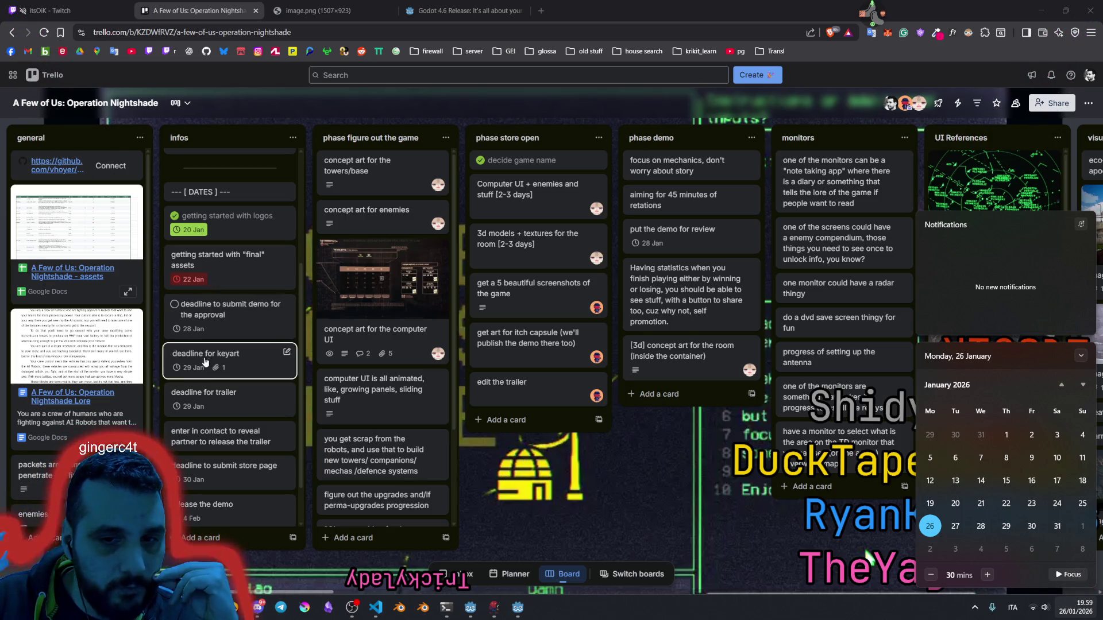
scroll(250, 446, down, 1)
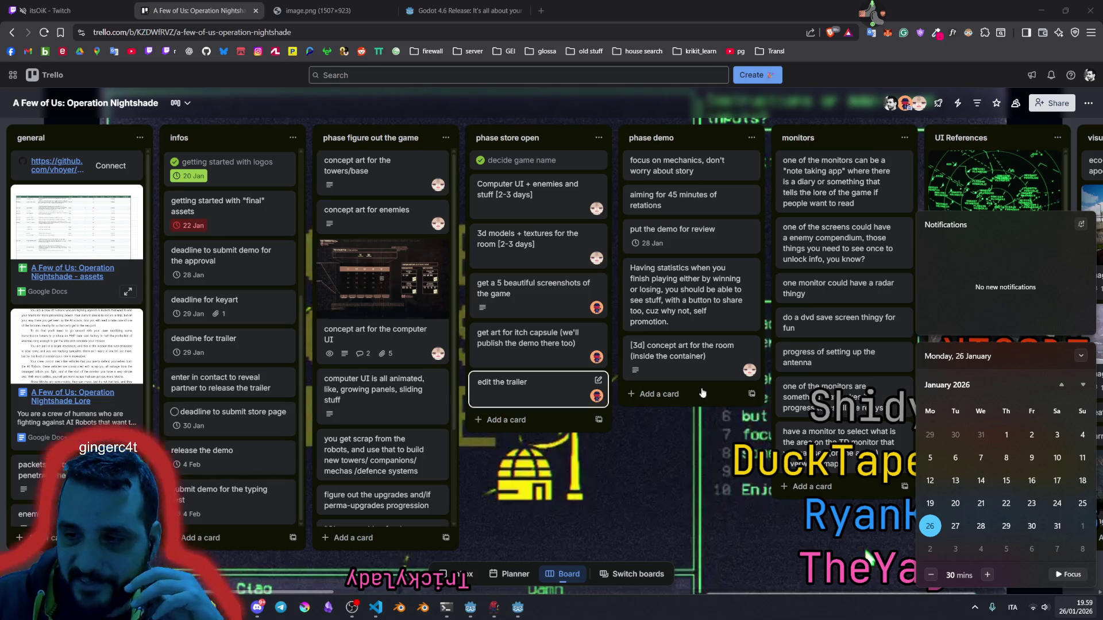
click(850, 383)
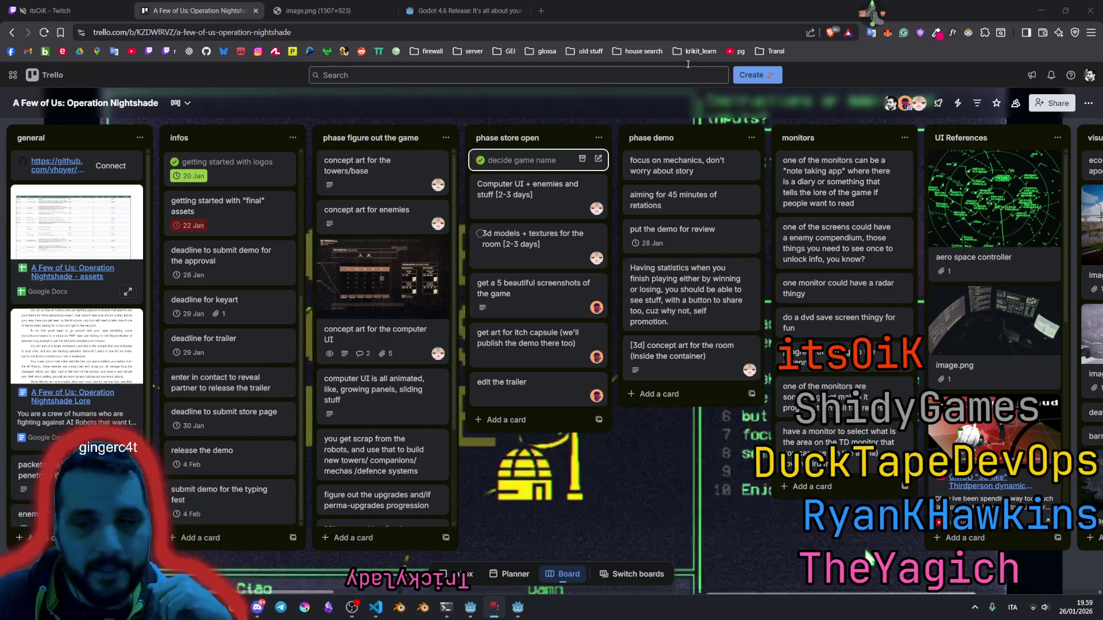
mouse_move(871, 12)
click(863, 43)
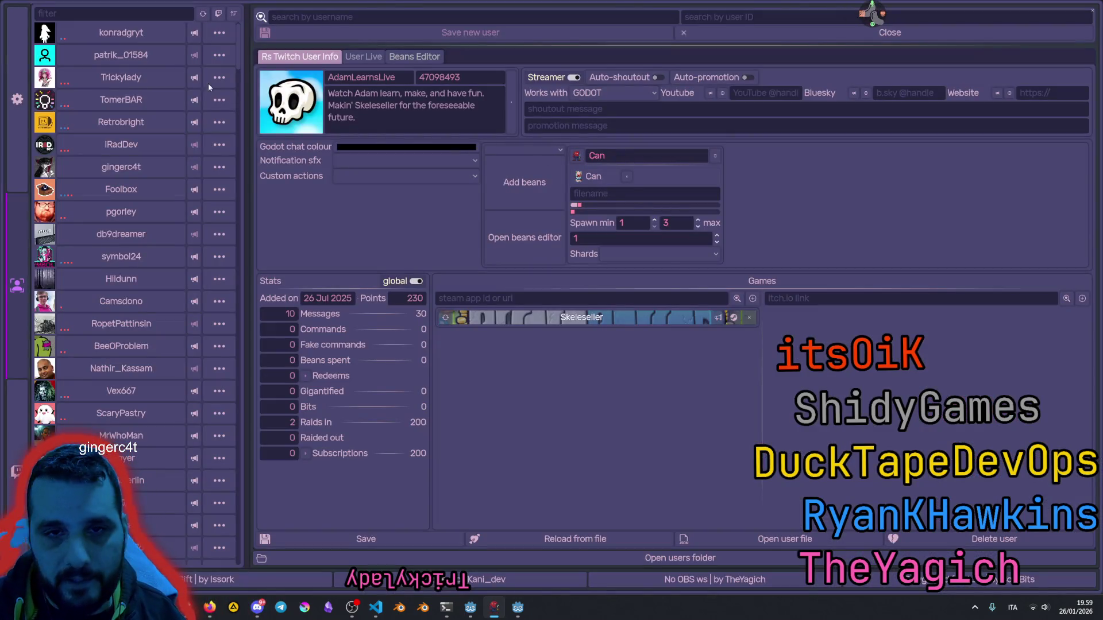
Step: Scroll the tracked-user list, glance at the Twitch stream tab, and return to the tool
scroll(153, 193, down, 10)
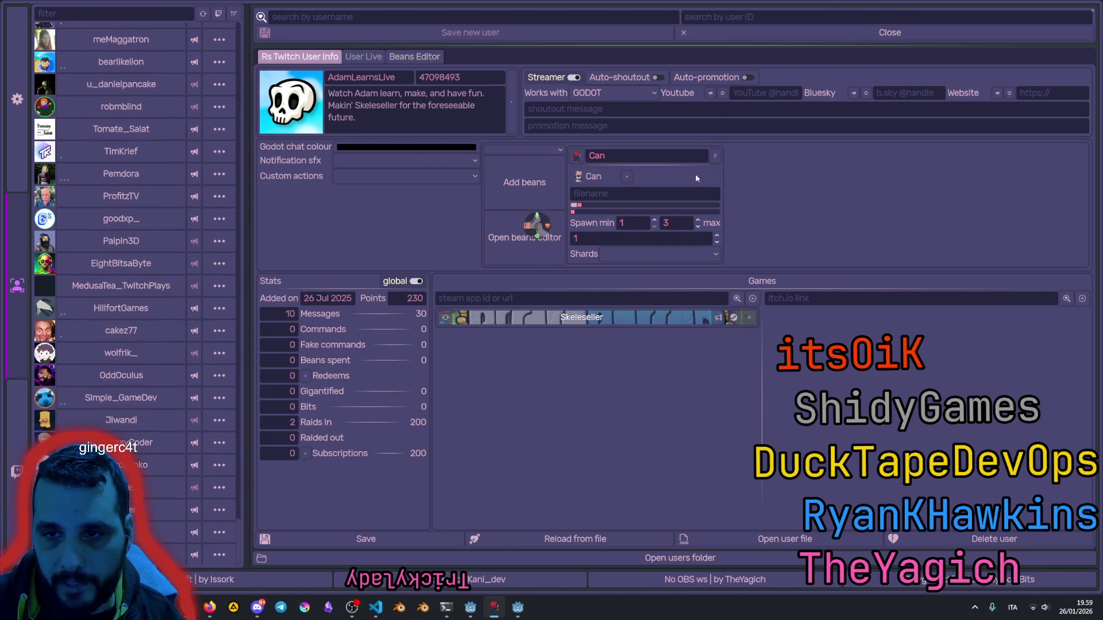
scroll(68, 339, up, 10)
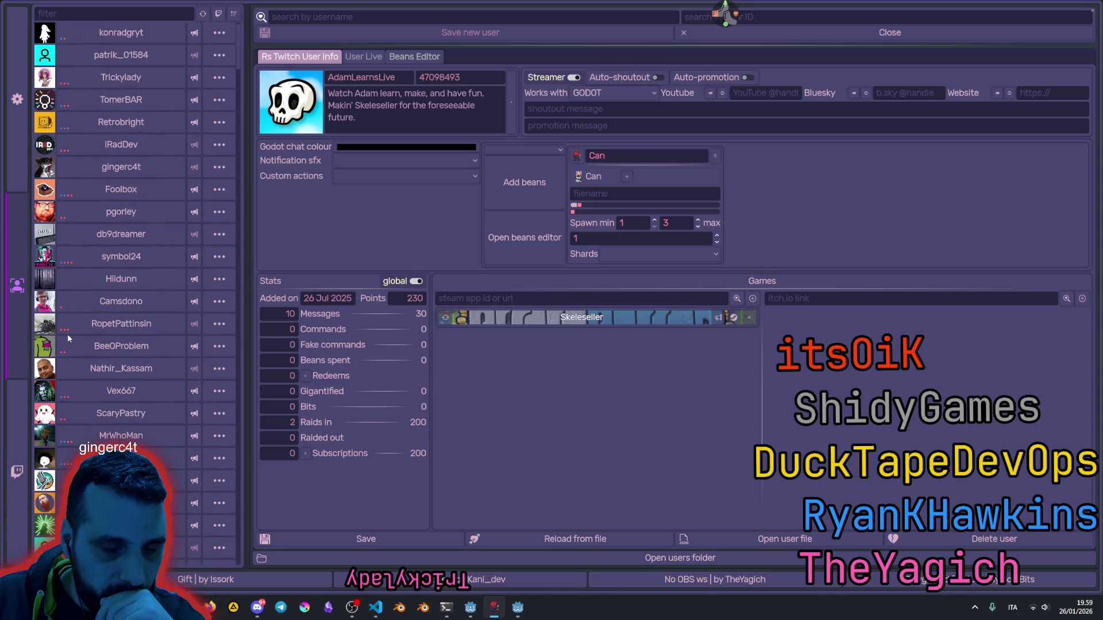
scroll(78, 321, down, 5)
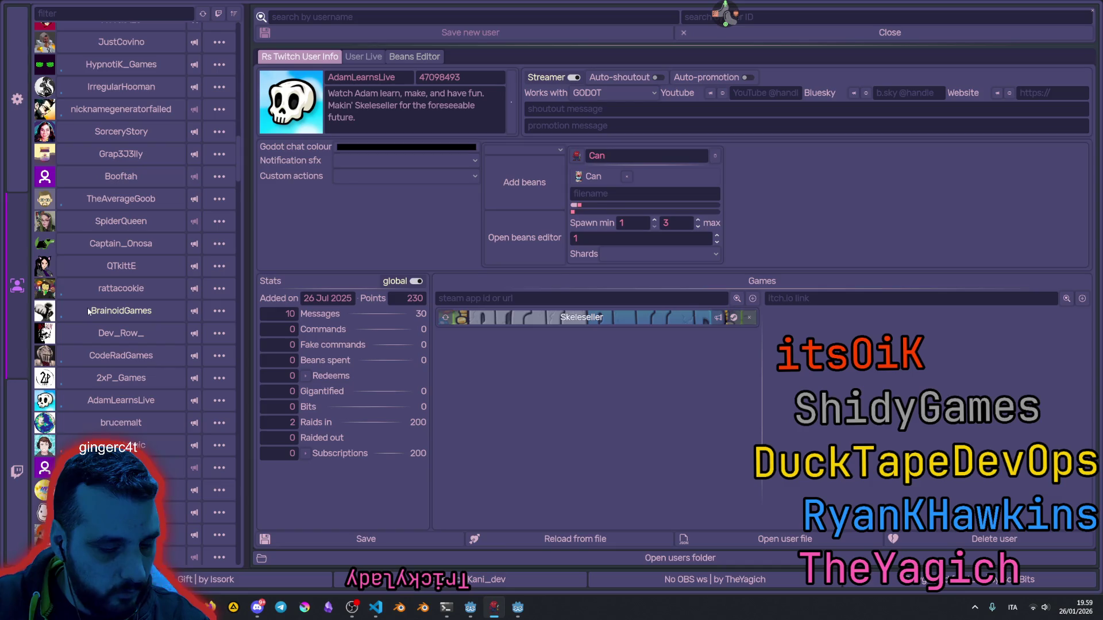
scroll(116, 301, down, 5)
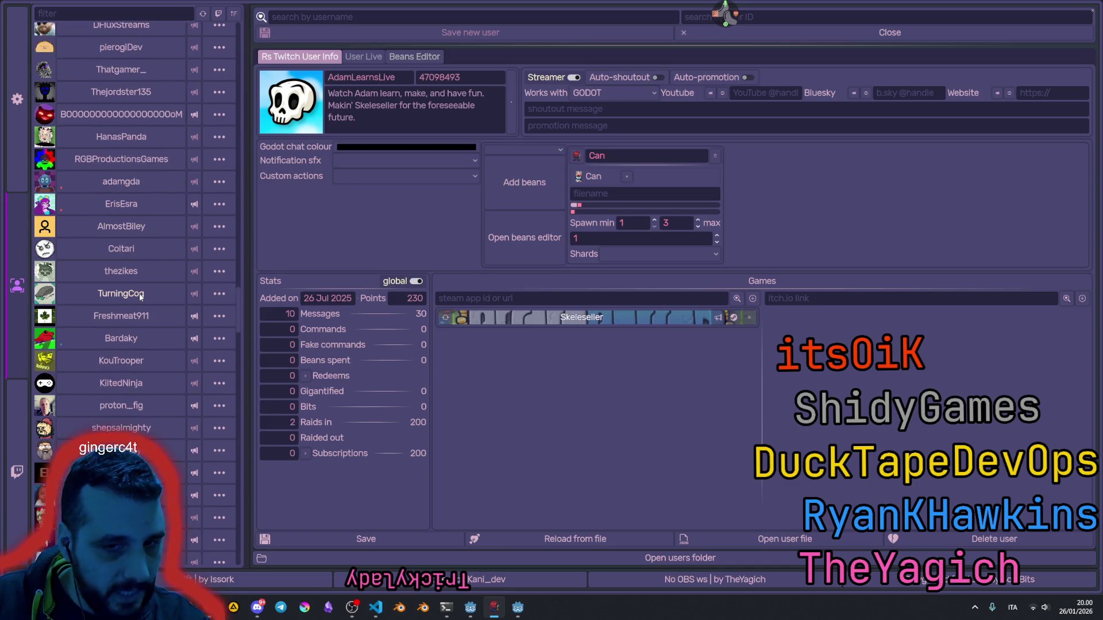
scroll(145, 236, down, 15)
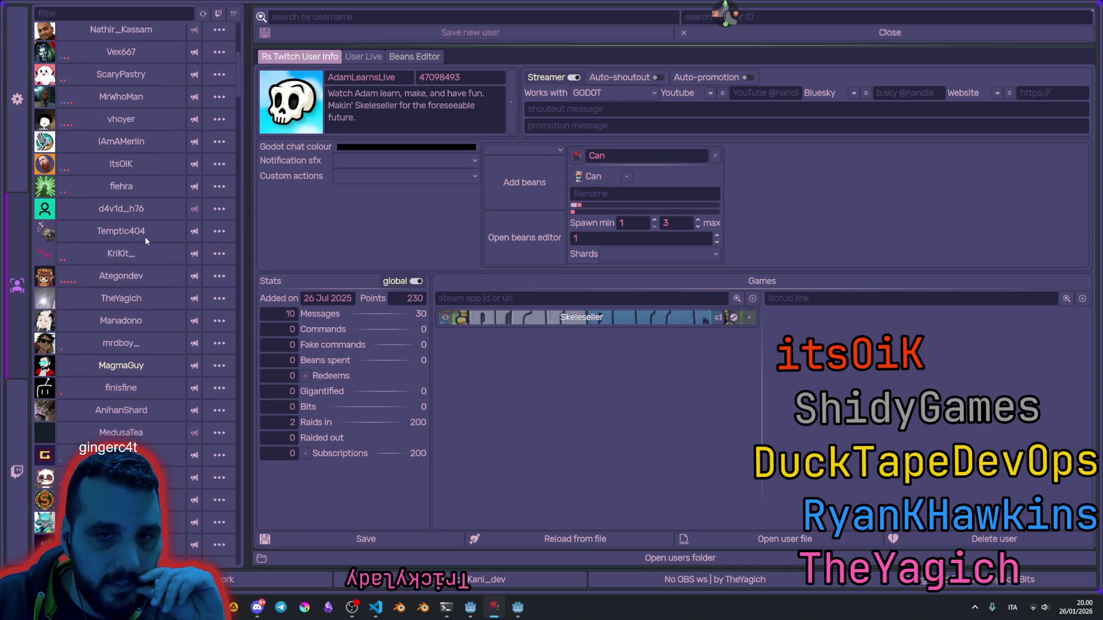
scroll(131, 149, up, 10)
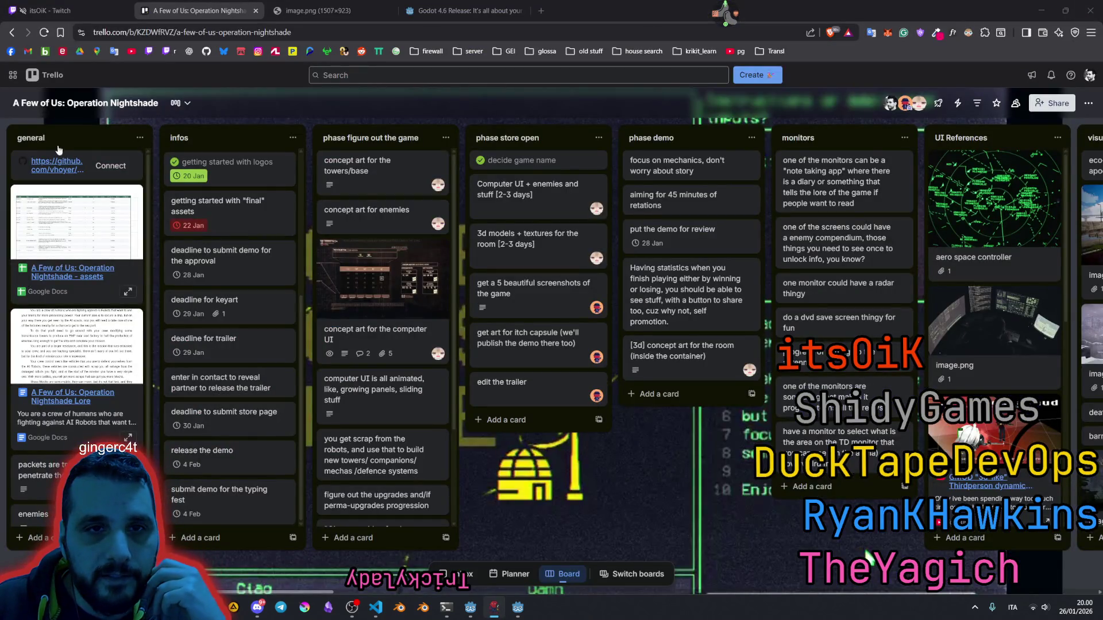
click(86, 10)
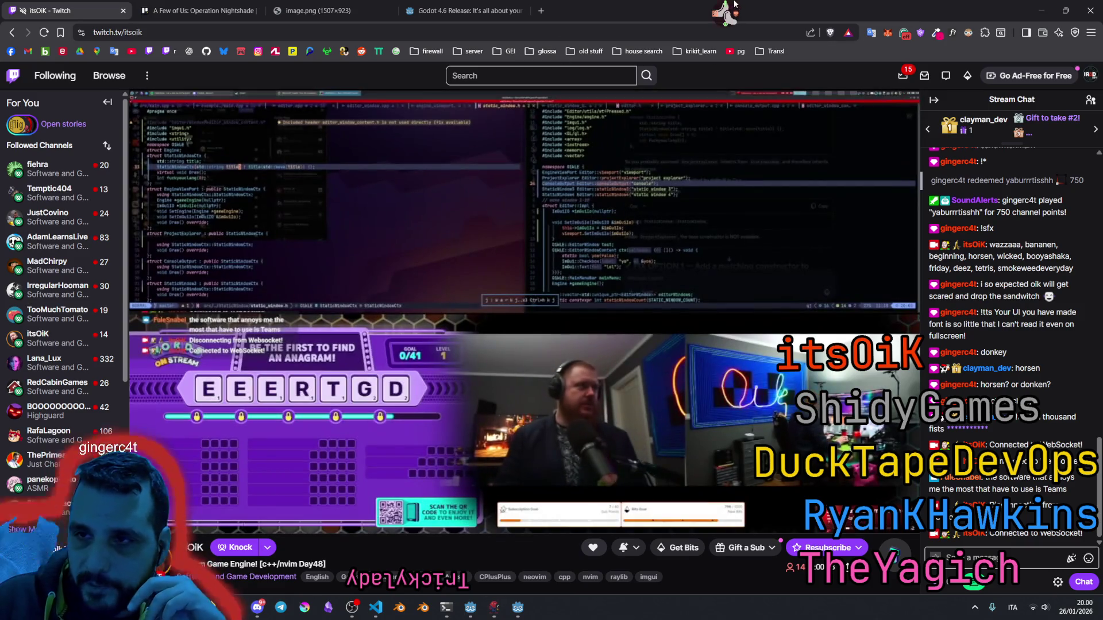
key(alt+Tab)
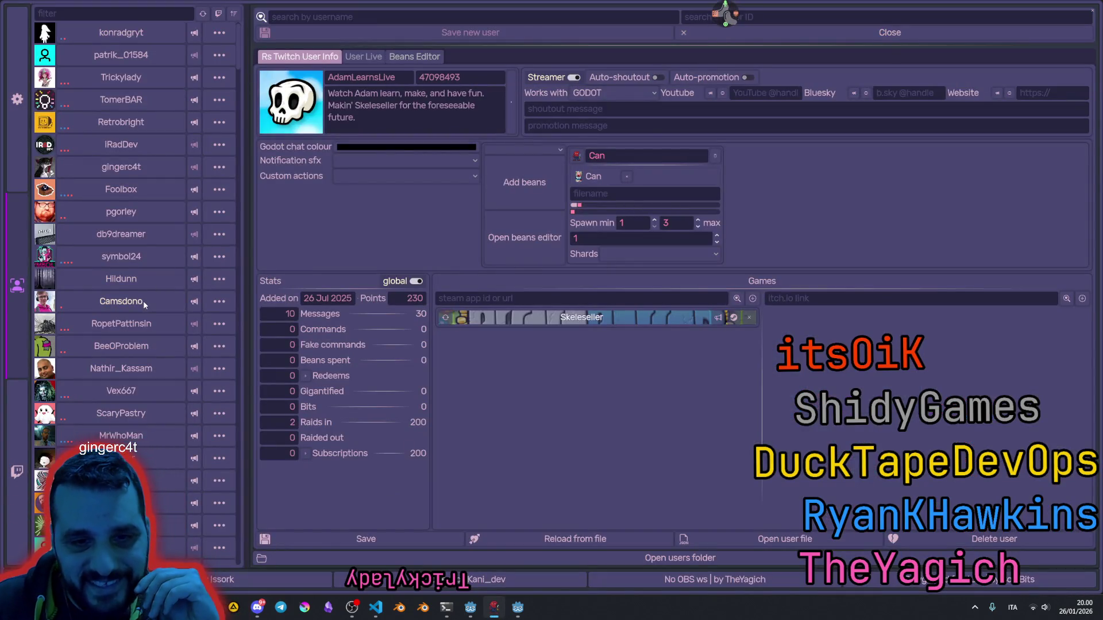
scroll(108, 193, down, 3)
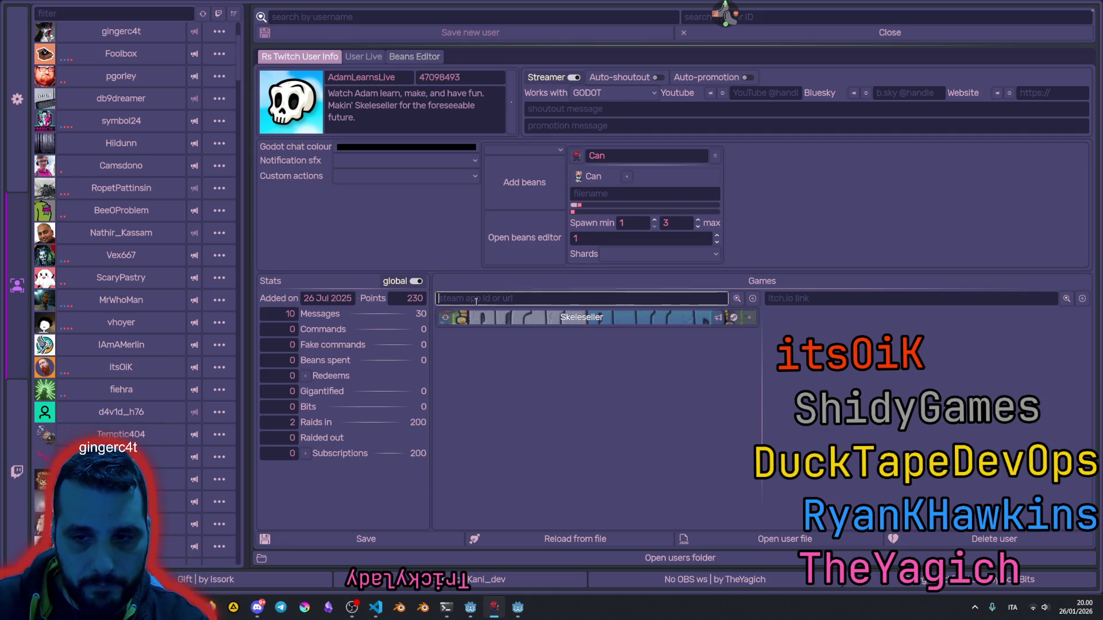
Step: Check the Website, Steam and itch.io fields and toggle the in-chat user filter on and off
click(1043, 94)
click(518, 302)
click(793, 296)
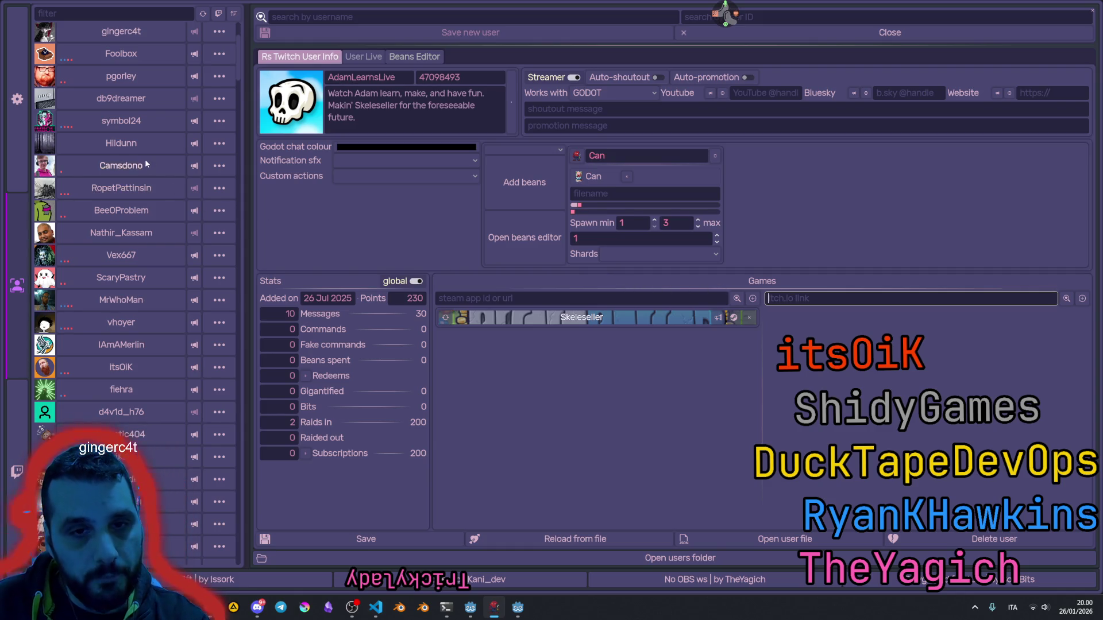
scroll(139, 196, down, 15)
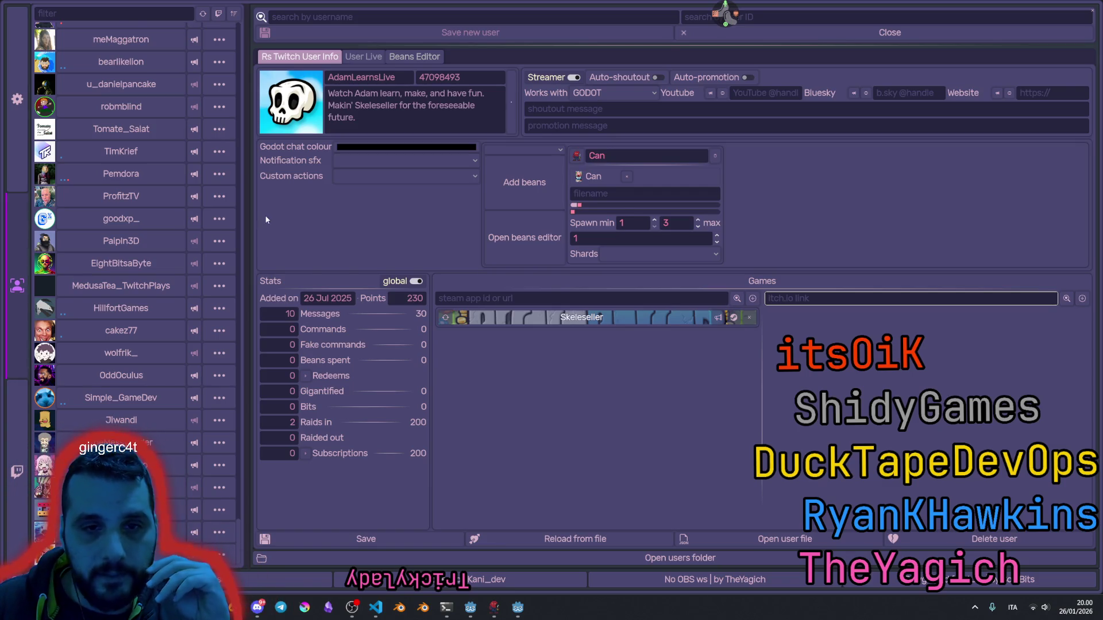
scroll(230, 330, down, 10)
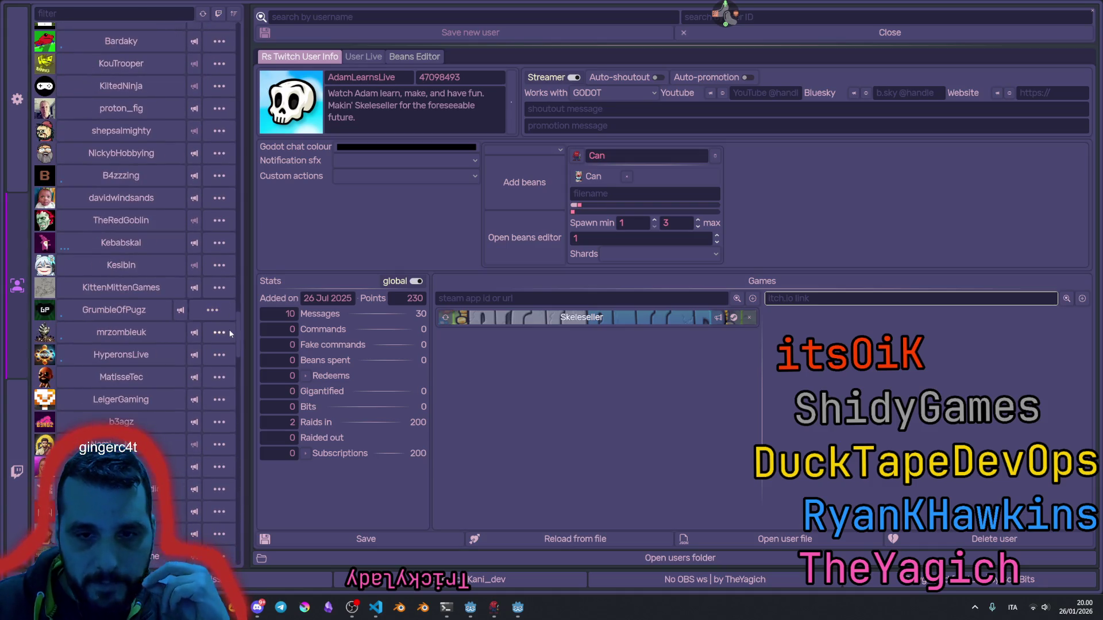
click(219, 15)
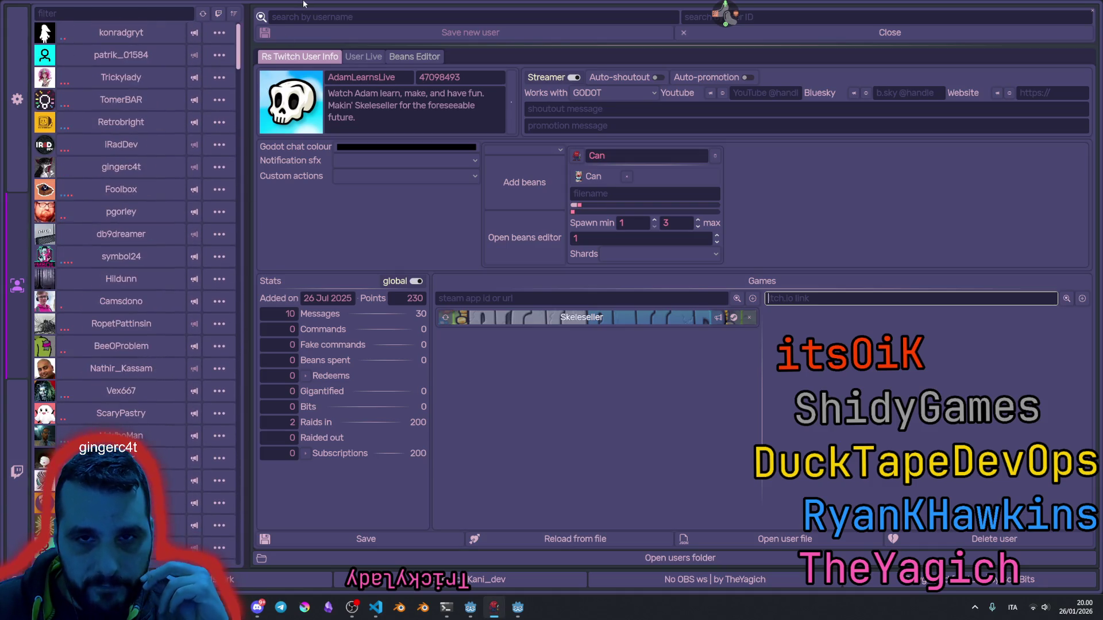
click(219, 15)
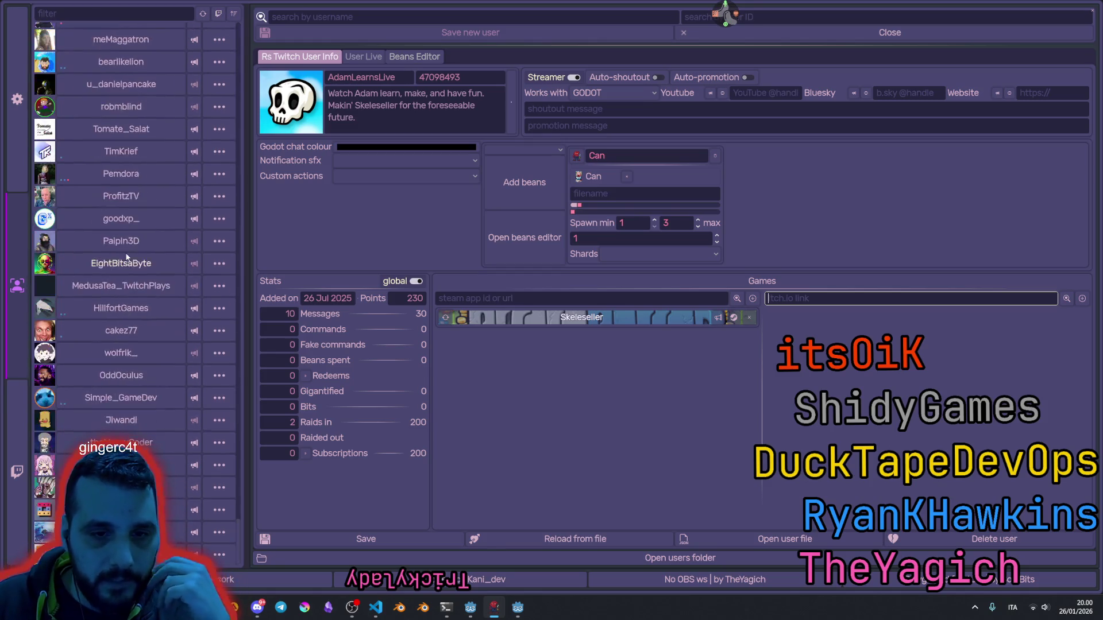
scroll(105, 295, down, 5)
scroll(105, 295, up, 10)
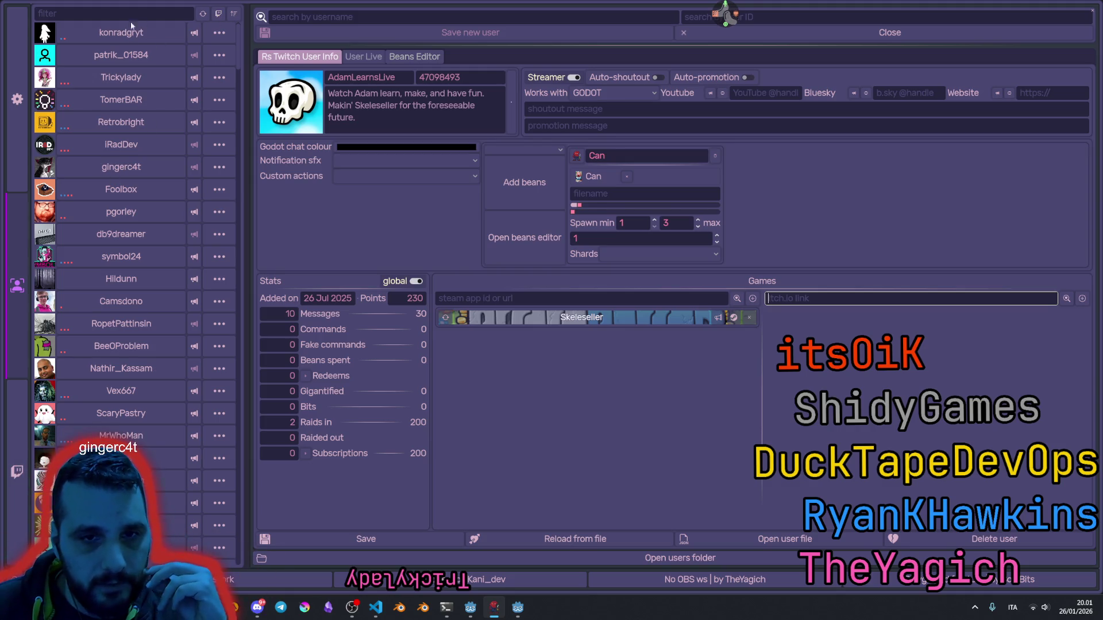
scroll(127, 289, down, 5)
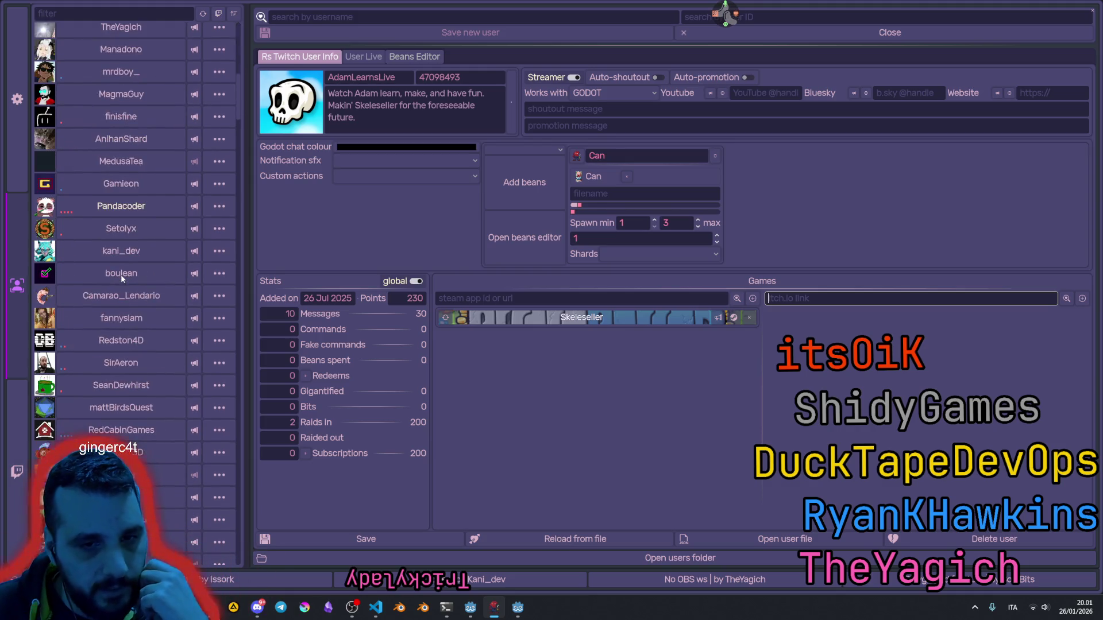
scroll(103, 253, up, 5)
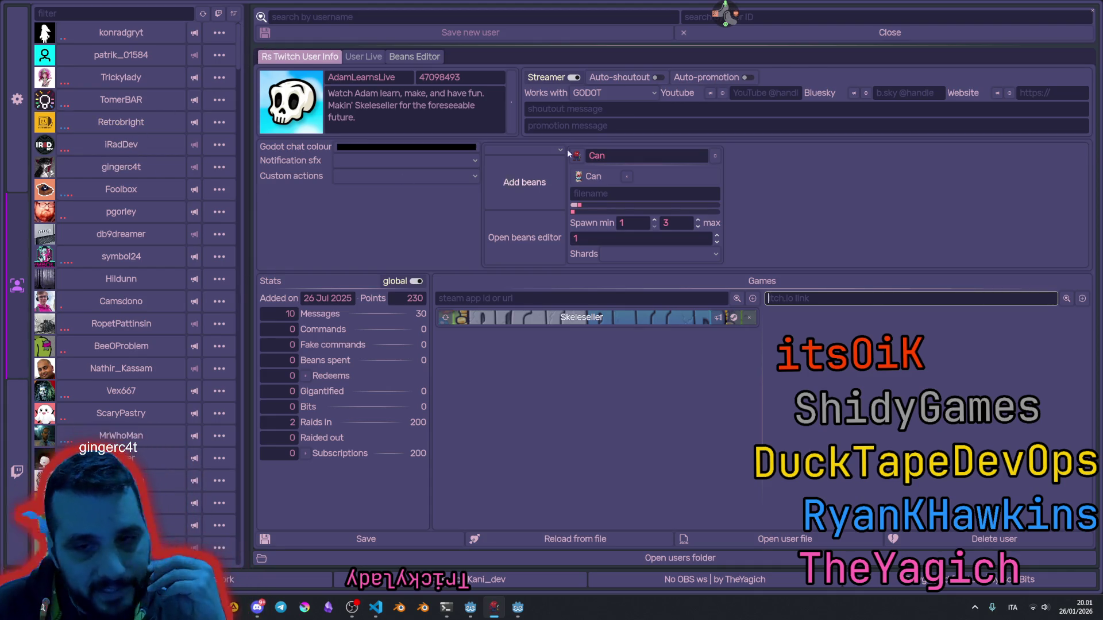
Step: Close the user-info tool and return to grid_selector.gd at line 158 in Godot
click(1093, 11)
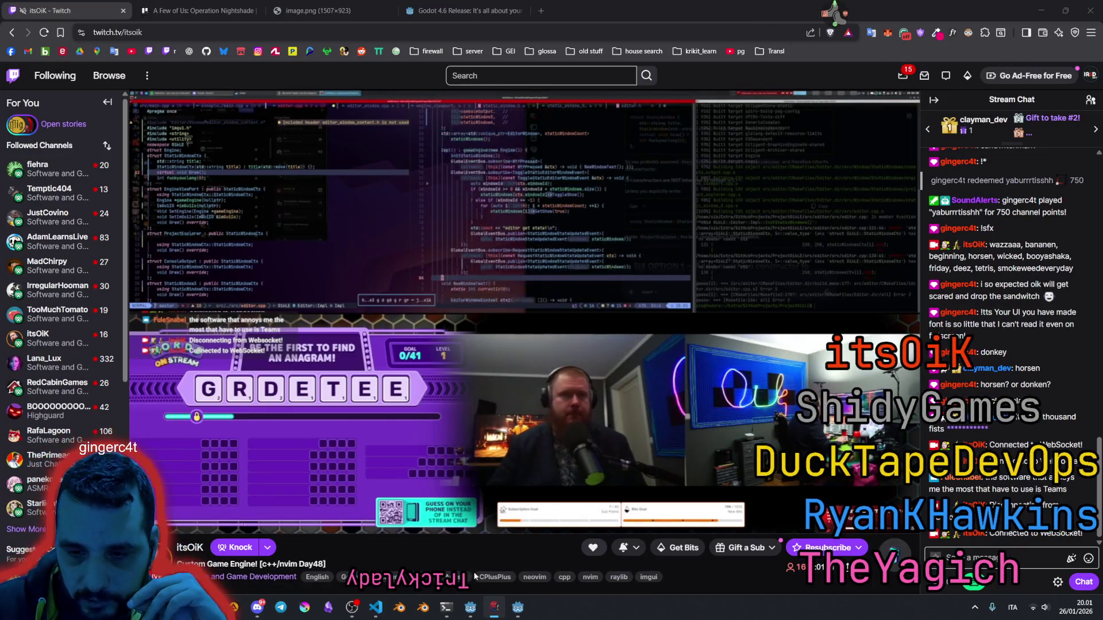
click(517, 607)
click(480, 258)
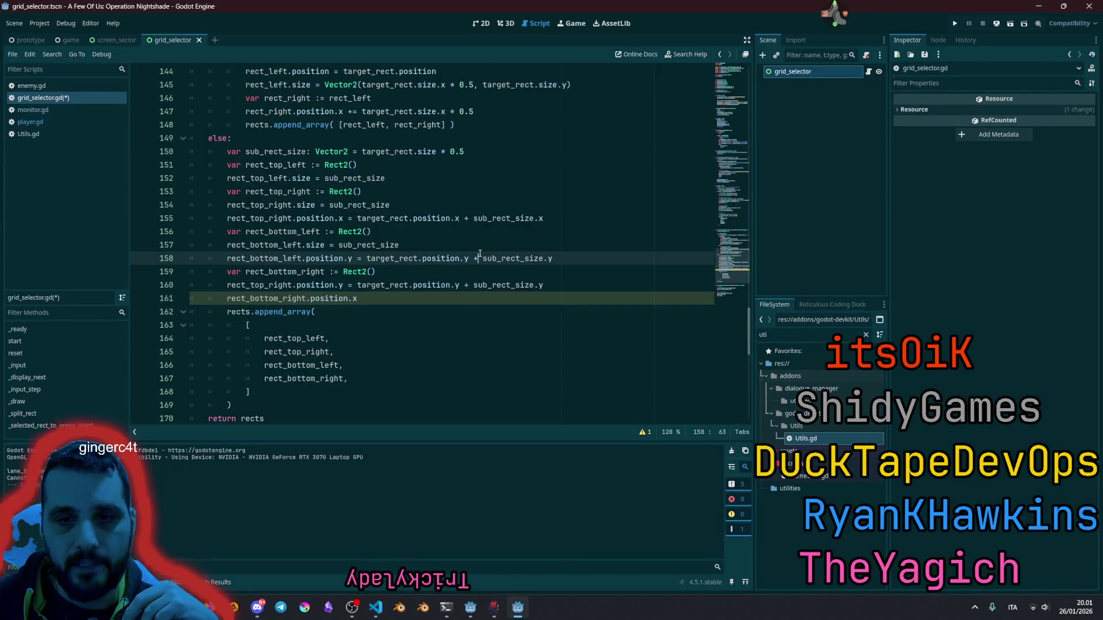
Step: Save grid_selector.gd and run the project with F5
click(380, 297)
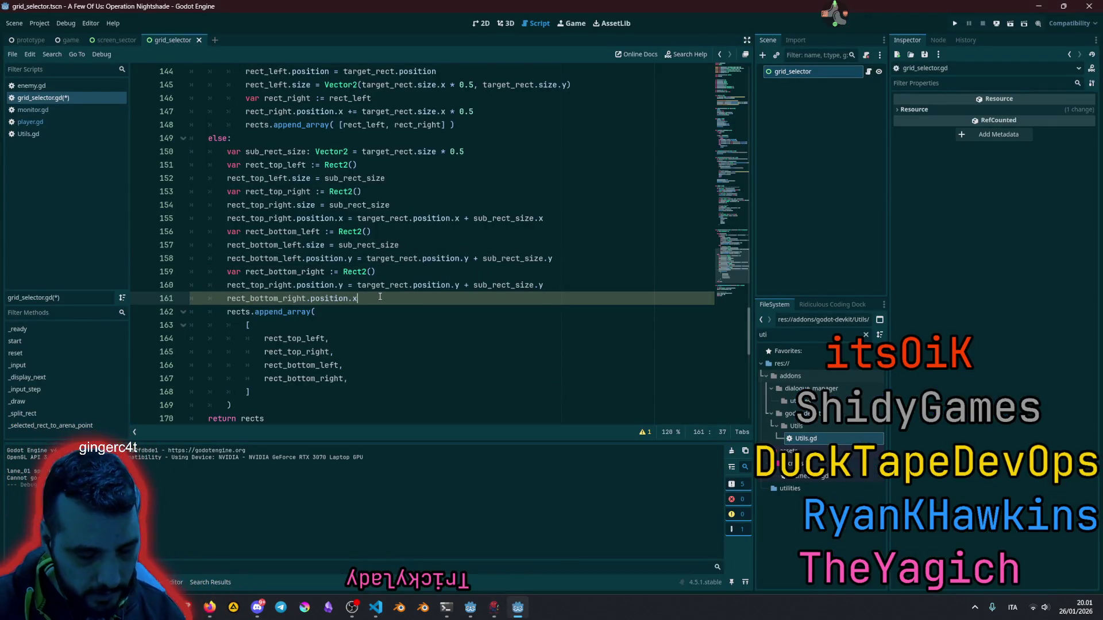
key(F5)
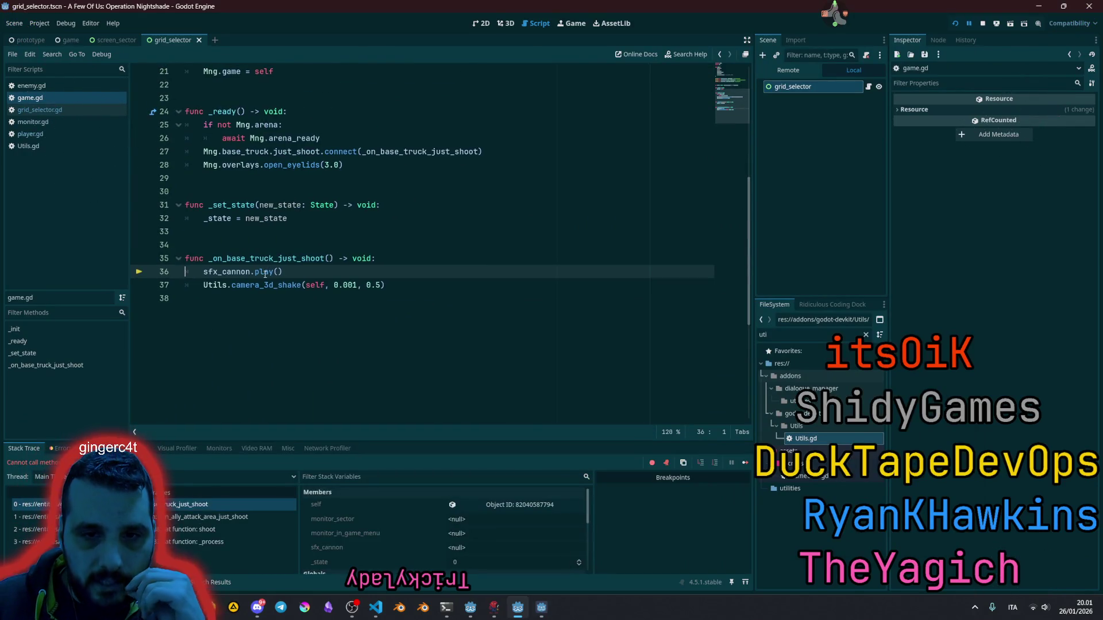
Step: Locate the sfx_cannon.play() call on line 36 of the shoot handler in game.gd
mouse_move(255, 277)
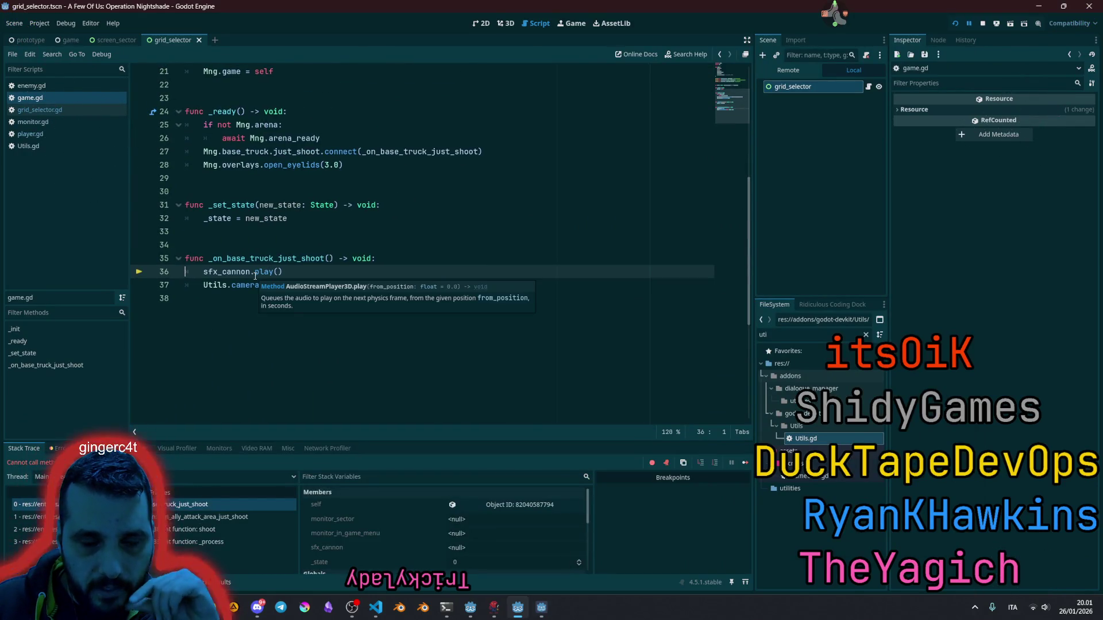
double_click(227, 272)
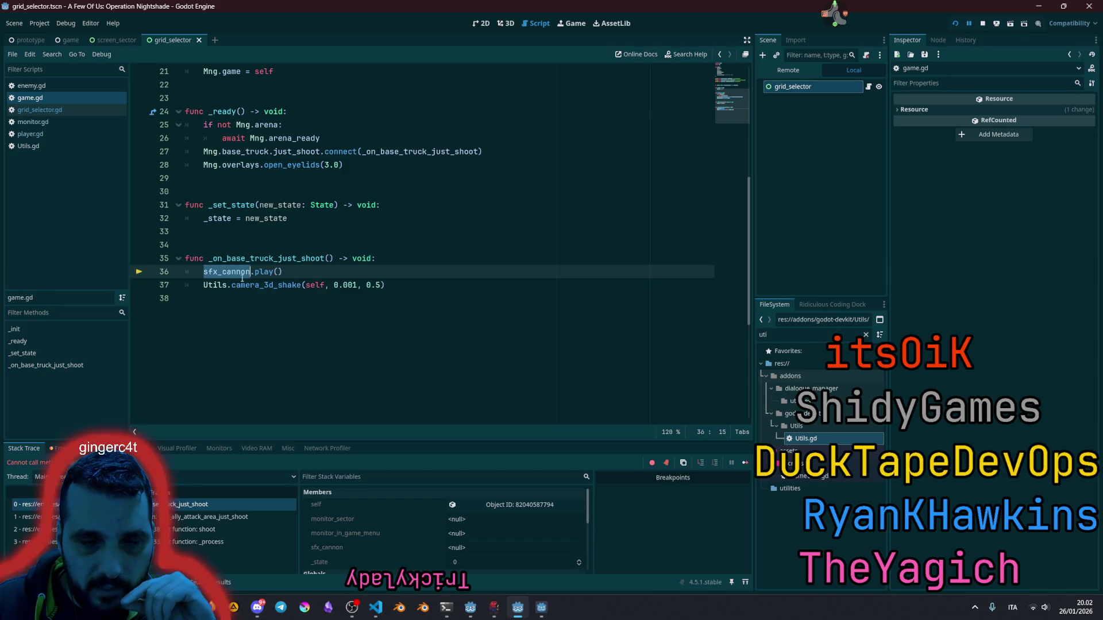
scroll(245, 279, up, 4)
scroll(245, 278, up, 1)
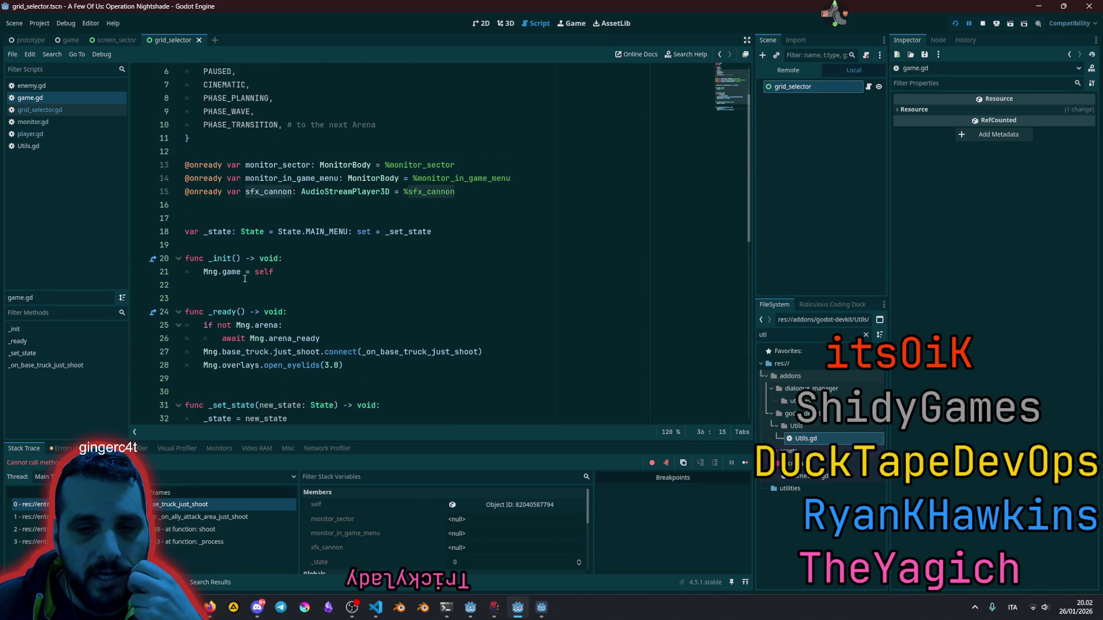
scroll(243, 196, up, 2)
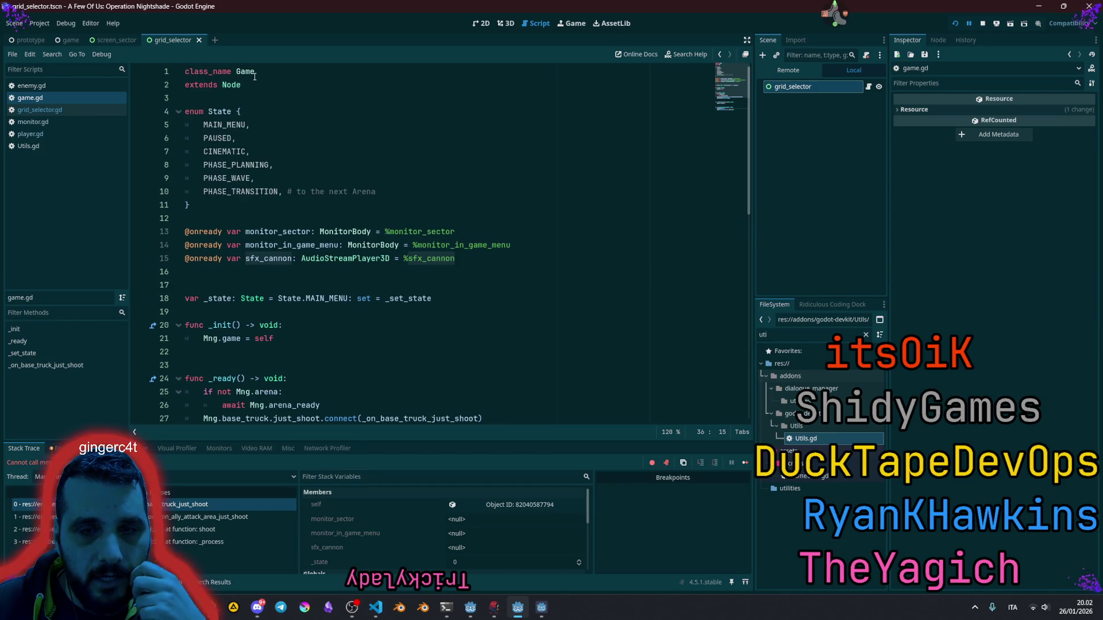
scroll(276, 145, down, 1)
scroll(318, 245, down, 2)
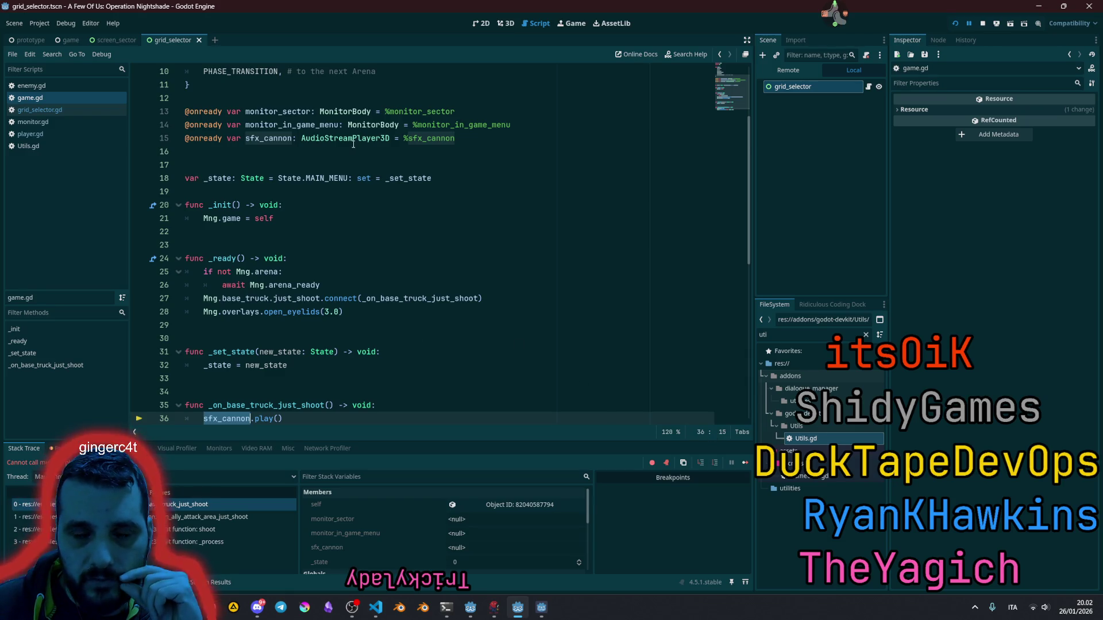
scroll(312, 305, down, 3)
scroll(308, 242, up, 5)
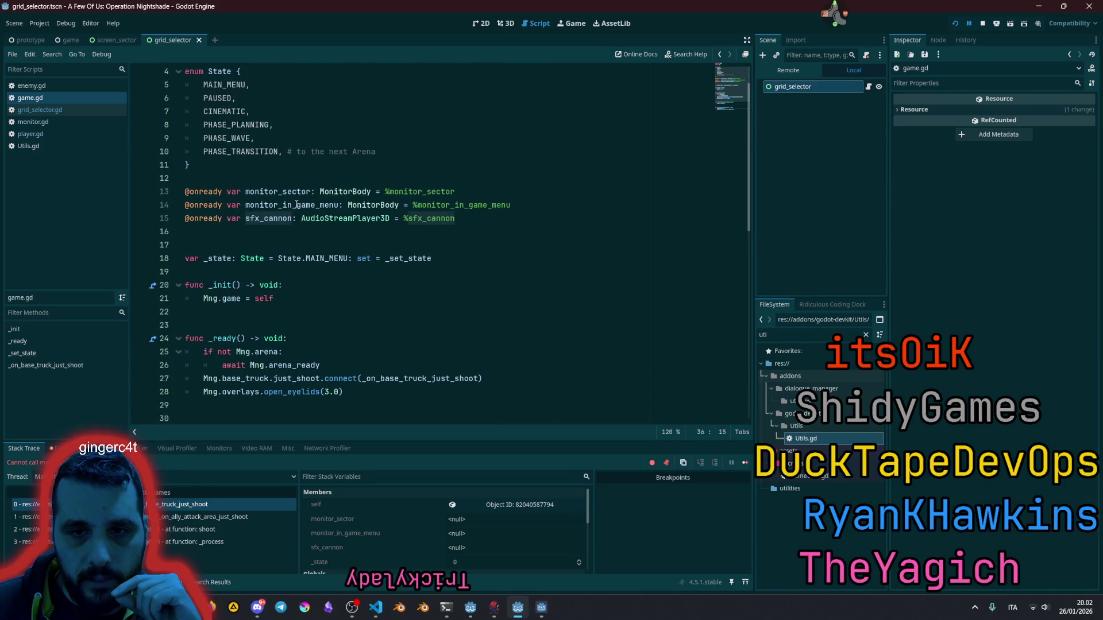
scroll(307, 218, down, 7)
Step: Comment out the sfx_cannon.play() line with Ctrl+K, then save game.gd and run the game
click(405, 216)
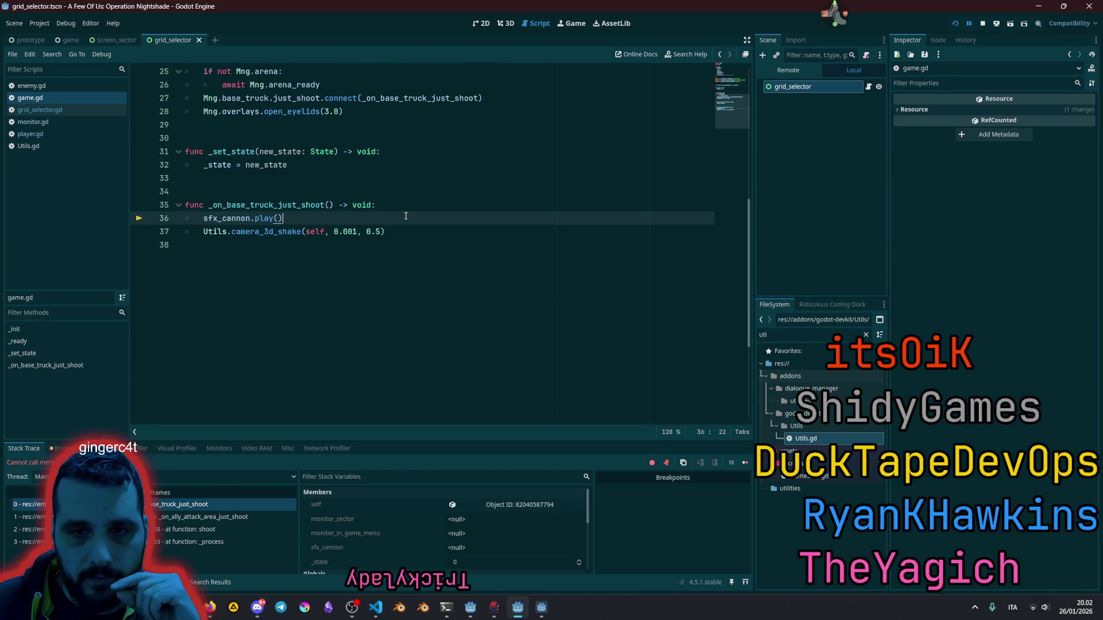
key(Return)
key(Up)
text(awa)
text(s)
key(Down)
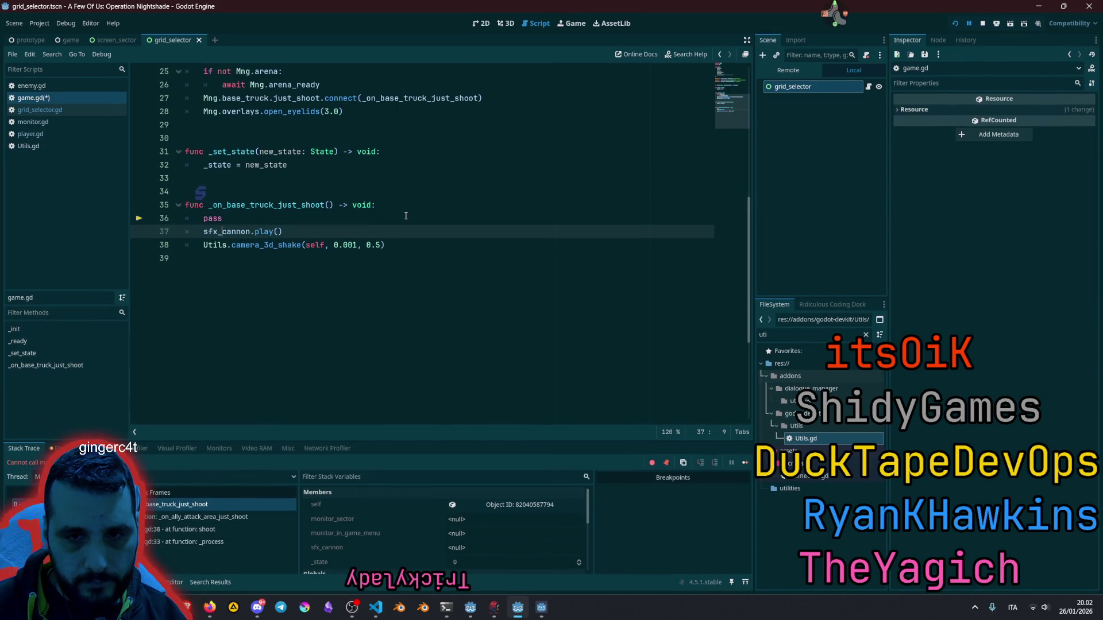
key(ctrl+k)
click(388, 222)
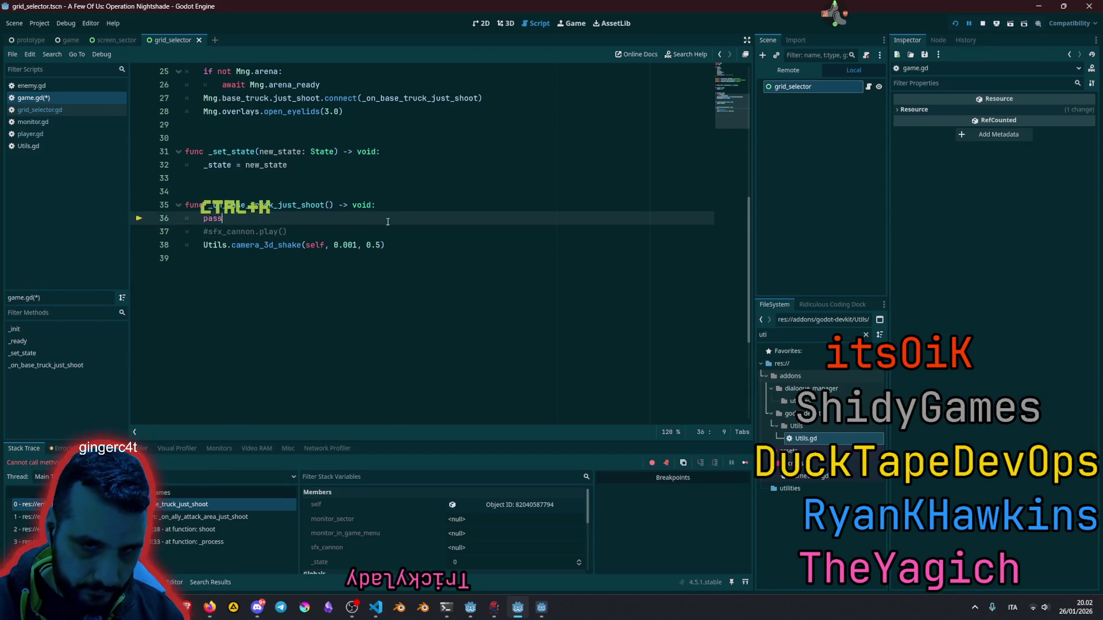
key(F5)
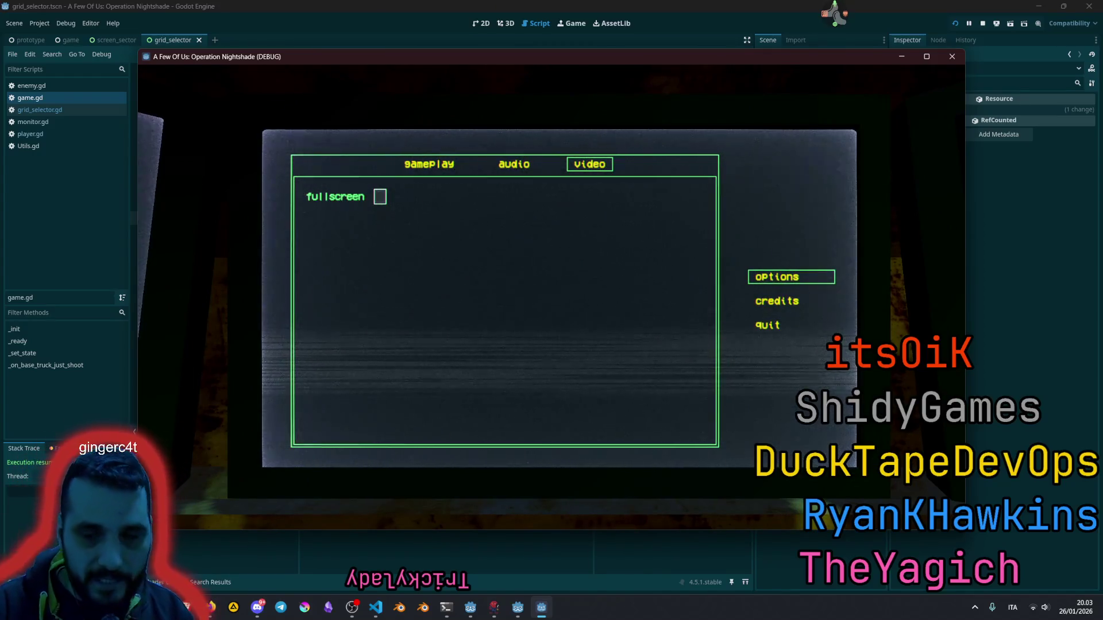
Step: Remove the stray 'credits' text that landed on line 18 of screen_menu.gd
key(Left)
key(Right)
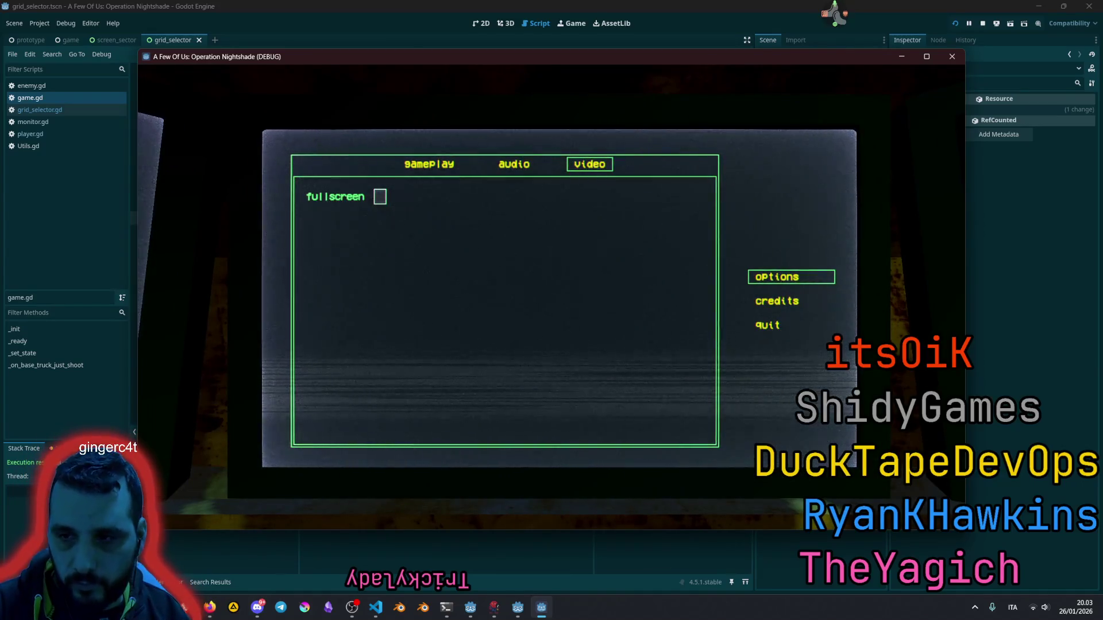
text(credits)
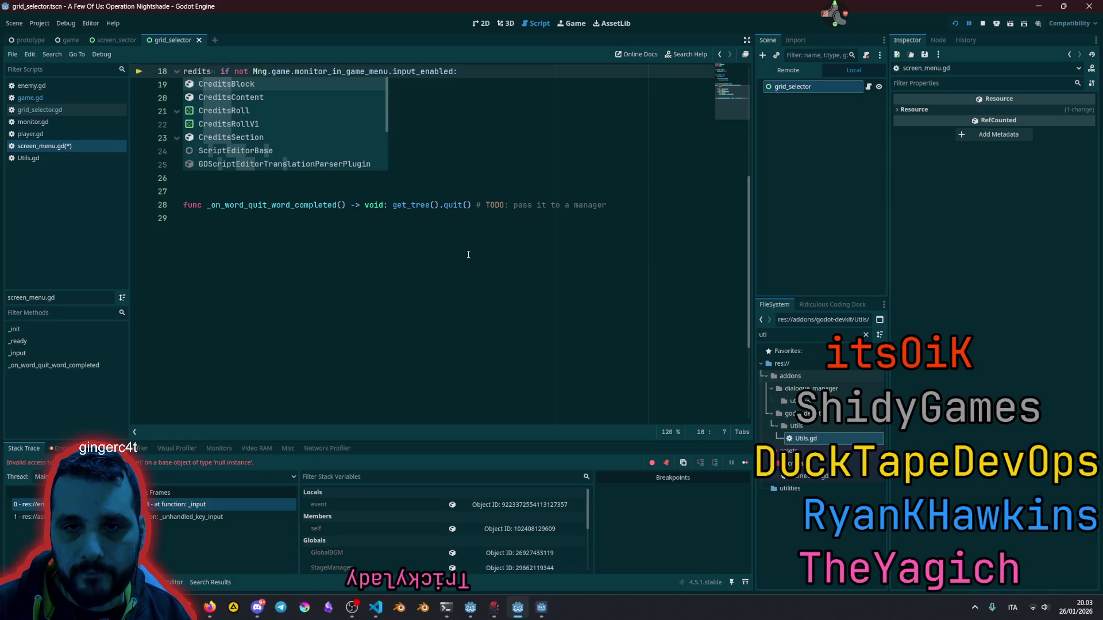
key(BackSpace)
key(BackSpace)
key(BackSpace)
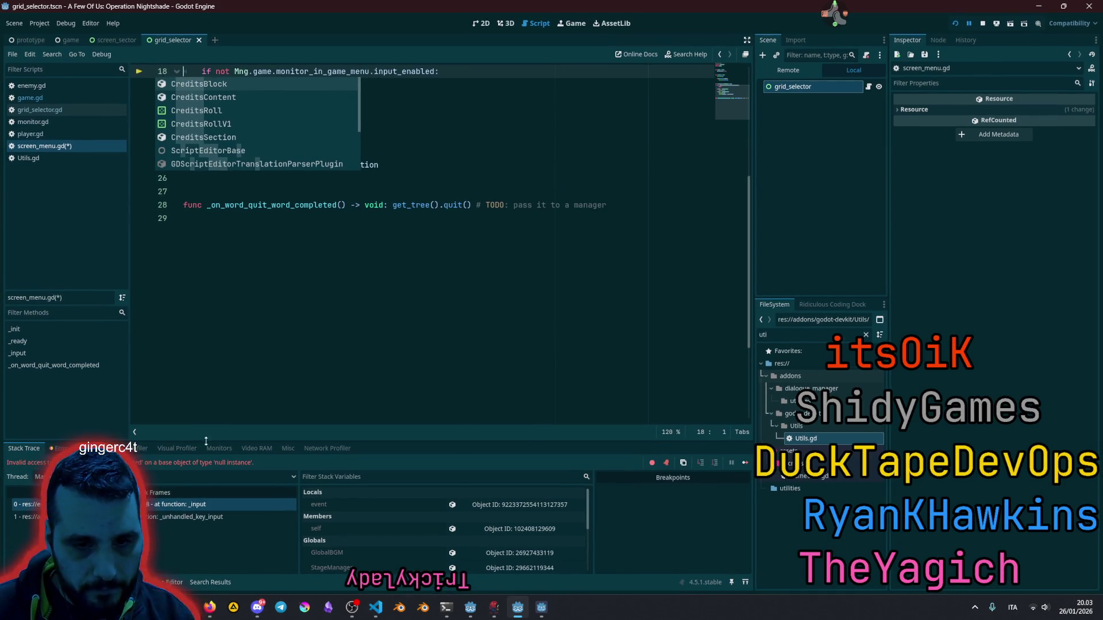
click(278, 349)
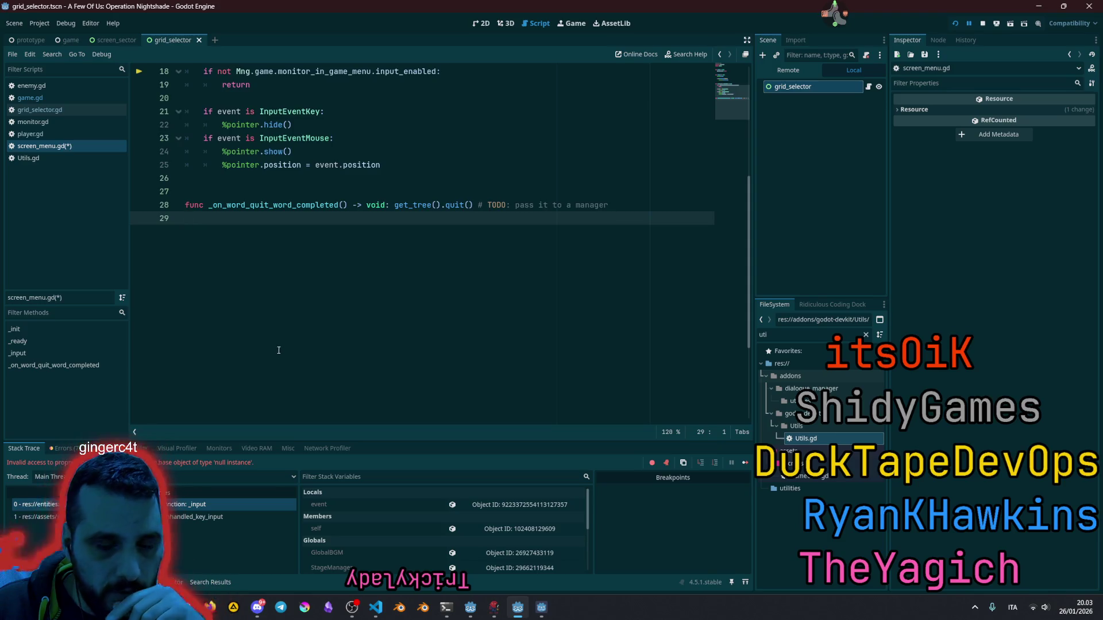
Step: Review the ScreenMenu class and the monitor_in_game_menu.input_enabled check on line 18
scroll(278, 350, up, 4)
scroll(279, 349, up, 2)
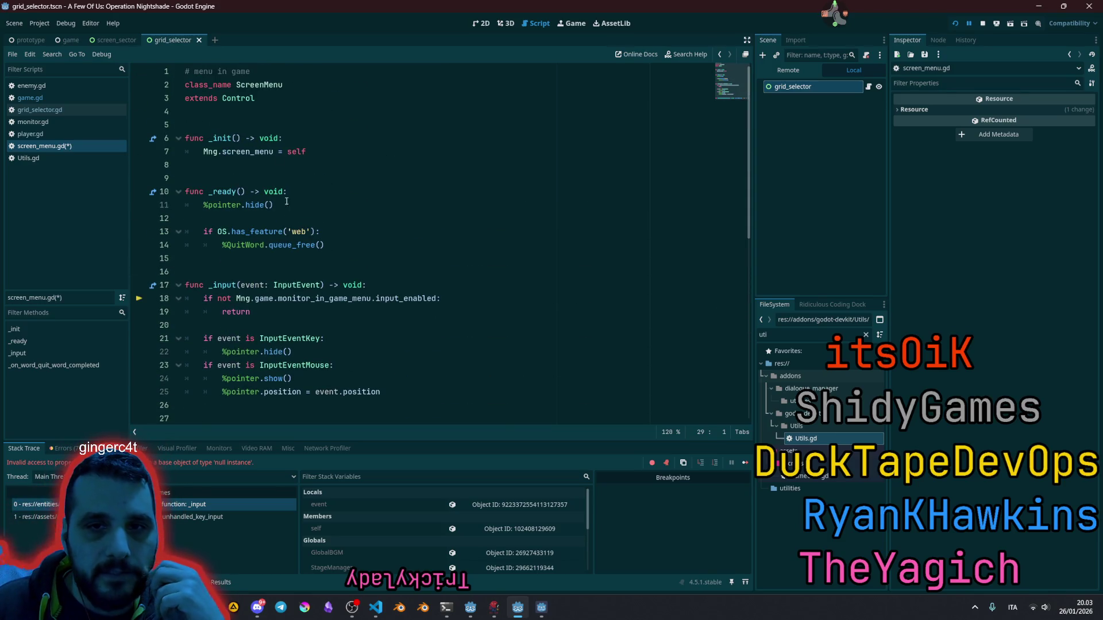
double_click(270, 86)
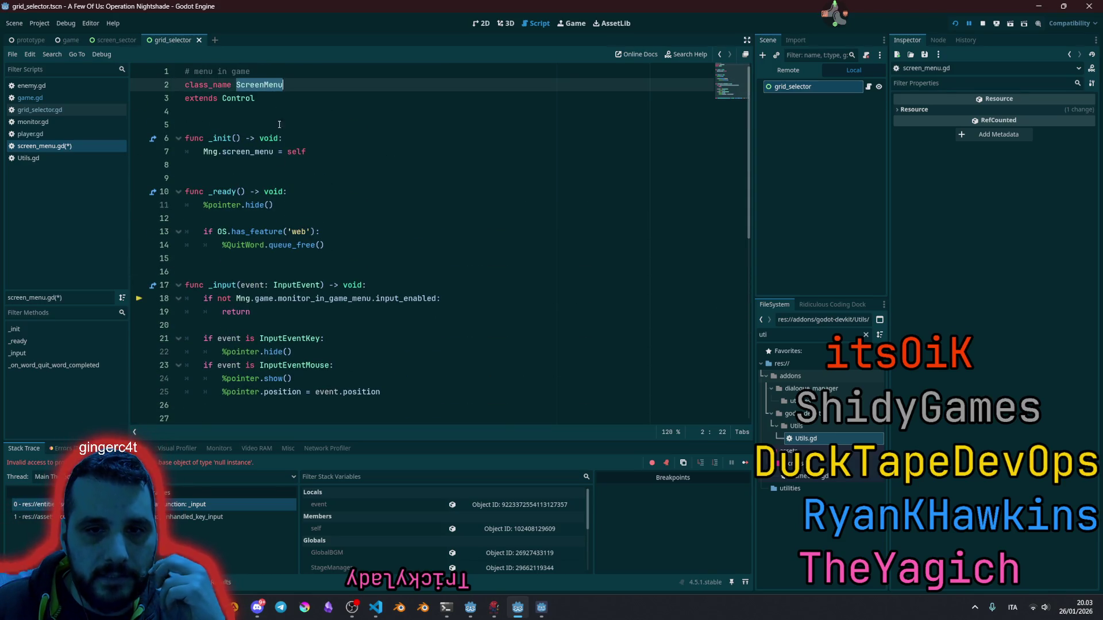
double_click(294, 299)
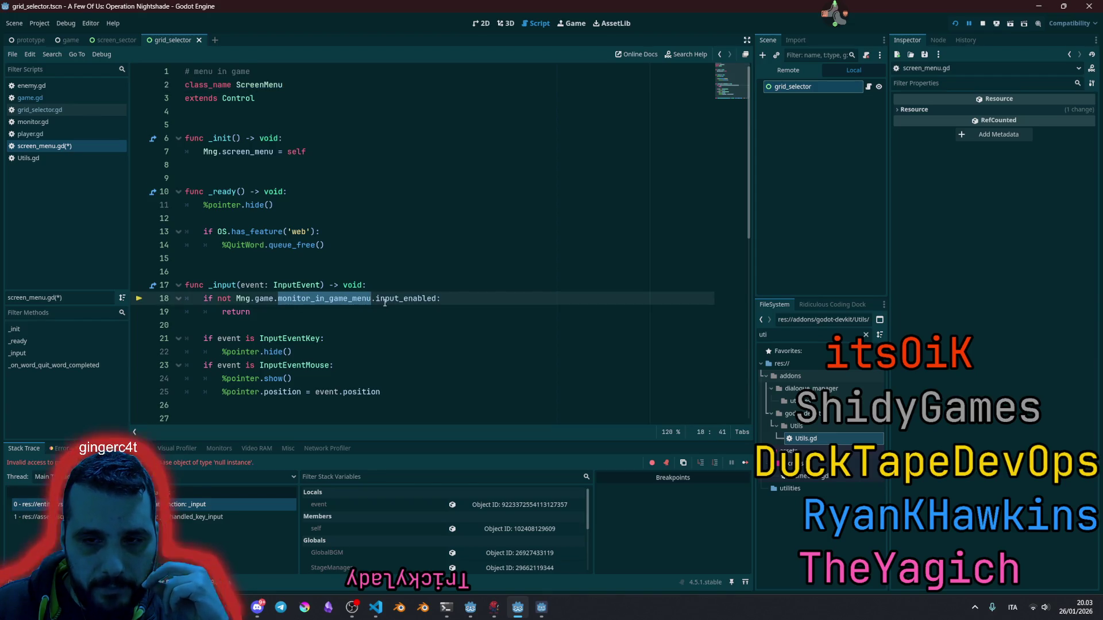
double_click(385, 300)
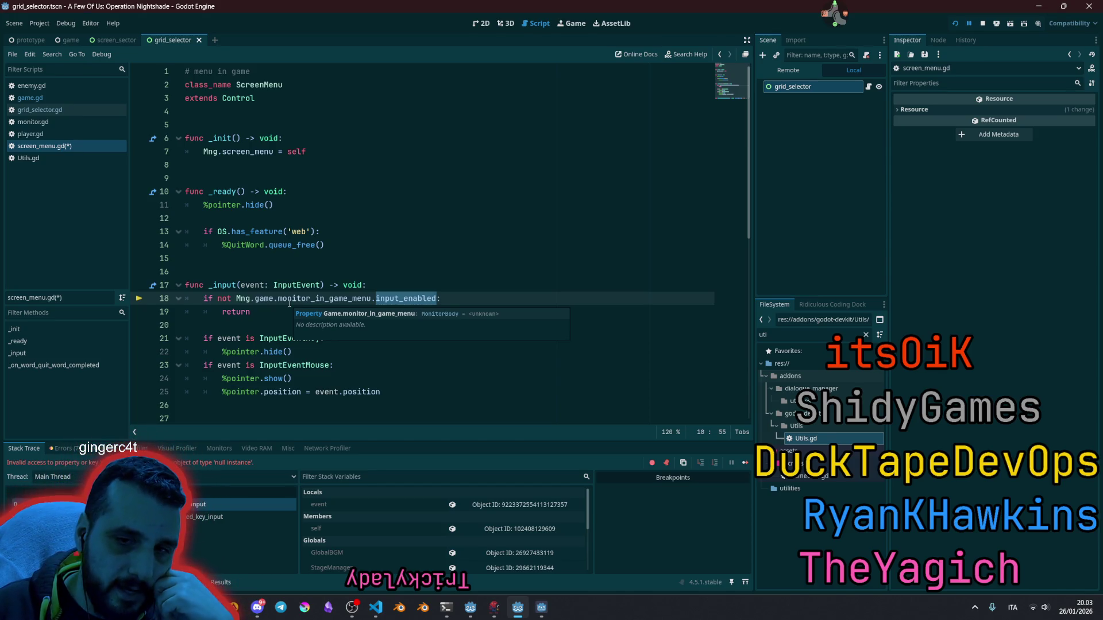
double_click(272, 297)
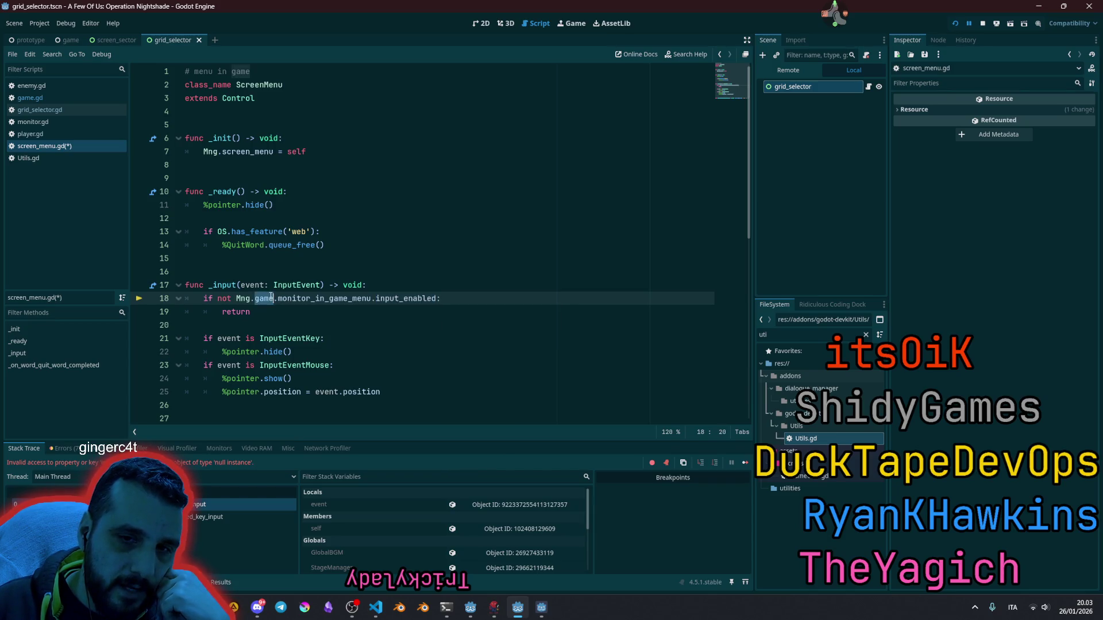
Step: Comment out lines 18–19, the input_enabled check and its return, then rerun the game
mouse_move(271, 297)
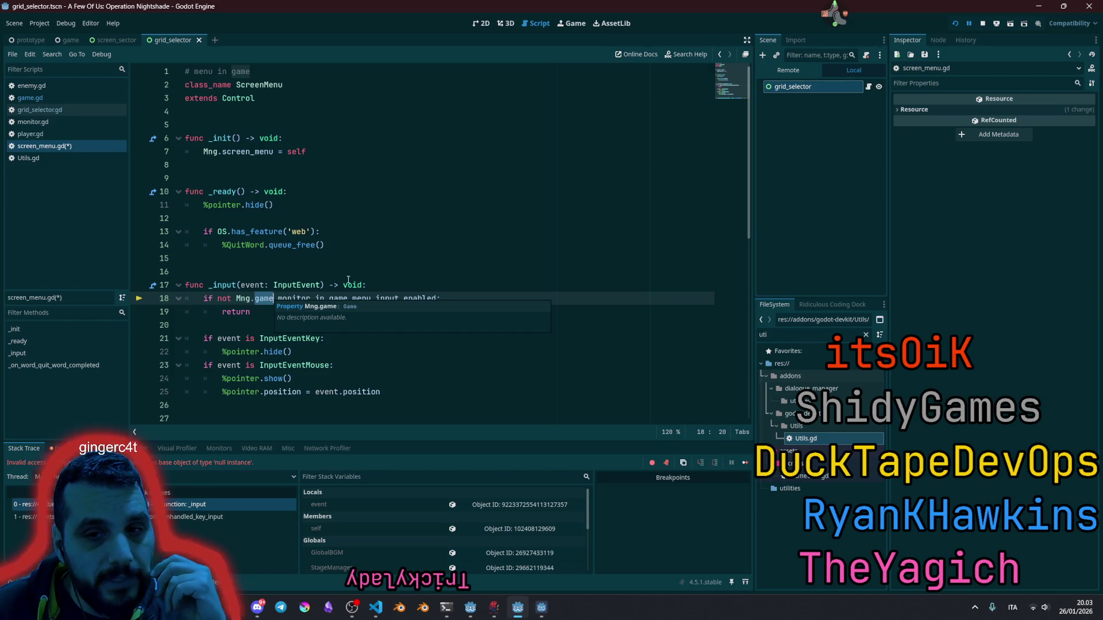
mouse_move(308, 298)
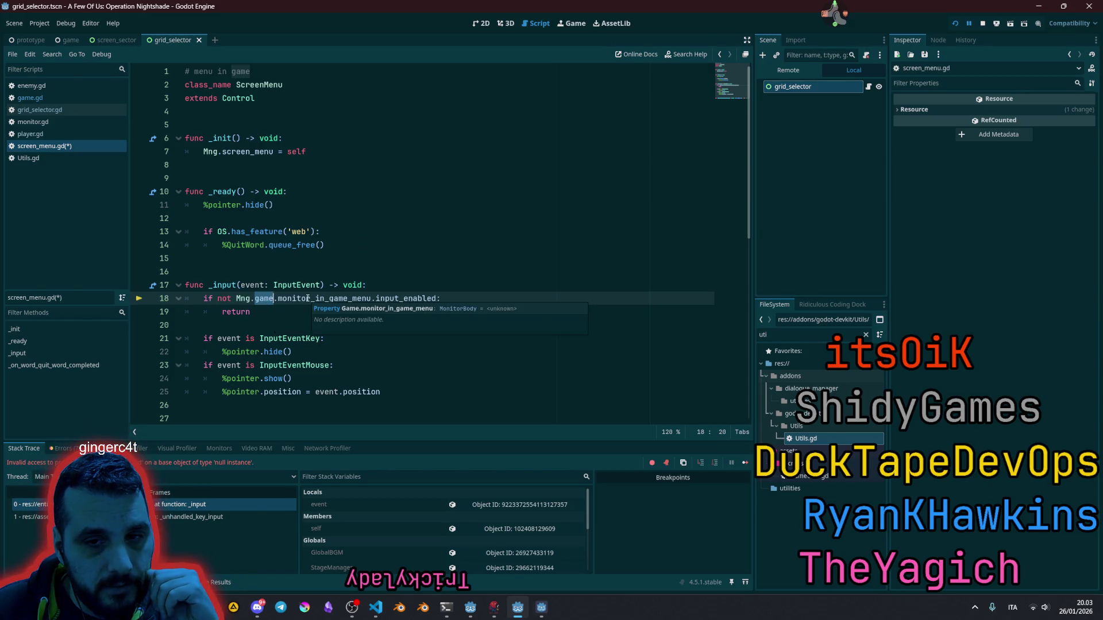
drag(231, 313, 231, 302)
key(ctrl+k)
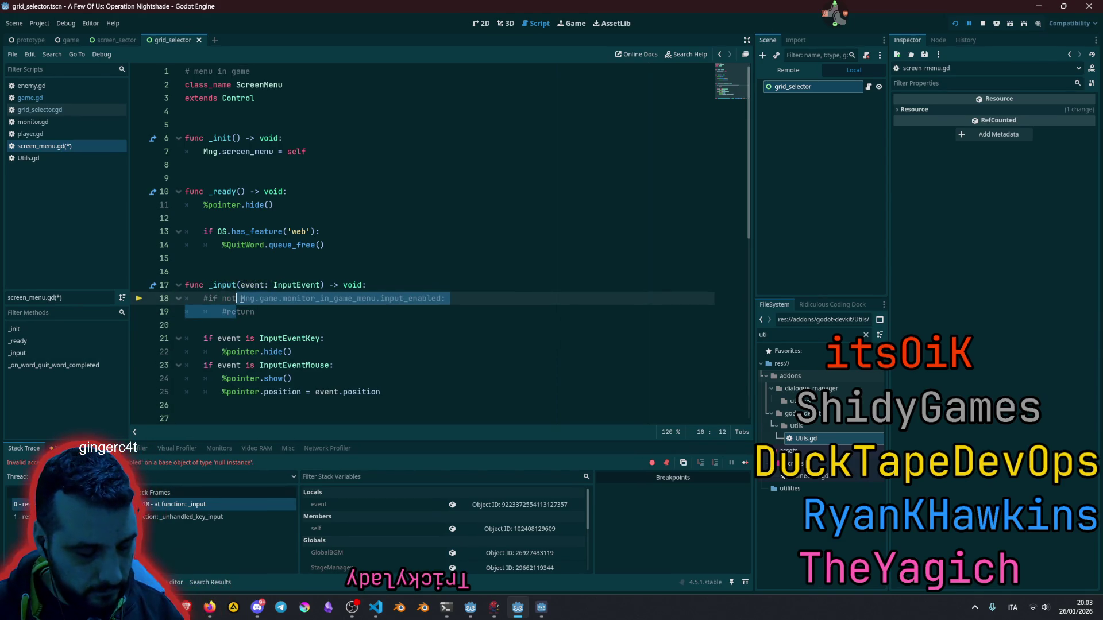
click(445, 258)
key(F12)
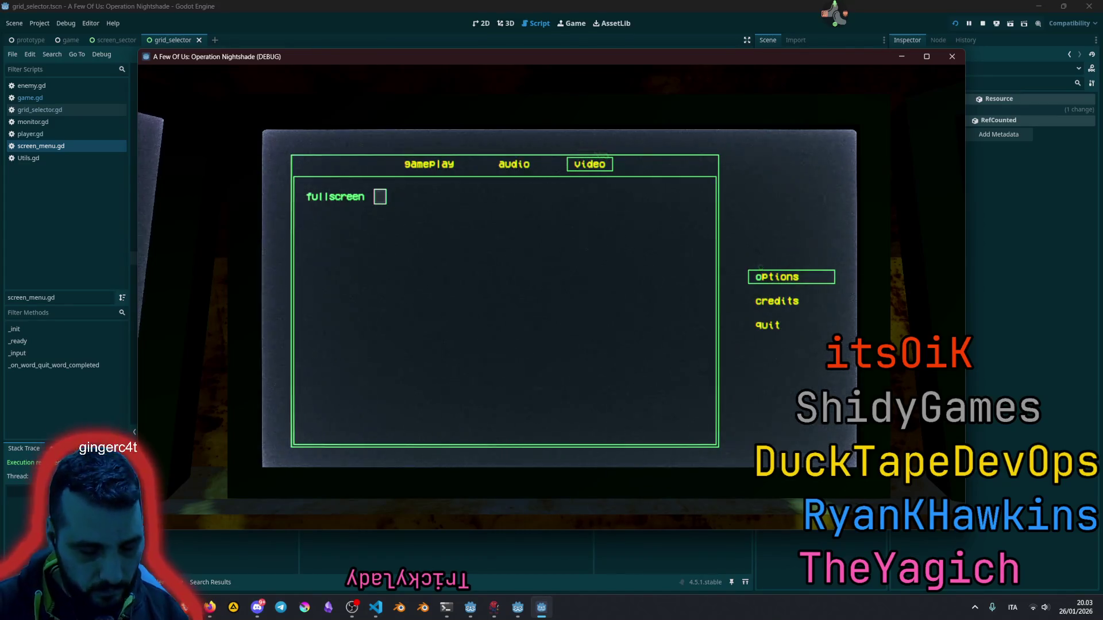
Step: On the audio tab, adjust the Master and Music volume sliders upward
key(Left)
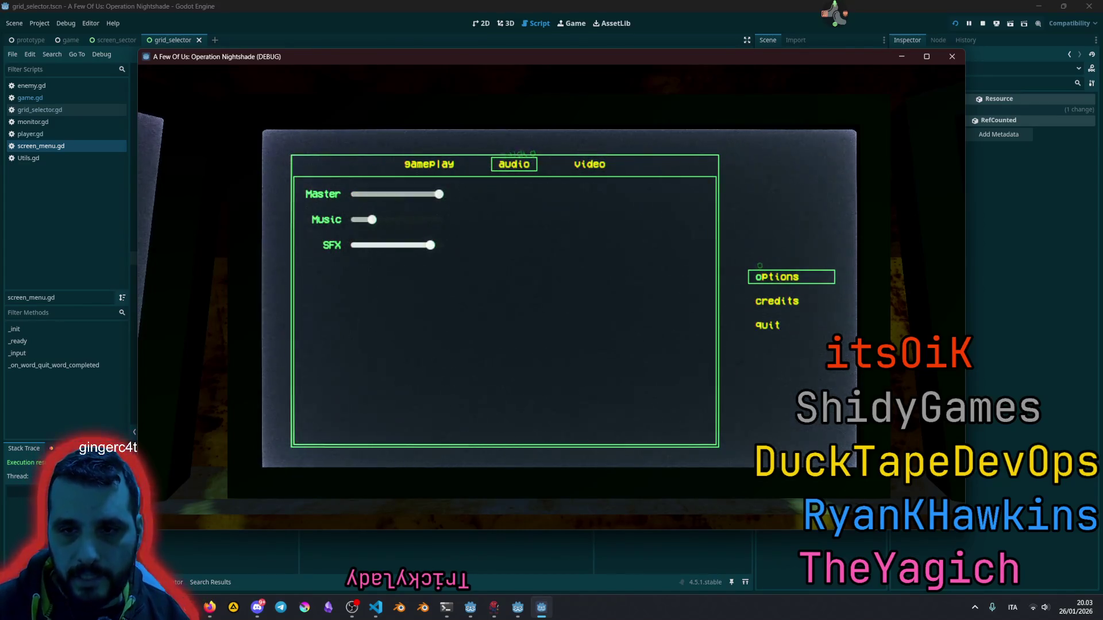
key(Up)
key(Up)
key(Left)
key(Left)
key(Left)
key(Right)
key(Right)
key(Right)
key(Right)
key(Right)
key(Down)
key(Right)
key(Right)
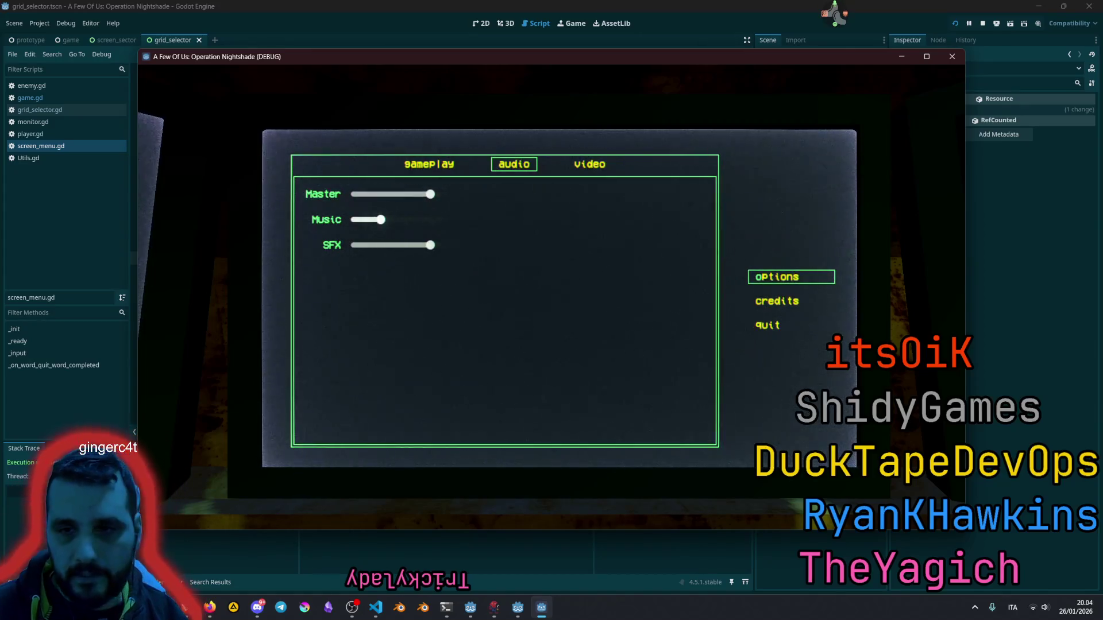
Step: Turn Screen Shake on in the gameplay tab, leave the credits, and stop the game
key(Left)
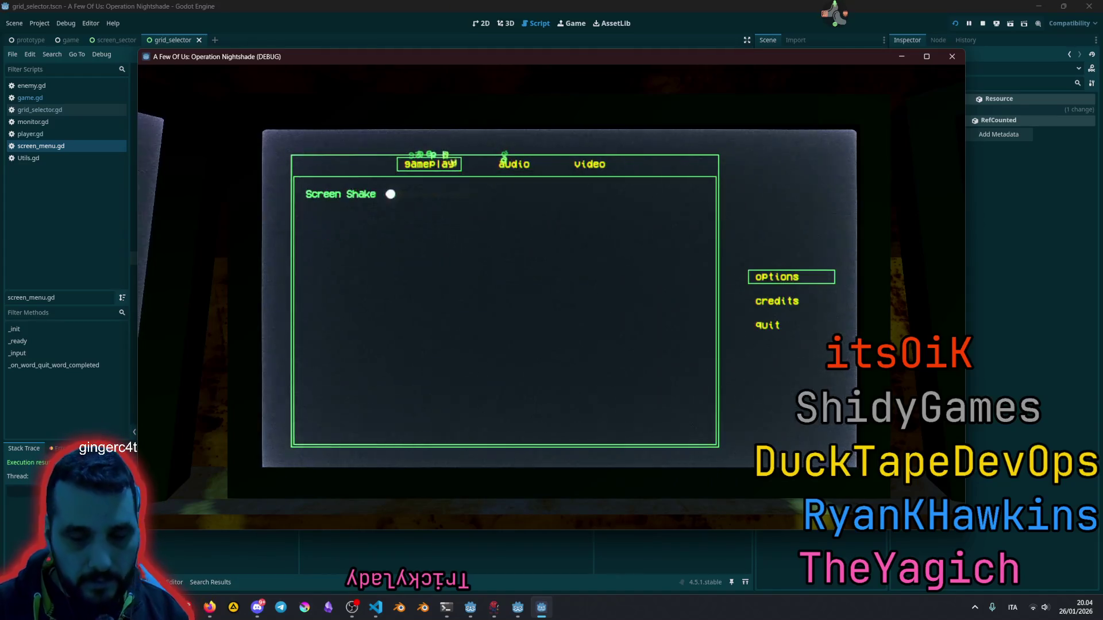
key(Return)
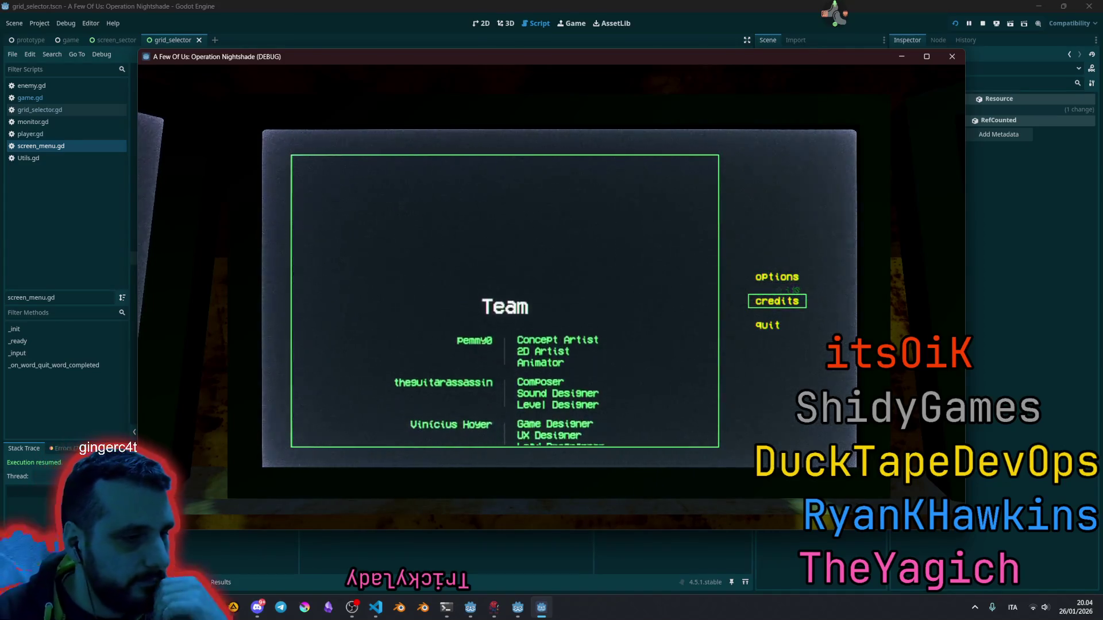
key(Escape)
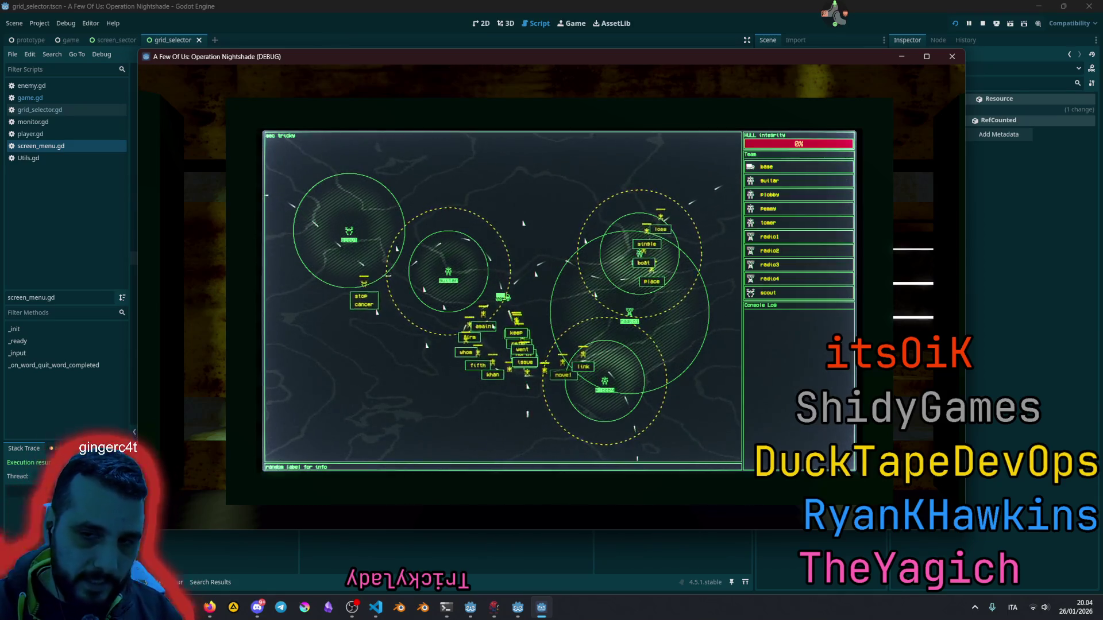
key(F8)
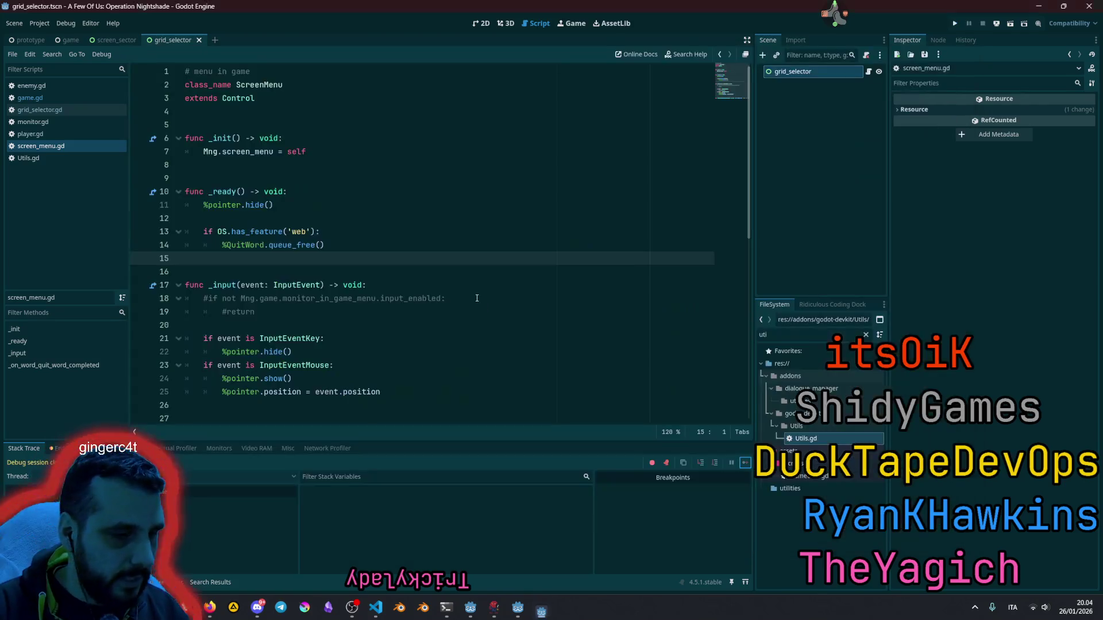
Step: Bring the Twitch live stream in Google Chrome to the front from the taskbar
click(477, 298)
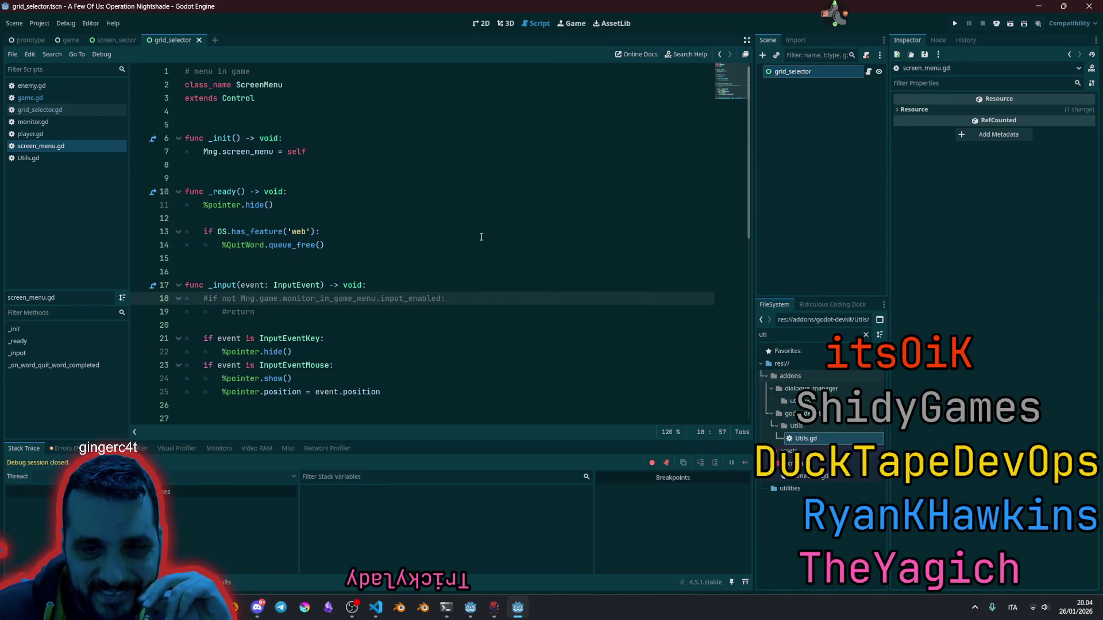
click(345, 285)
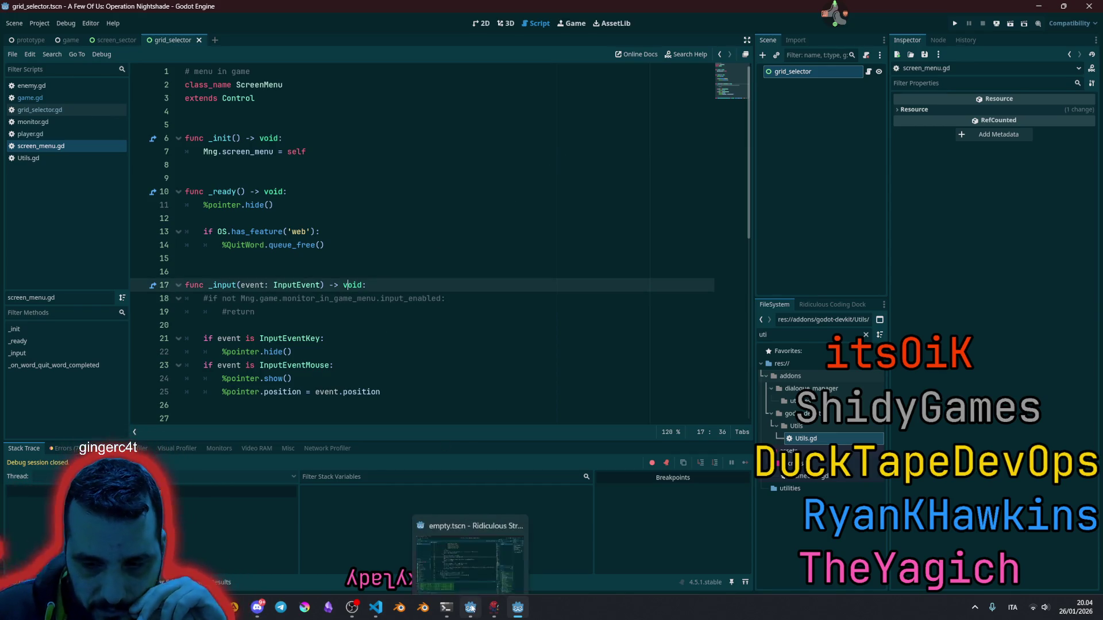
click(500, 608)
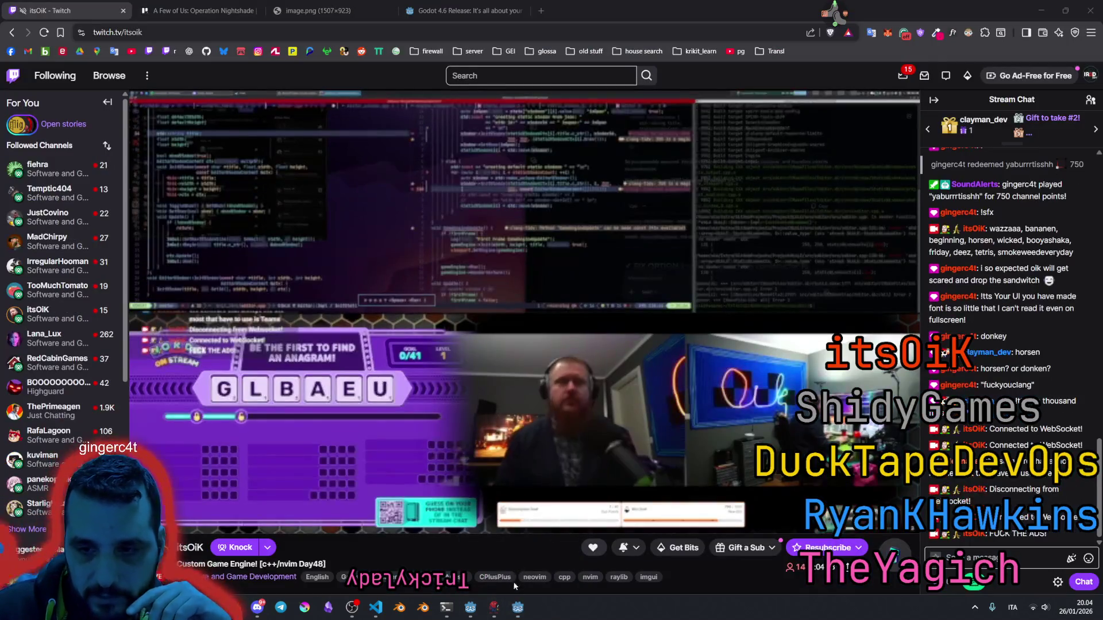
Step: Return to the Godot editor and relaunch the project with F5
click(500, 607)
click(466, 277)
key(F5)
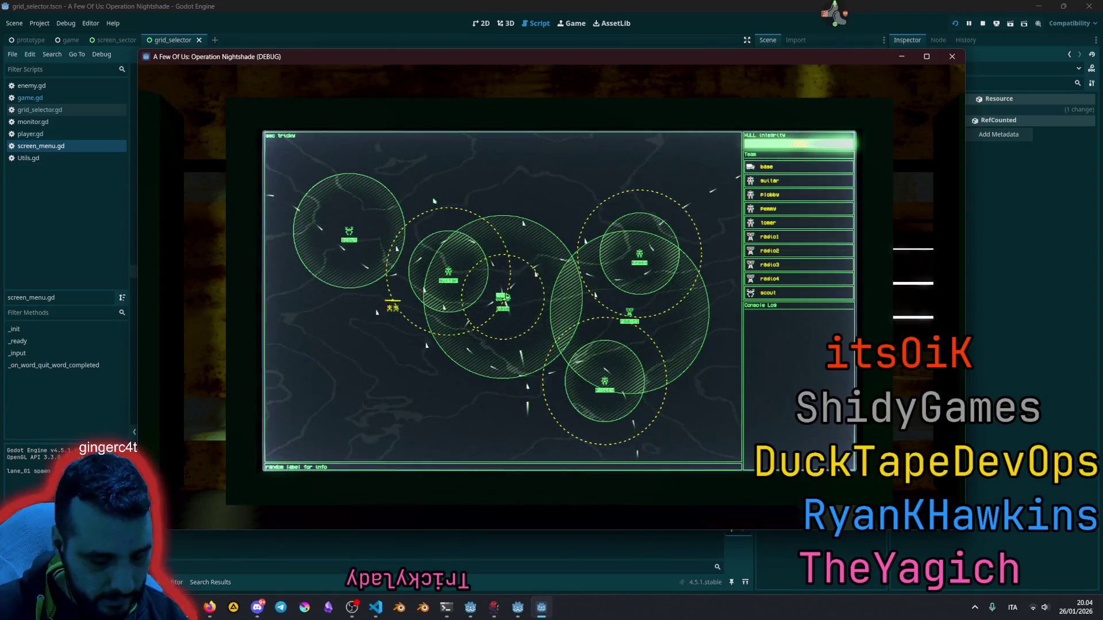
Step: Stop the Operation Nightshade debug run with F8, returning to screen_menu.gd
text(out)
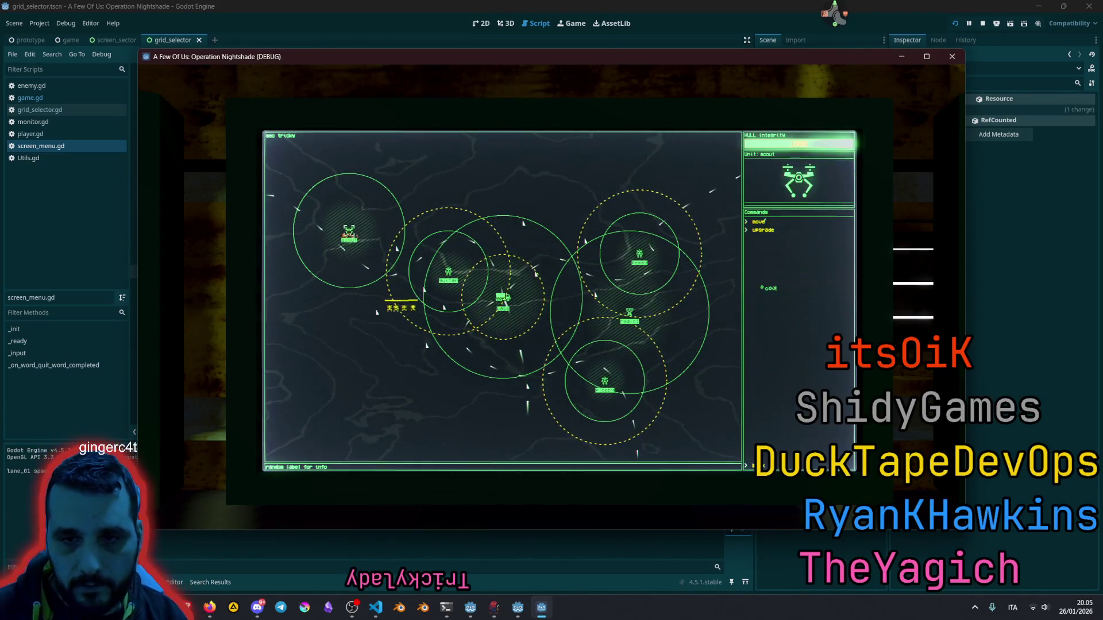
text(move)
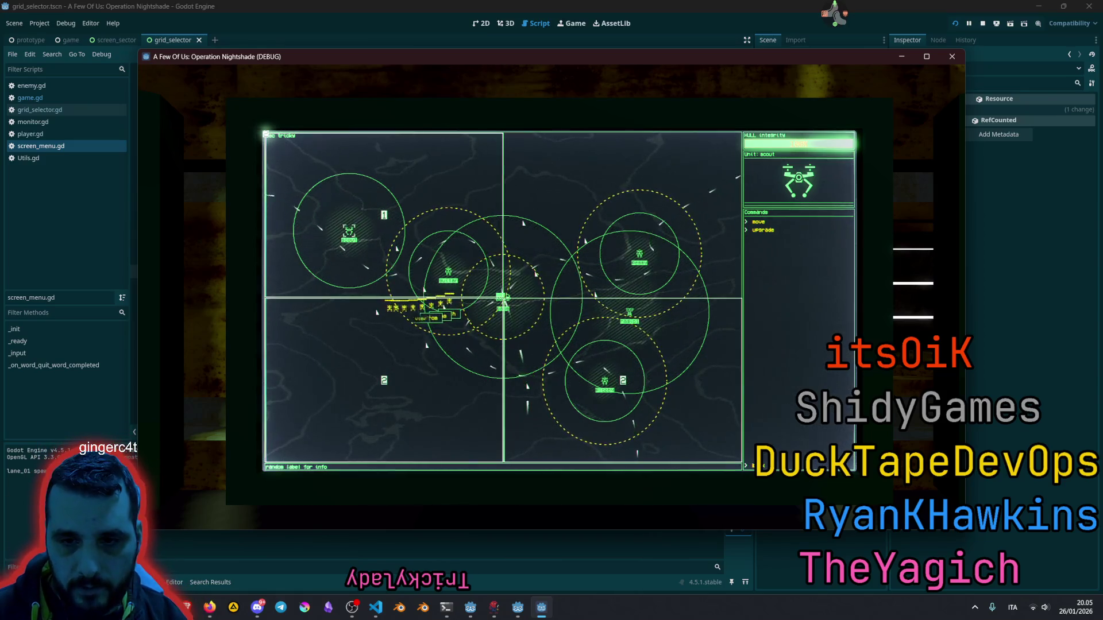
text(11)
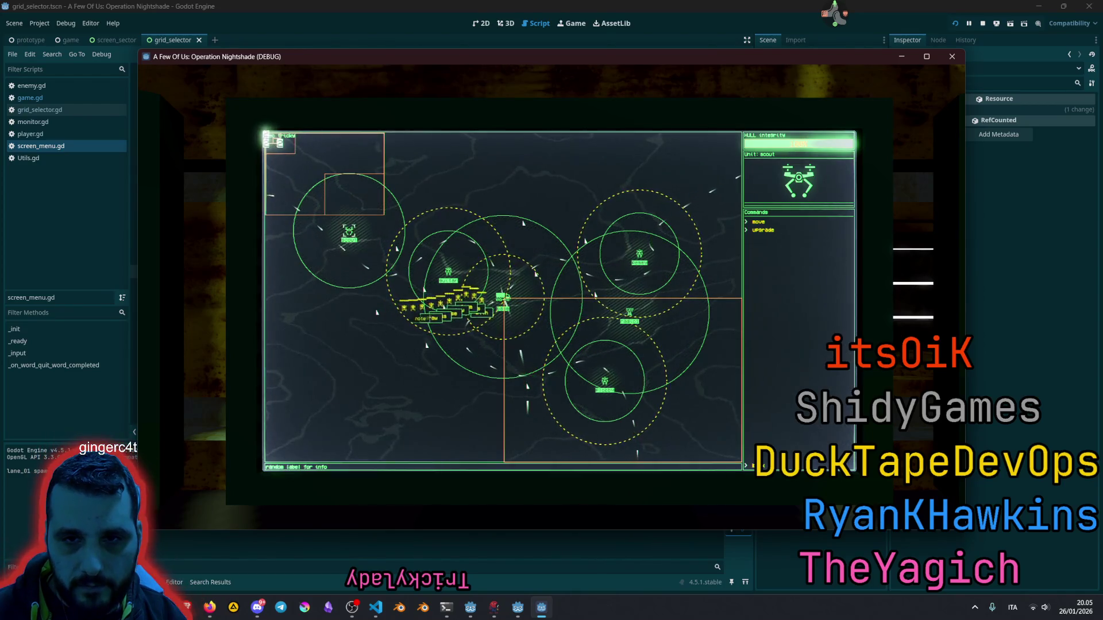
text(1)
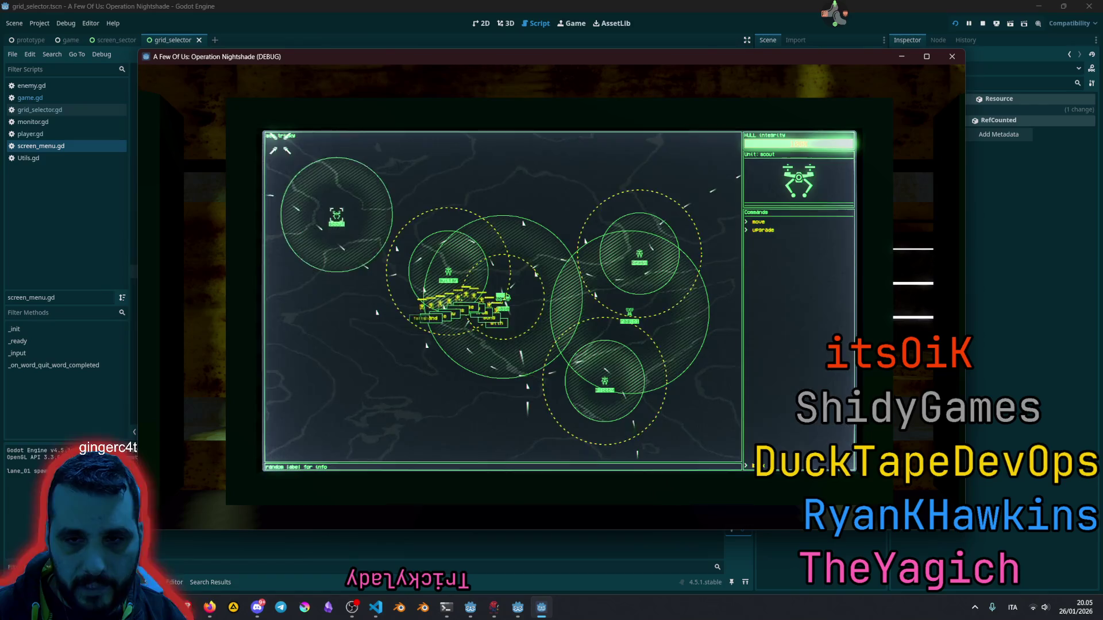
key(F8)
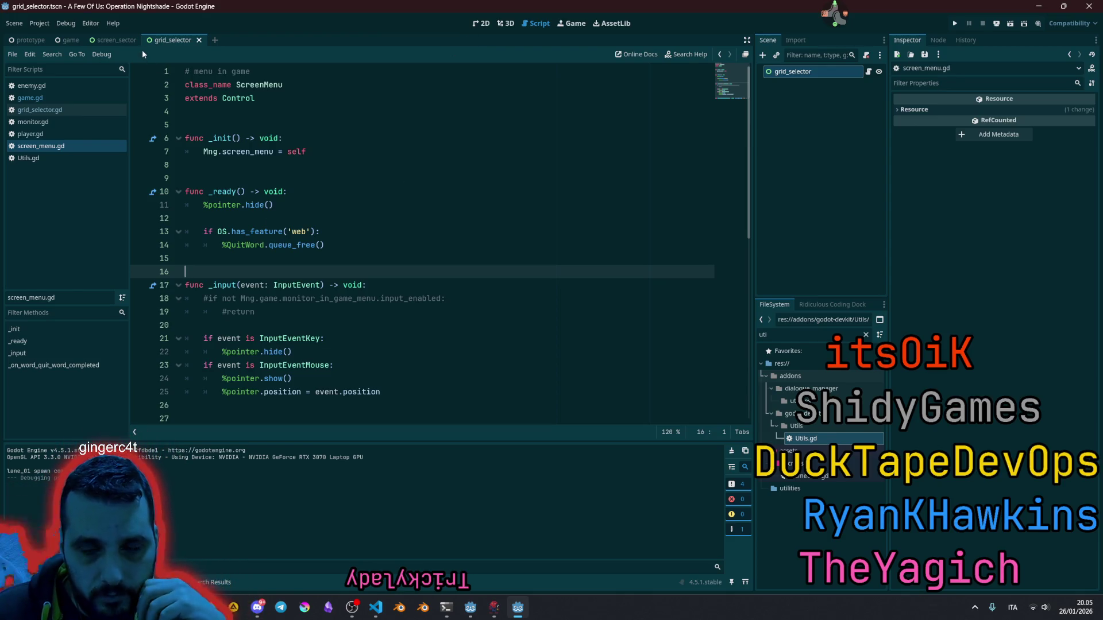
Step: Open grid_selector.gd and look up where four_divisions is declared
click(51, 110)
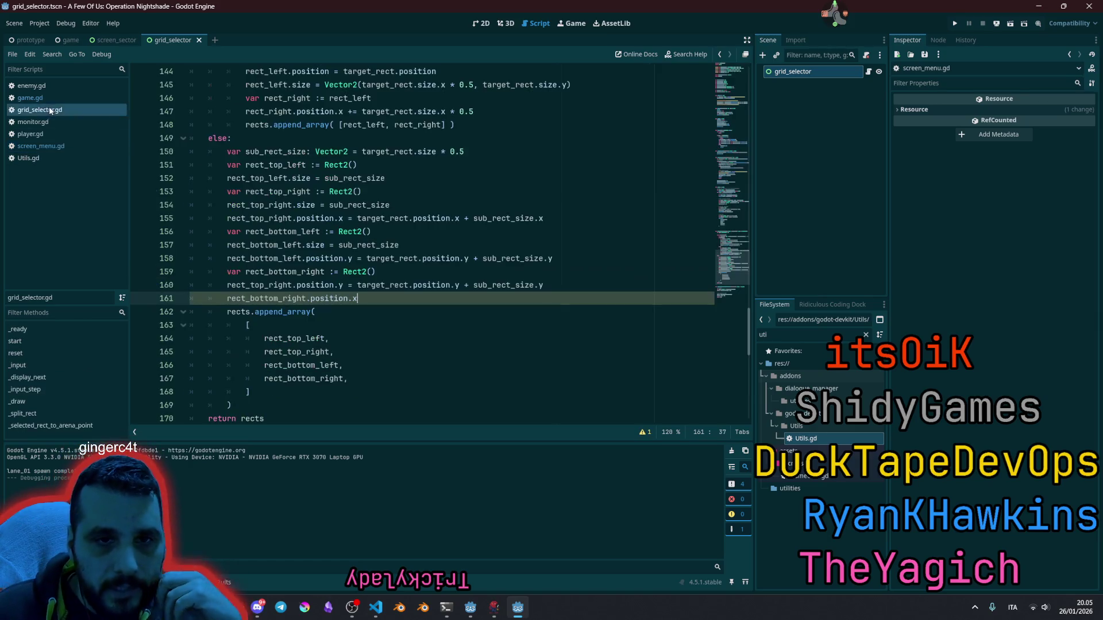
click(236, 141)
scroll(252, 210, up, 7)
double_click(256, 206)
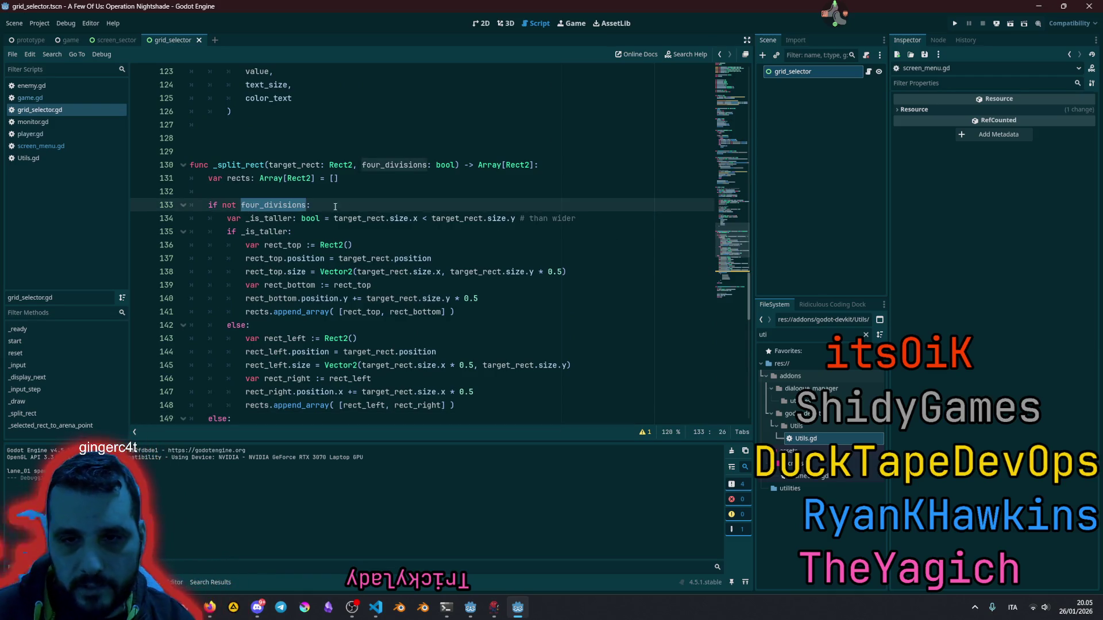
ctrl+click(290, 205)
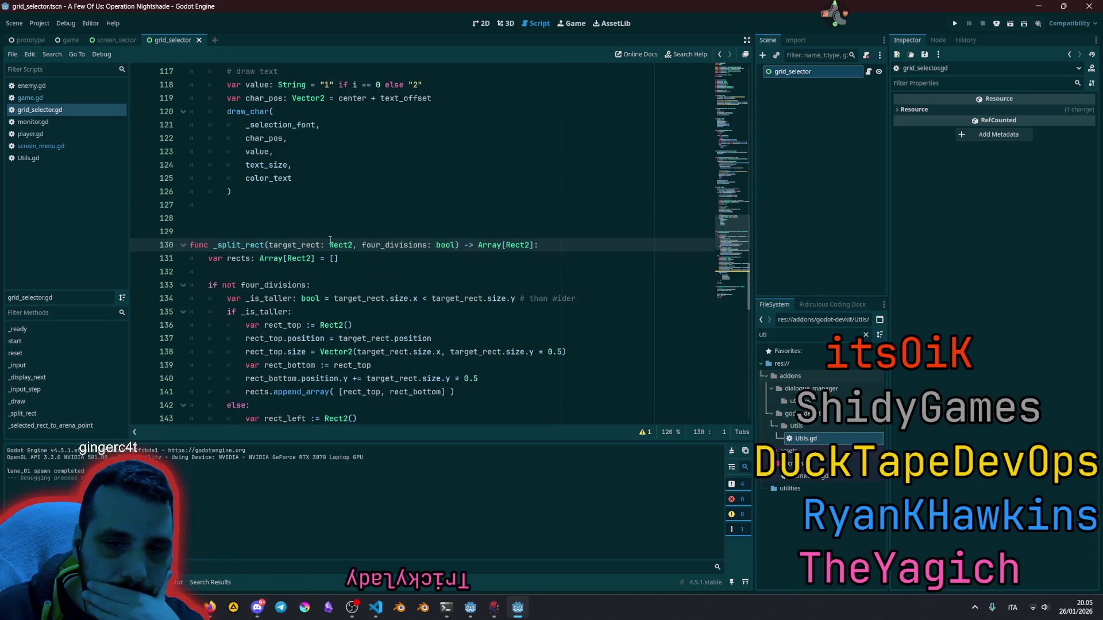
mouse_move(330, 240)
Step: Read through the _split_rect and _draw functions
scroll(292, 268, down, 3)
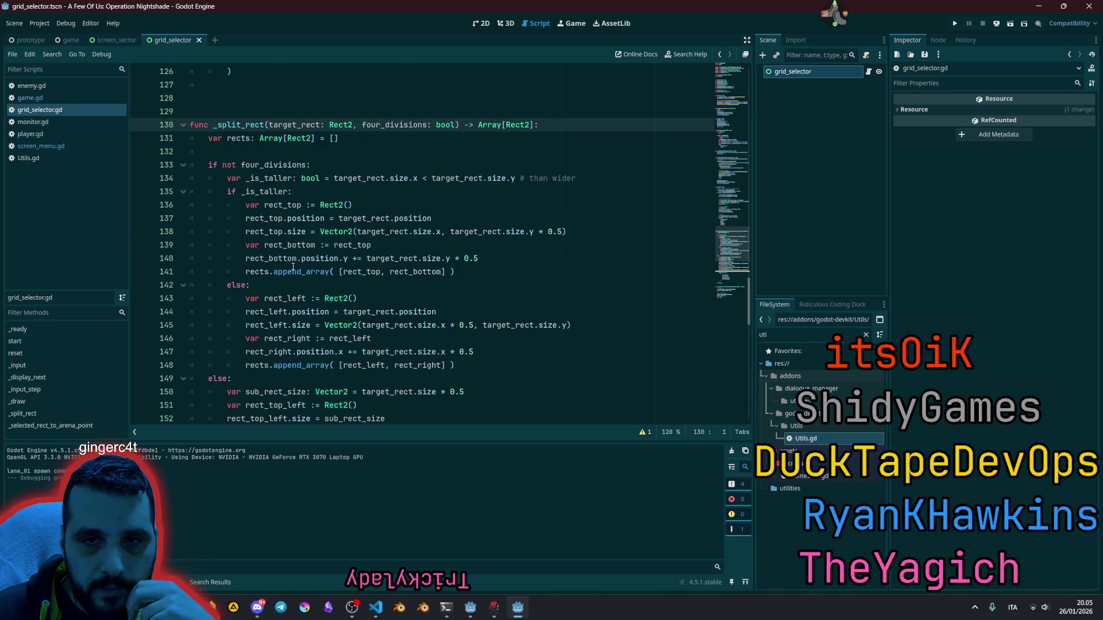
scroll(293, 267, up, 5)
scroll(293, 267, down, 15)
scroll(293, 267, up, 7)
scroll(337, 259, down, 5)
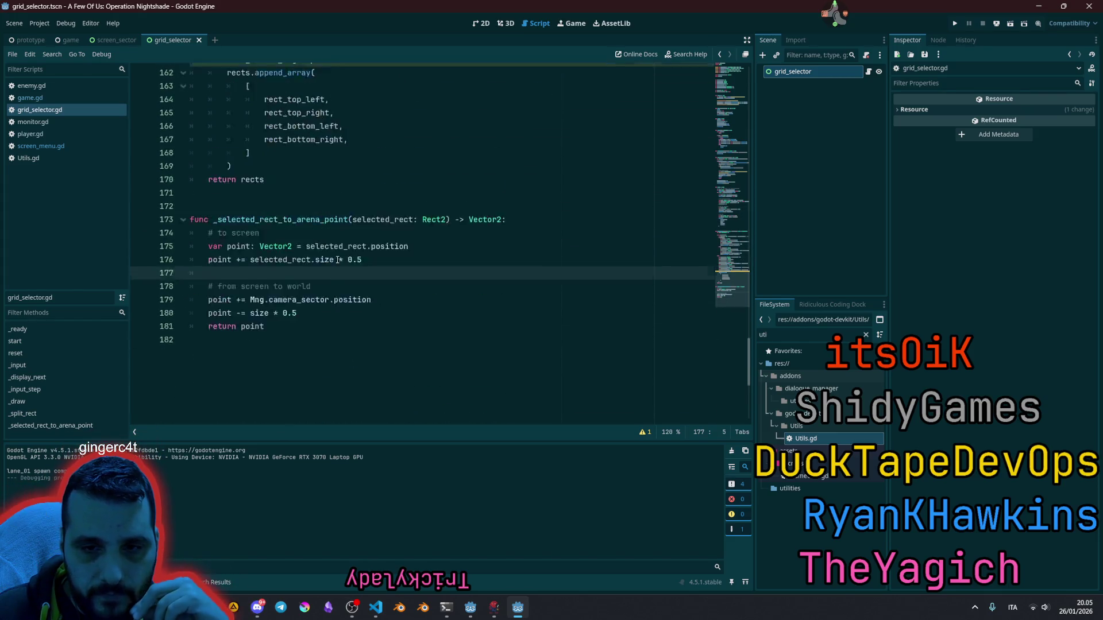
scroll(337, 259, up, 9)
scroll(338, 259, up, 12)
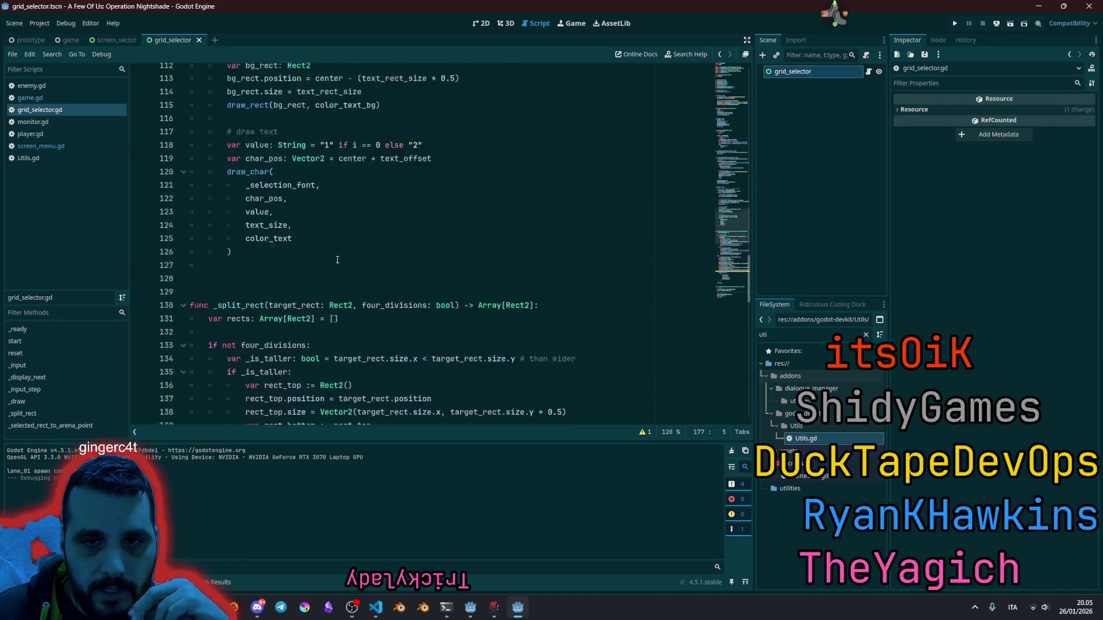
scroll(342, 279, up, 6)
scroll(358, 318, down, 6)
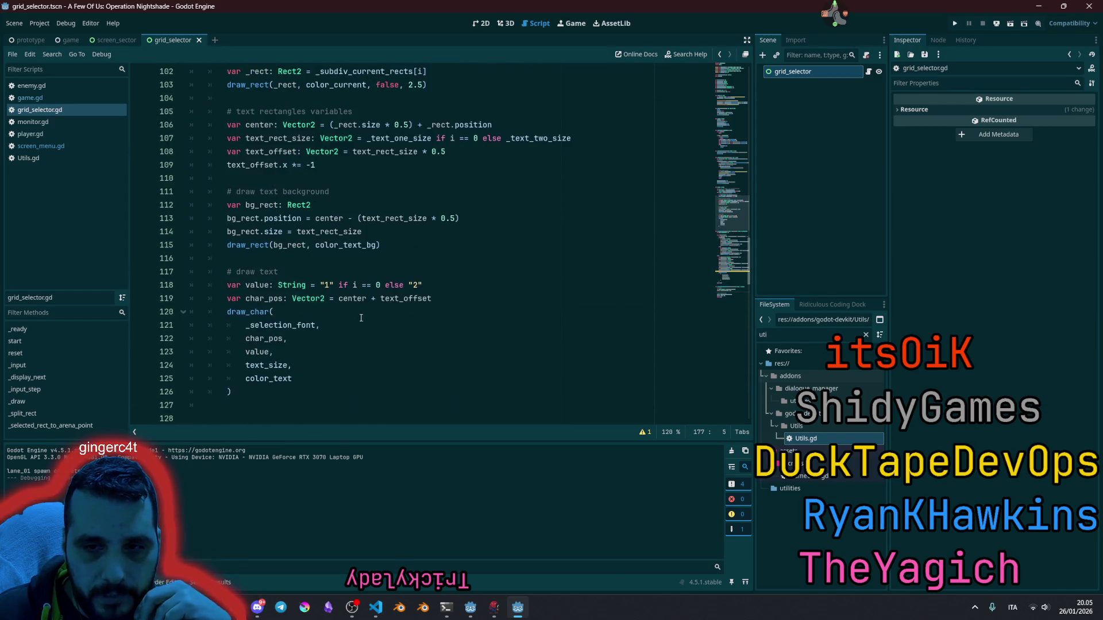
Step: Select the '"1" if i == 0 else "2"' label expression on line 118
double_click(352, 285)
double_click(415, 284)
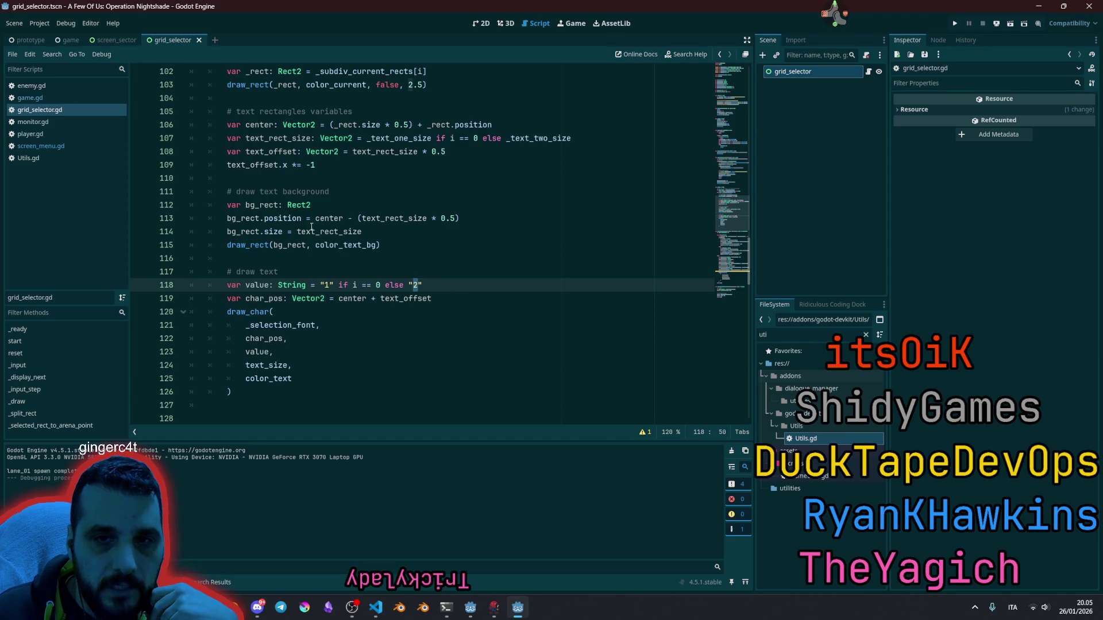
scroll(282, 163, up, 2)
double_click(231, 124)
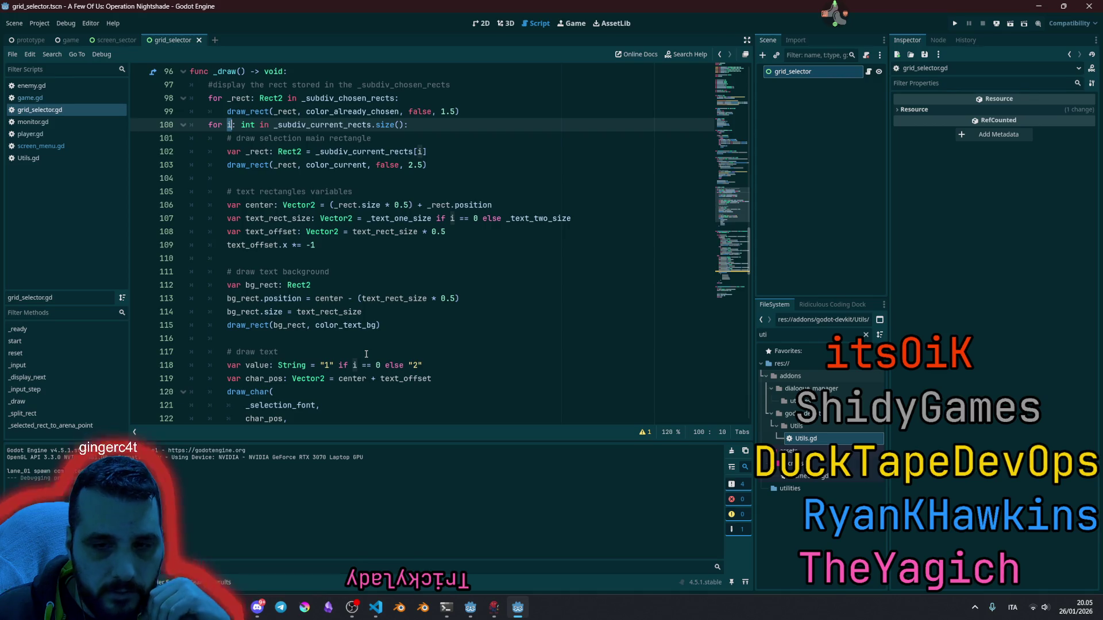
drag(320, 366, 449, 361)
Step: Replace the line 118 label expression with str(i+1), then save and run
text(str(i+)
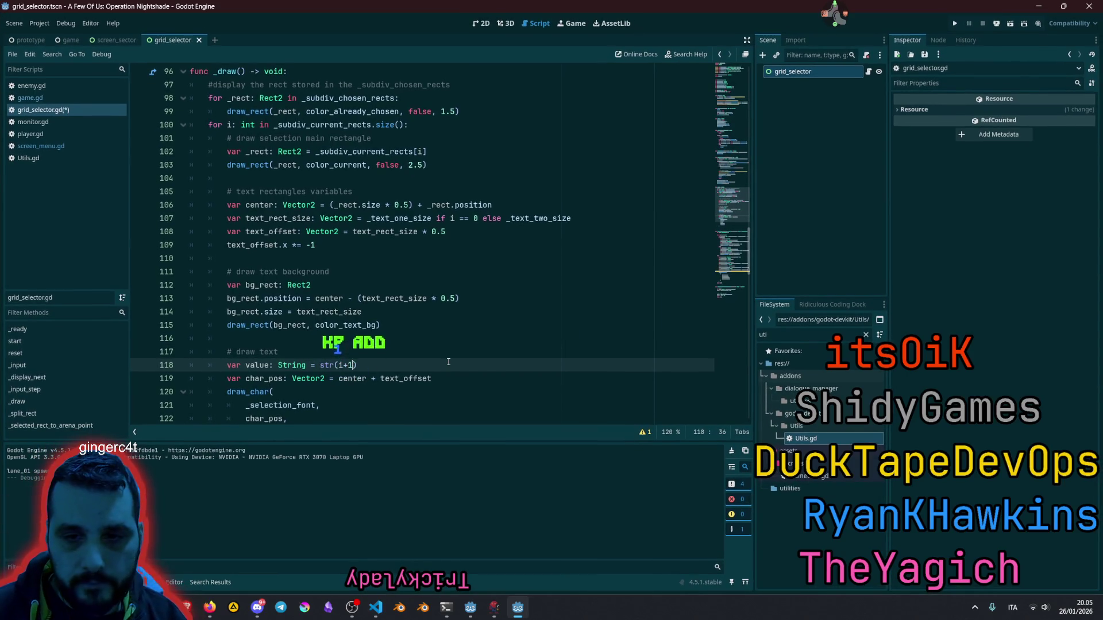
text(1)
click(453, 347)
key(F5)
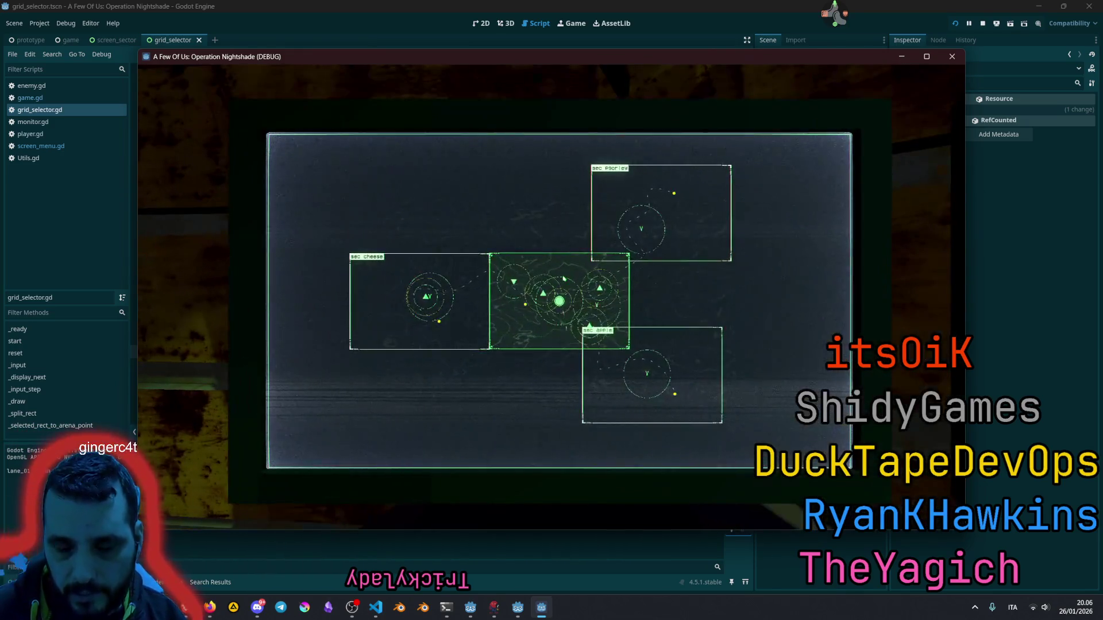
Step: Zoom into a sector, pick the scout to check the 1–4 quadrant labels, then stop the game
click(563, 278)
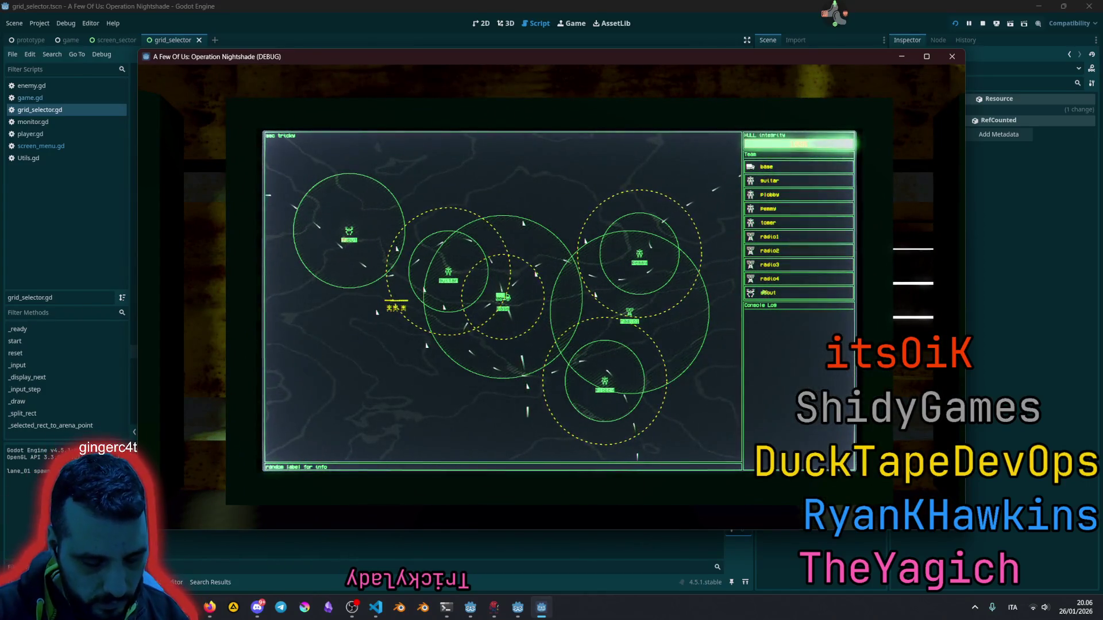
key(s)
key(m)
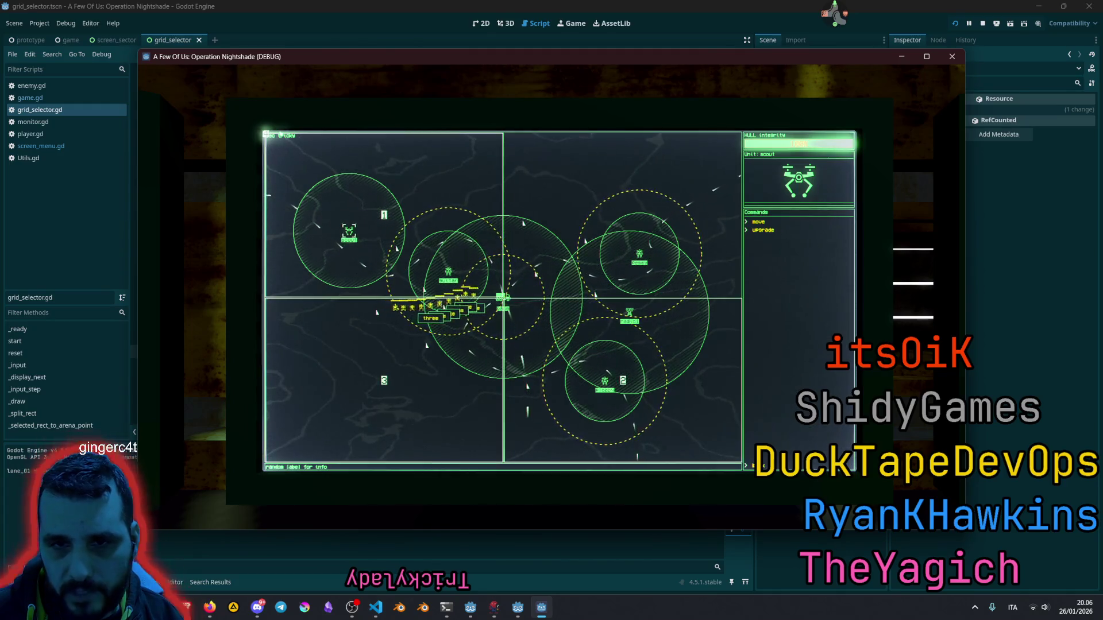
key(F8)
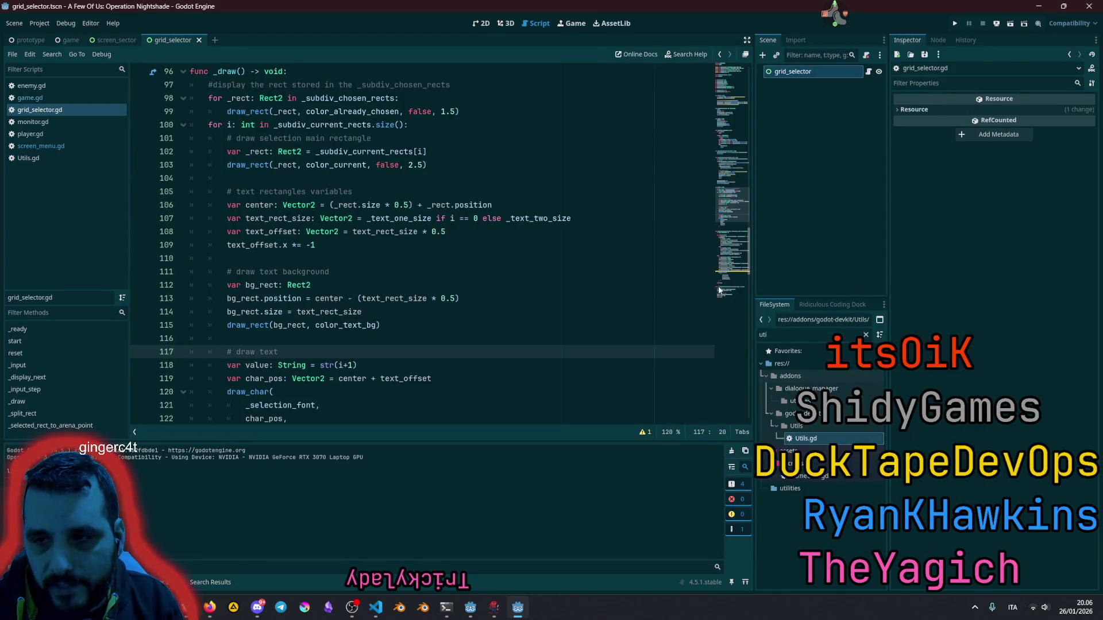
Step: Change use_four_divisions on line 23 from true to false, save, and relaunch the game
scroll(713, 290, down, 15)
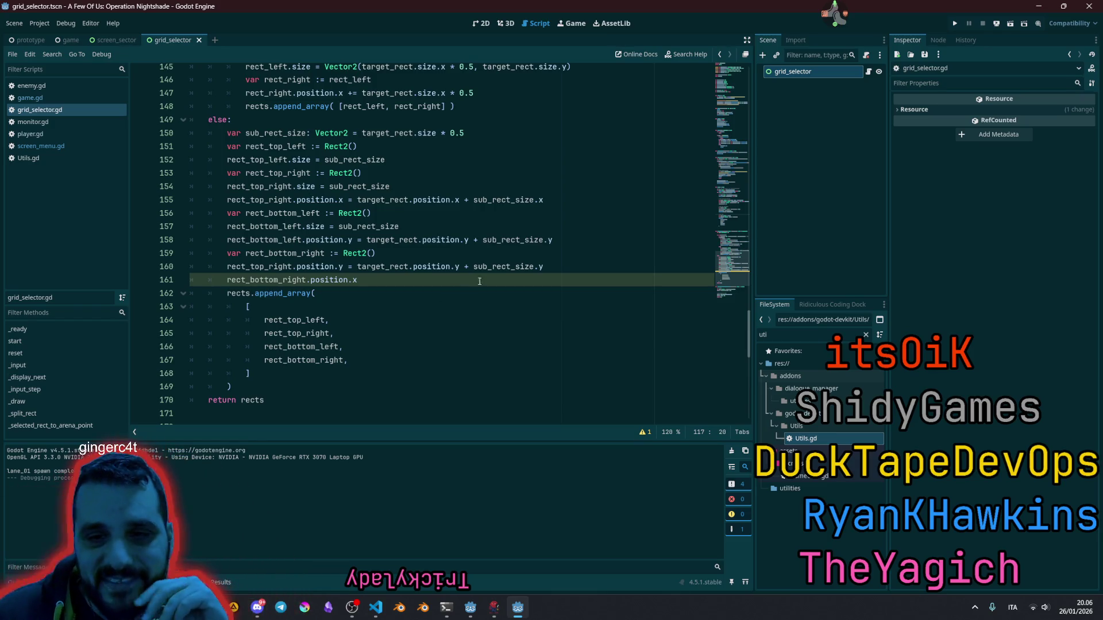
click(463, 254)
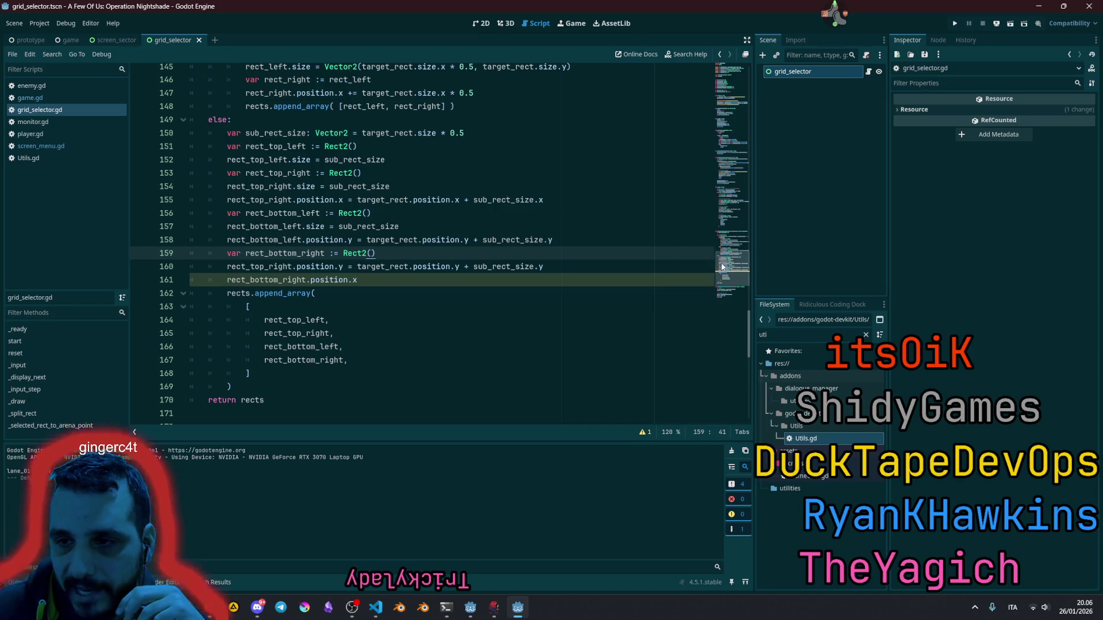
click(730, 81)
click(344, 259)
scroll(286, 339, down, 3)
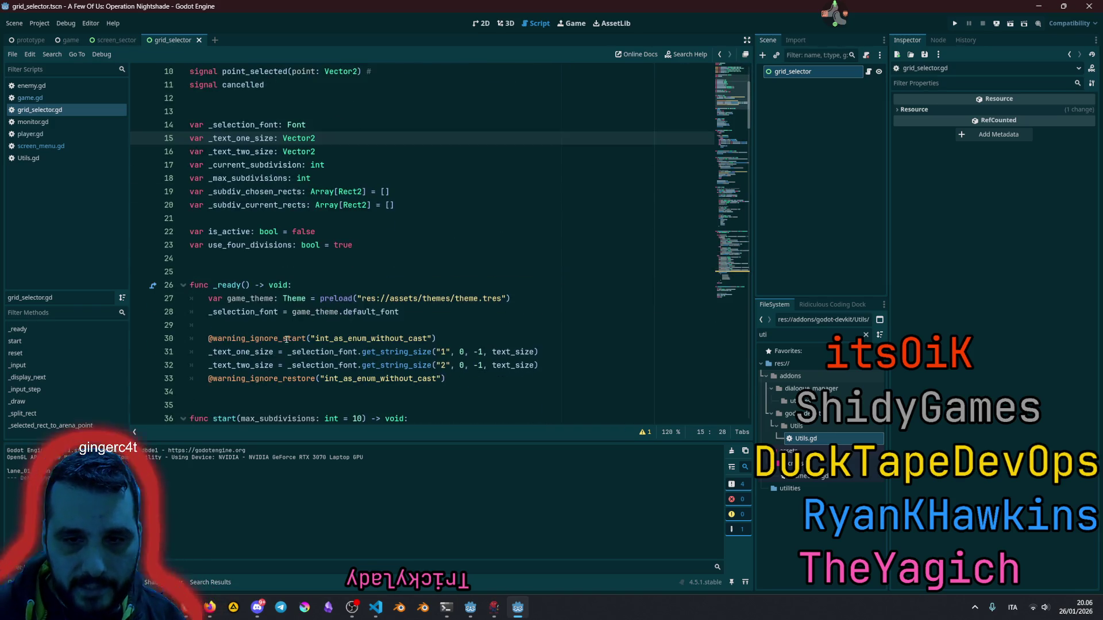
double_click(336, 245)
text(falswe)
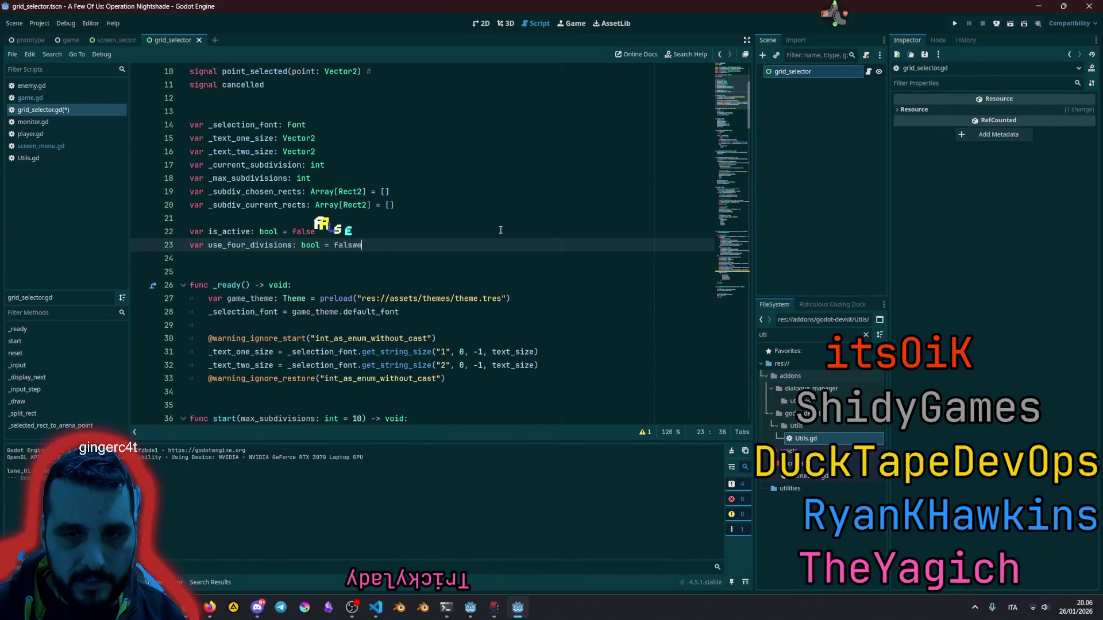
key(BackSpace)
key(Up)
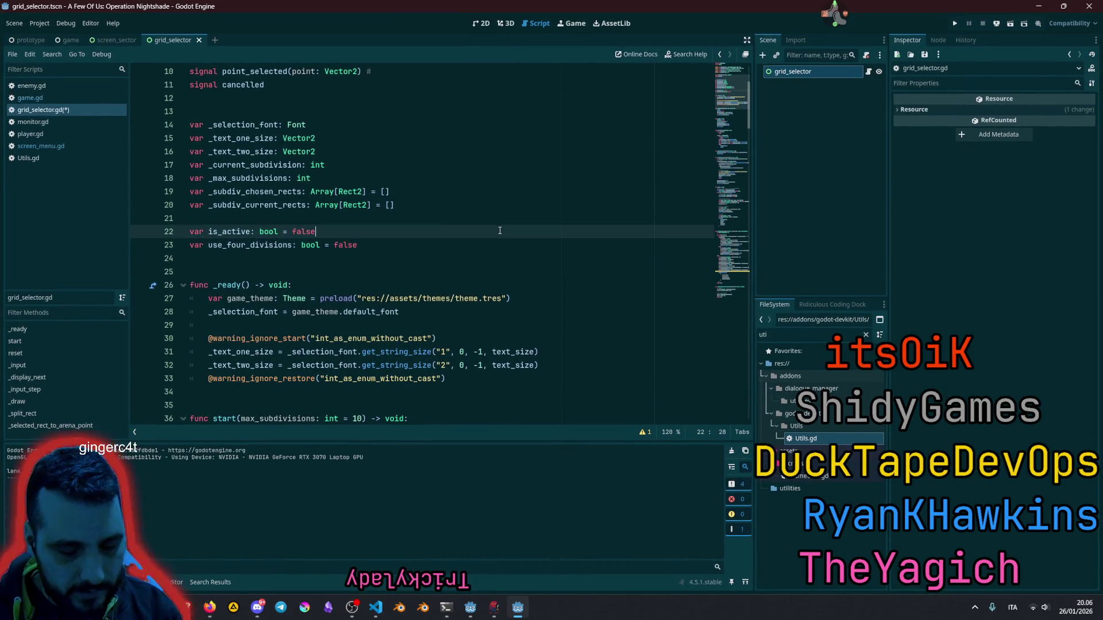
key(F5)
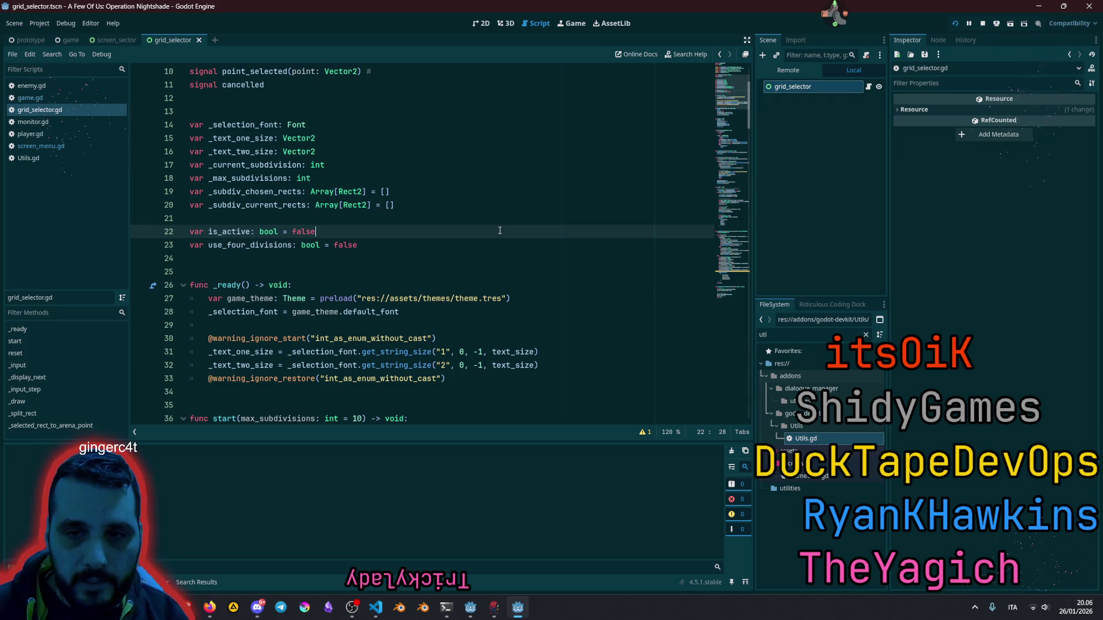
double_click(276, 246)
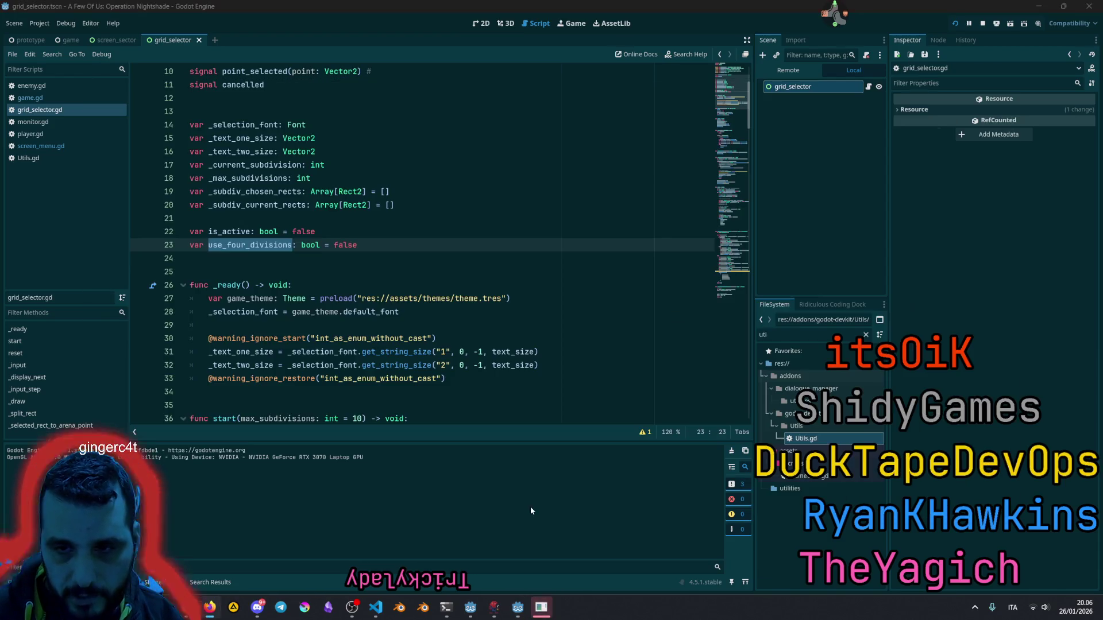
Step: Narrow the two-way grid with halves 2, 1, 2, confirm the scout's cell, then stop the game
click(535, 616)
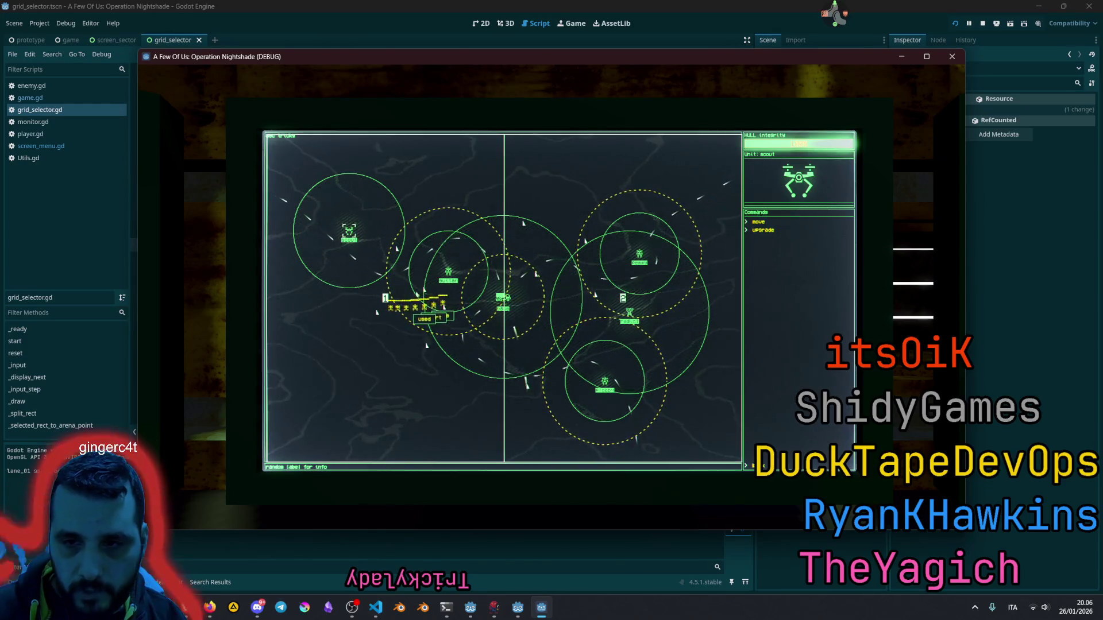
key(2)
key(1)
key(1)
key(1)
key(1)
key(2)
key(2)
key(2)
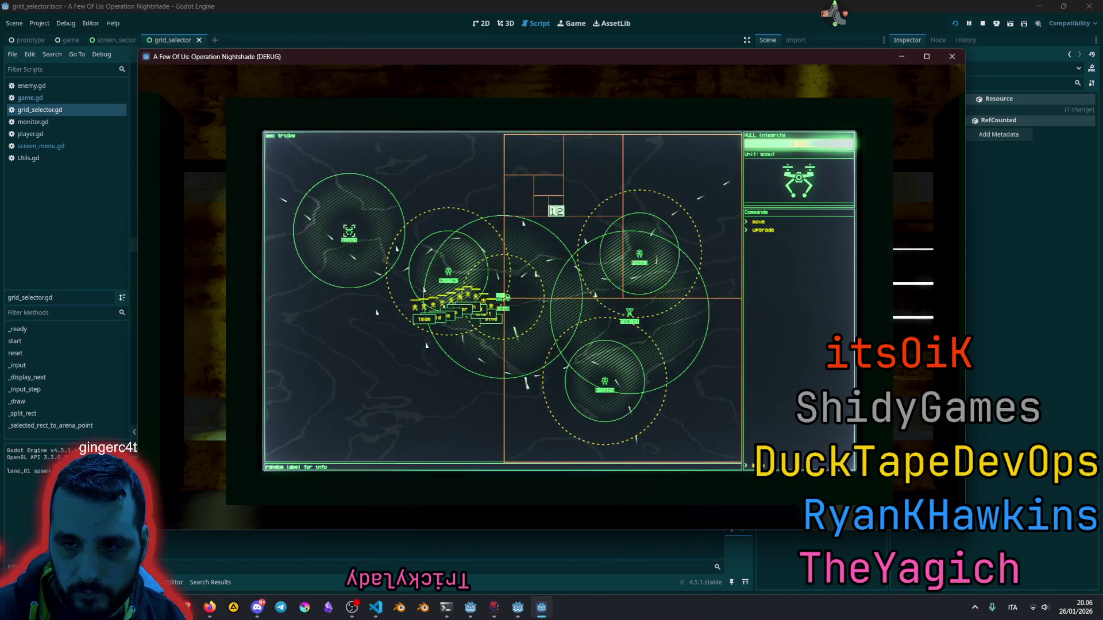
key(2)
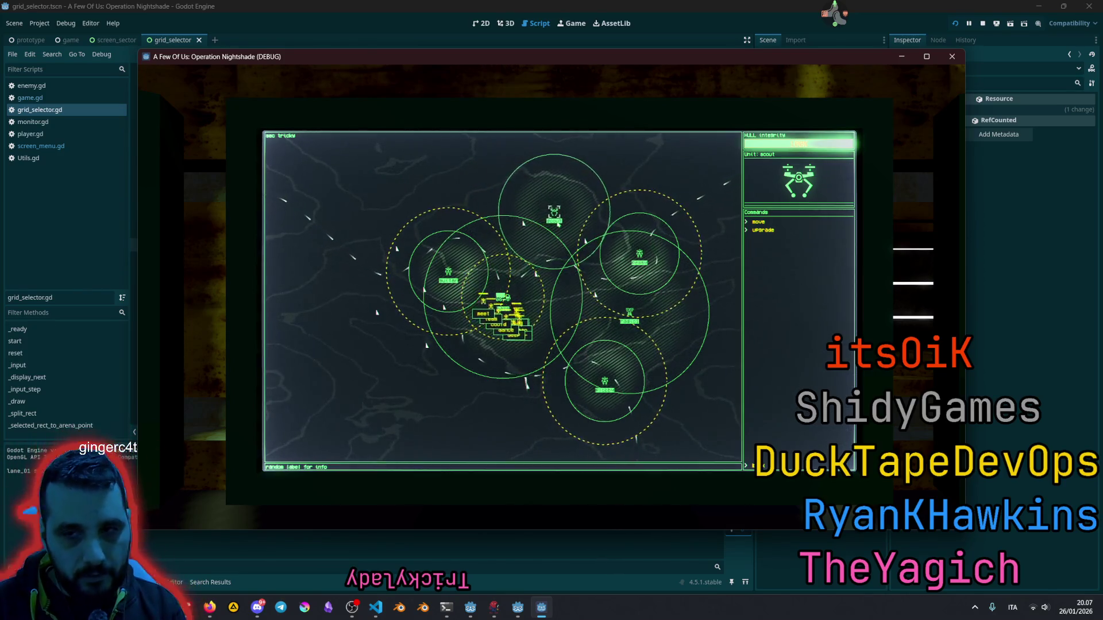
key(F8)
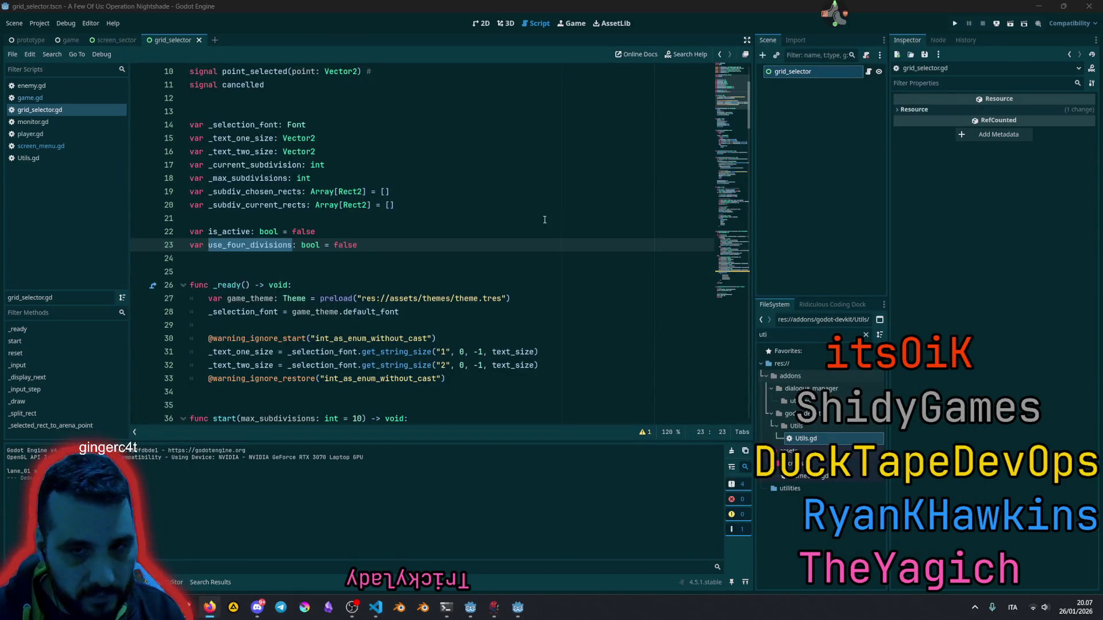
Step: Copy the rect_bottom_left size line into a new line 160
drag(739, 125, 711, 278)
click(331, 292)
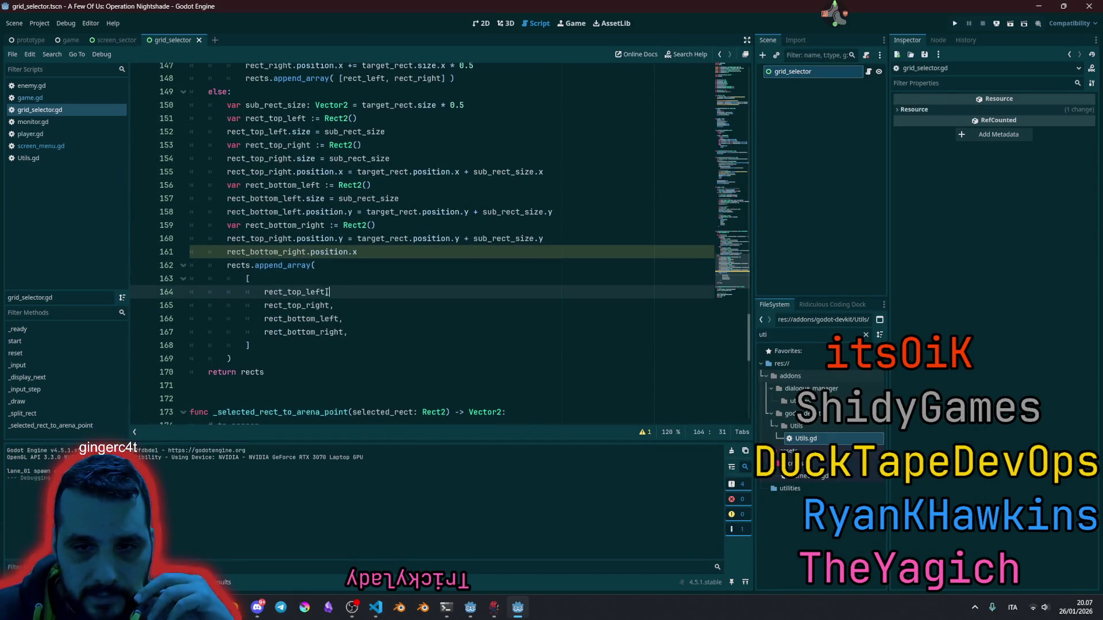
double_click(406, 238)
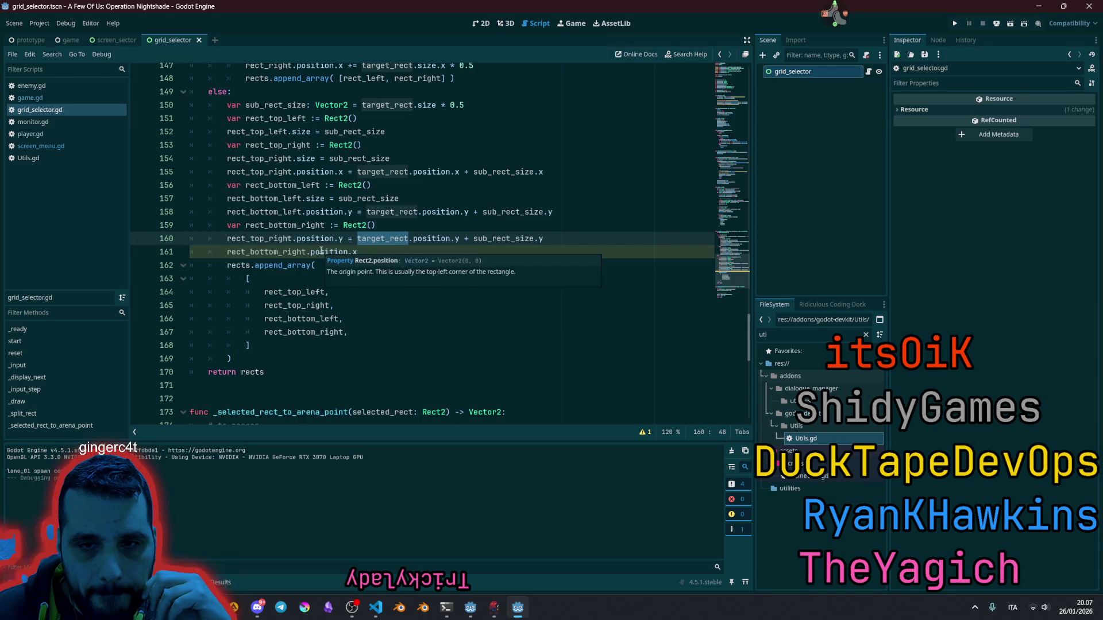
click(299, 226)
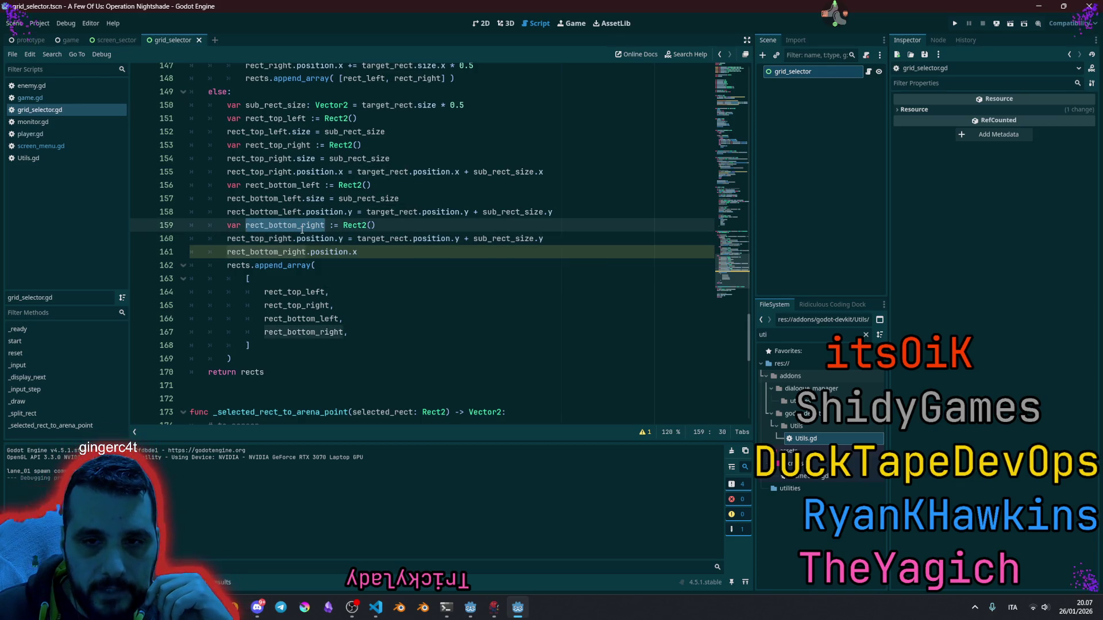
click(299, 198)
key(Home)
key(shift+End)
key(ctrl+c)
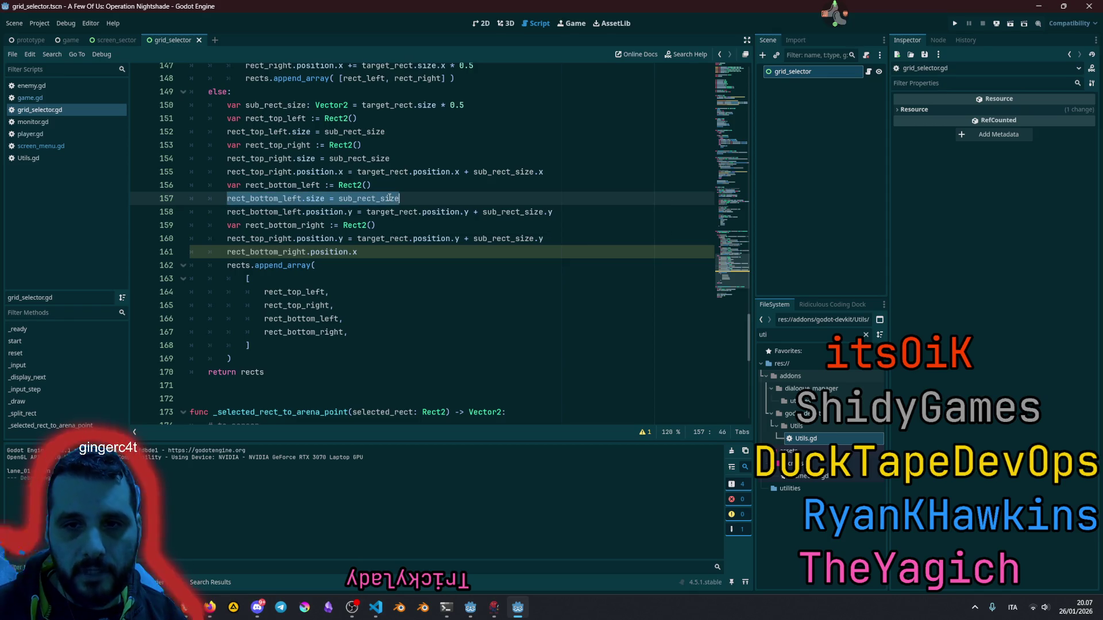
click(287, 238)
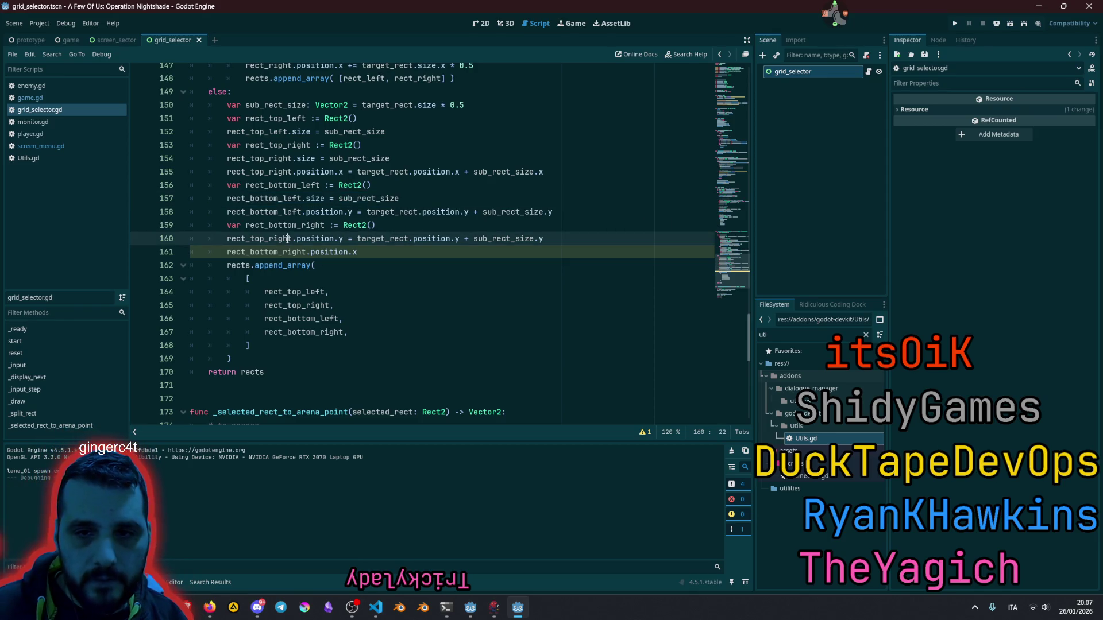
key(Return)
key(Up)
key(ctrl+v)
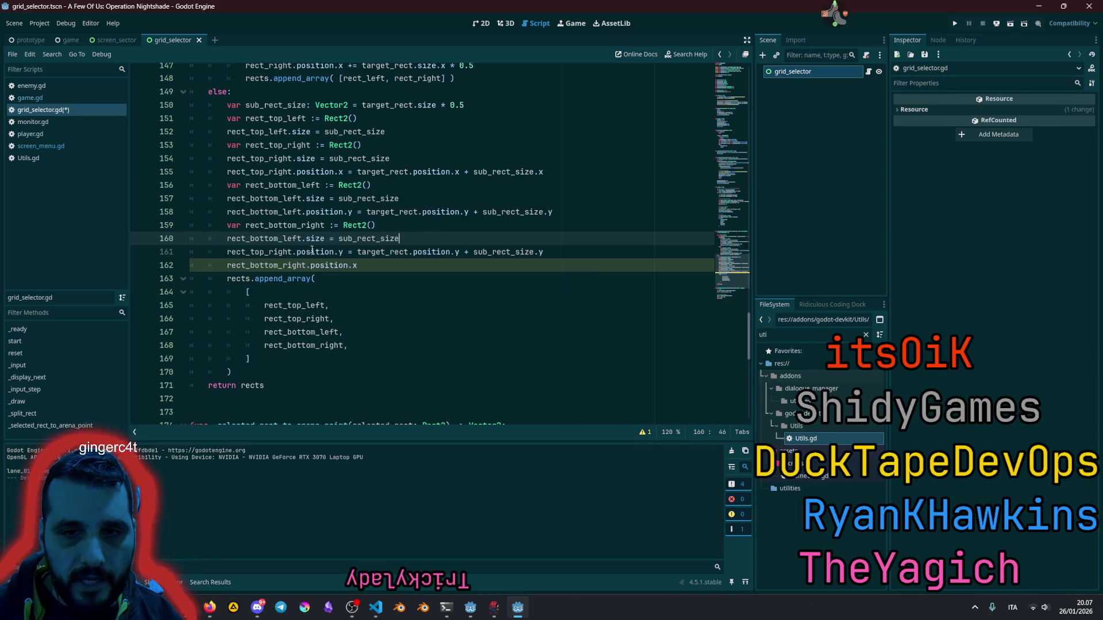
Step: Rename the copied size line to rect_bottom_right.size = sub_rect_size
double_click(293, 229)
key(ctrl+c)
double_click(276, 239)
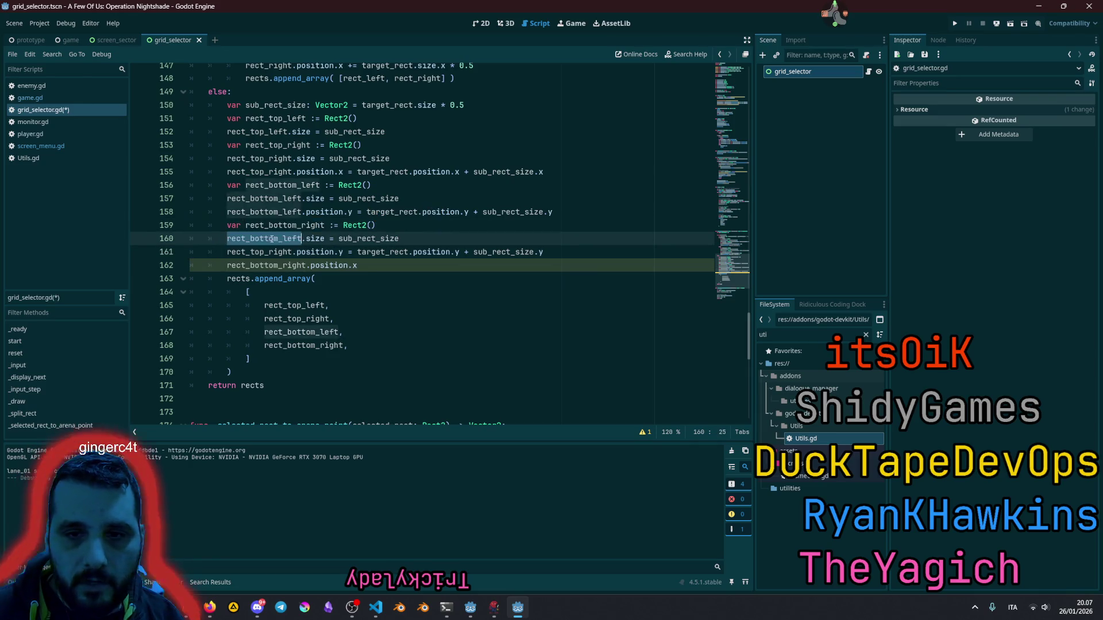
key(ctrl+v)
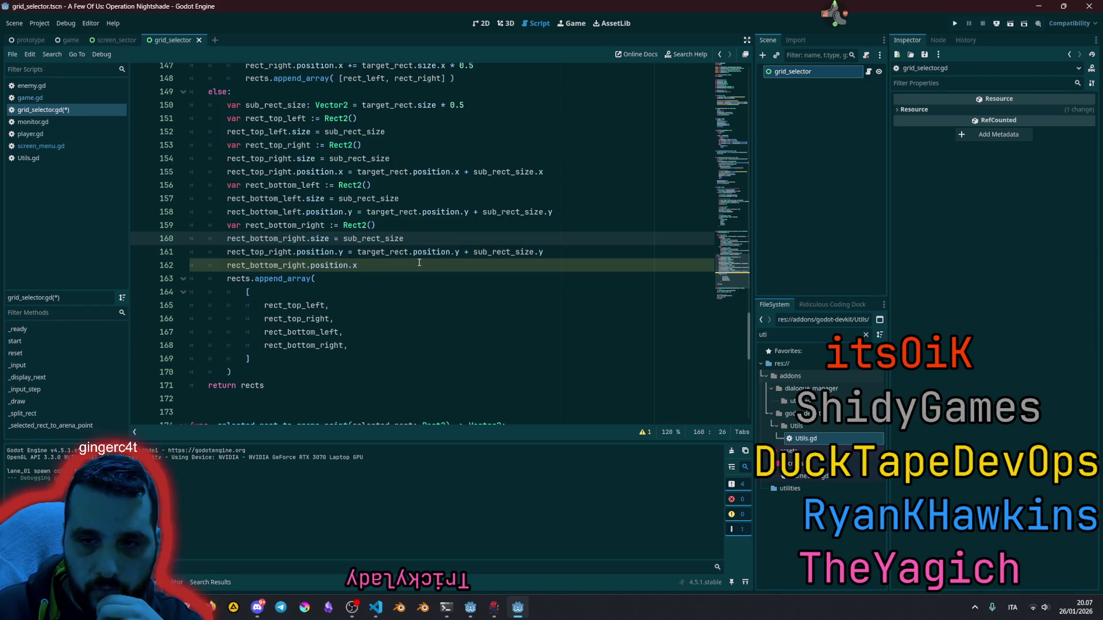
Step: Set rect_bottom_right.position = target_rect.position + sub_rect_size on line 161 and delete leftover line 162
click(518, 265)
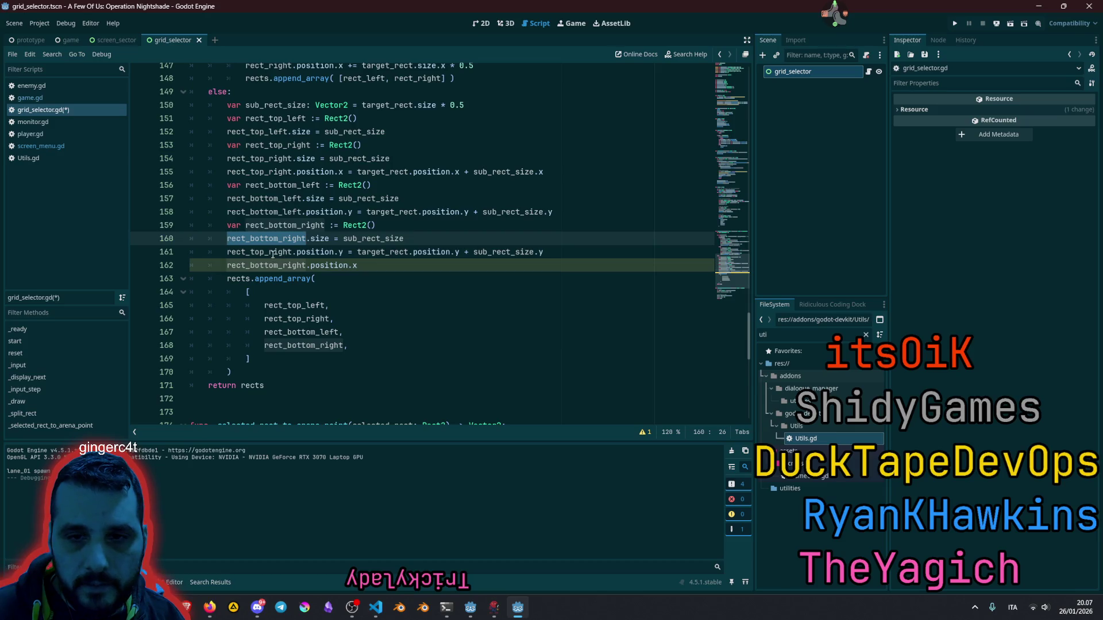
double_click(280, 255)
key(ctrl+v)
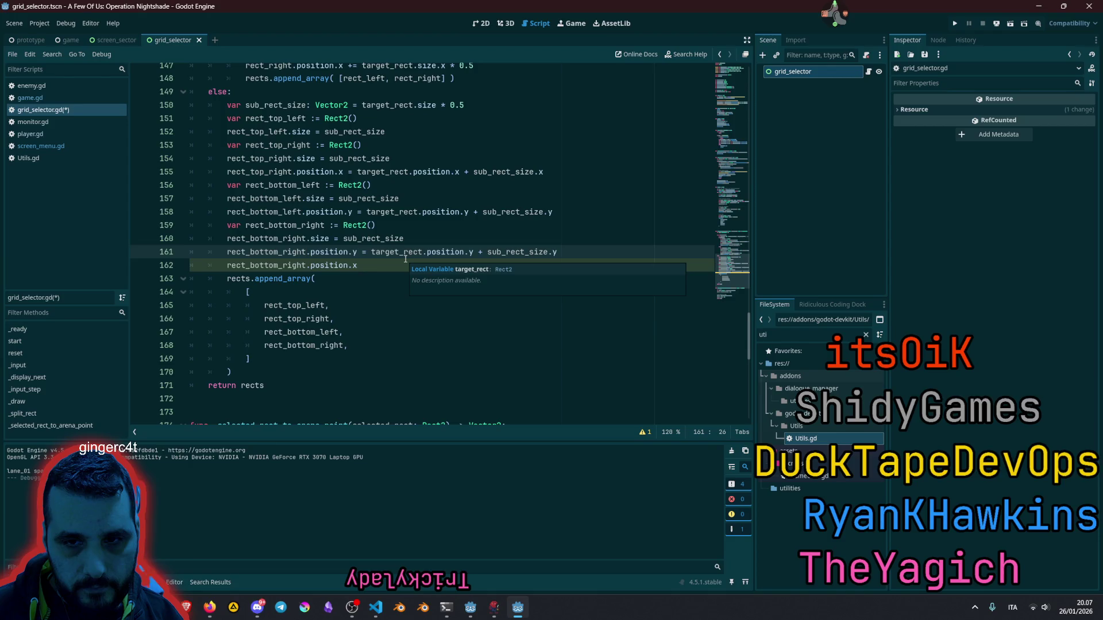
click(370, 263)
key(shift+Home)
key(shift+Home)
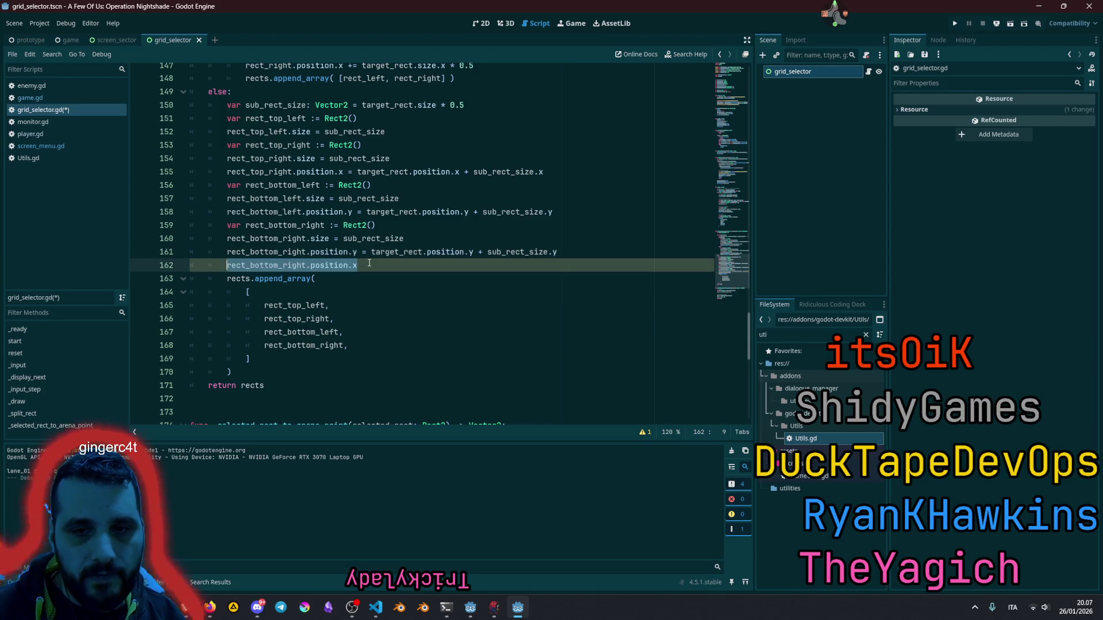
key(BackSpace)
key(BackSpace)
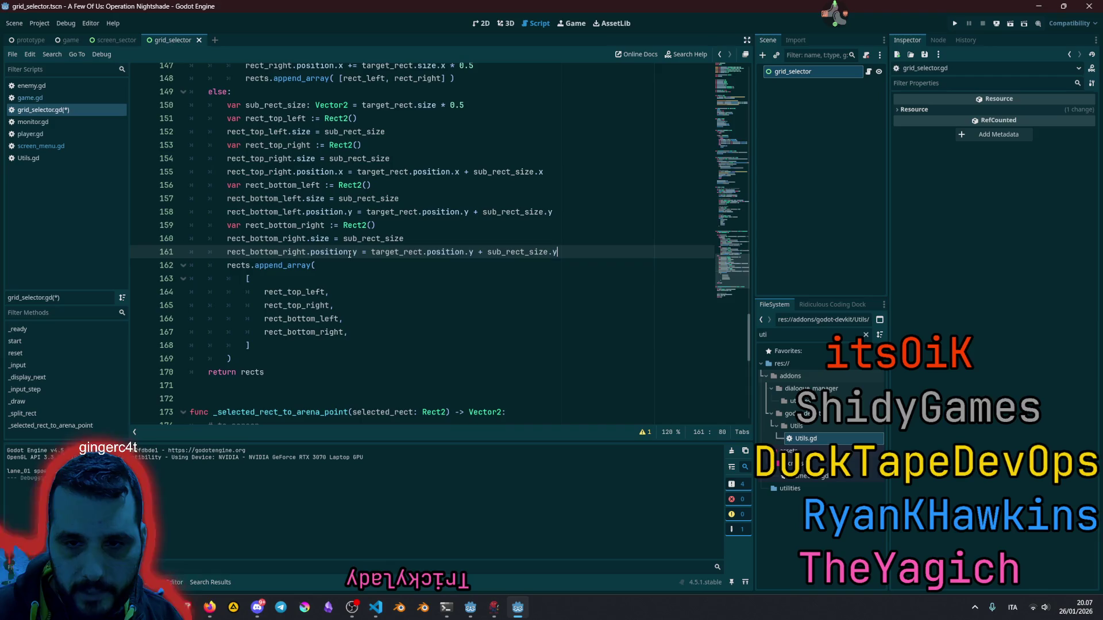
key(shift+Right)
key(shift+Right)
key(ctrl+d)
key(ctrl+d)
key(Delete)
click(409, 239)
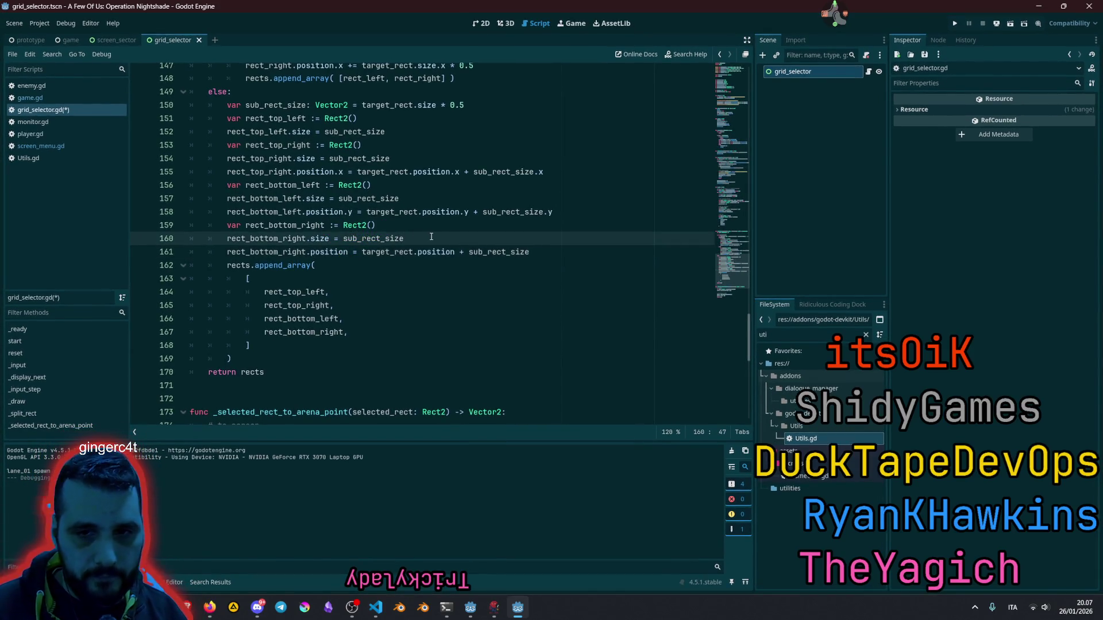
Step: Check the rect_bottom_left uses, save the script and run the game
click(323, 226)
double_click(284, 185)
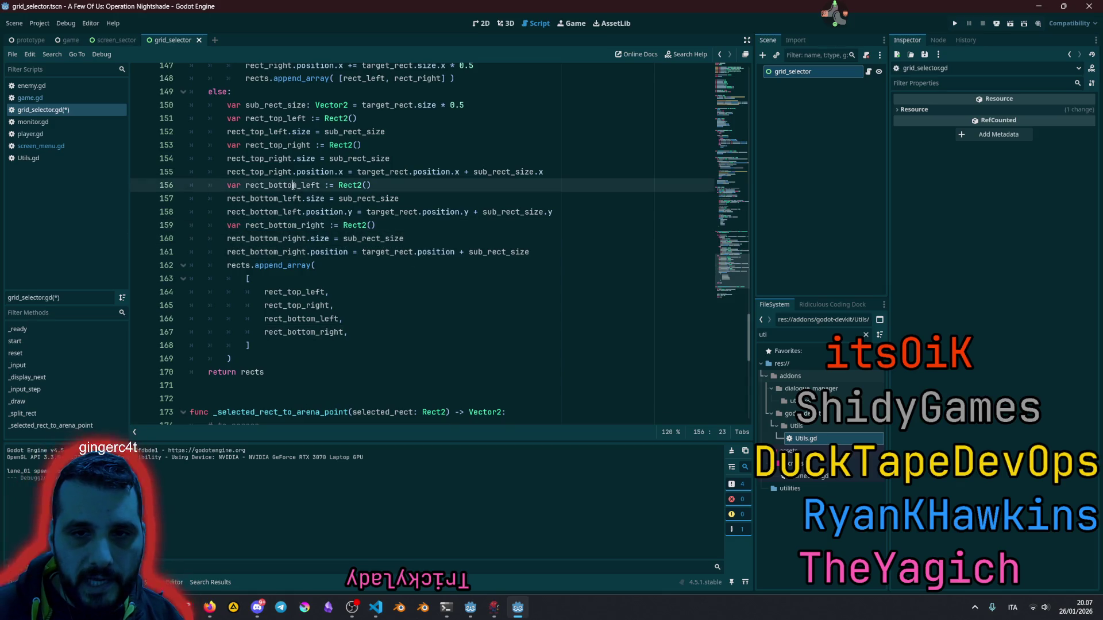
click(305, 348)
click(289, 359)
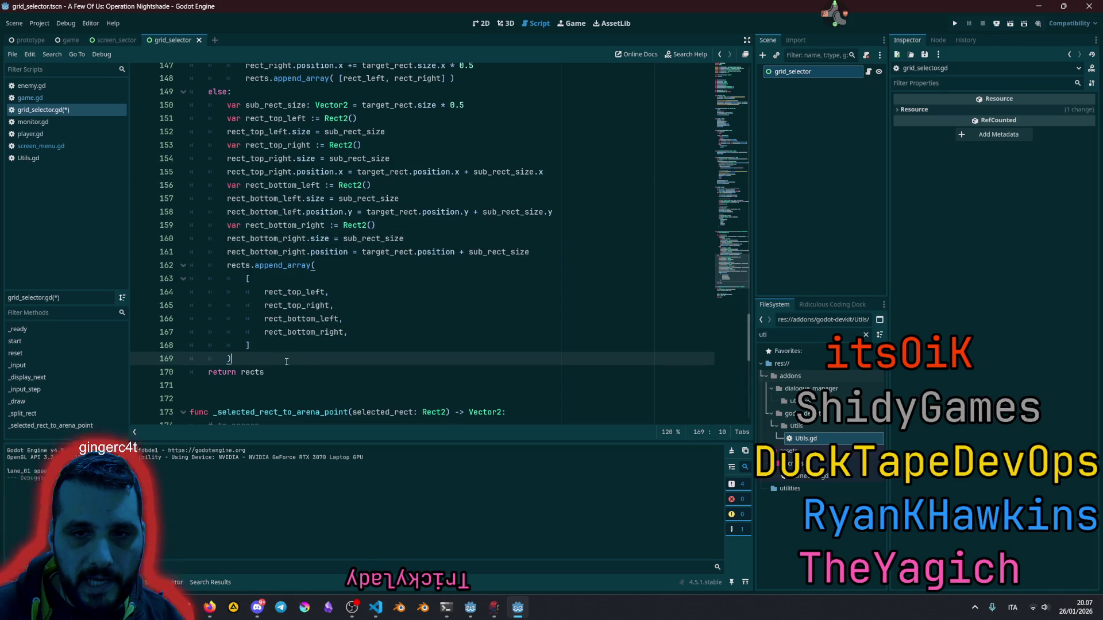
click(279, 369)
key(ctrl+s)
click(337, 306)
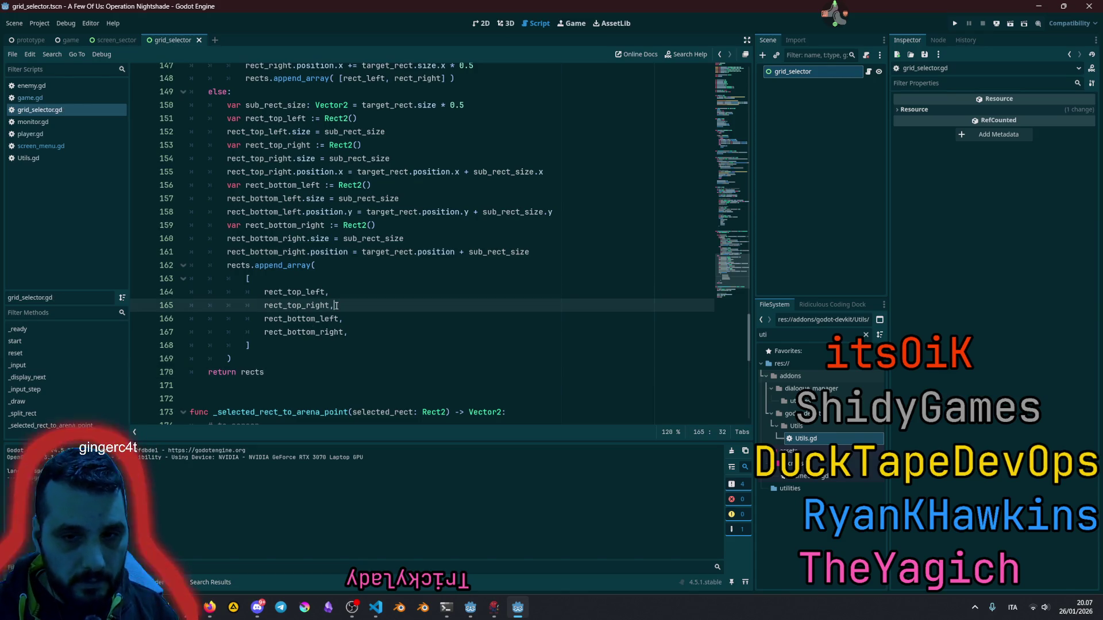
key(F5)
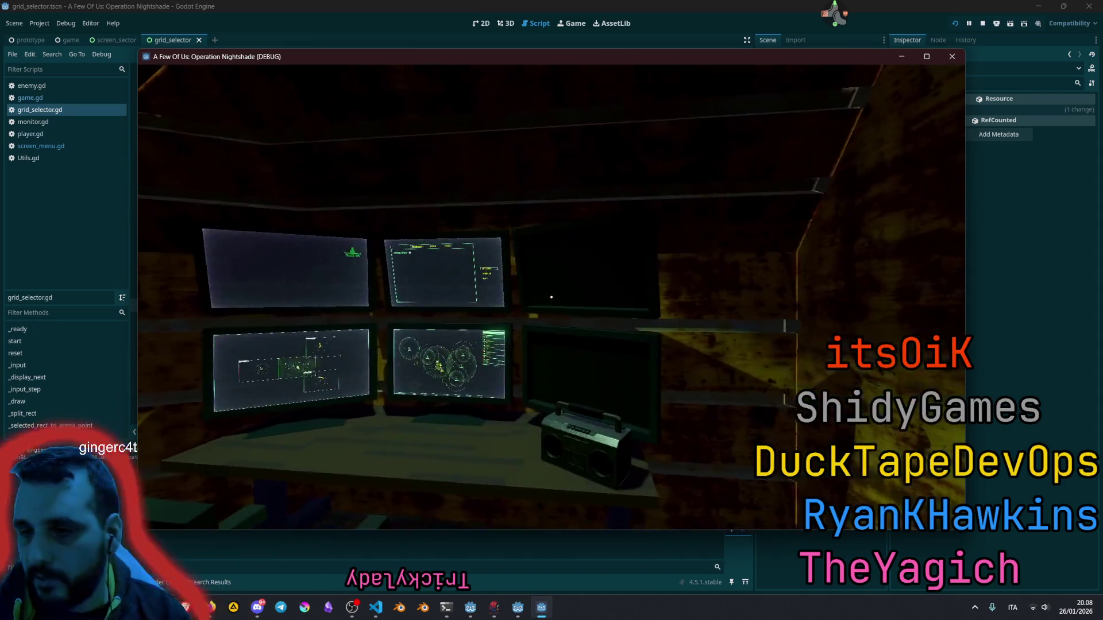
key(F8)
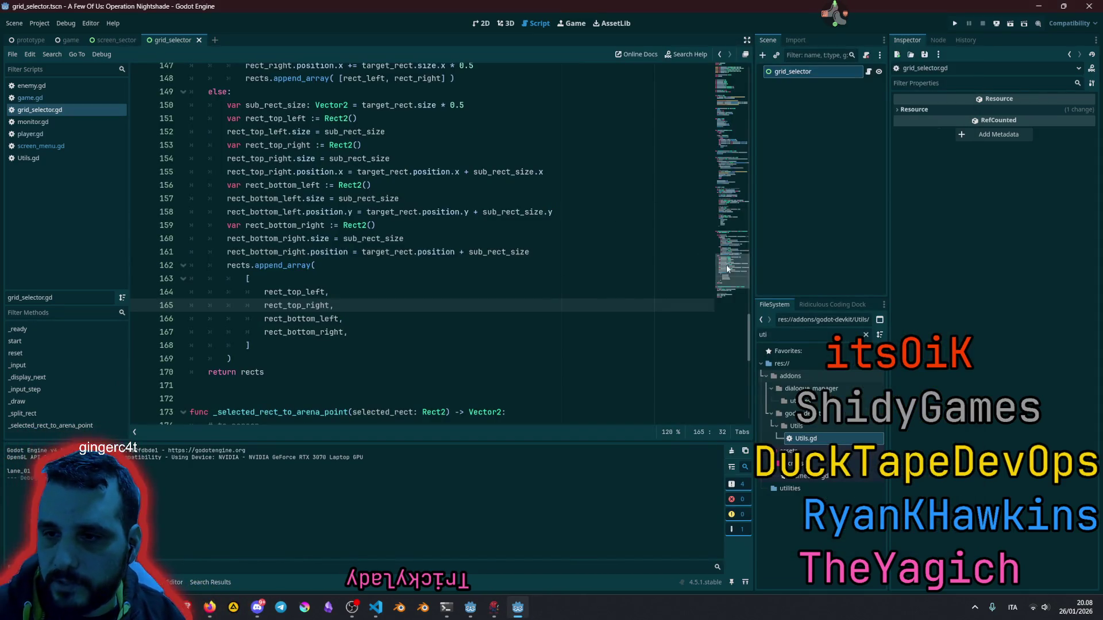
Step: Move the use_four_divisions declaration up to line 9 under text_size
drag(726, 267, 728, 69)
scroll(305, 267, down, 4)
click(306, 267)
scroll(306, 267, up, 4)
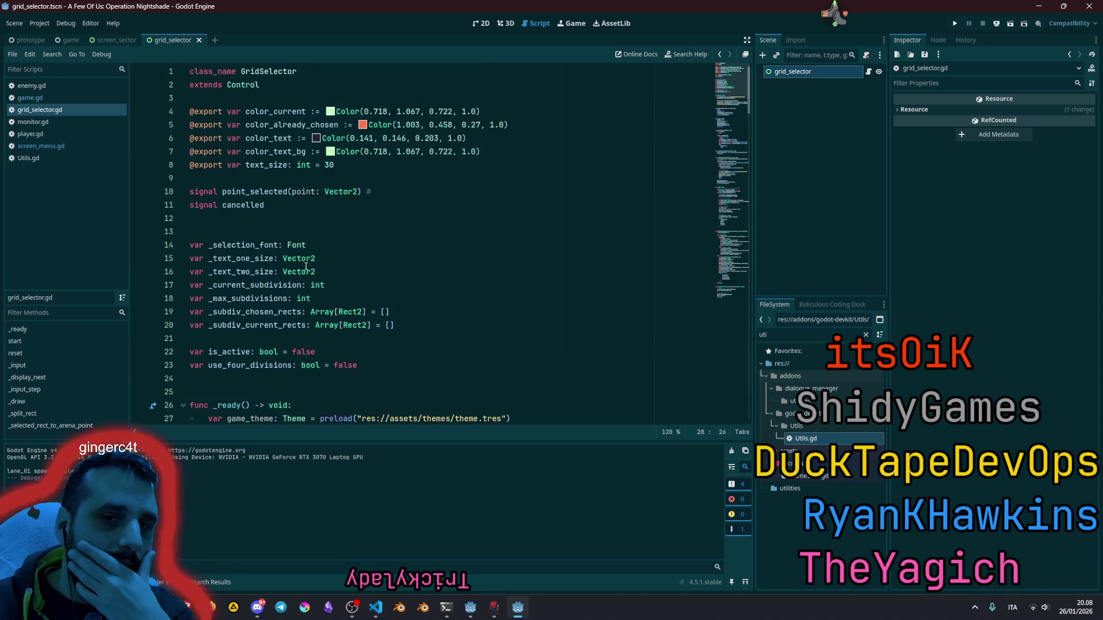
scroll(305, 266, down, 7)
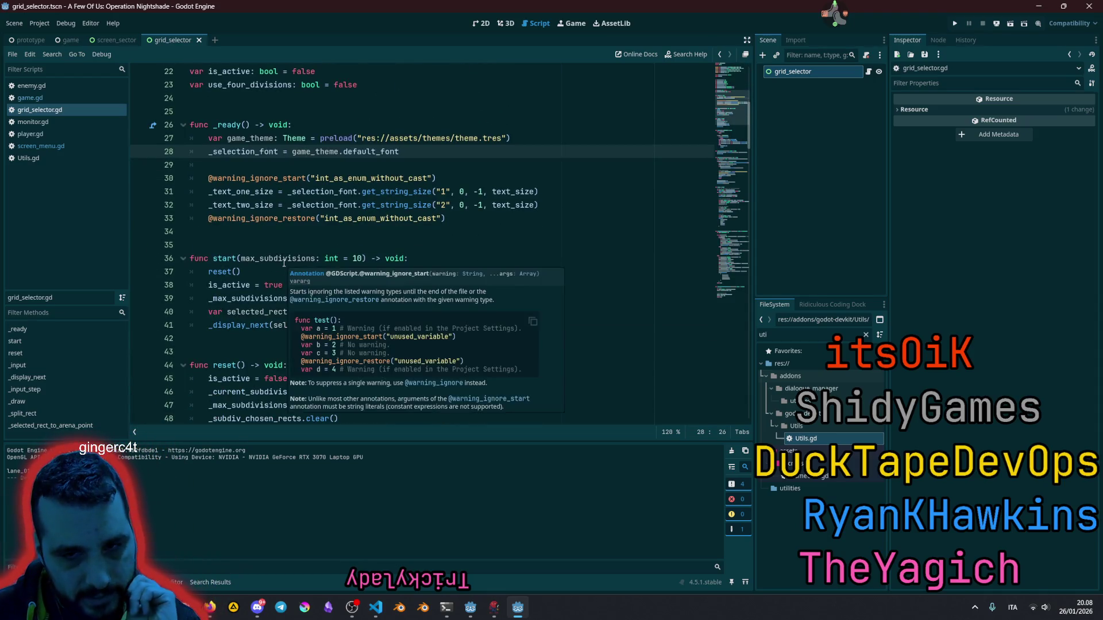
scroll(284, 263, down, 2)
scroll(286, 273, up, 5)
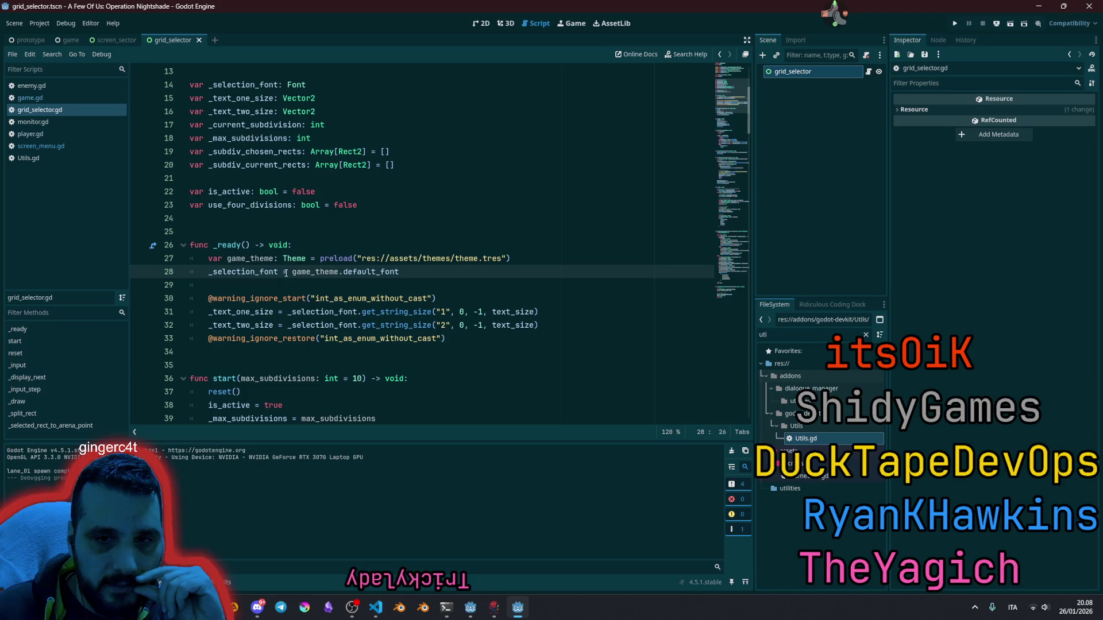
click(264, 205)
scroll(262, 205, up, 4)
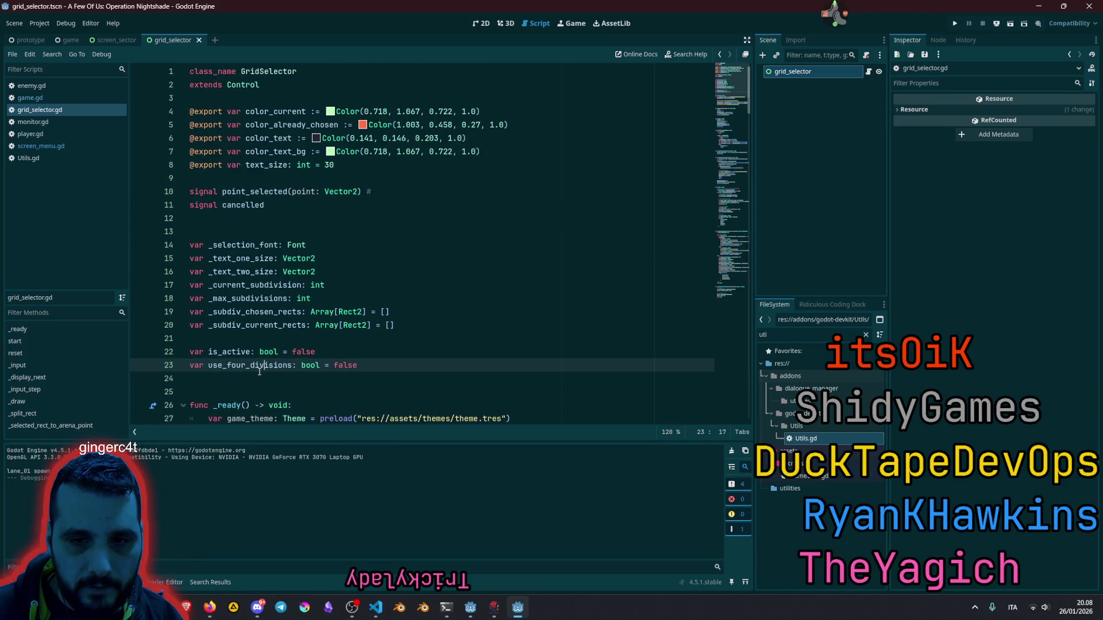
key(alt+Up)
key(alt+Up)
key(alt+Up)
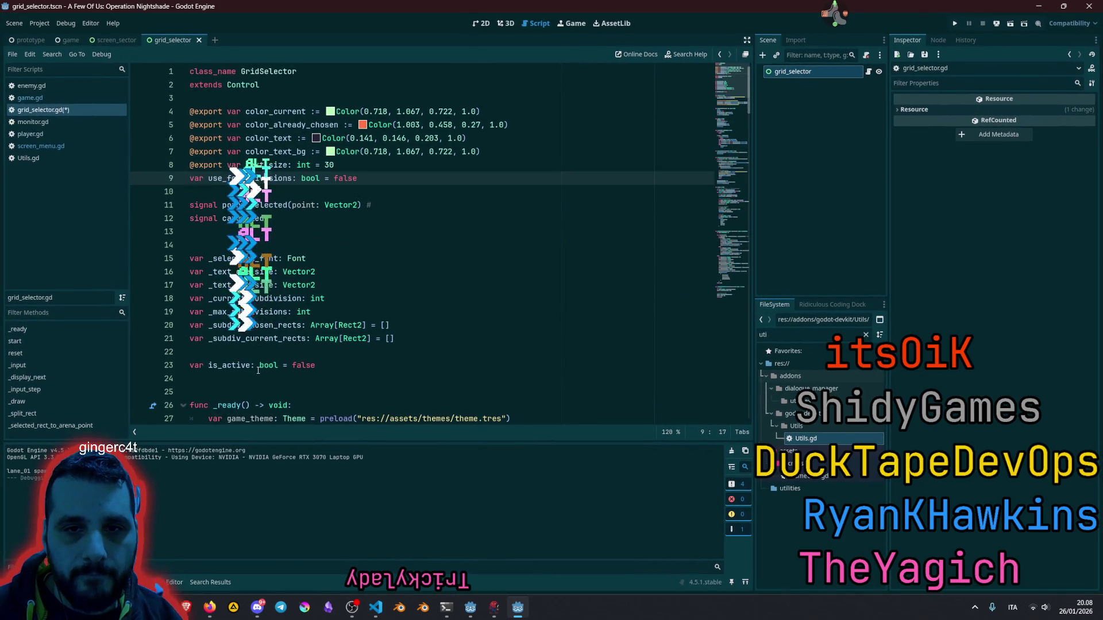
key(Home)
text(@export)
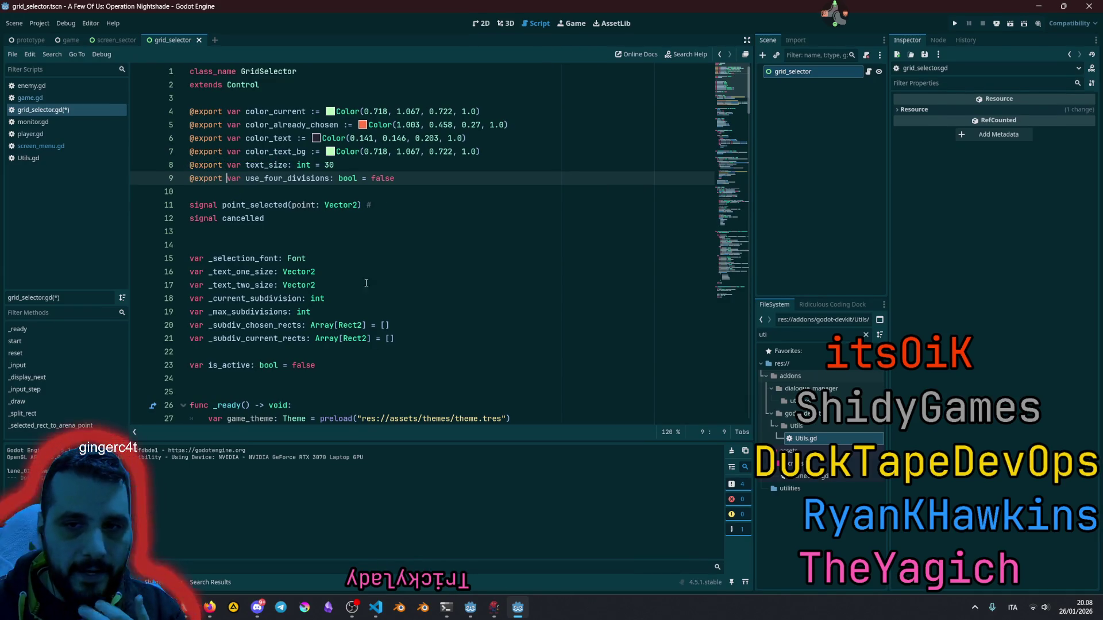
double_click(380, 183)
text(true)
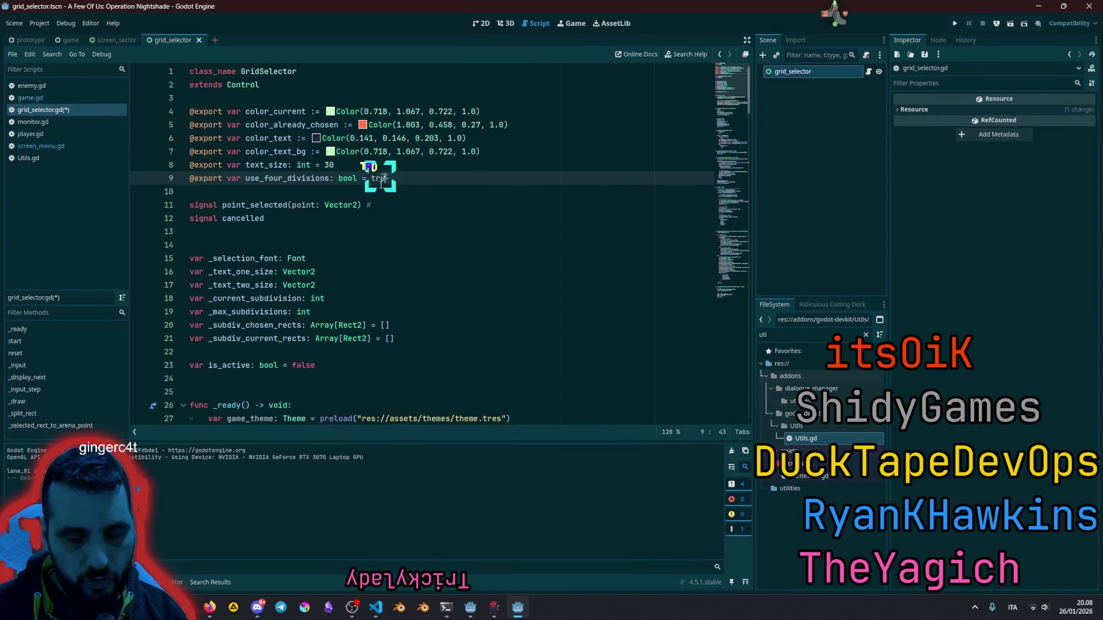
key(ctrl+s)
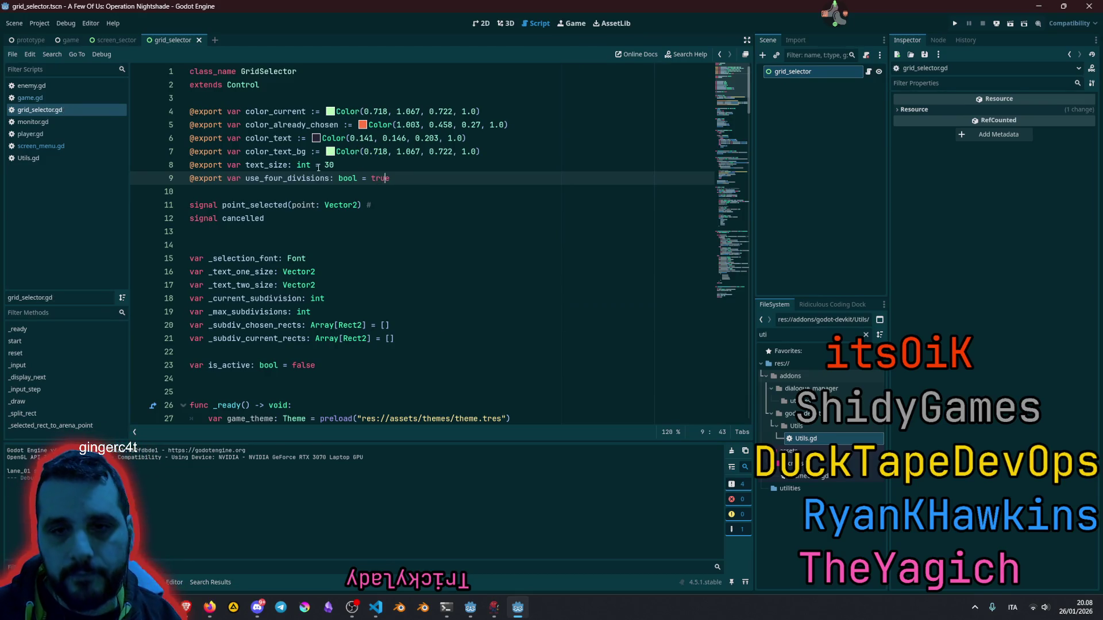
scroll(738, 172, down, 20)
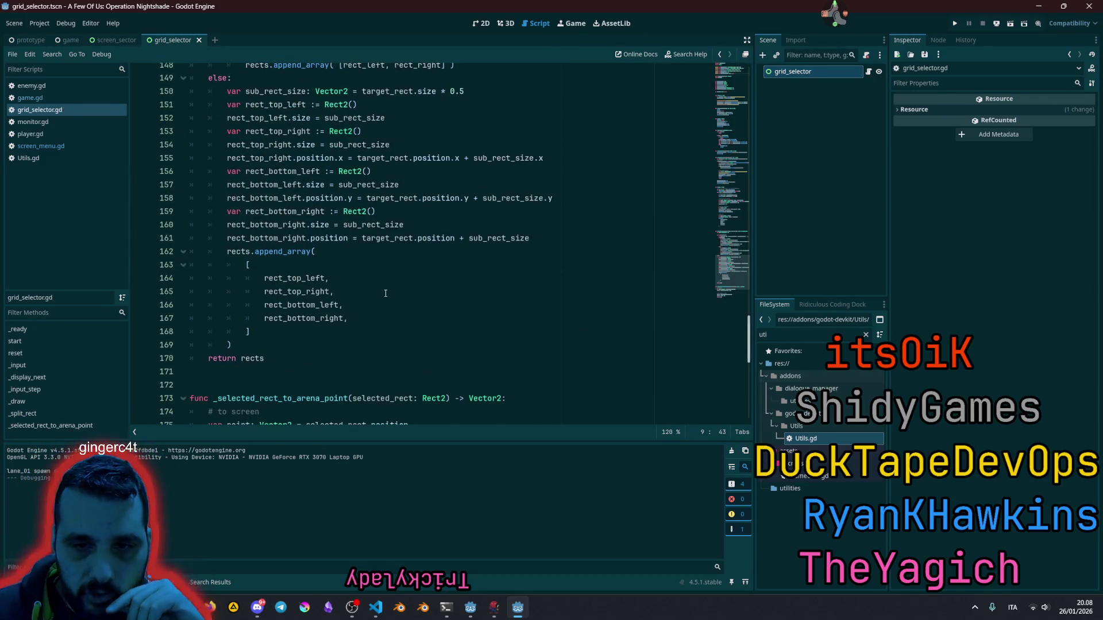
scroll(344, 250, down, 3)
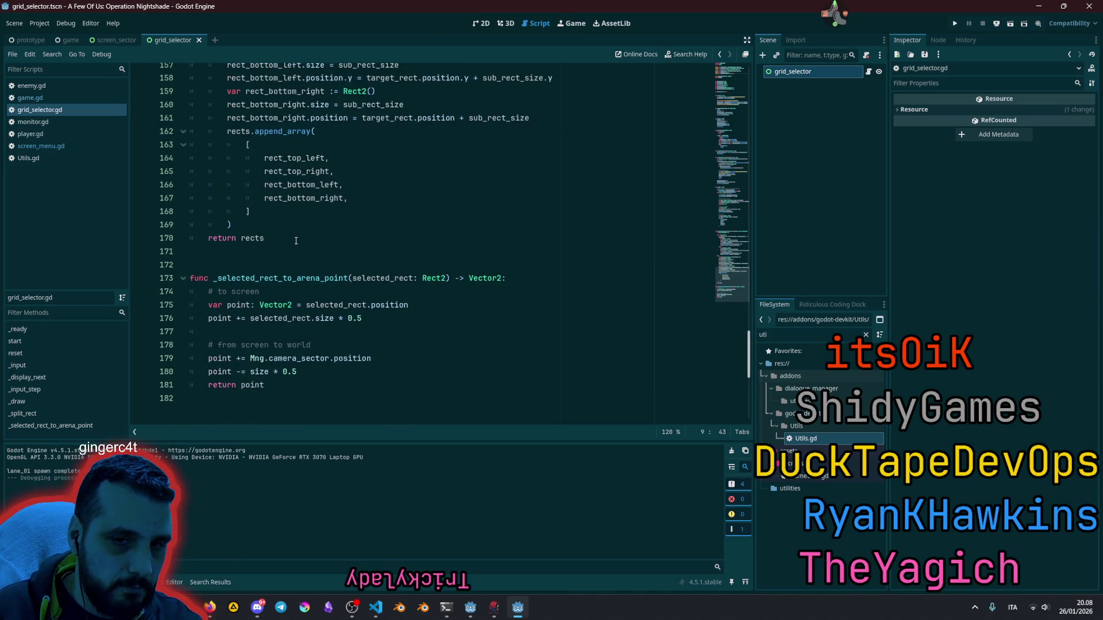
scroll(295, 240, up, 10)
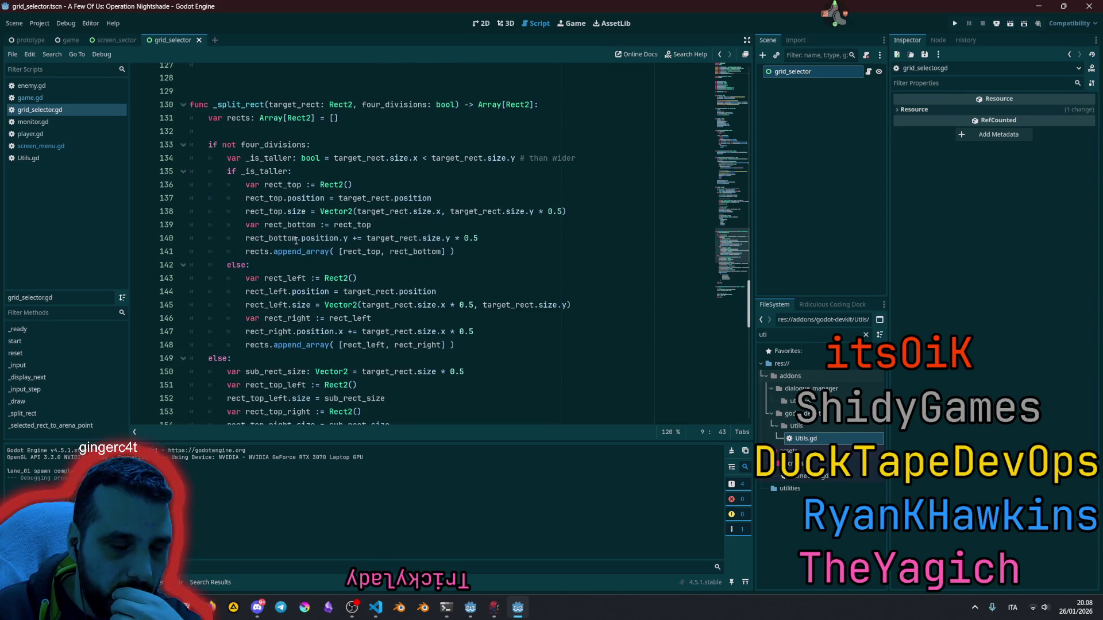
scroll(296, 240, up, 7)
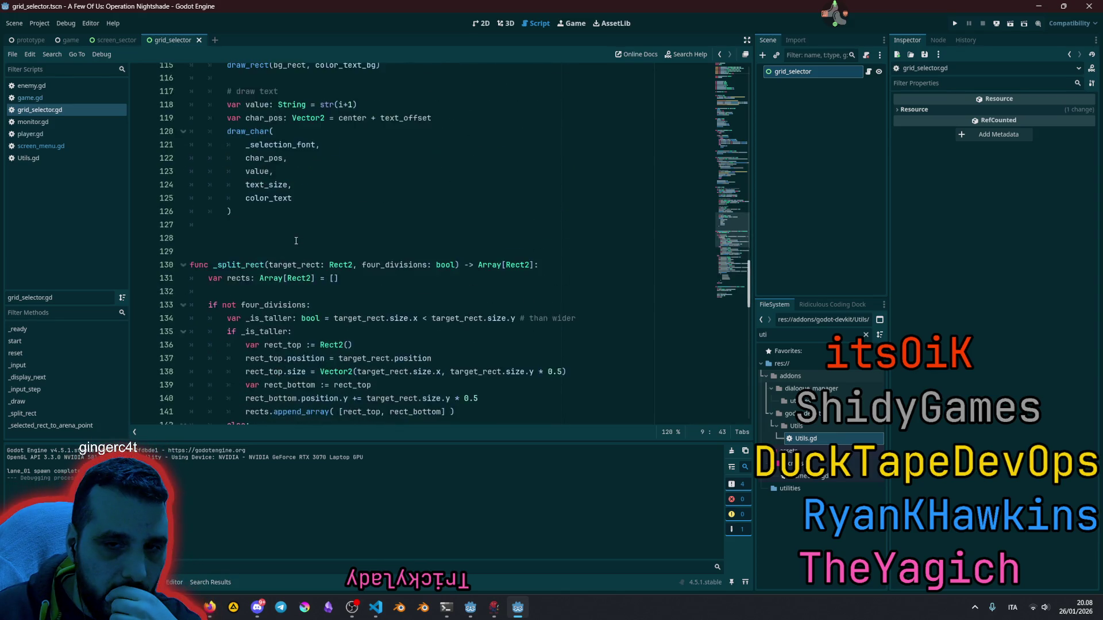
scroll(299, 268, up, 18)
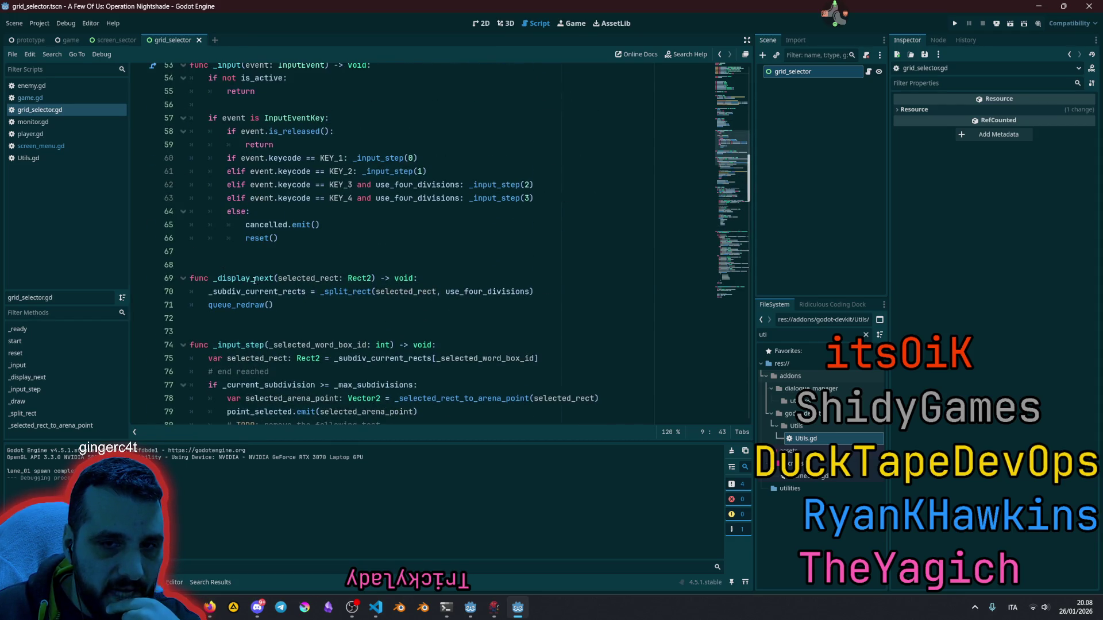
double_click(254, 281)
scroll(247, 236, up, 4)
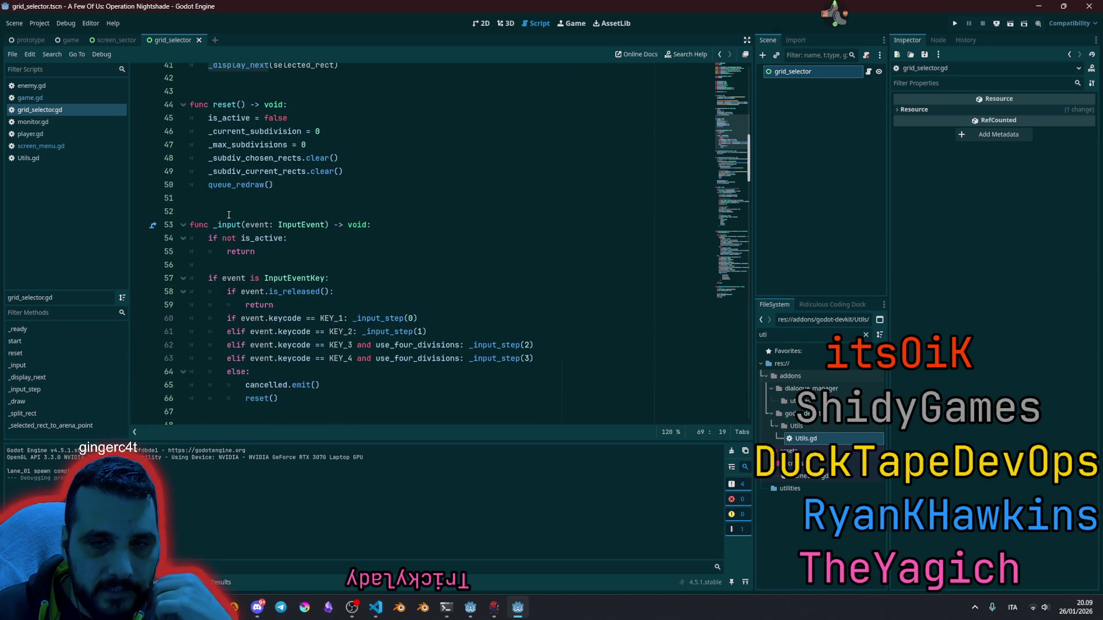
scroll(228, 215, up, 3)
double_click(225, 224)
scroll(226, 201, up, 2)
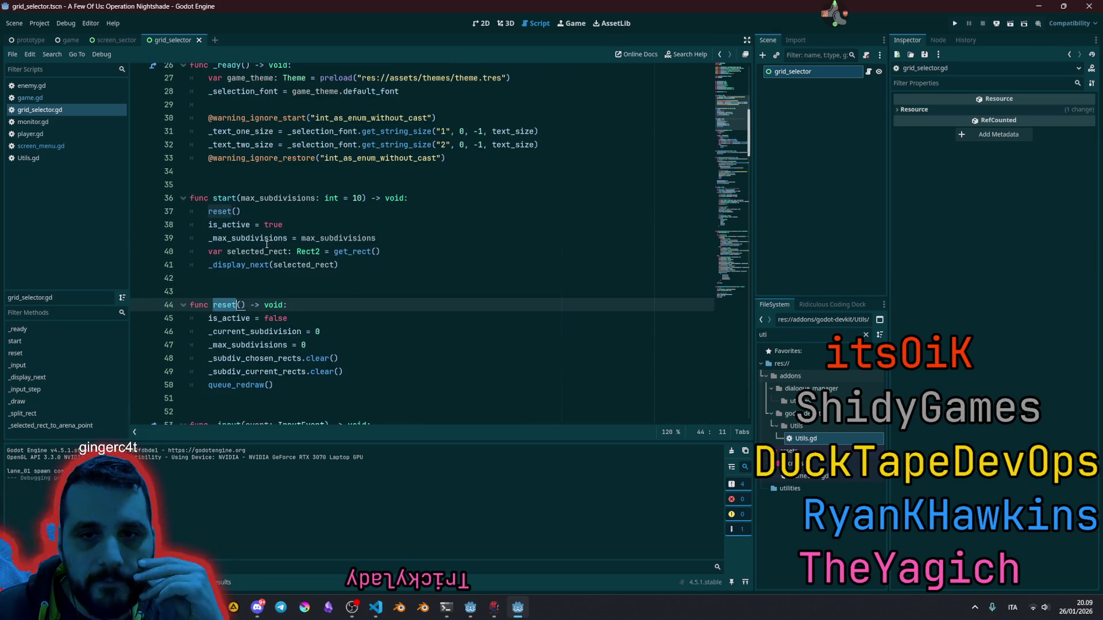
double_click(226, 198)
click(249, 212)
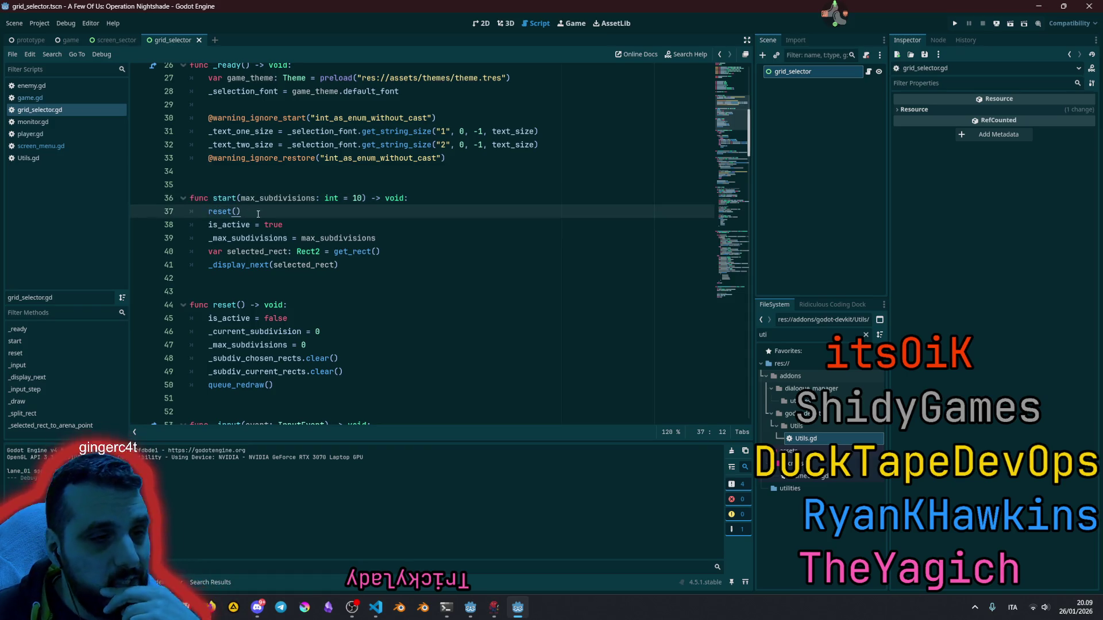
scroll(305, 215, up, 4)
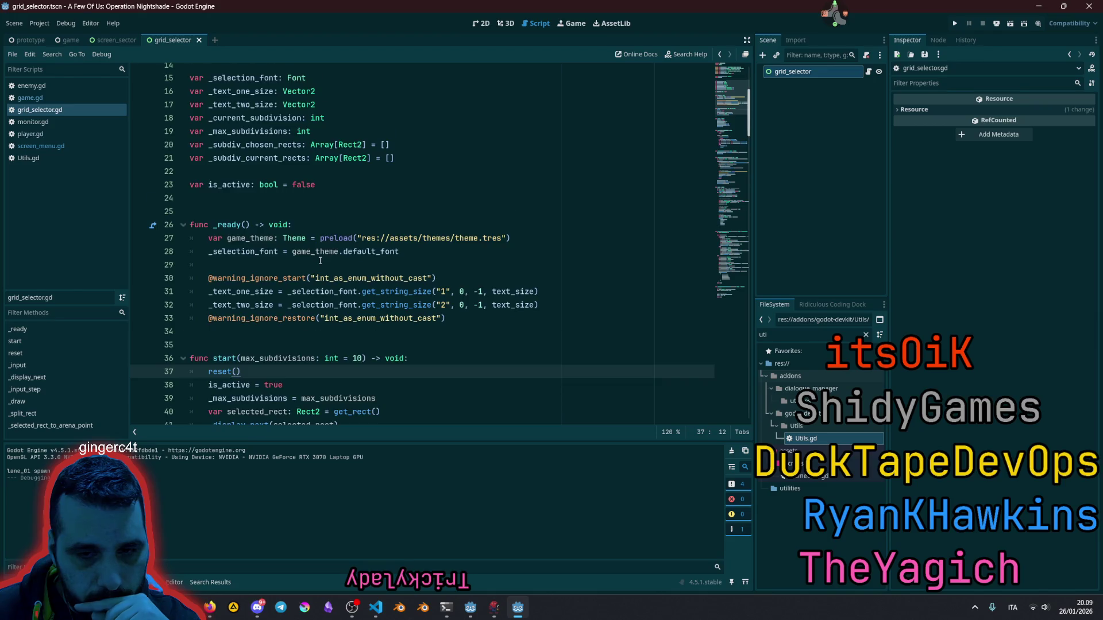
scroll(320, 261, down, 4)
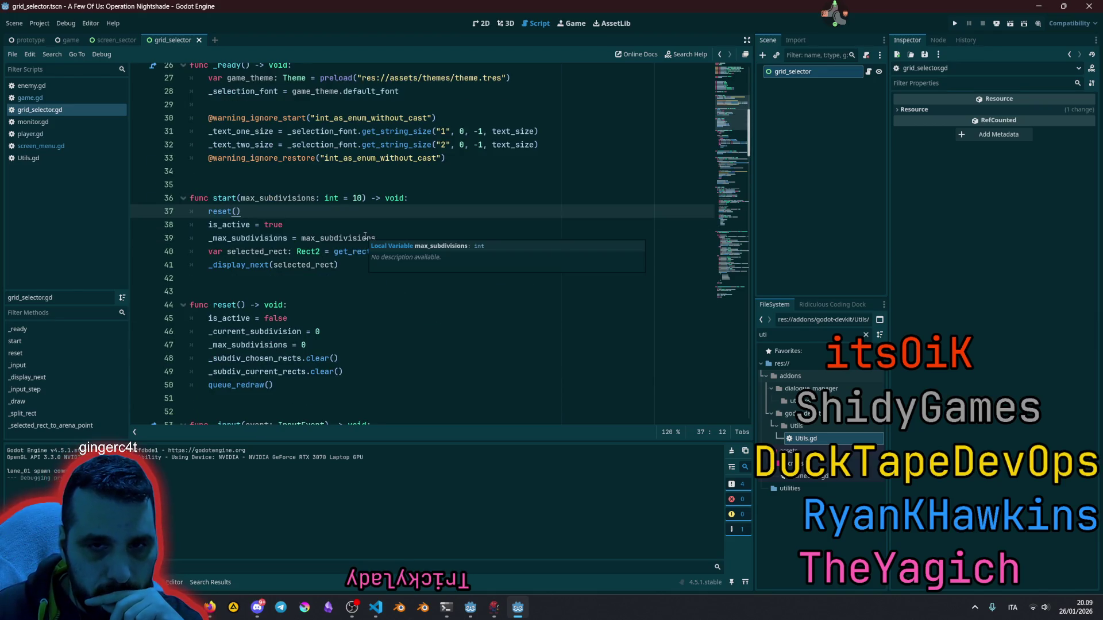
scroll(364, 236, up, 2)
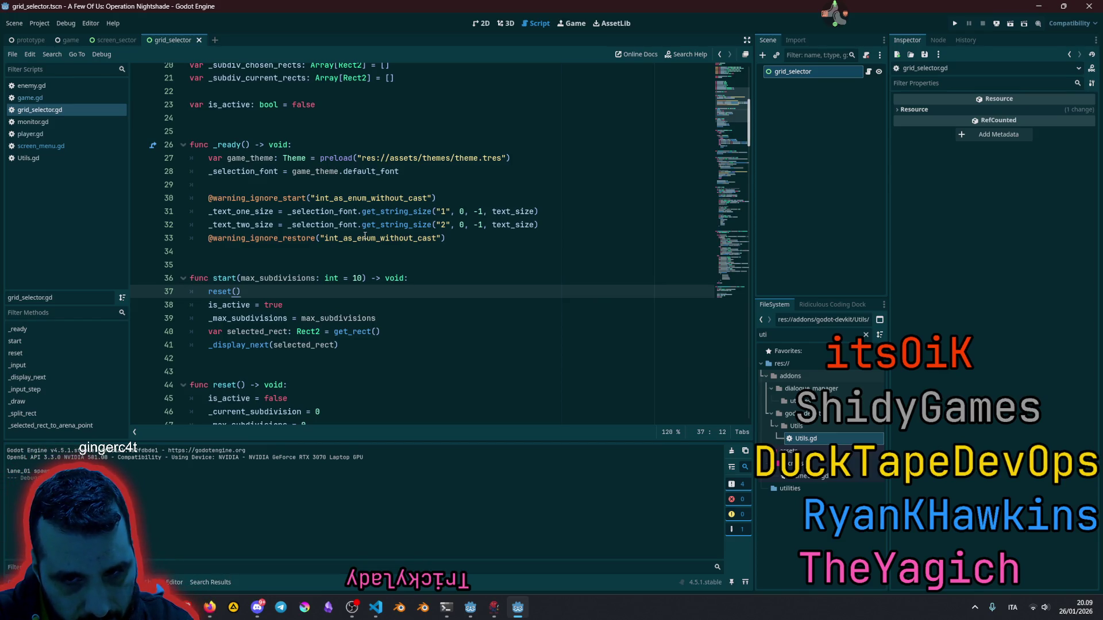
double_click(251, 319)
double_click(328, 319)
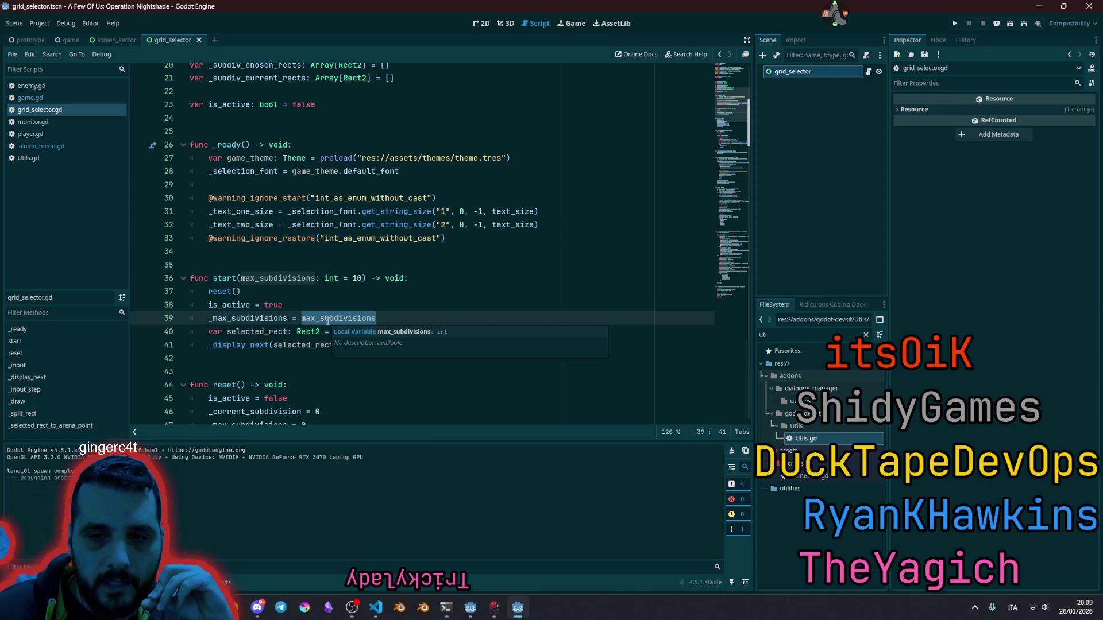
click(357, 279)
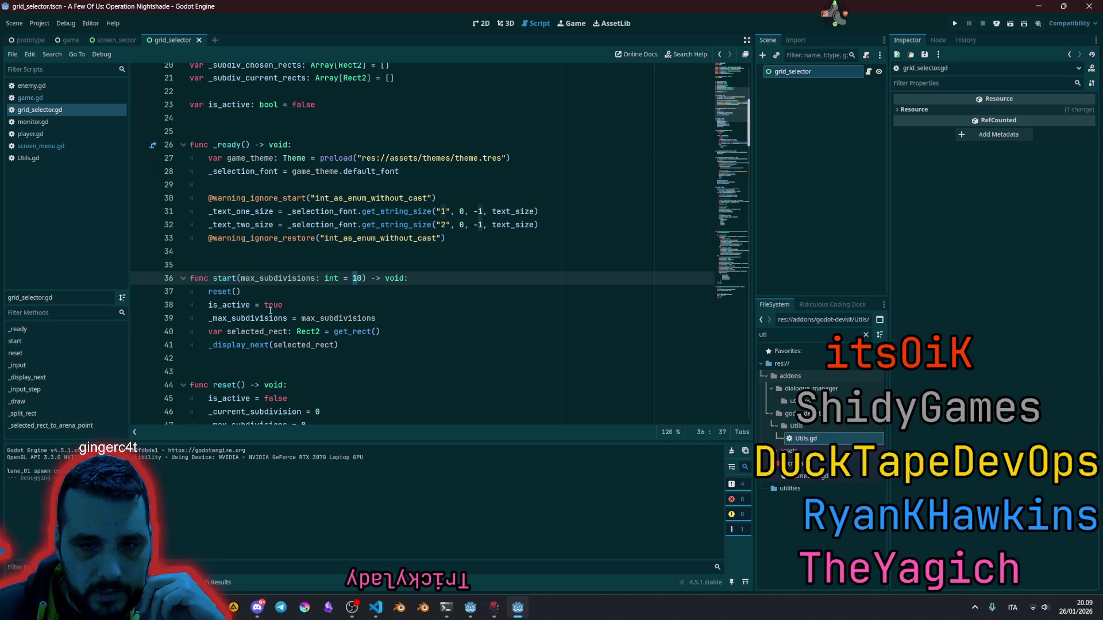
click(383, 320)
Step: Add an 'if use_four_divisions:' line below line 39 in start()
key(Return)
text(if use_)
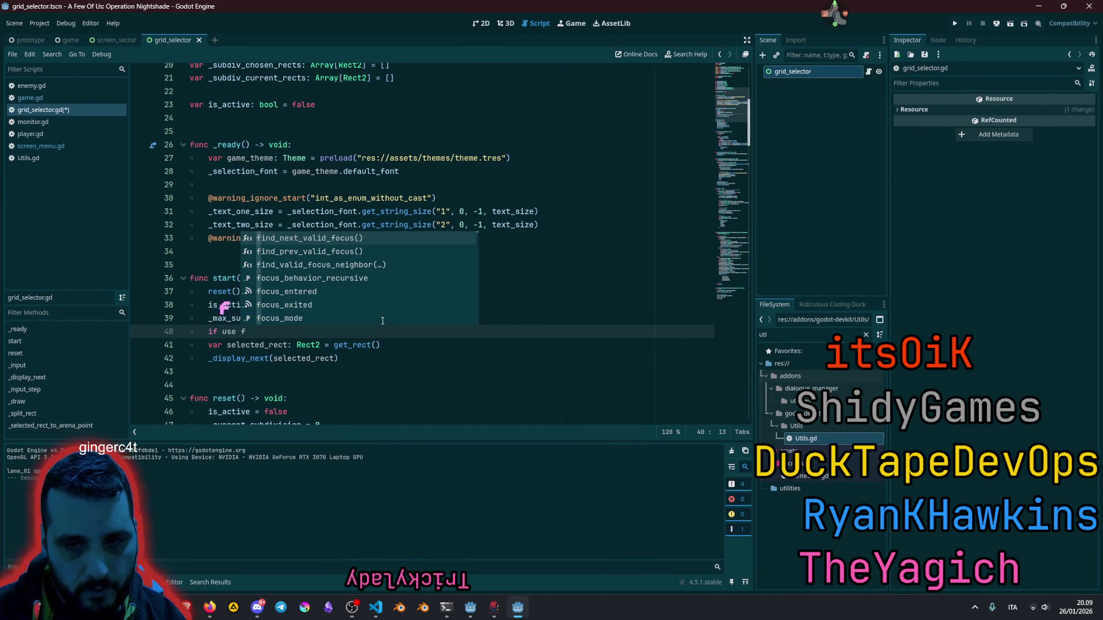
key(BackSpace)
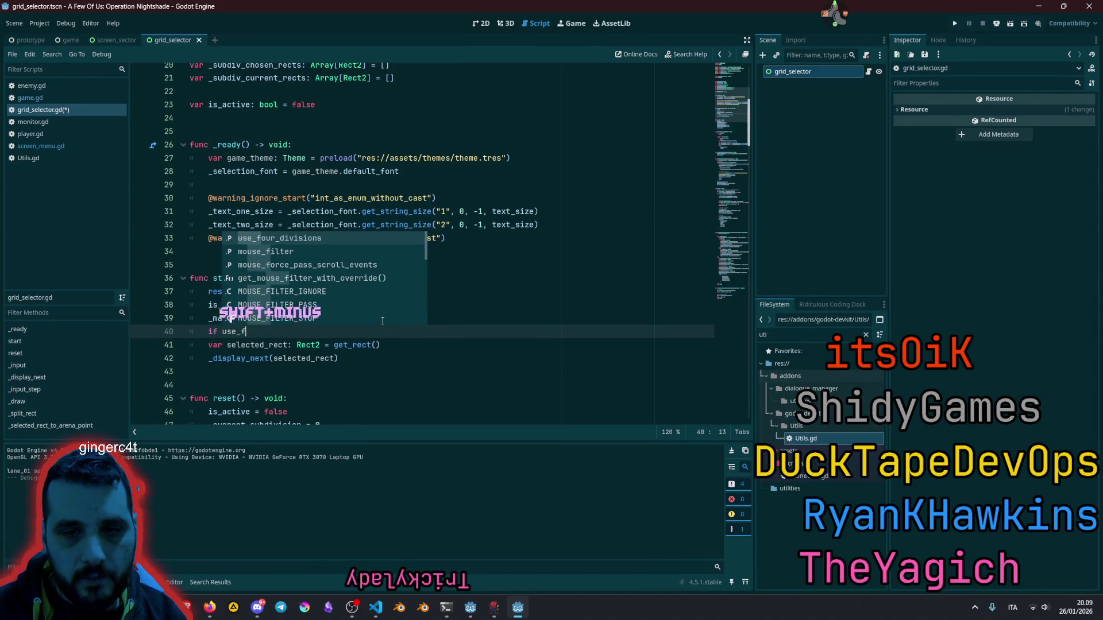
key(Return)
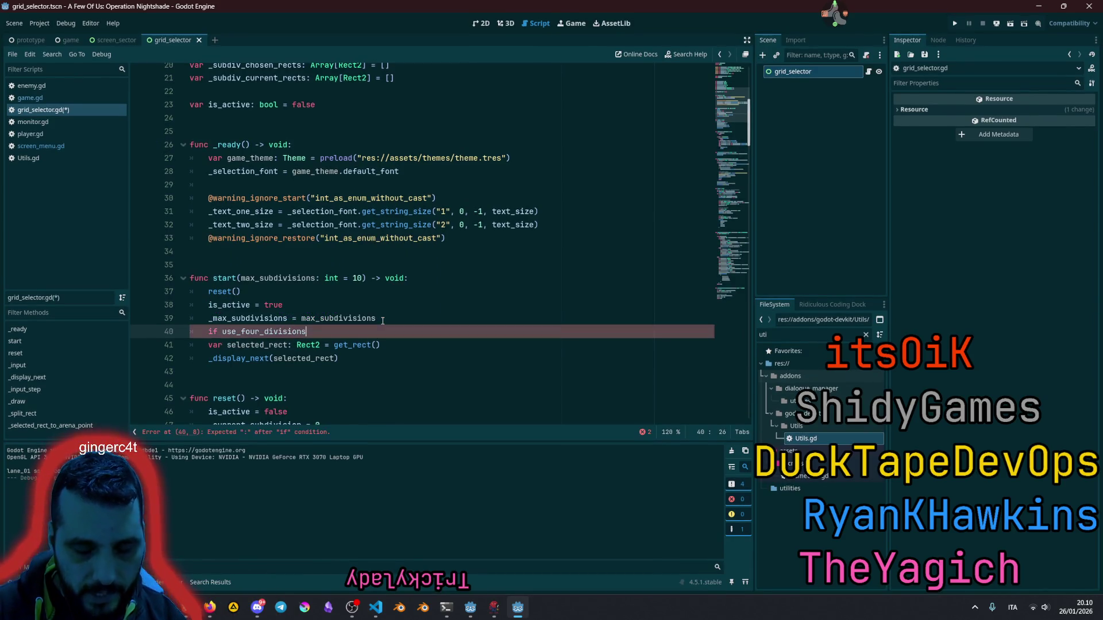
text(:)
key(Return)
Step: Inside the if, write '_max_subdivisions /= 2'
key(Up)
key(Up)
key(ctrl+shift+Right)
key(ctrl+c)
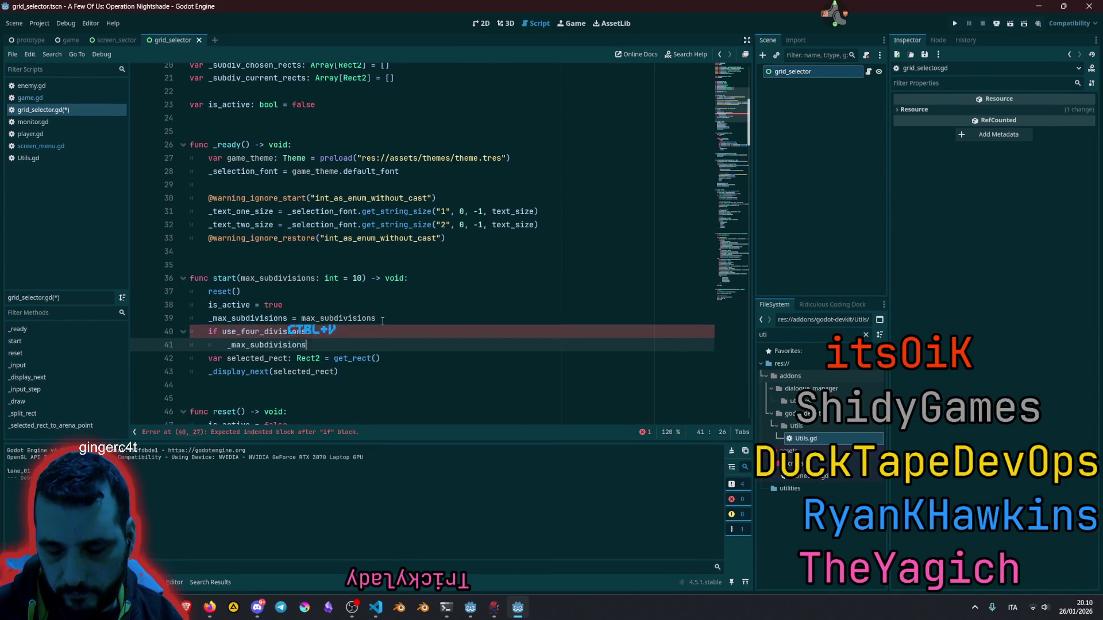
key(Down)
key(Down)
key(ctrl+v)
text(/)
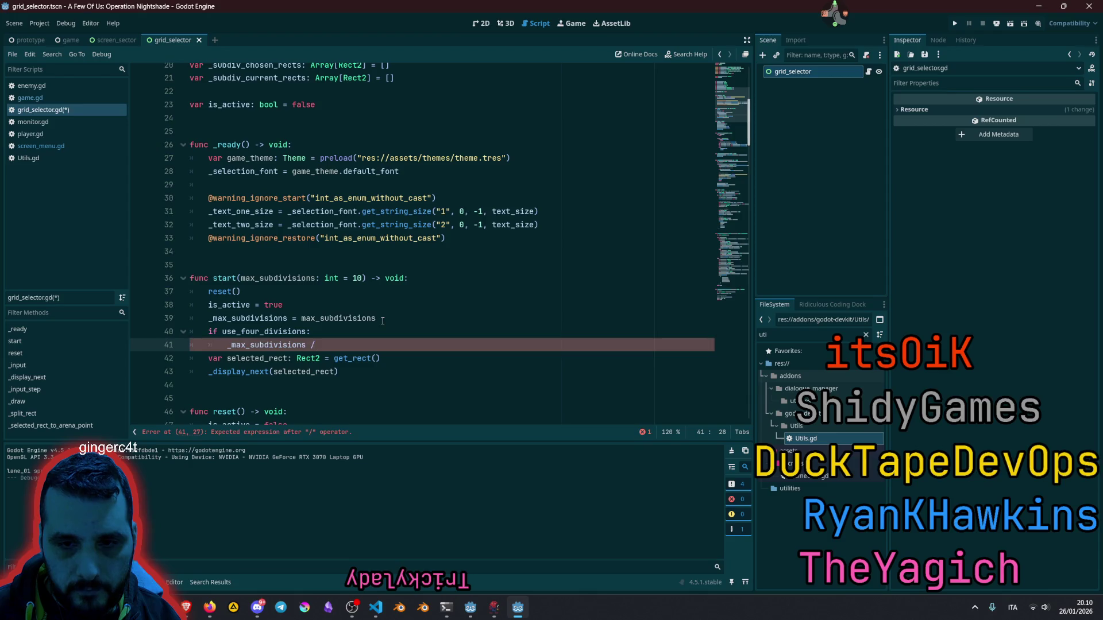
text( 2)
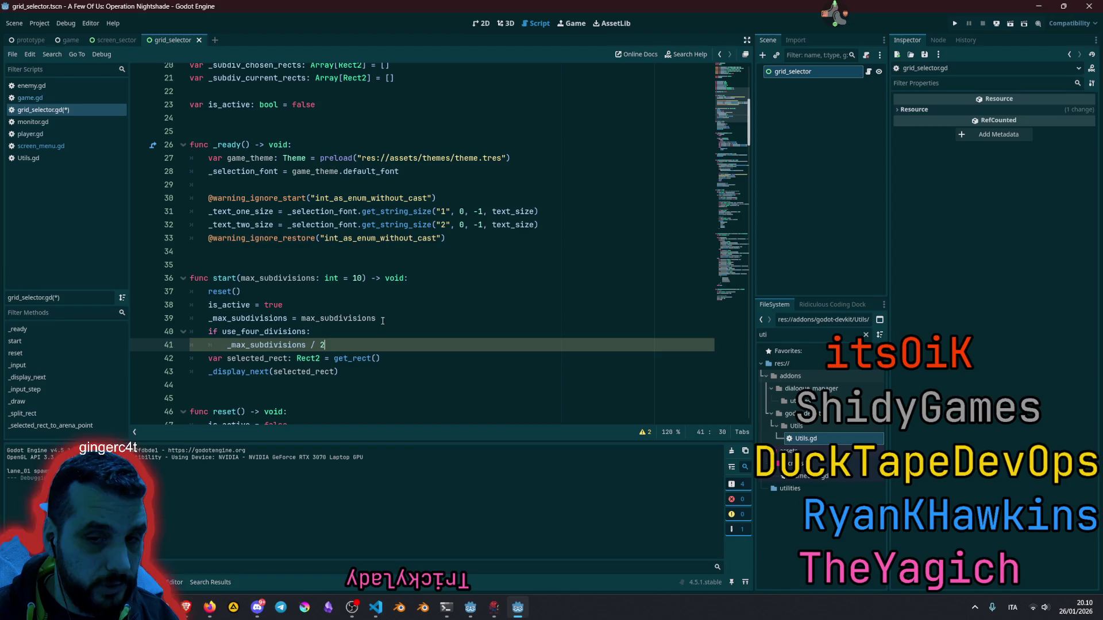
key(Left)
key(Left)
key(Left)
key(Home)
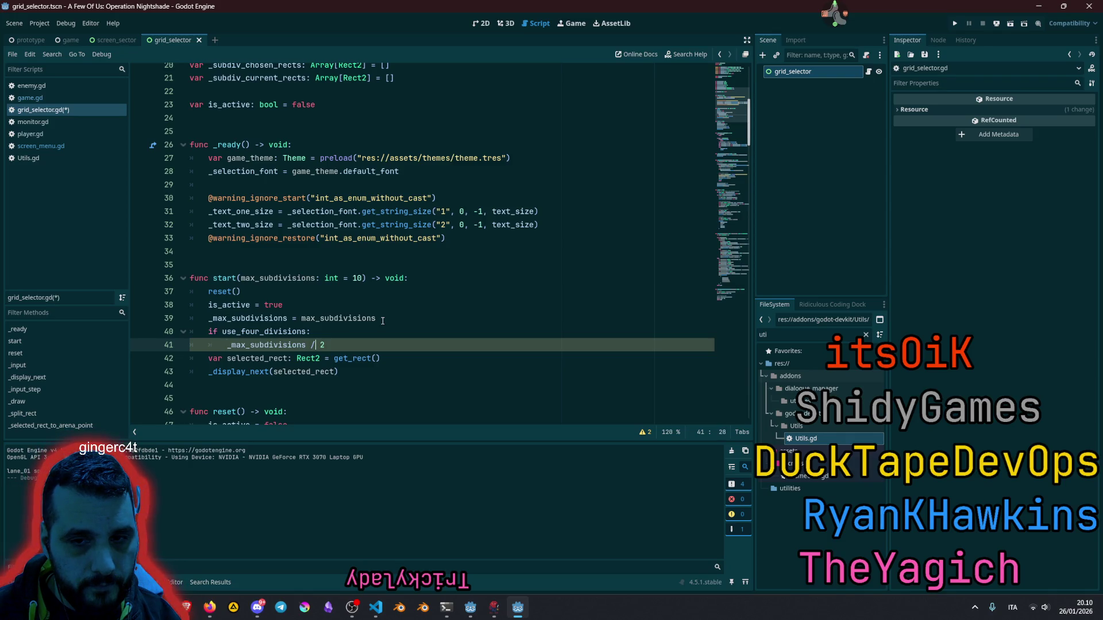
text(=)
key(Home)
key(Return)
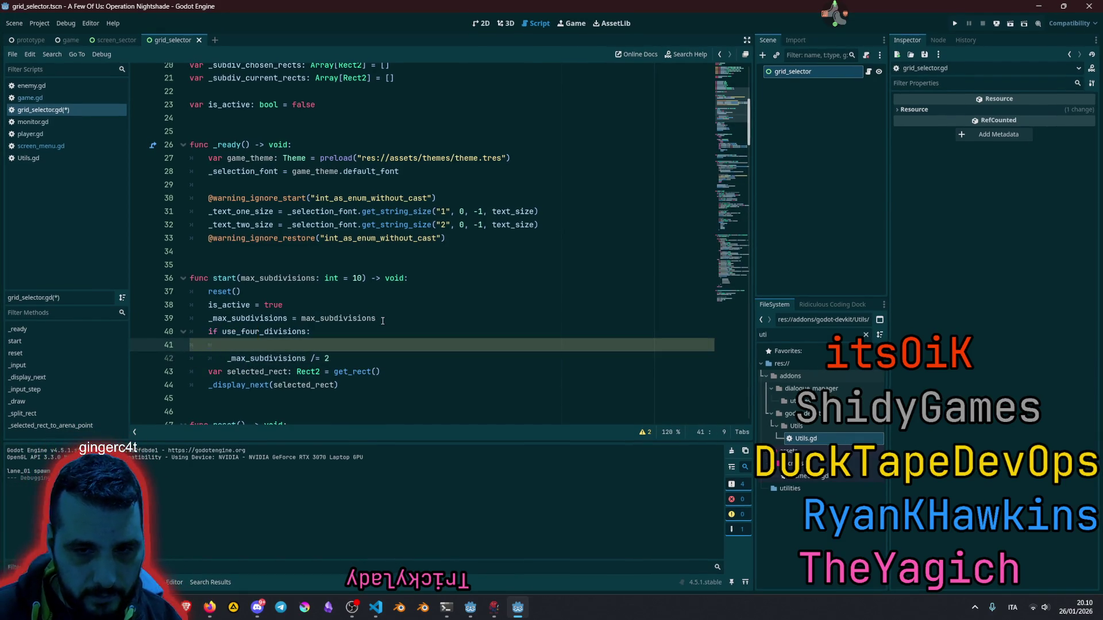
Step: Save grid_selector.gd and remove the extra blank line 41
click(341, 357)
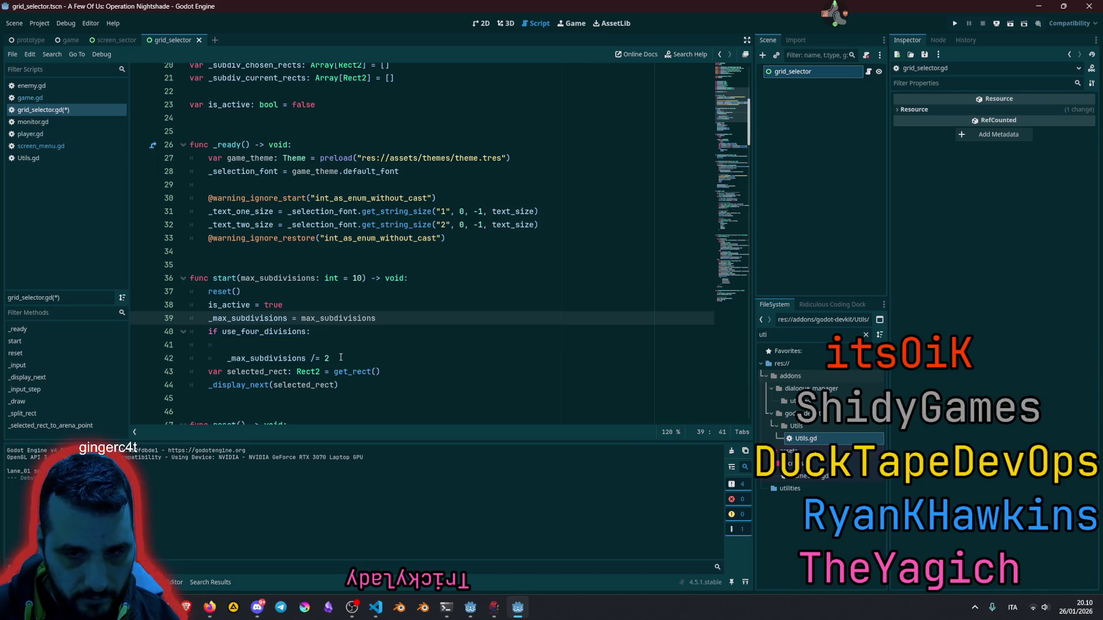
double_click(293, 359)
click(282, 278)
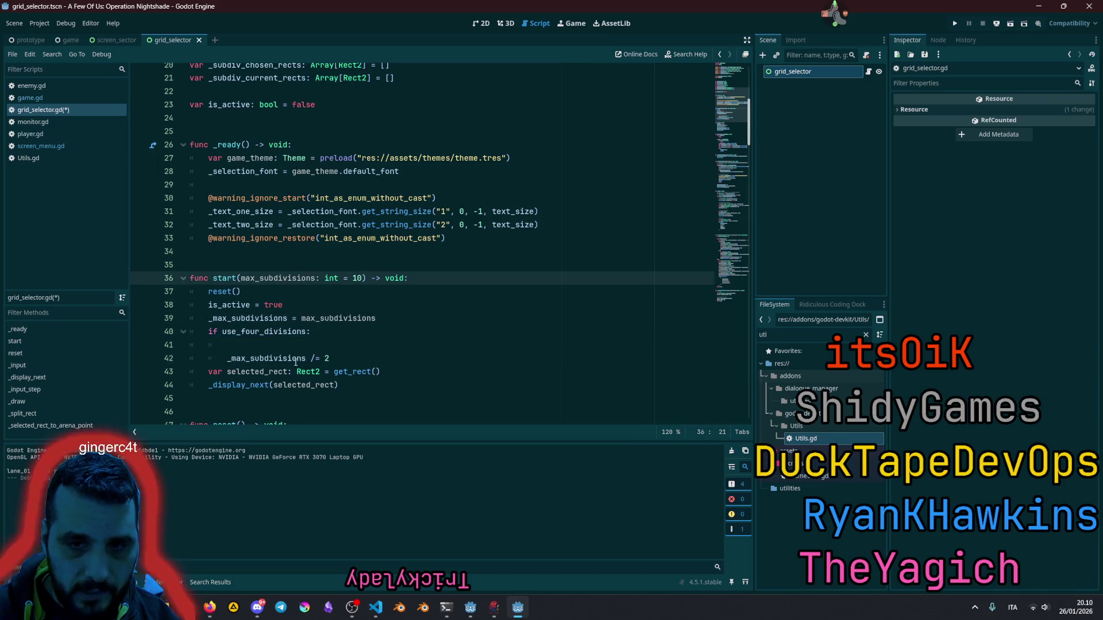
click(332, 367)
key(ctrl+s)
click(345, 342)
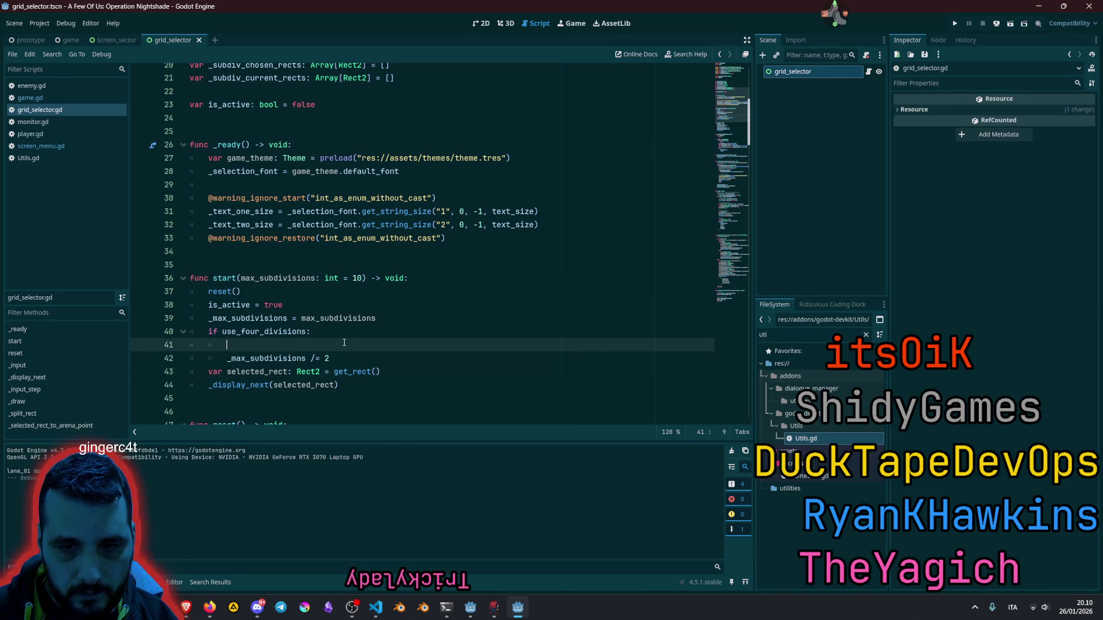
key(BackSpace)
key(BackSpace)
key(BackSpace)
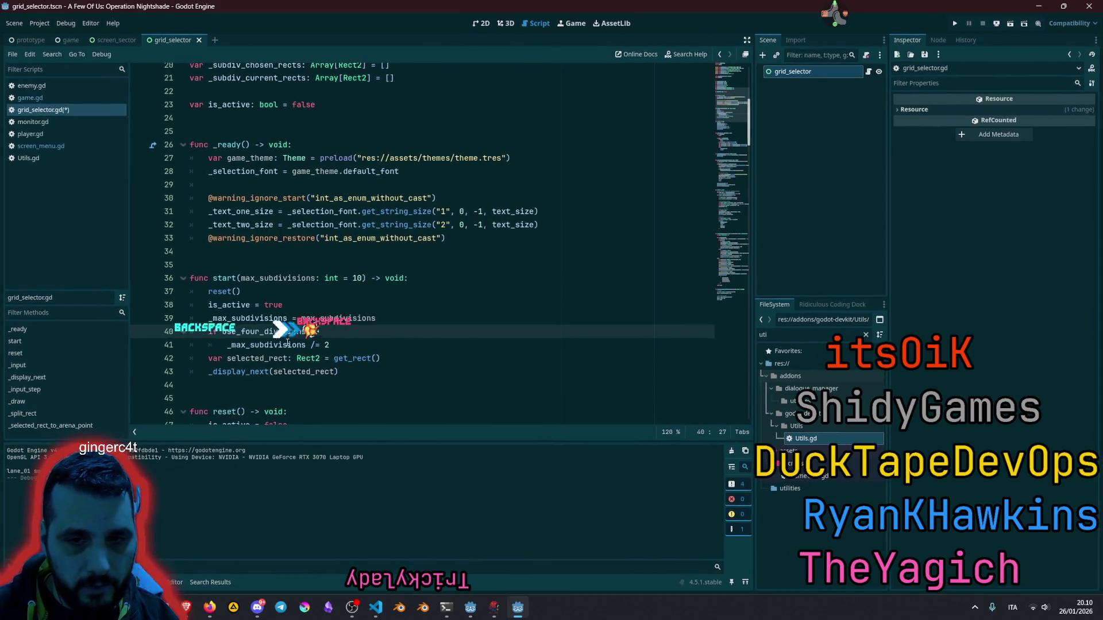
Step: Wrap the divisor as int(2), save, and open a blank line above _display_next
click(315, 345)
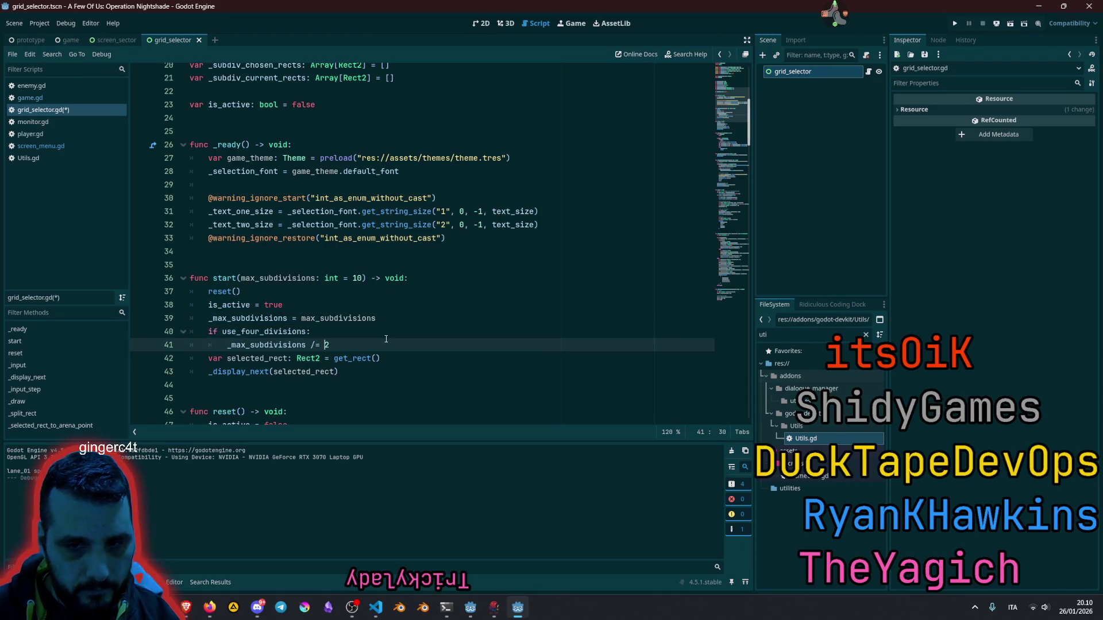
key(Left)
text(int()
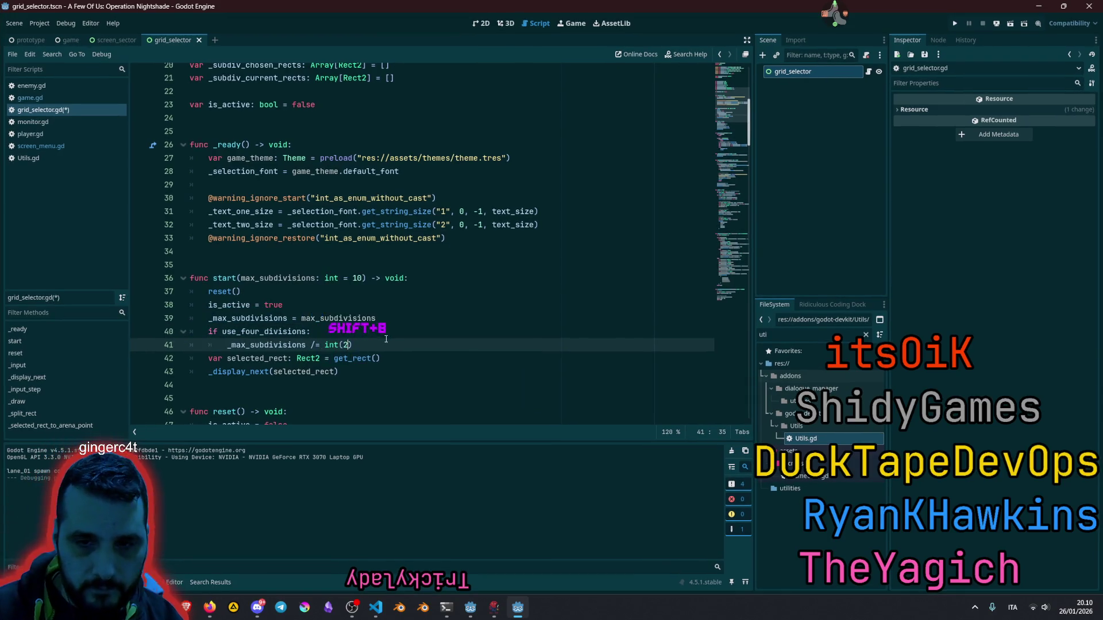
key(Up)
key(ctrl+s)
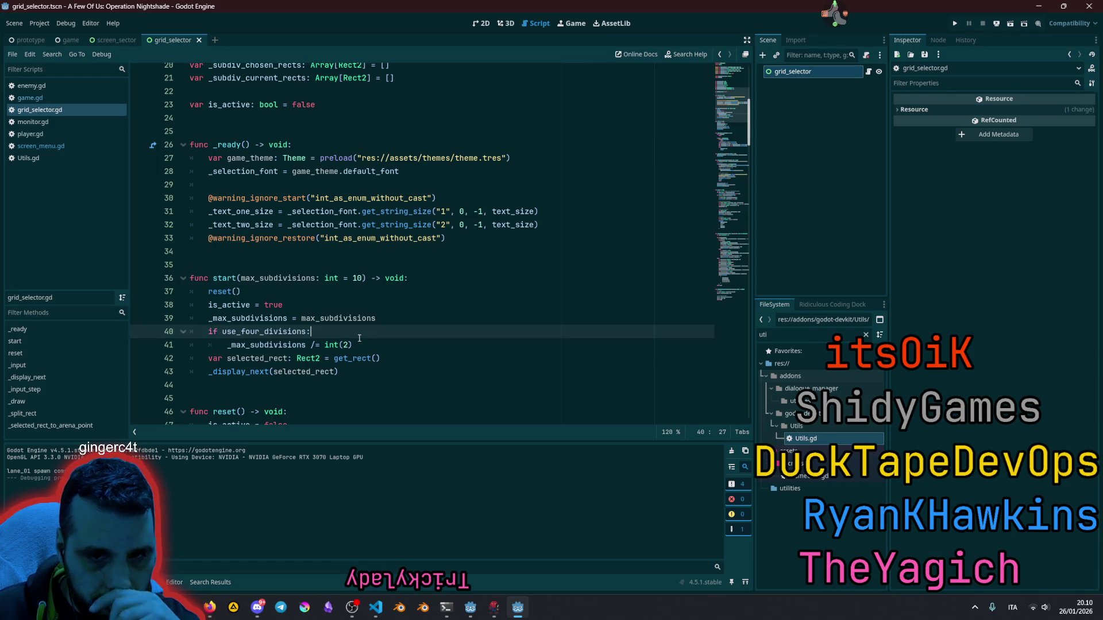
double_click(269, 360)
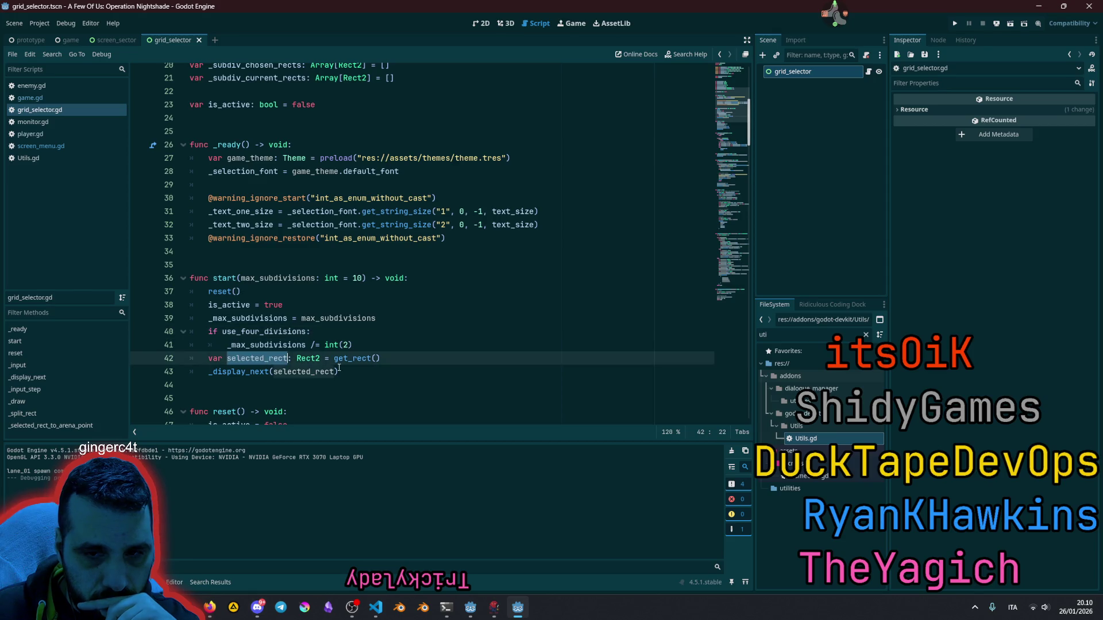
click(396, 369)
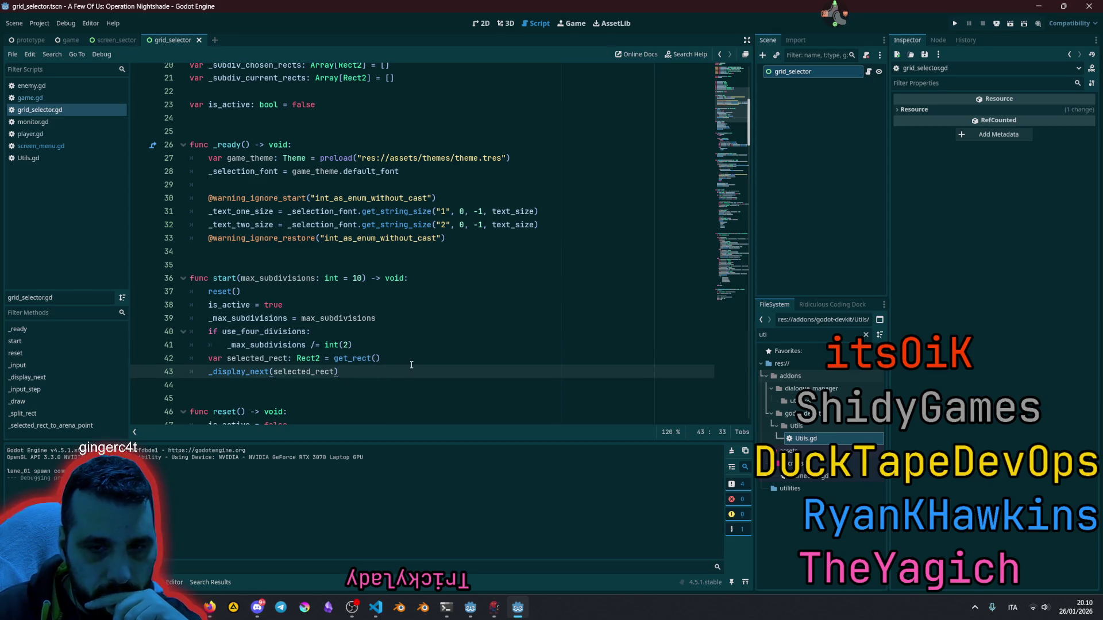
key(Return)
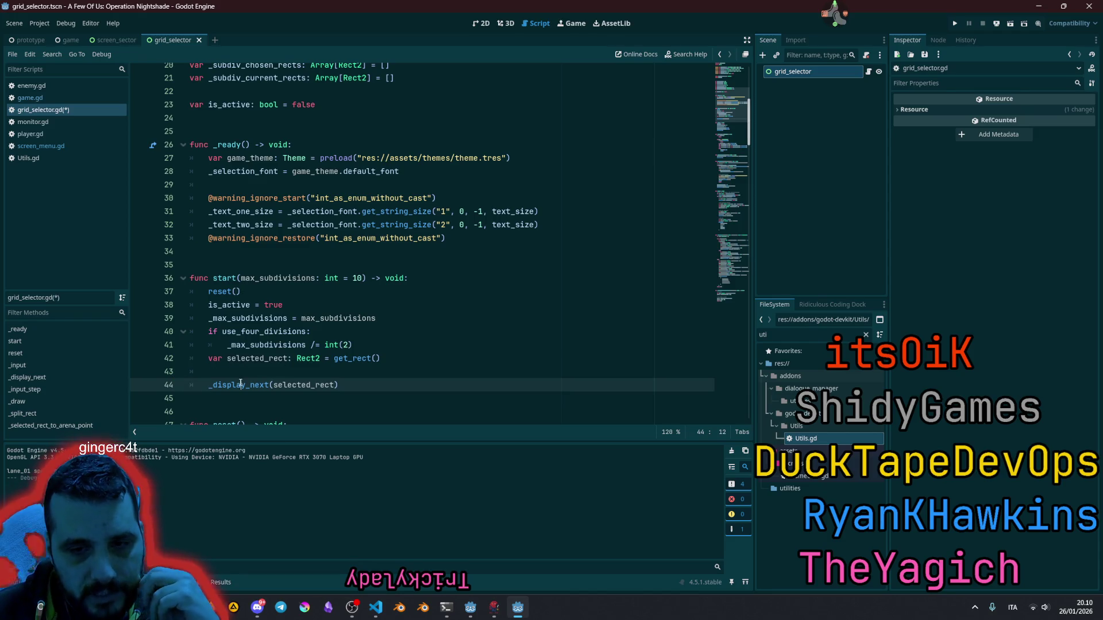
Step: Add a _calculate_grid() call on blank line 43 in start()
double_click(240, 383)
click(301, 373)
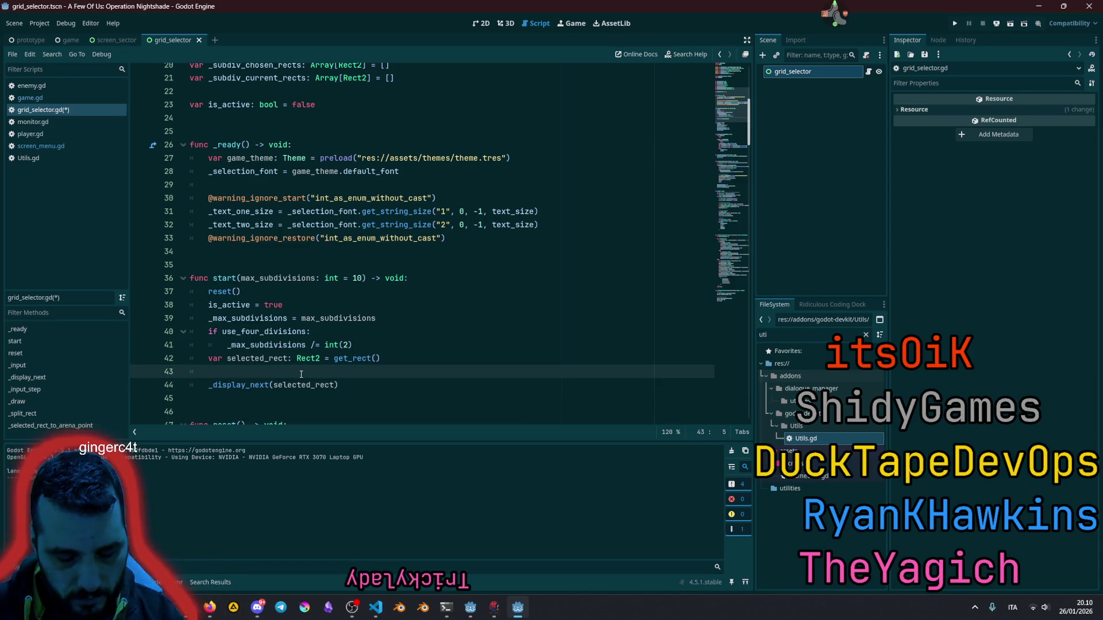
text(_calcu)
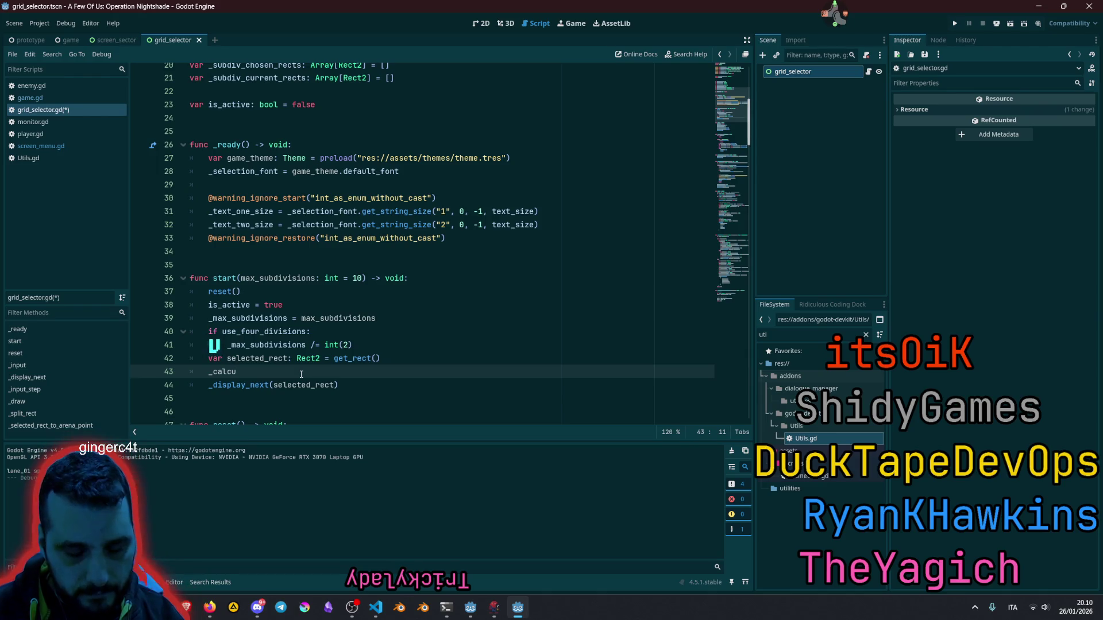
text(late_grid)
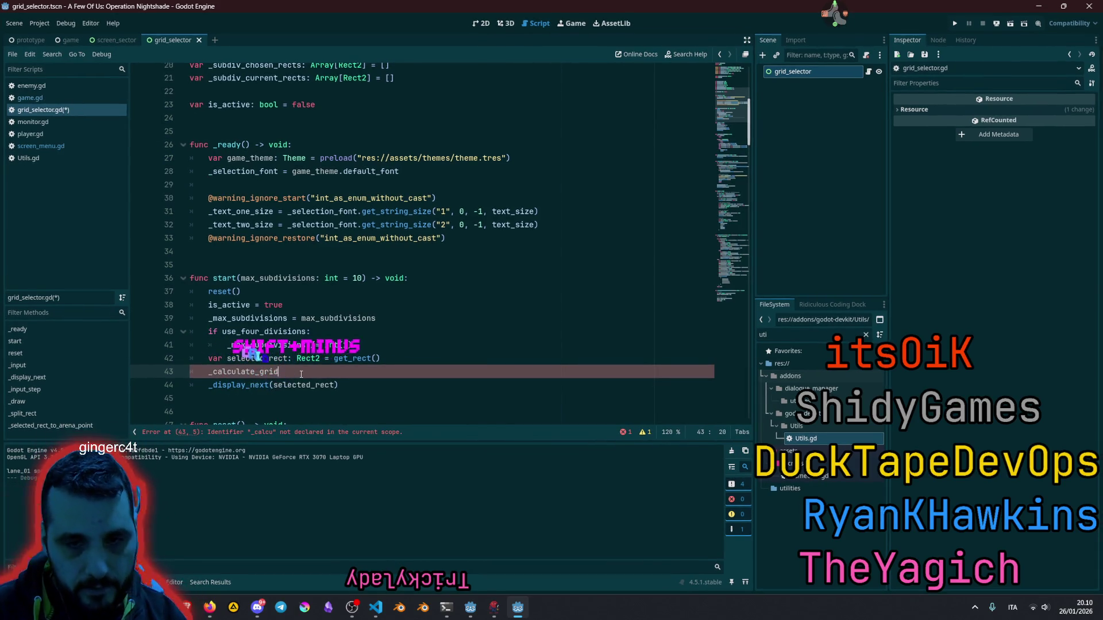
text(())
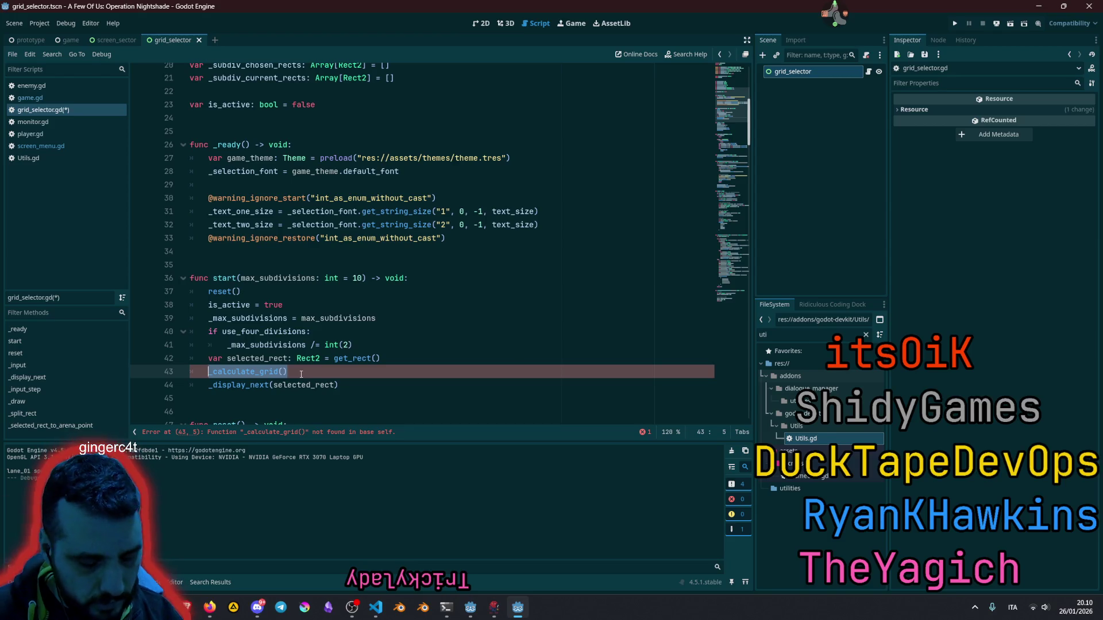
click(307, 359)
Step: Declare 'func _calculate_grid() -> void:' after reset(), fixing the 'fnuc' typo
scroll(277, 322, down, 3)
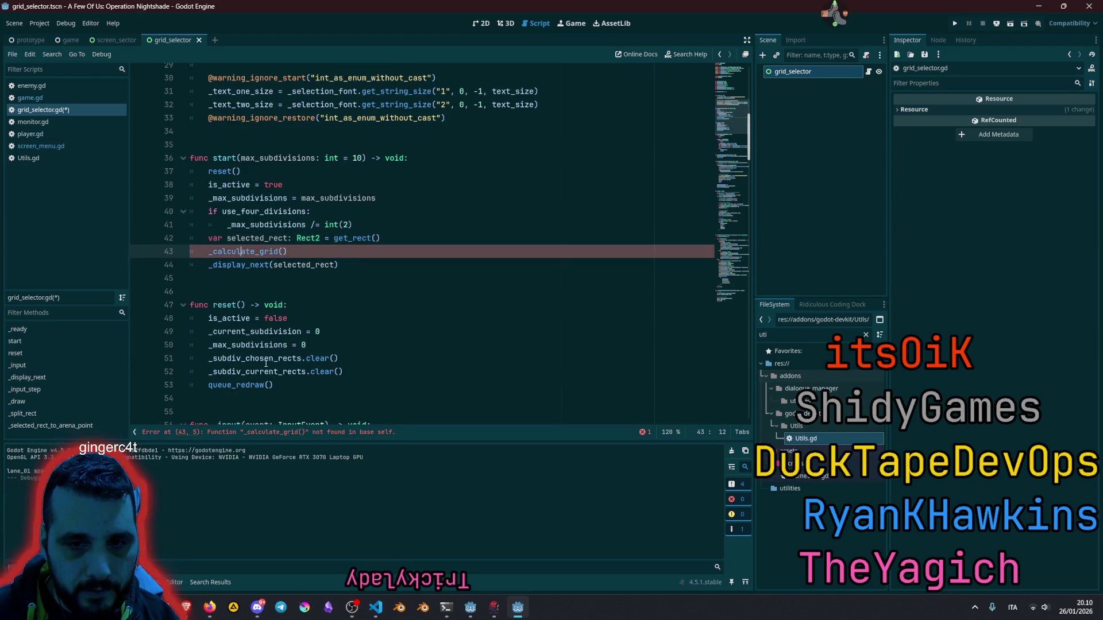
scroll(253, 287, down, 2)
click(257, 316)
key(Return)
key(Return)
text(fnuc)
text(_calculate_grid())
key(Home)
key(Delete)
key(Delete)
key(Delete)
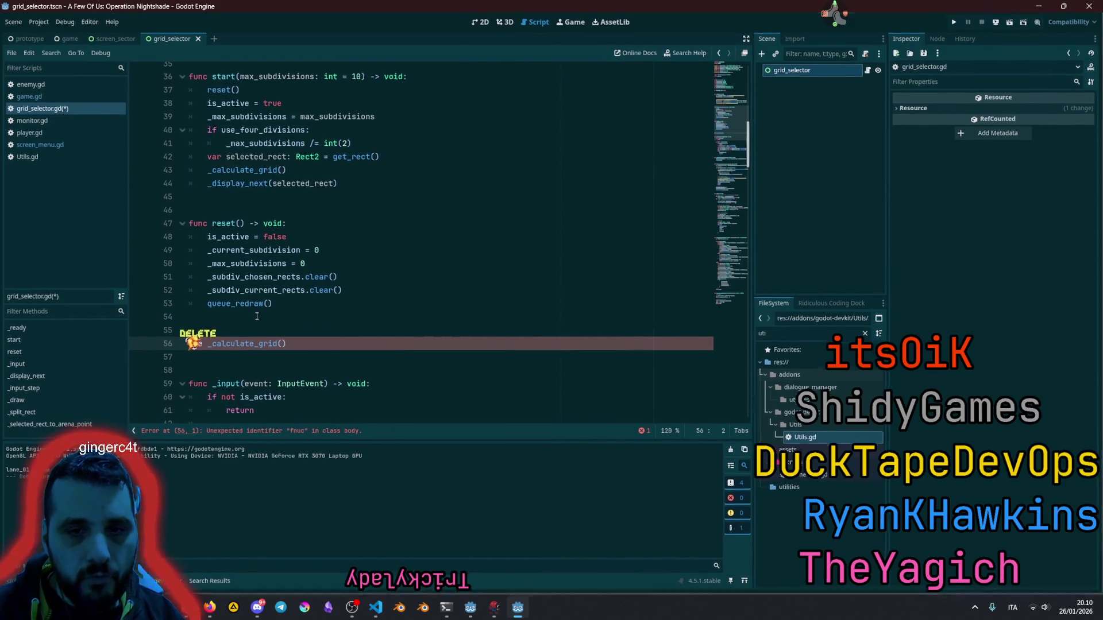
text(func)
key(End)
text(-> void:)
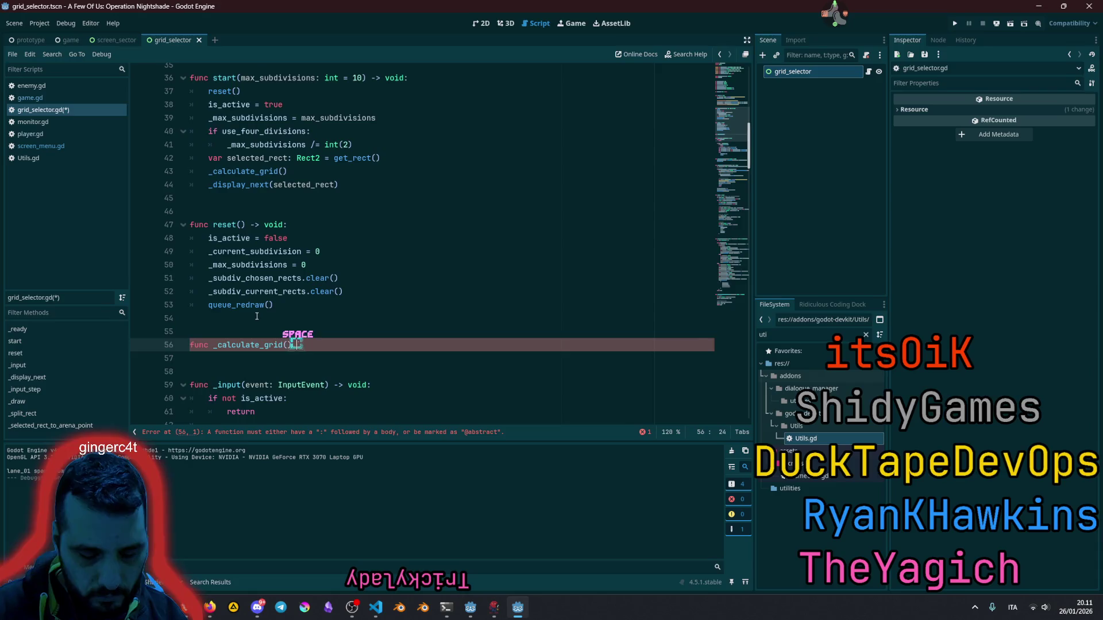
key(Return)
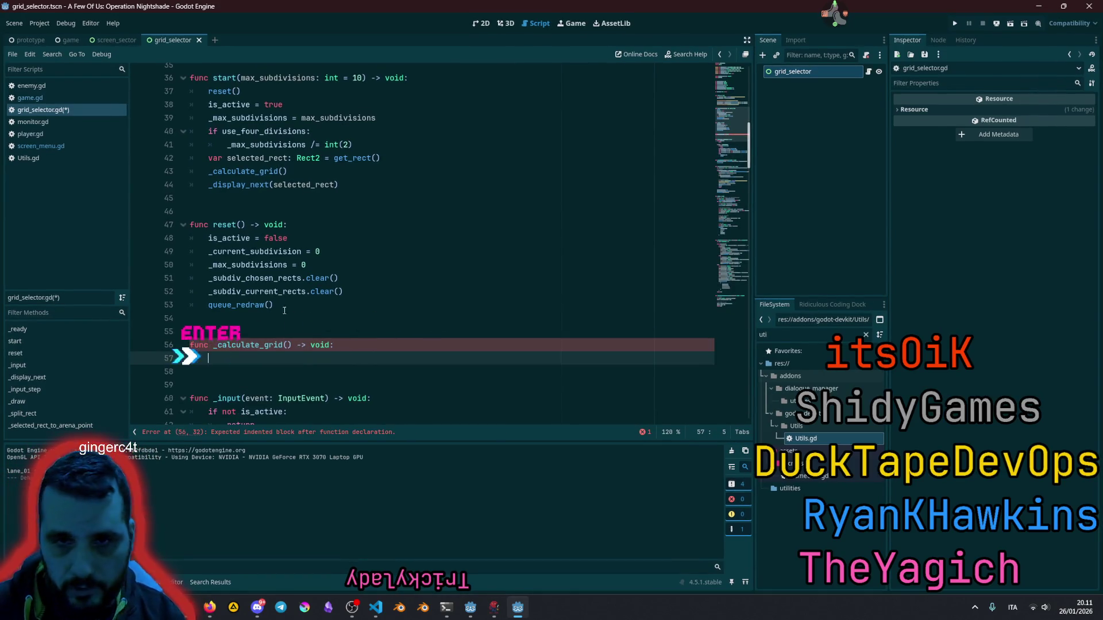
scroll(257, 316, up, 9)
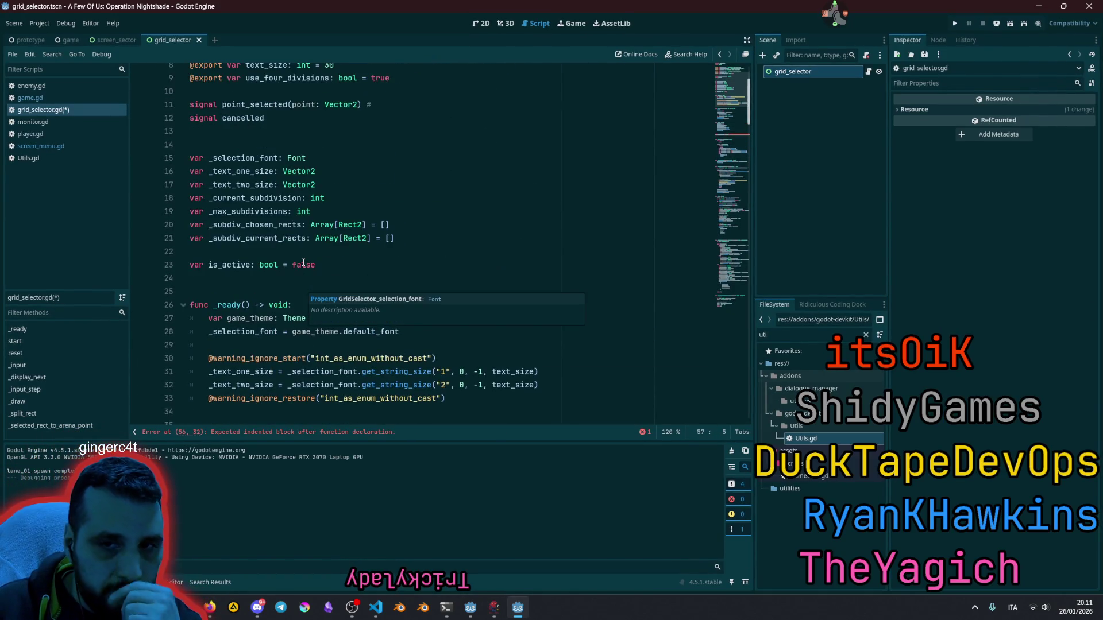
Step: Duplicate the _subdiv_chosen_rects declaration and rename the copy to _subdiv_grid
double_click(240, 224)
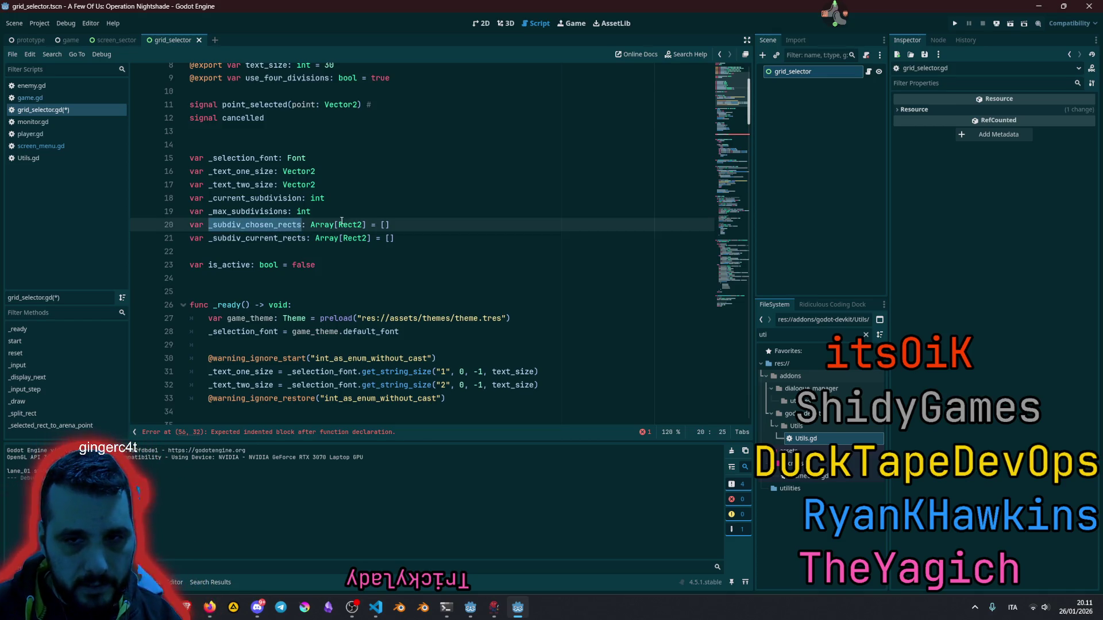
click(343, 225)
key(ctrl+shift+d)
key(Up)
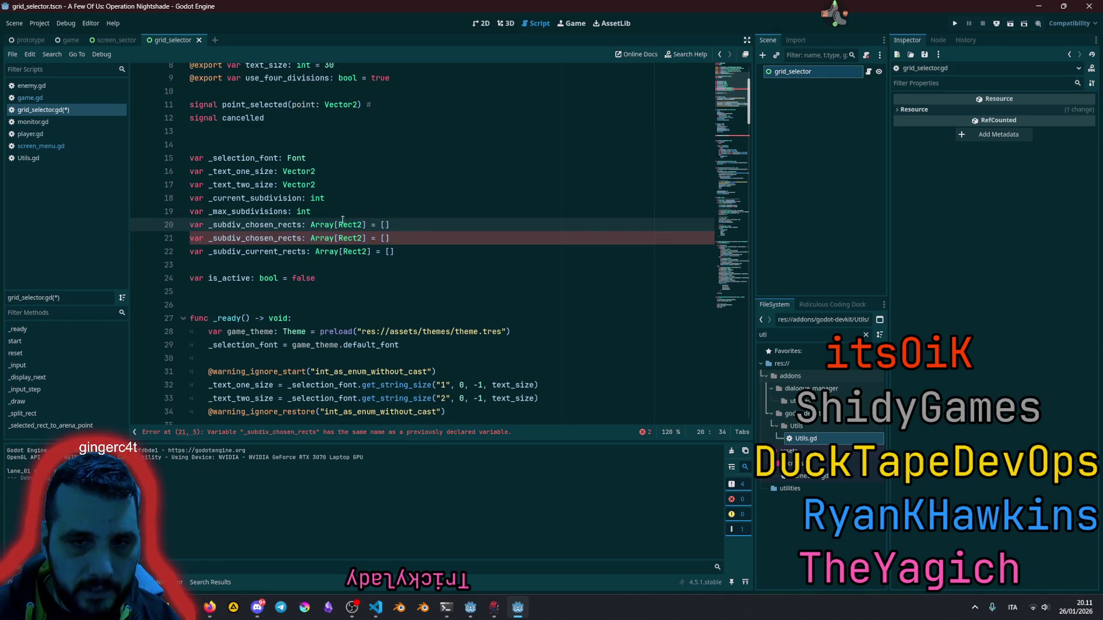
key(ctrl+shift+Right)
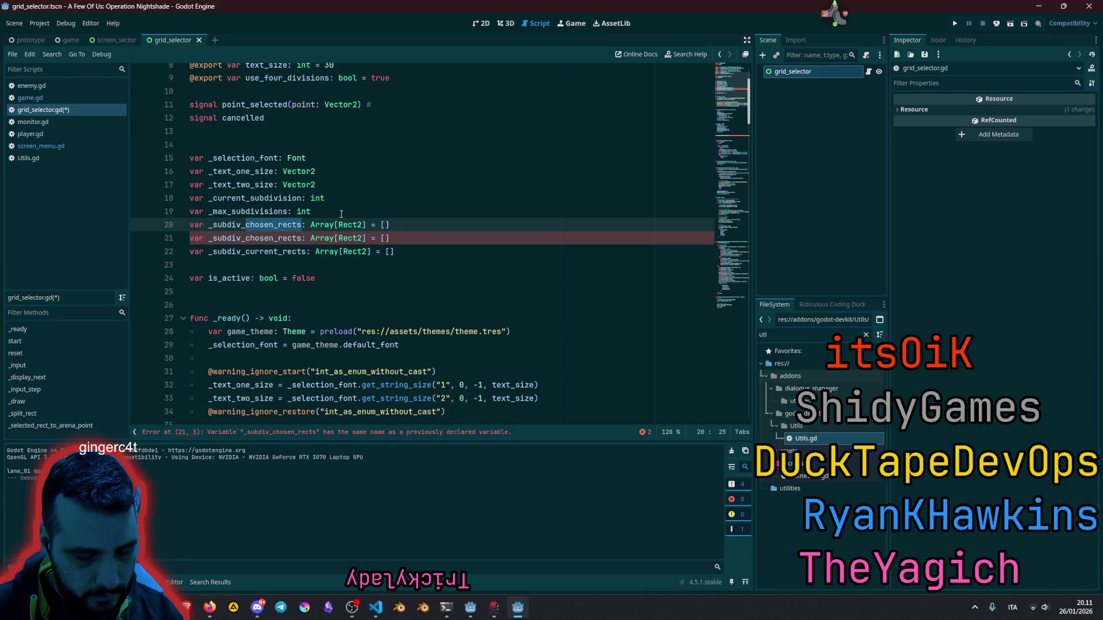
text(grid)
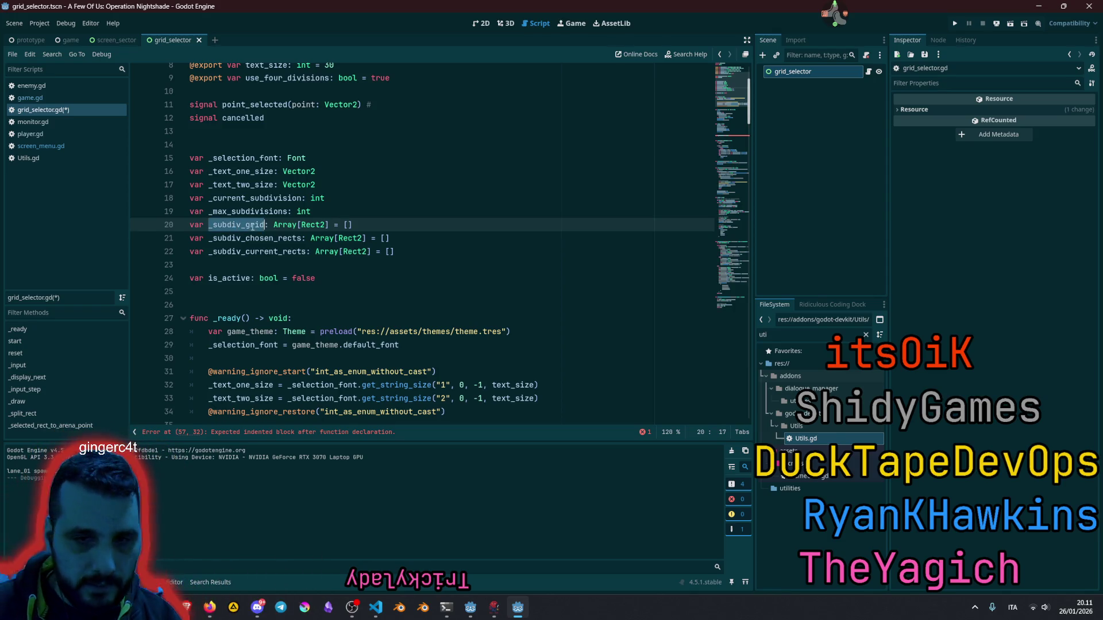
Step: Rename the copy to _subdiv_step and replace its Array[Rect2] type with float
click(305, 251)
scroll(327, 252, down, 3)
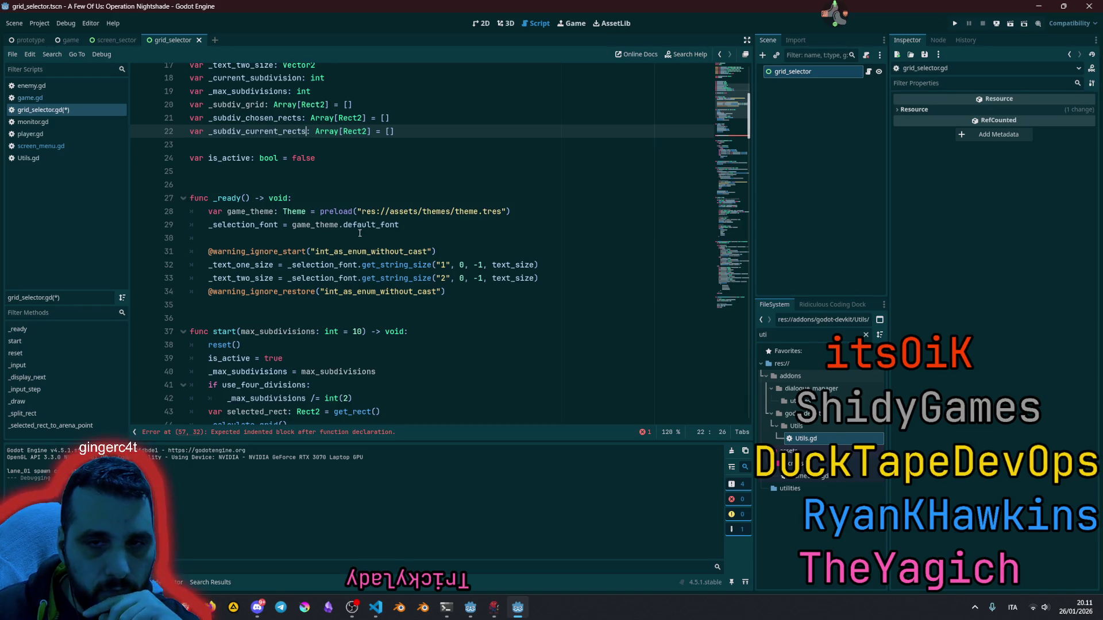
scroll(360, 232, up, 2)
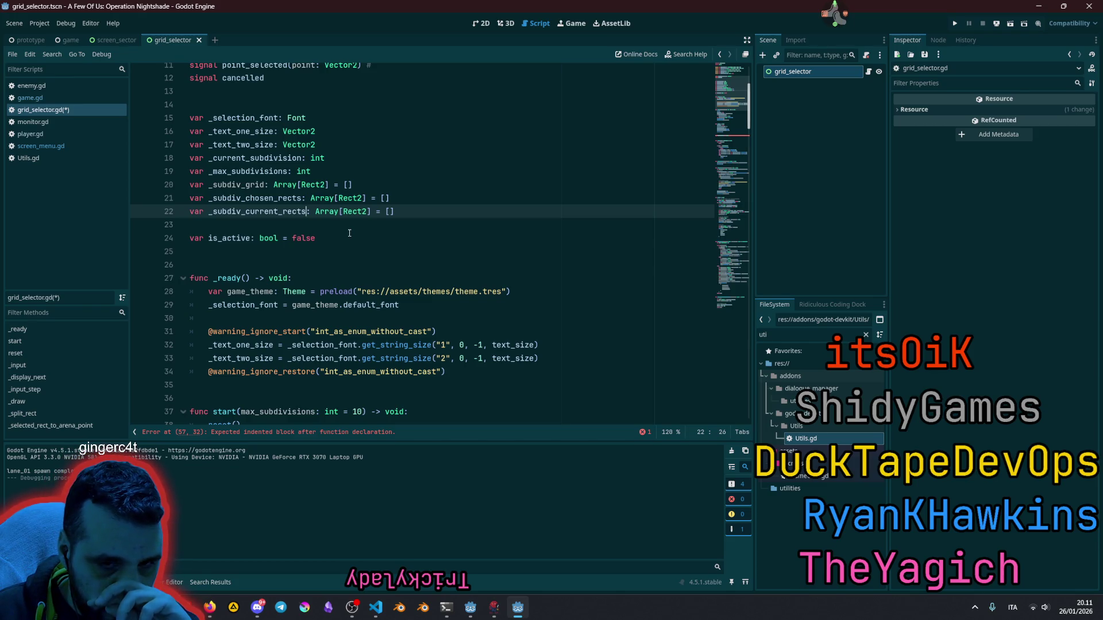
click(364, 189)
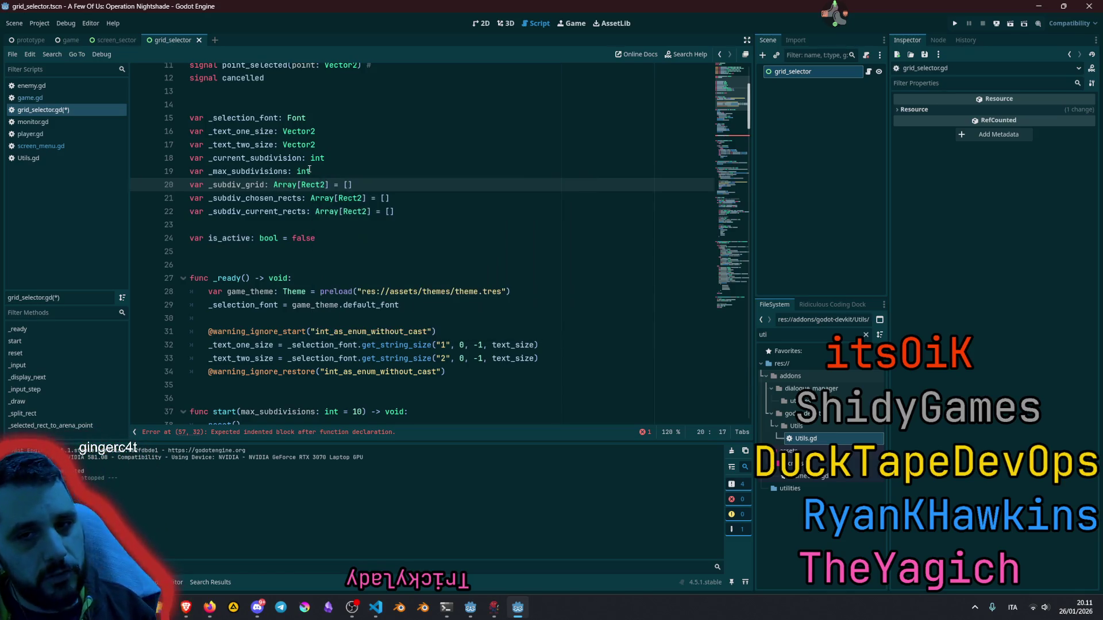
key(Left)
key(shift+Left)
key(shift+Left)
key(shift+Left)
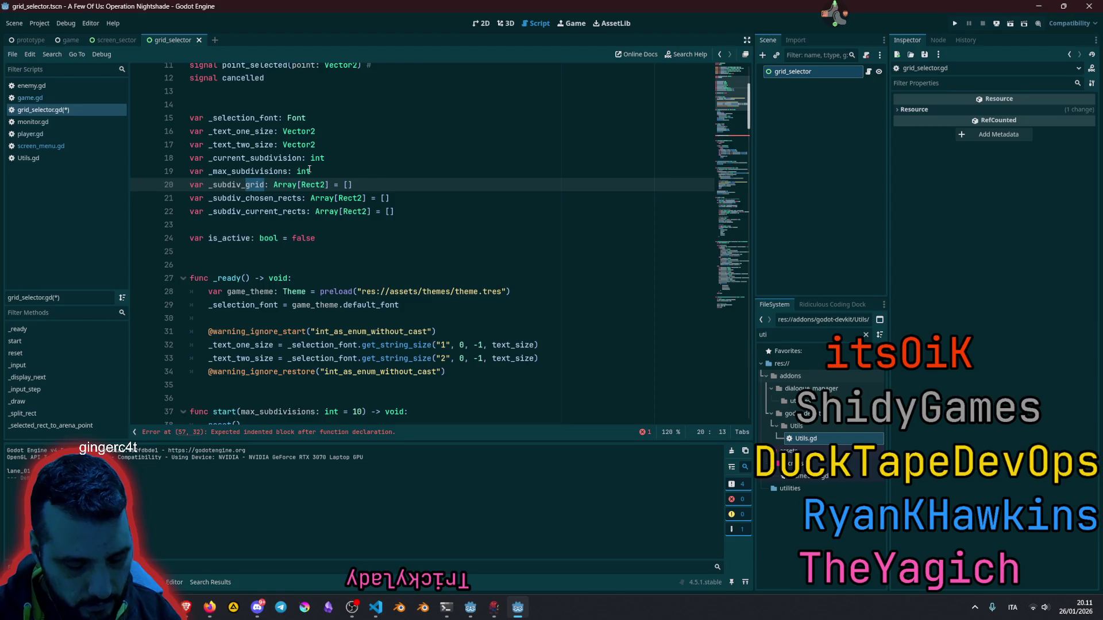
text(step)
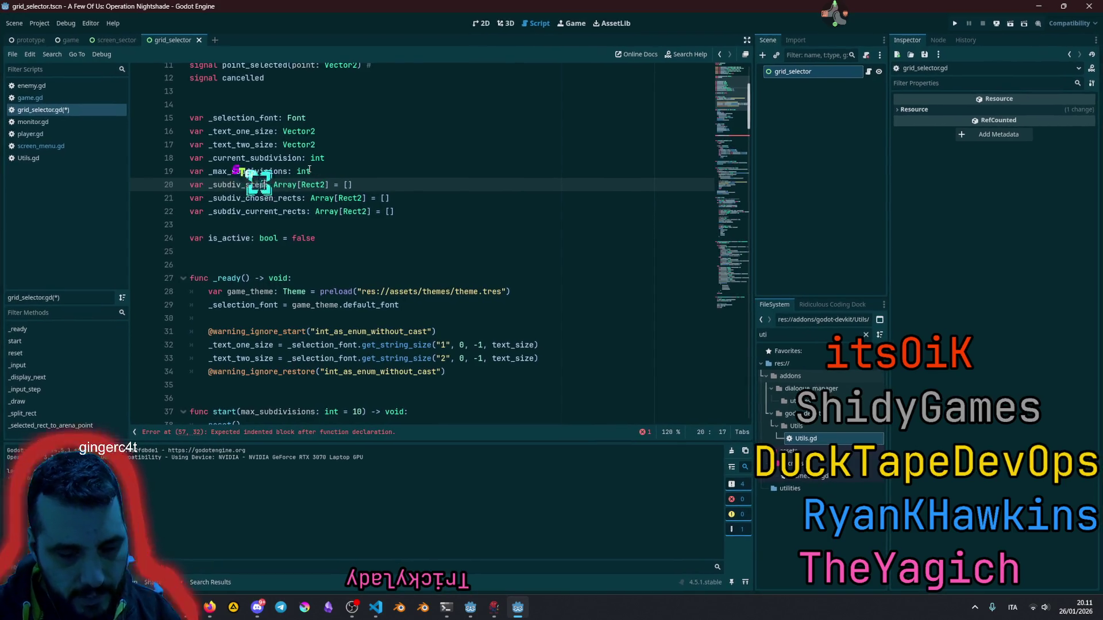
key(Right)
key(Right)
key(shift+End)
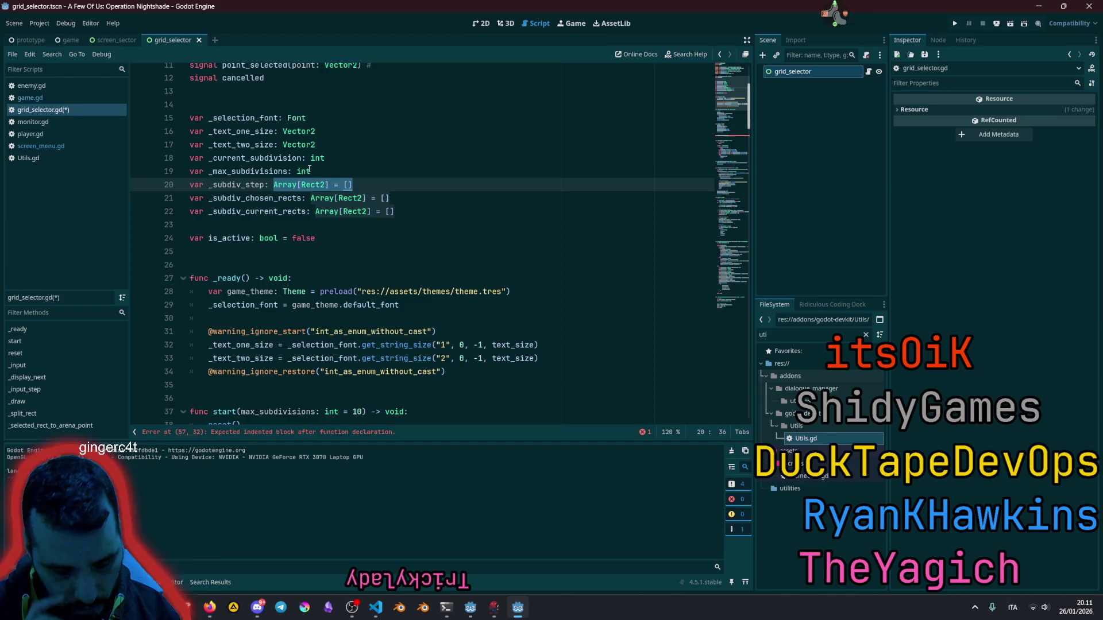
text(float)
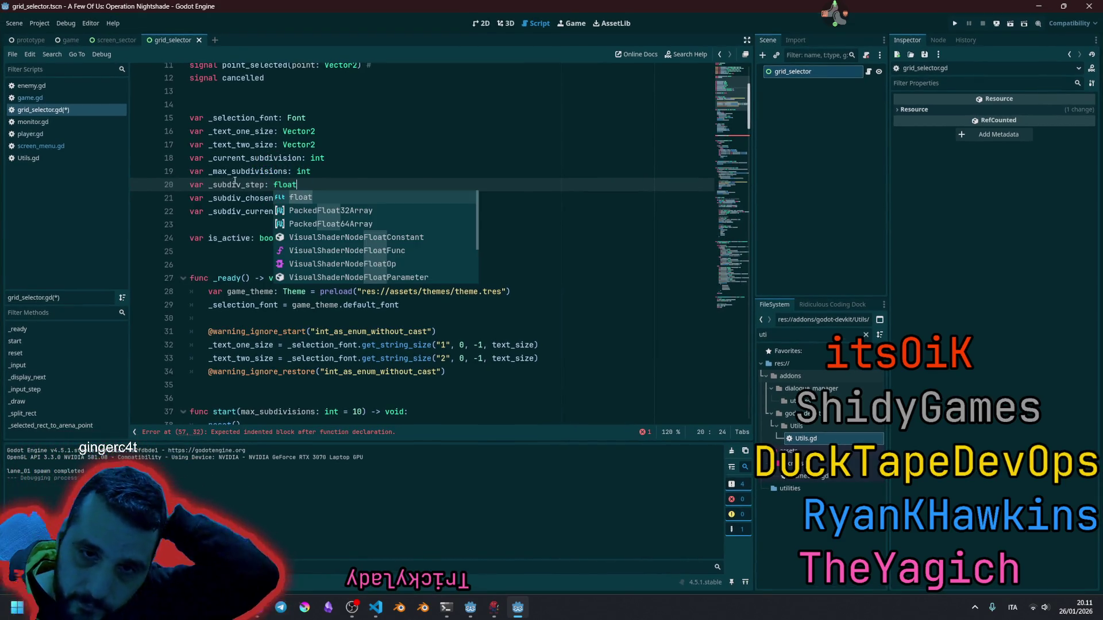
double_click(242, 185)
click(344, 212)
mouse_move(347, 217)
scroll(347, 217, down, 6)
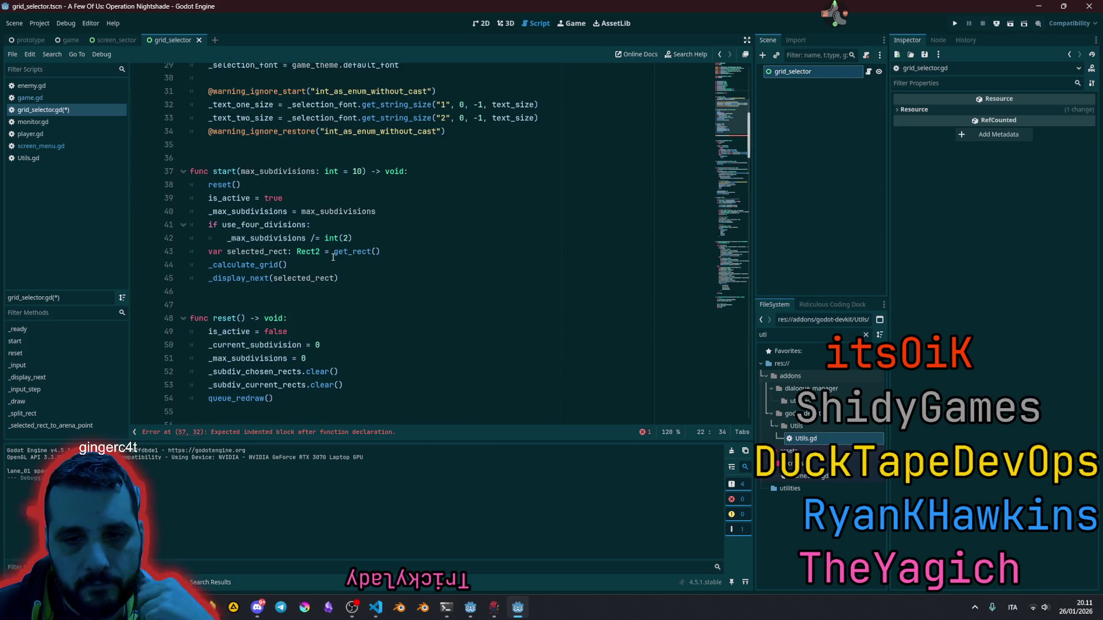
Step: Delete the _calculate_grid() call in start() and the empty _calculate_grid function
click(333, 257)
click(341, 262)
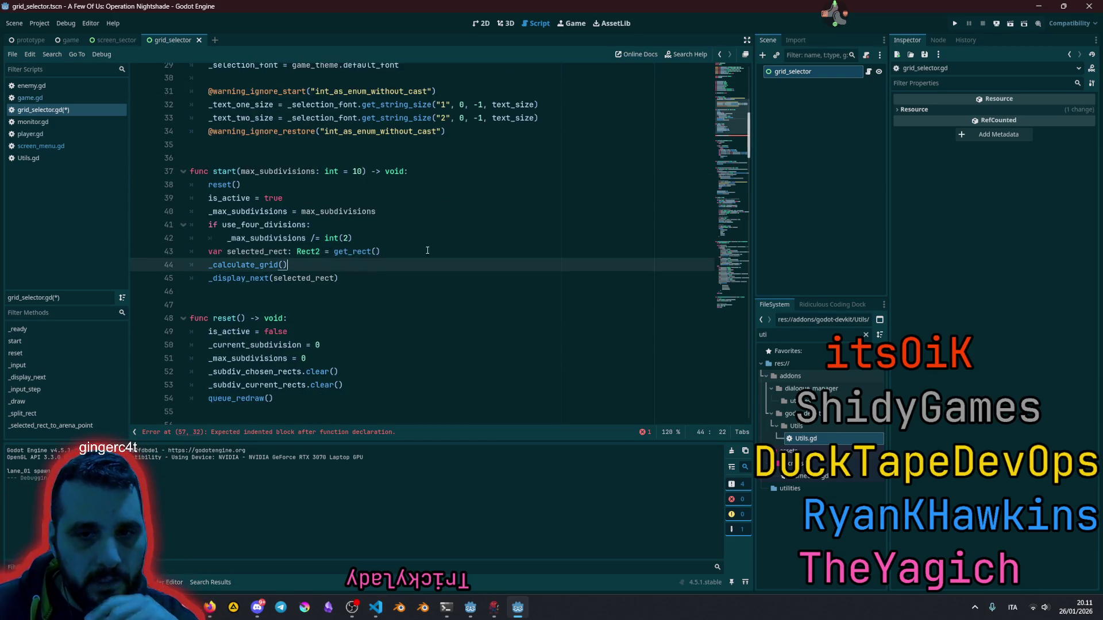
key(shift+Home)
key(shift+Home)
key(BackSpace)
key(BackSpace)
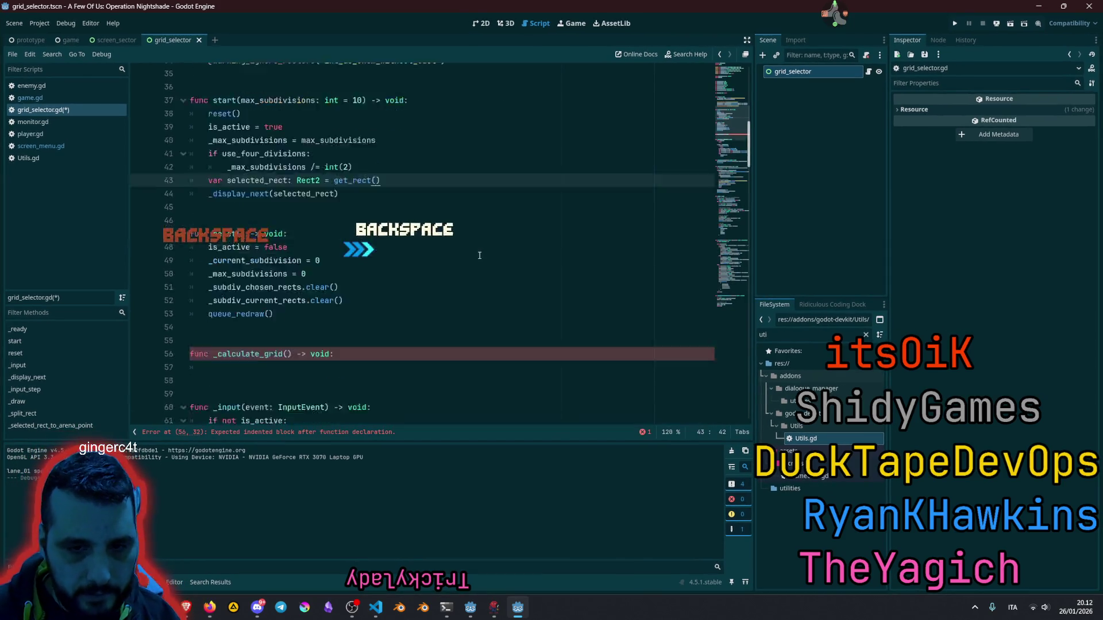
click(467, 265)
key(Home)
key(shift+Down)
key(shift+Down)
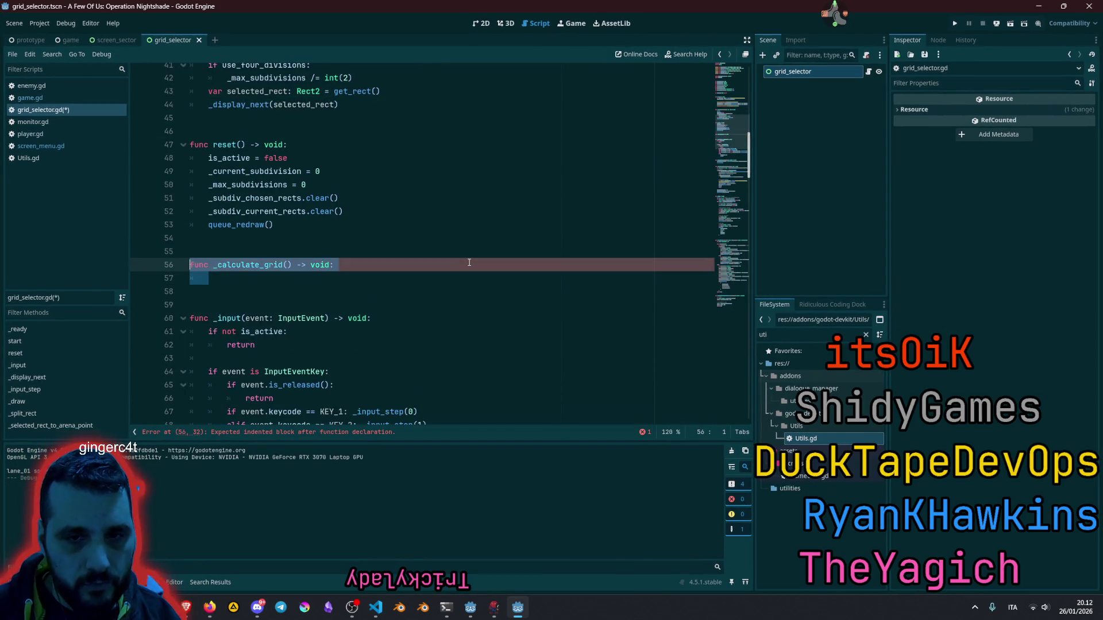
key(Delete)
key(Delete)
key(Delete)
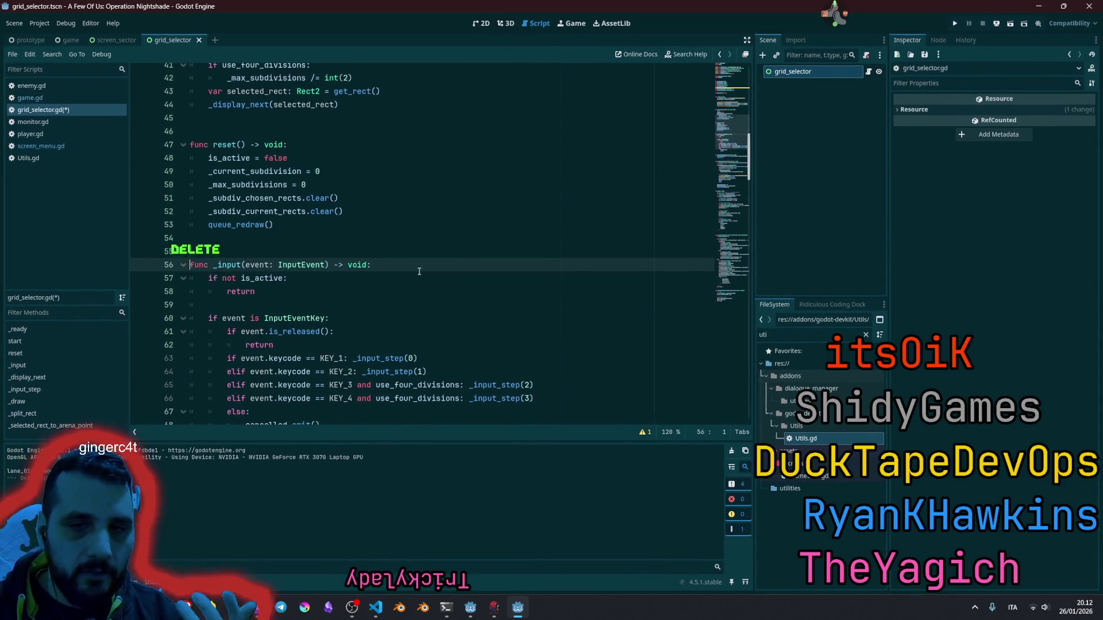
Step: Scroll to the func _draw() declaration and select it
click(368, 198)
scroll(384, 212, up, 4)
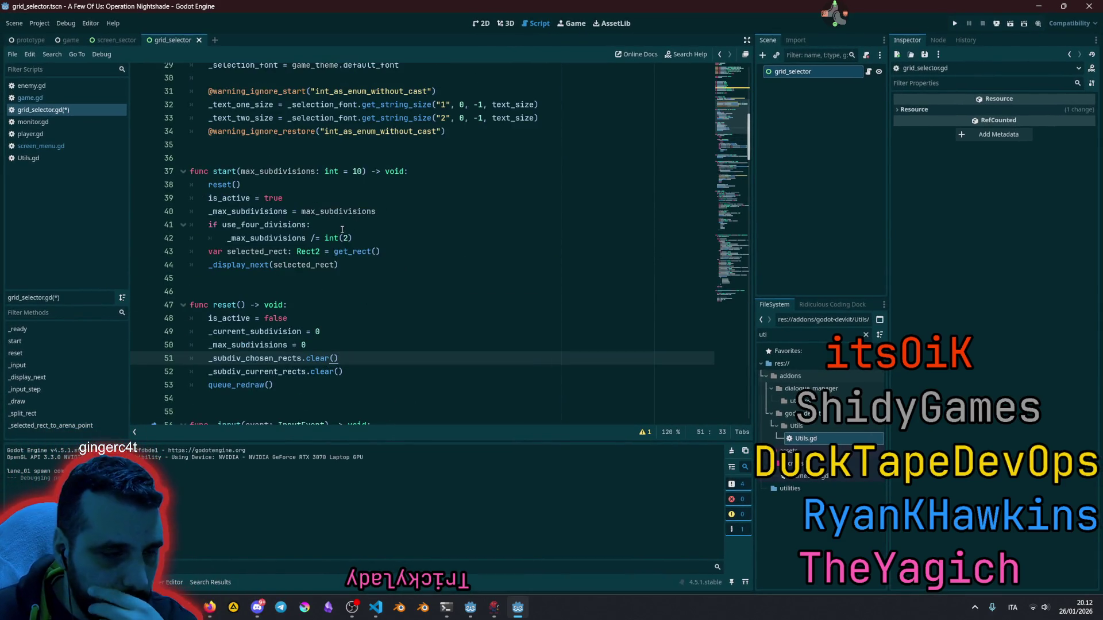
scroll(348, 303, down, 20)
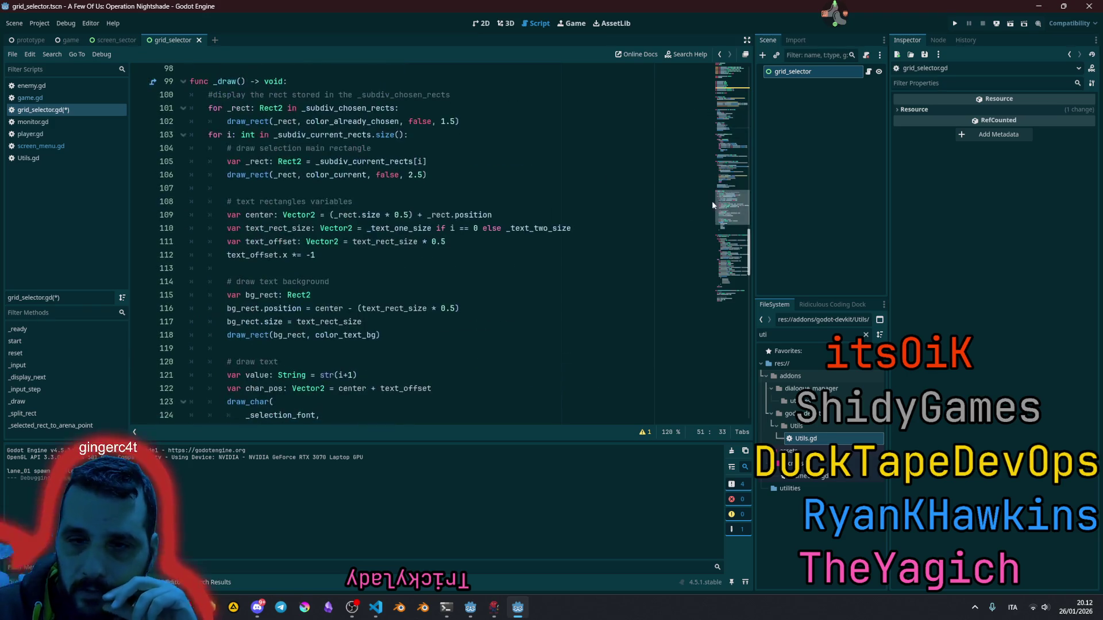
scroll(349, 303, up, 10)
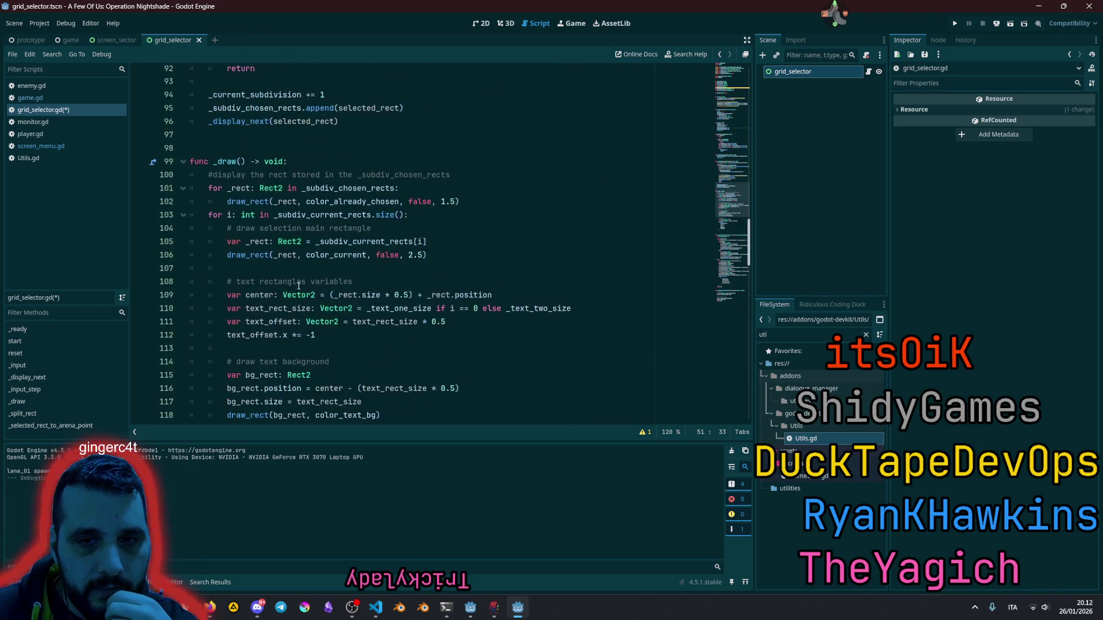
double_click(232, 204)
scroll(233, 208, down, 4)
scroll(233, 208, up, 4)
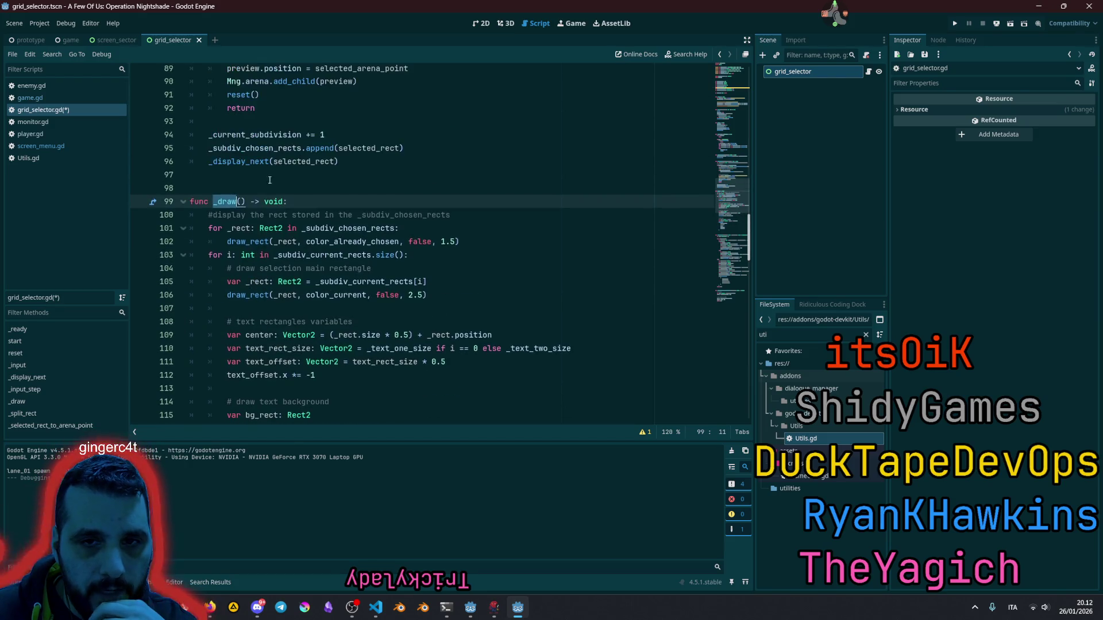
Step: Add the comment '# draw bg grid with all divisions' at the start of _draw()
click(344, 215)
key(ctrl+shift+Return)
key(ctrl+shift+Return)
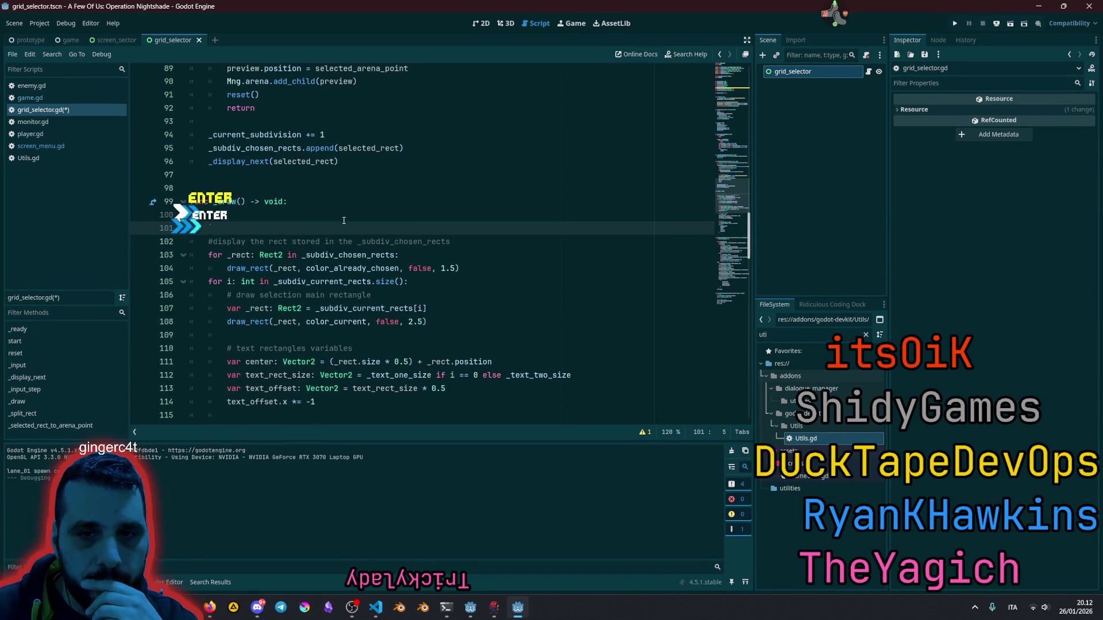
text(# draw )
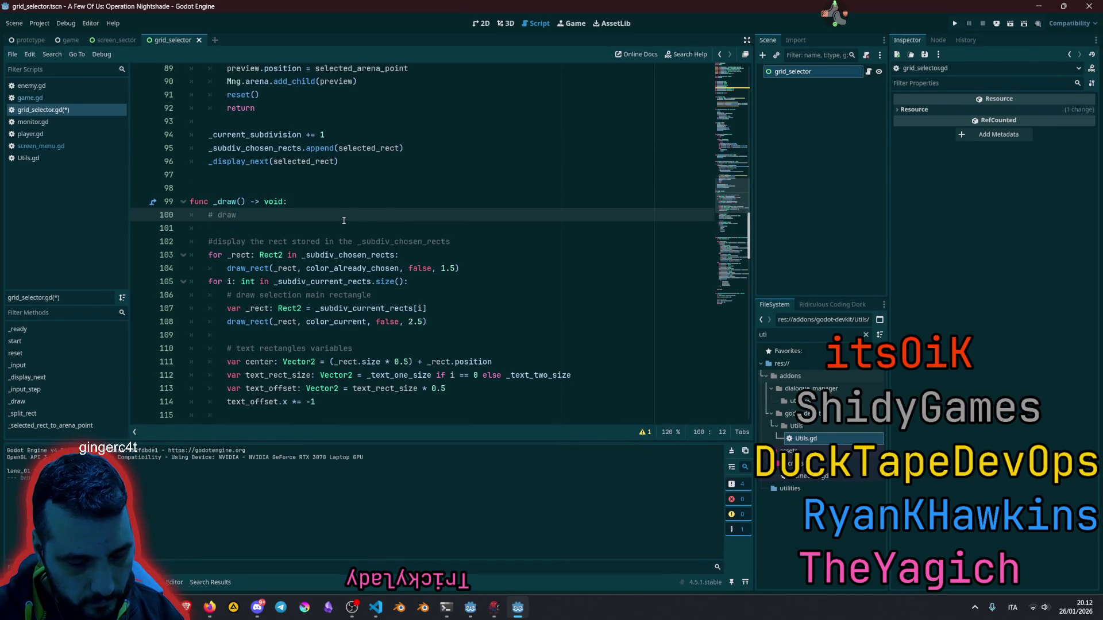
text(bg )
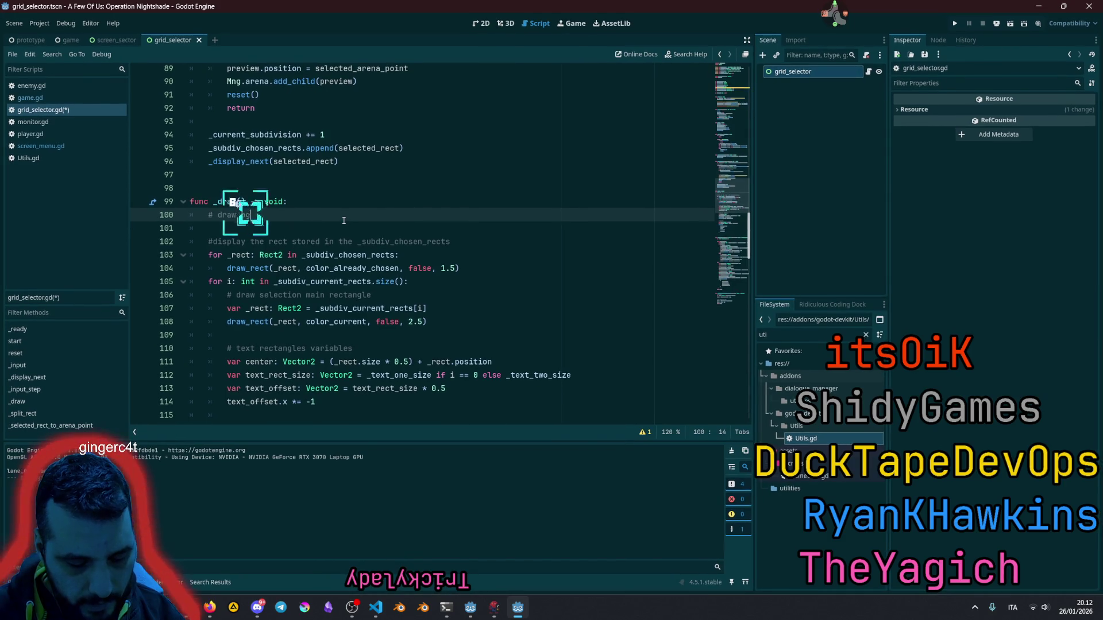
text(grid with a)
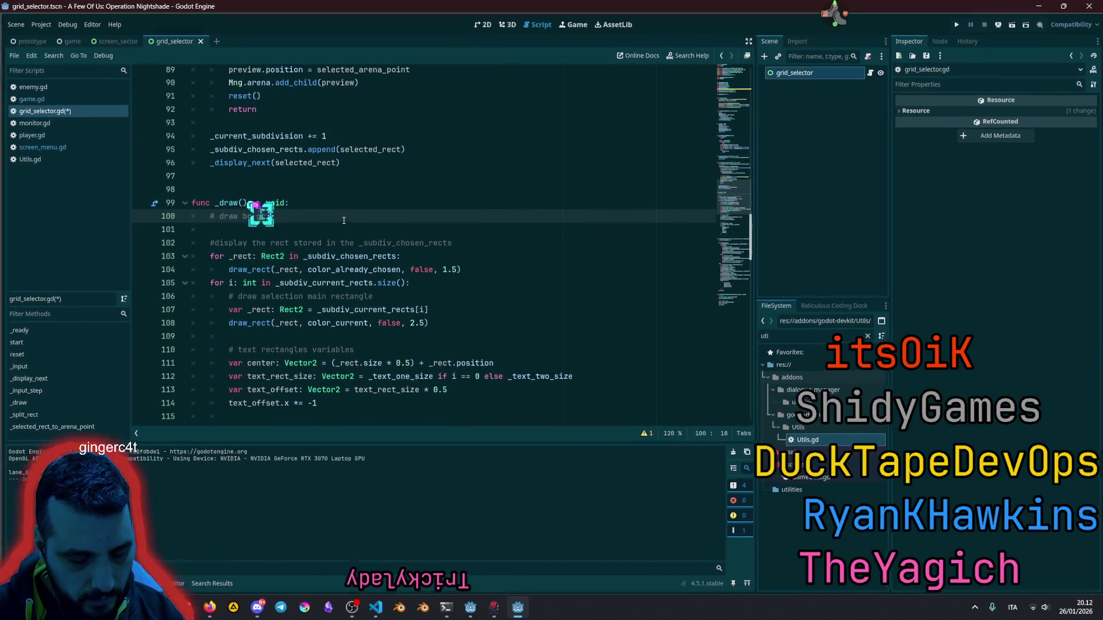
key(BackSpace)
text(ll divisio)
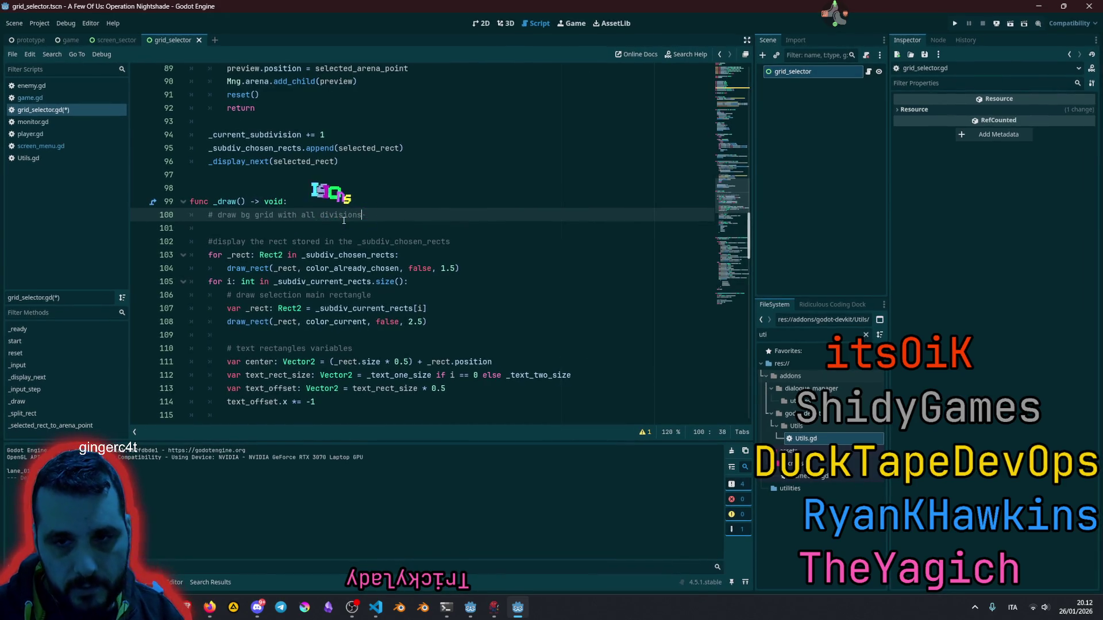
text(ns)
key(Return)
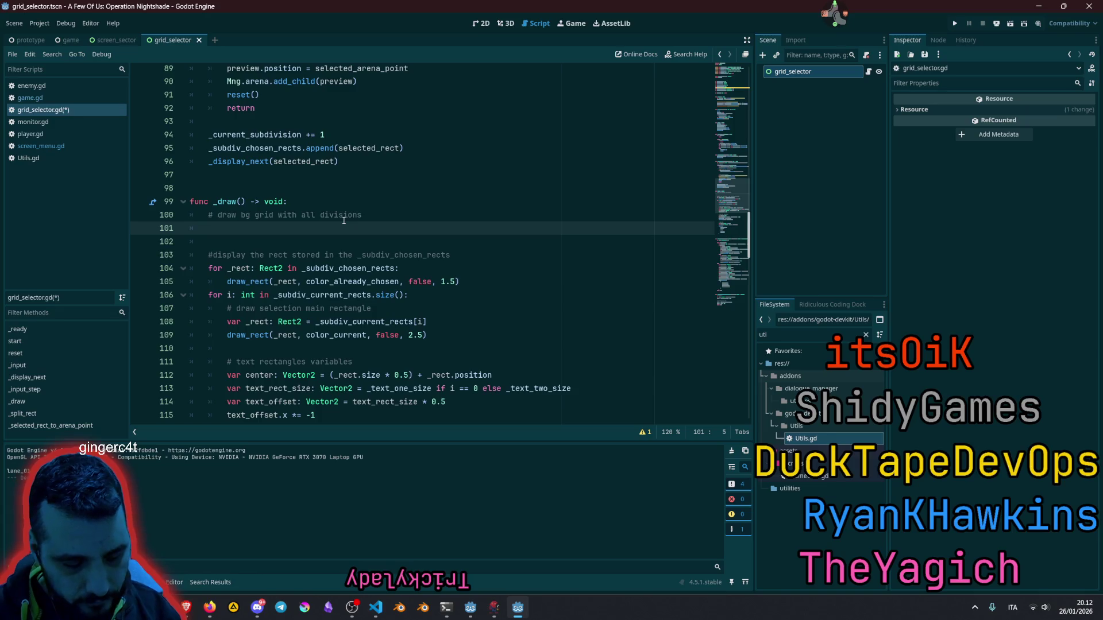
Step: Delete the _subdiv_step: float member variable declaration on line 20
scroll(374, 232, up, 20)
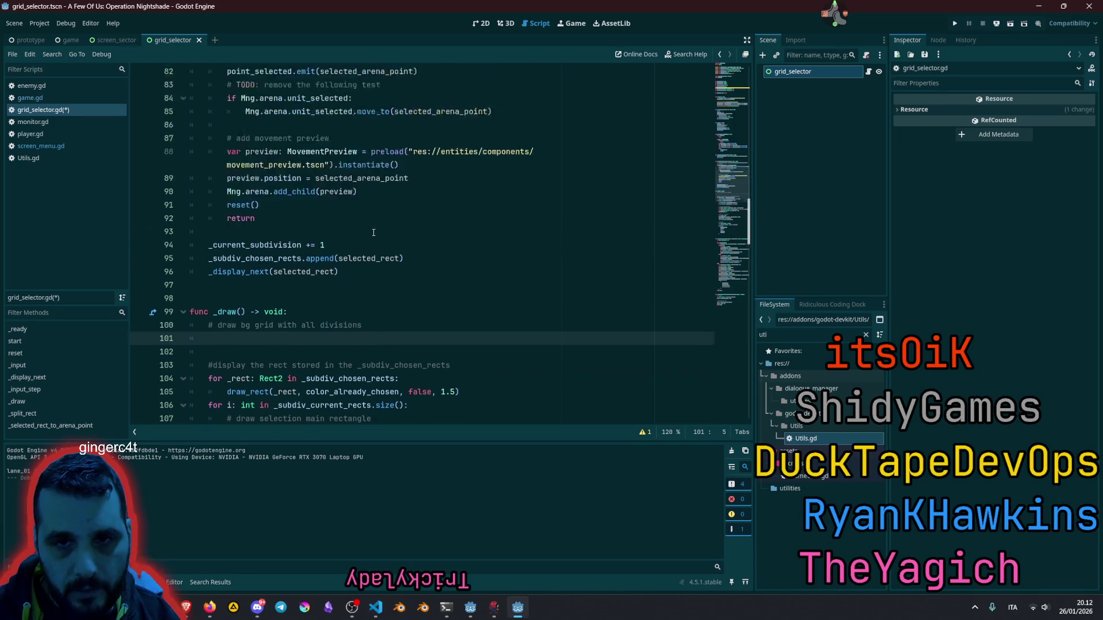
triple_click(318, 325)
key(Delete)
key(Delete)
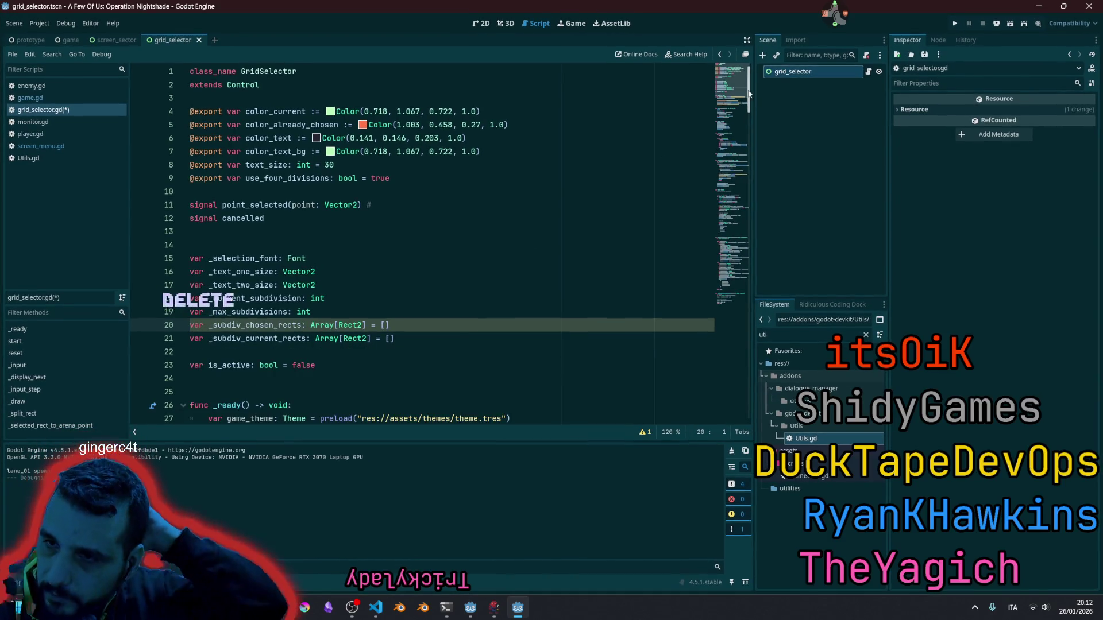
click(739, 183)
scroll(402, 230, down, 6)
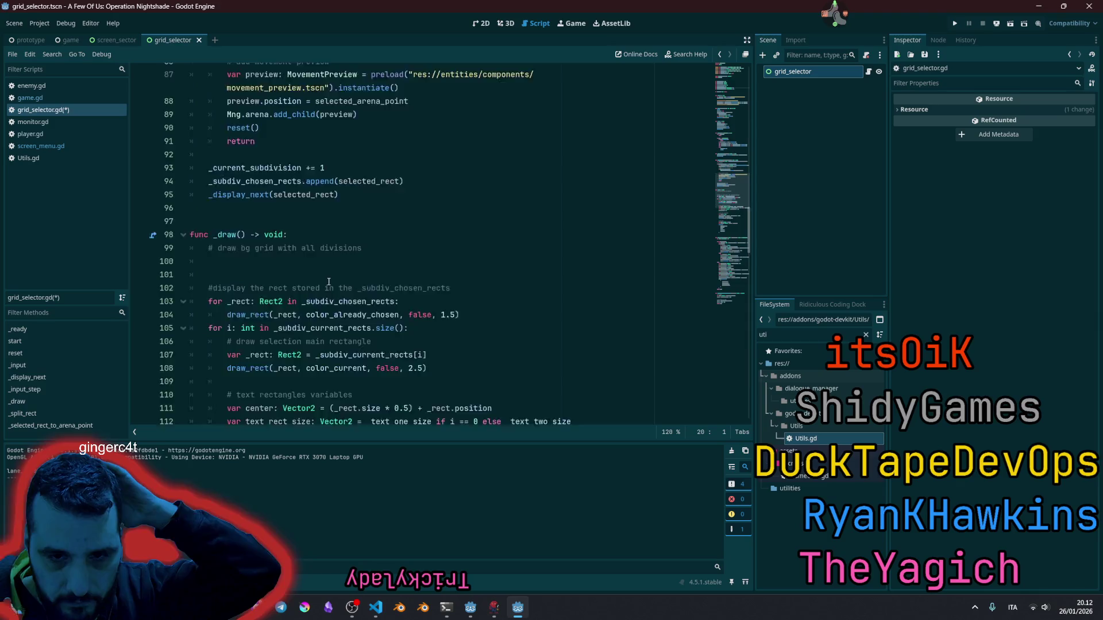
click(256, 177)
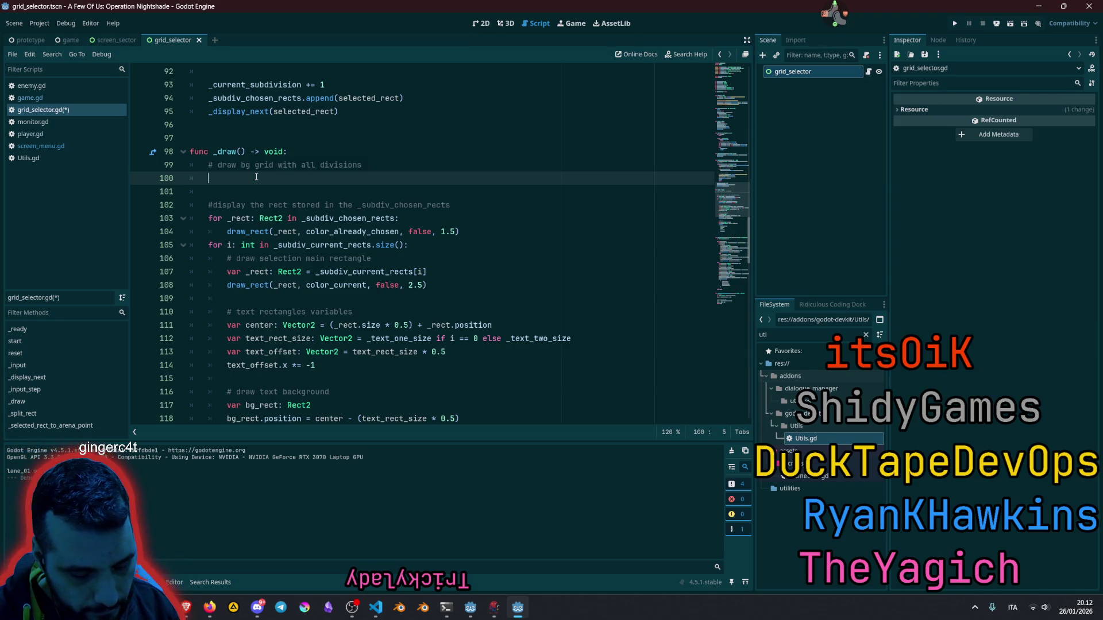
key(space)
Step: Declare 'var step: Vector2 = size / _max_subdivisions' in _draw()
key(ctrl+BackSpace)
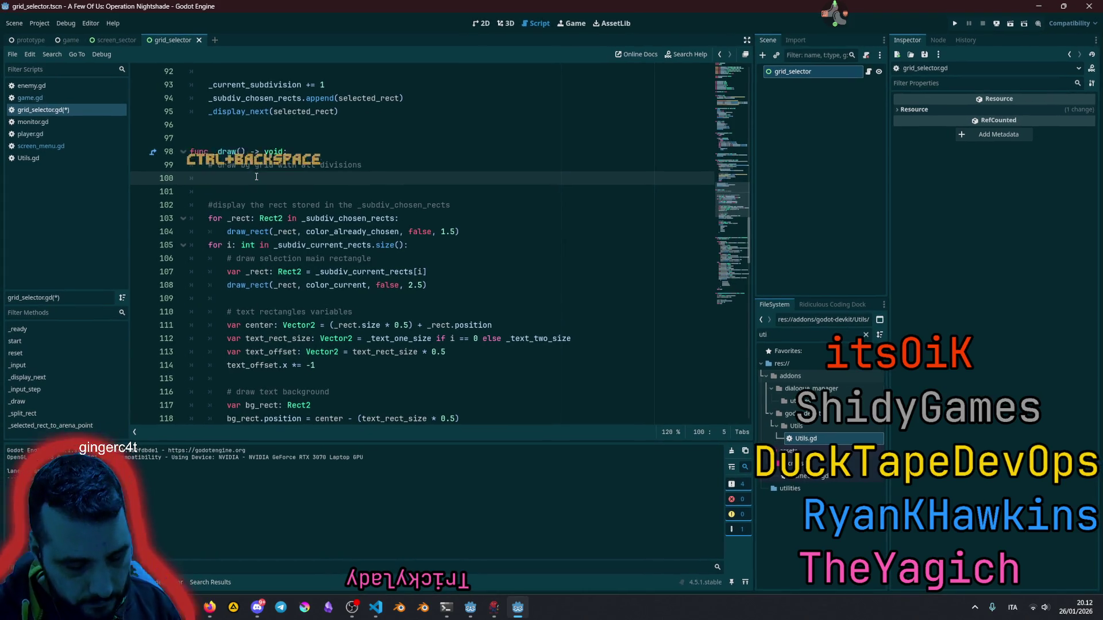
text(var )
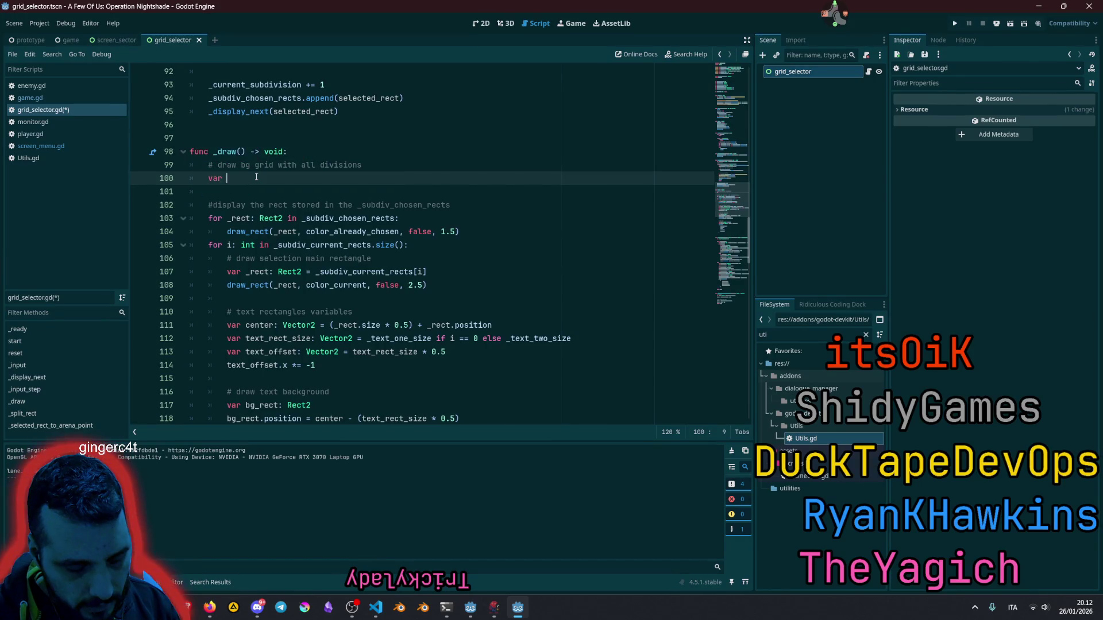
text(step: Vector2)
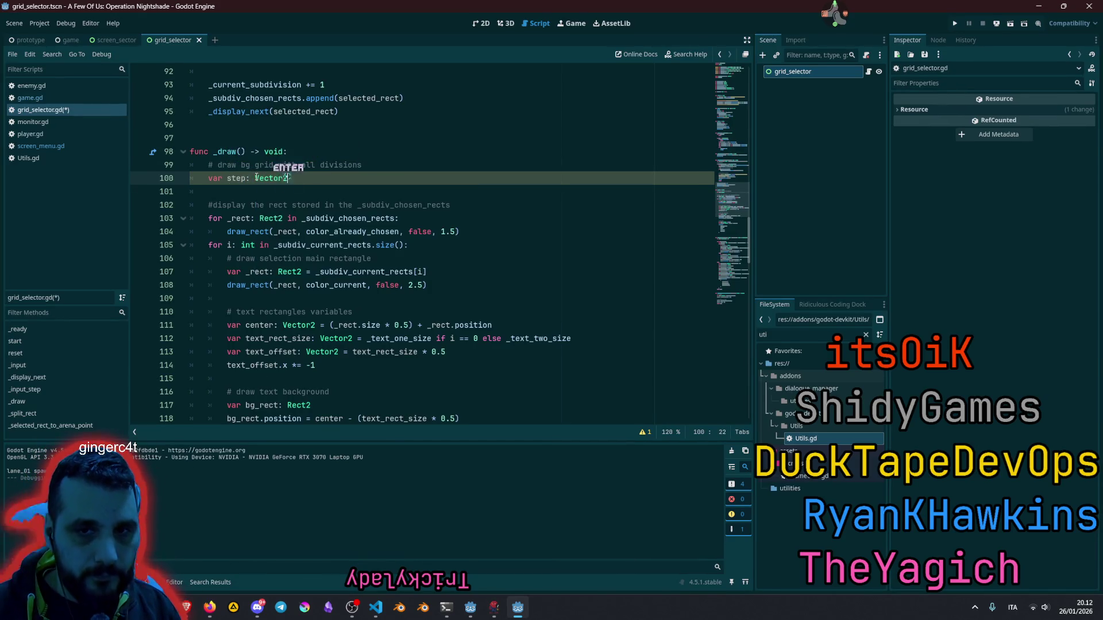
key(Return)
text(=)
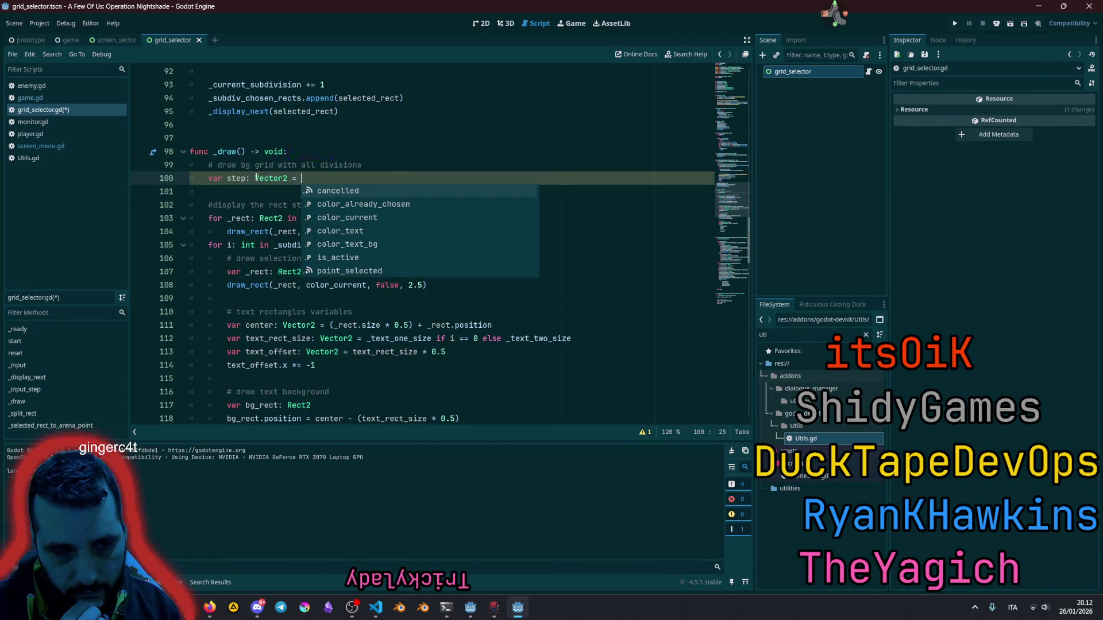
click(256, 178)
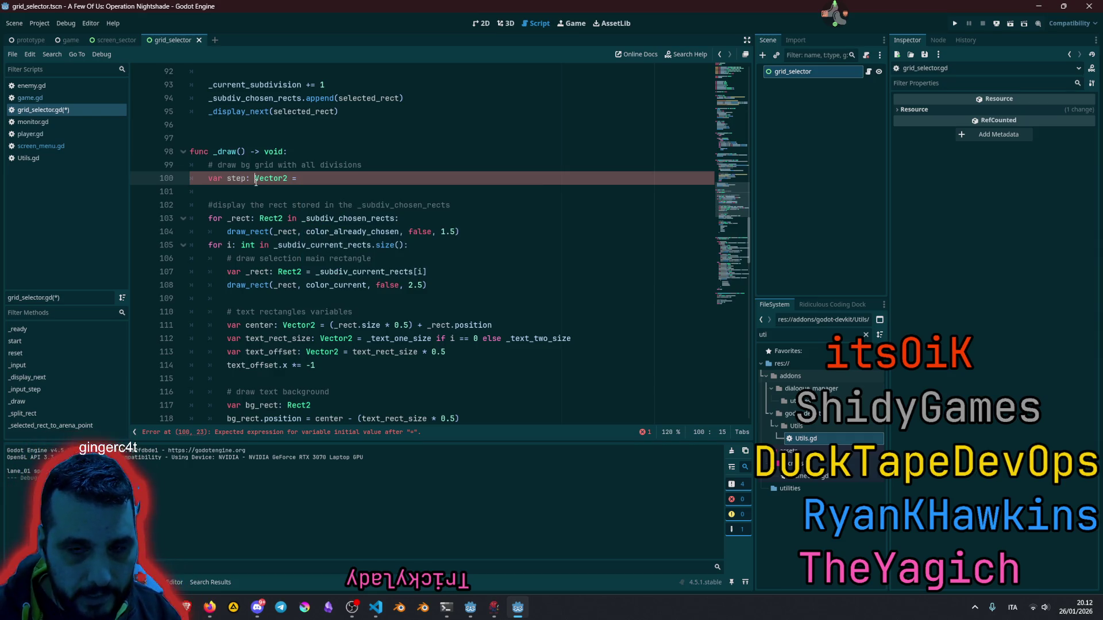
click(229, 219)
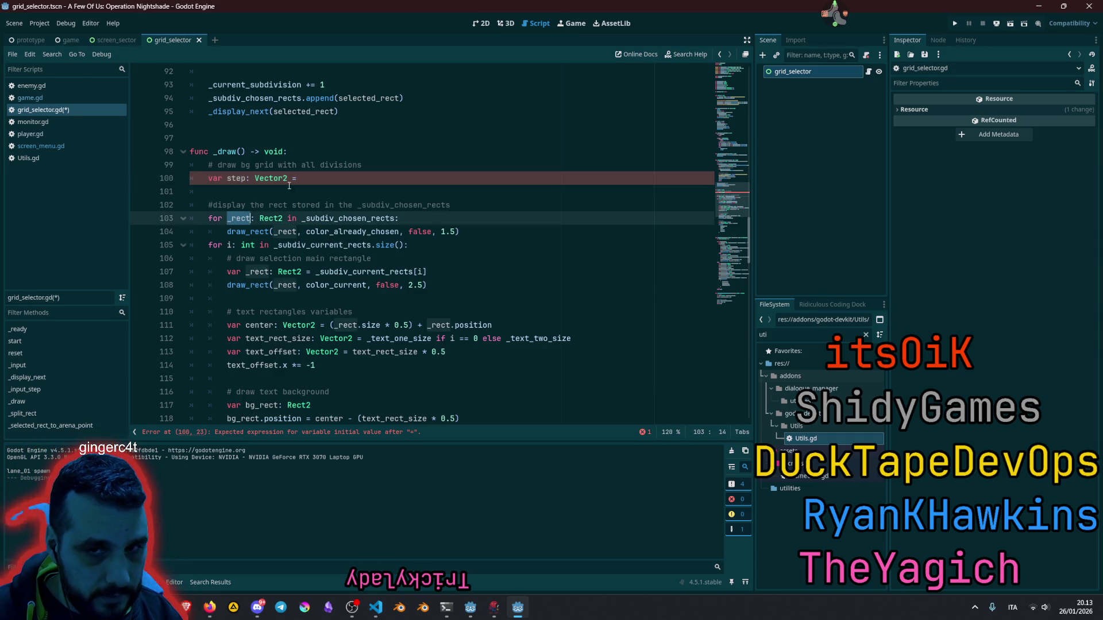
click(318, 178)
text(size / _)
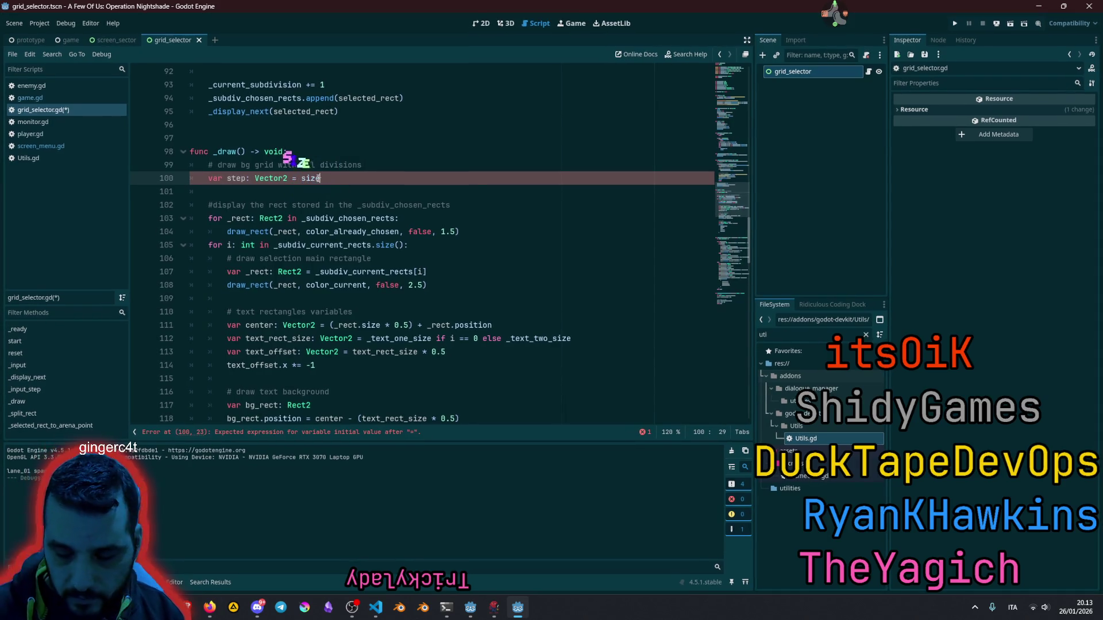
text(ma)
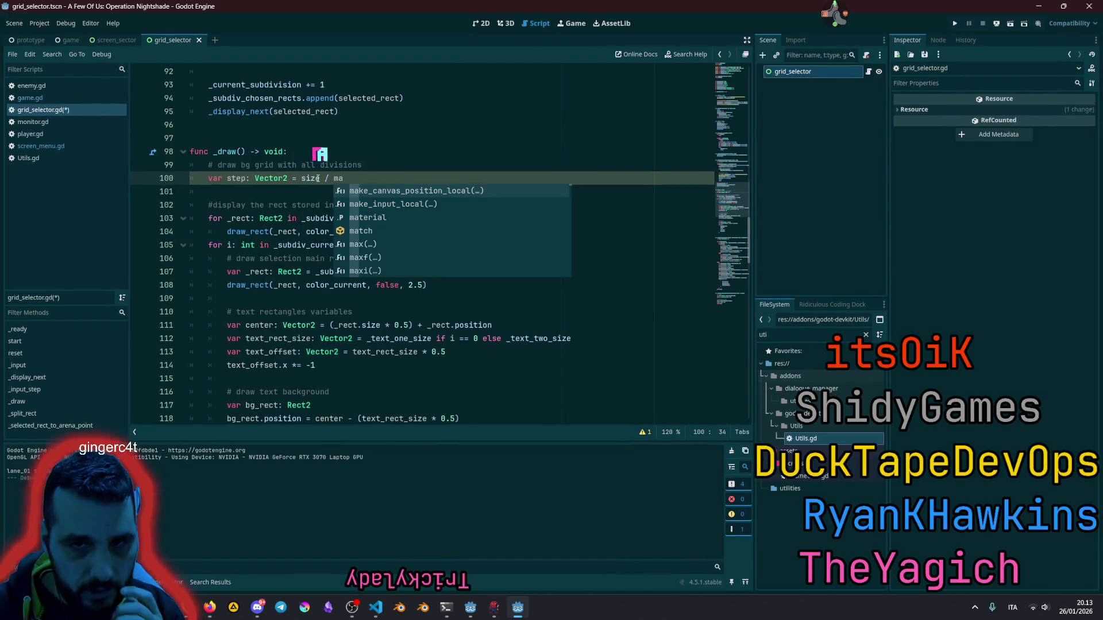
text(x_subdivisions)
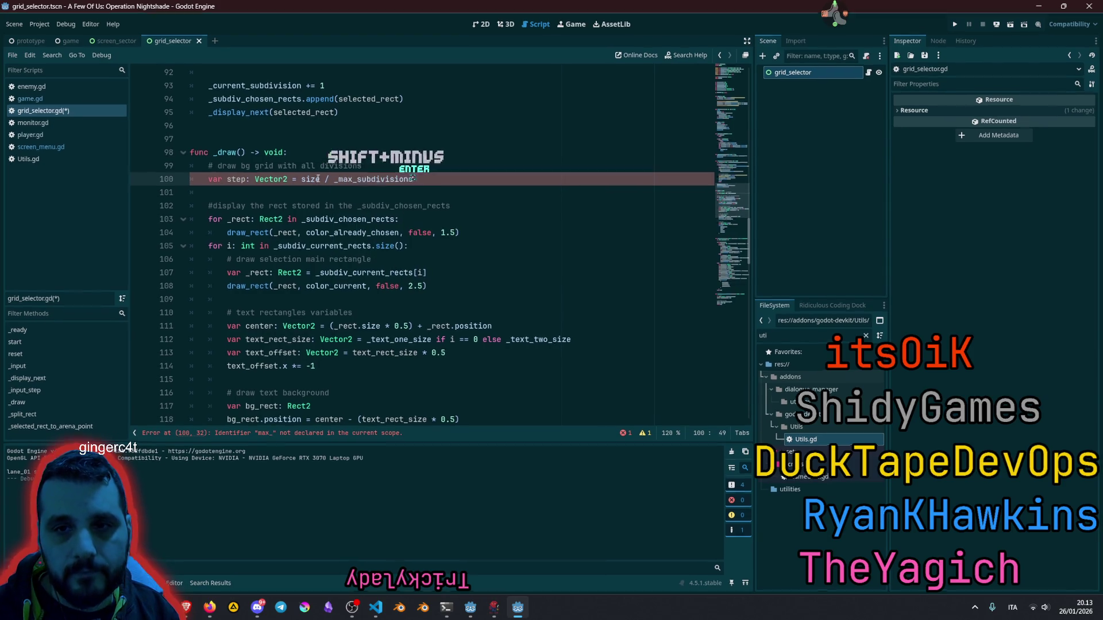
key(Return)
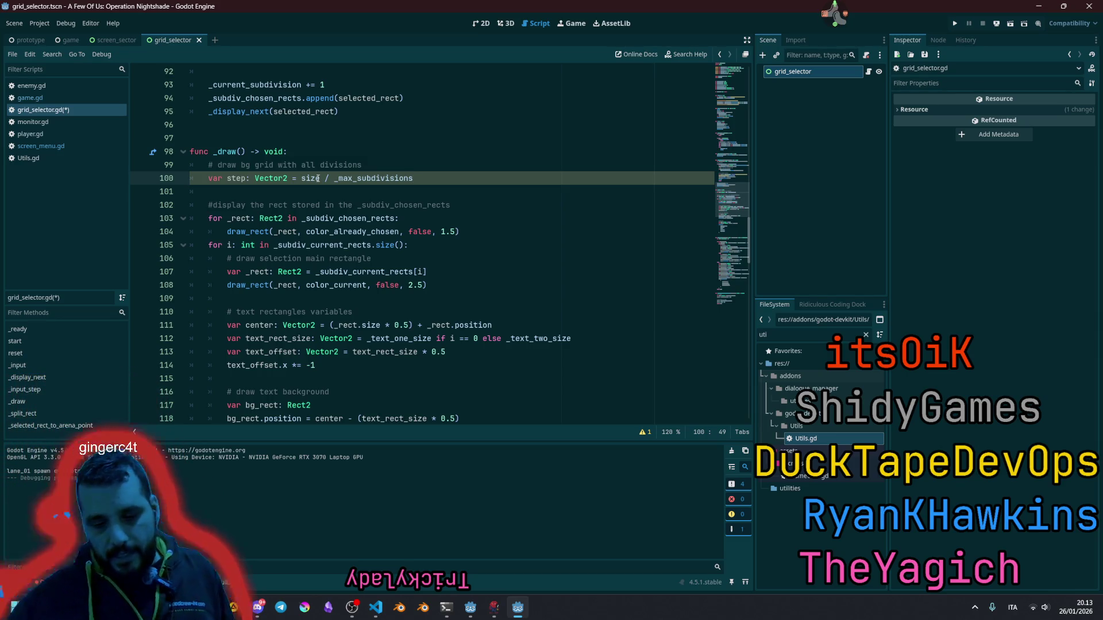
Step: Add an outer 'for y in step.y:' loop with a nested 'for x in step.x:' loop
key(Return)
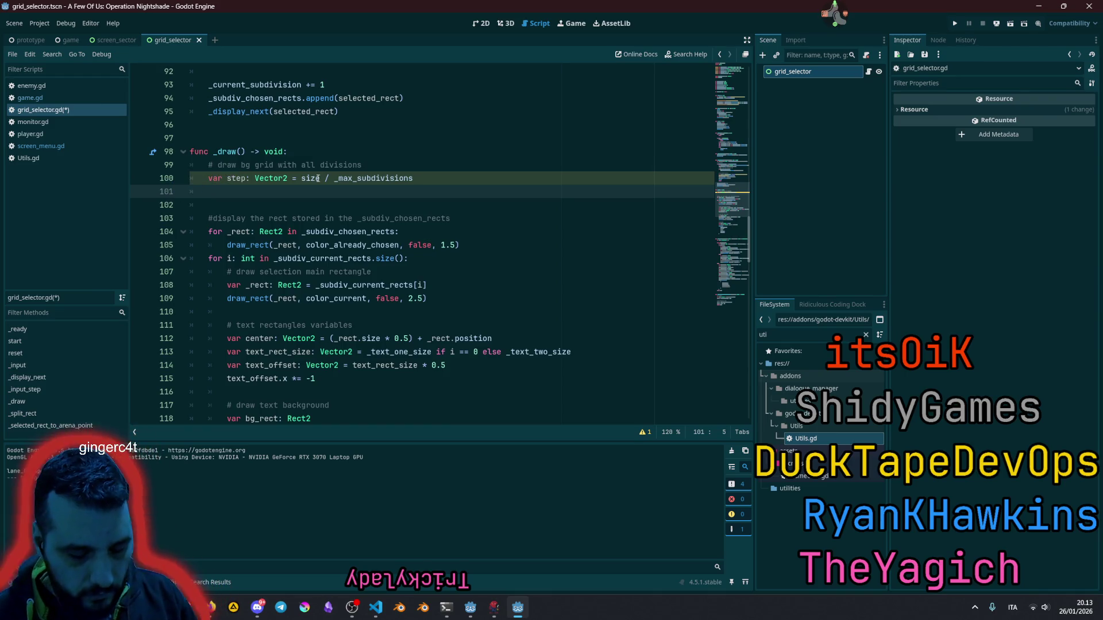
text(for )
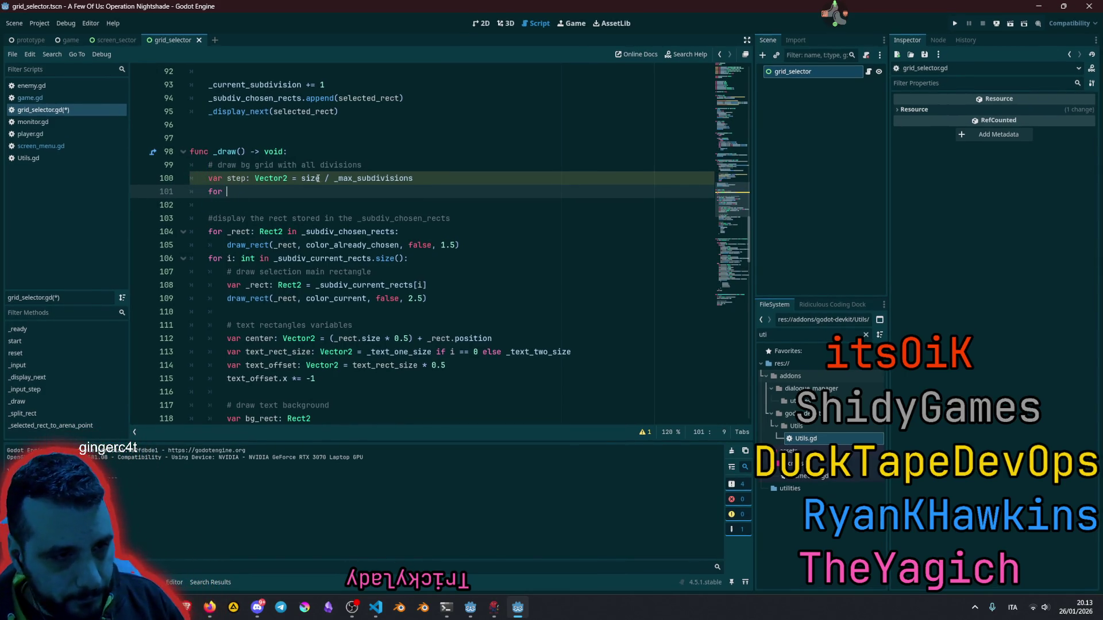
text(x in step)
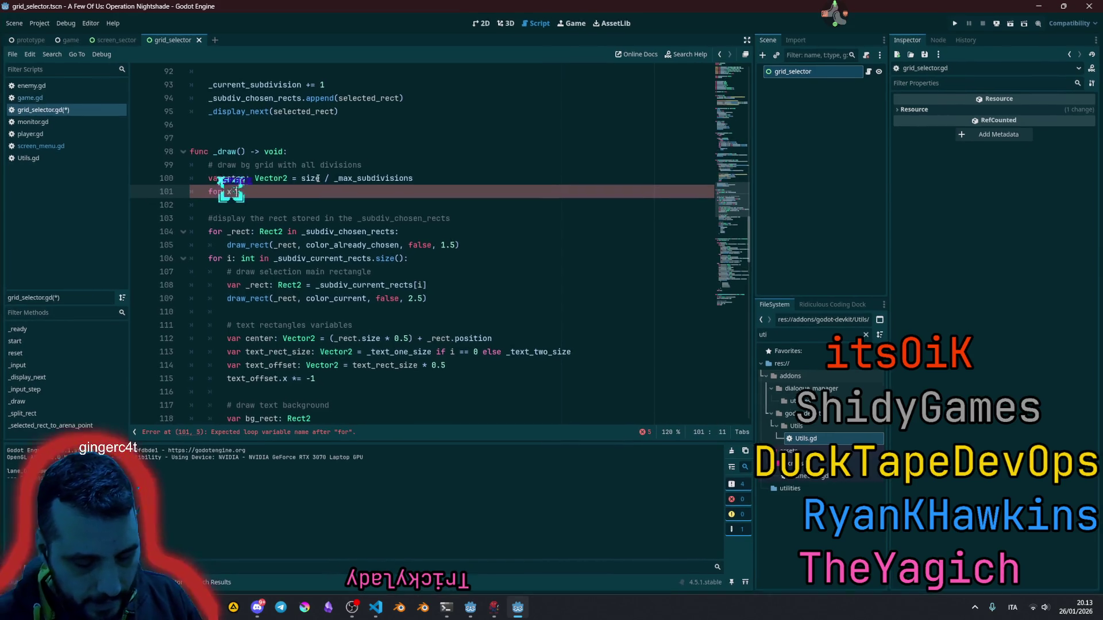
text(.x:)
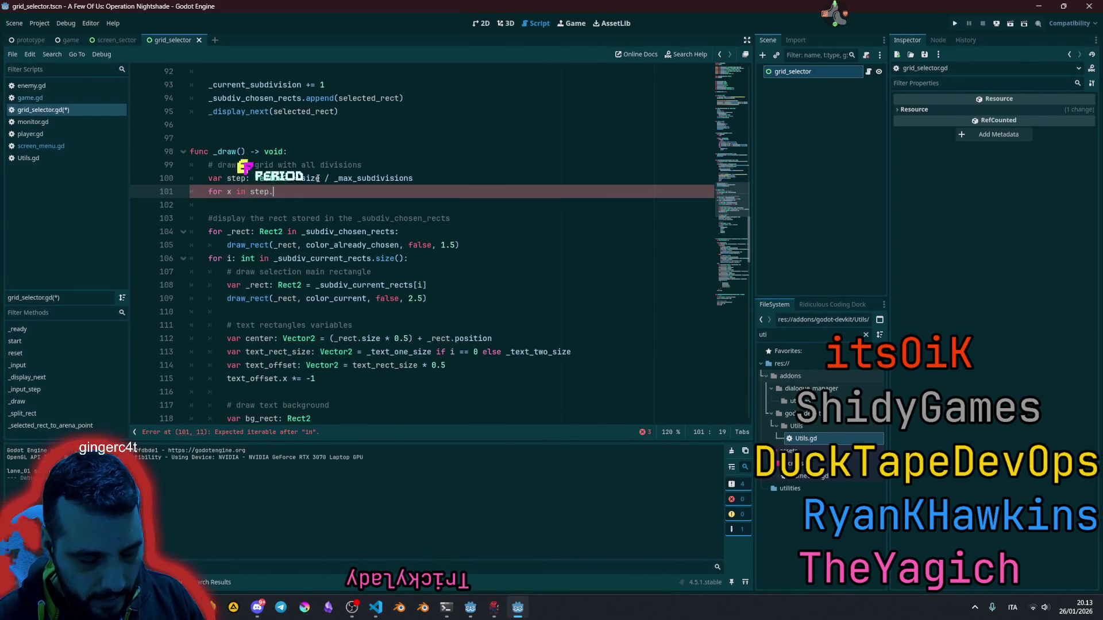
key(ctrl+shift+d)
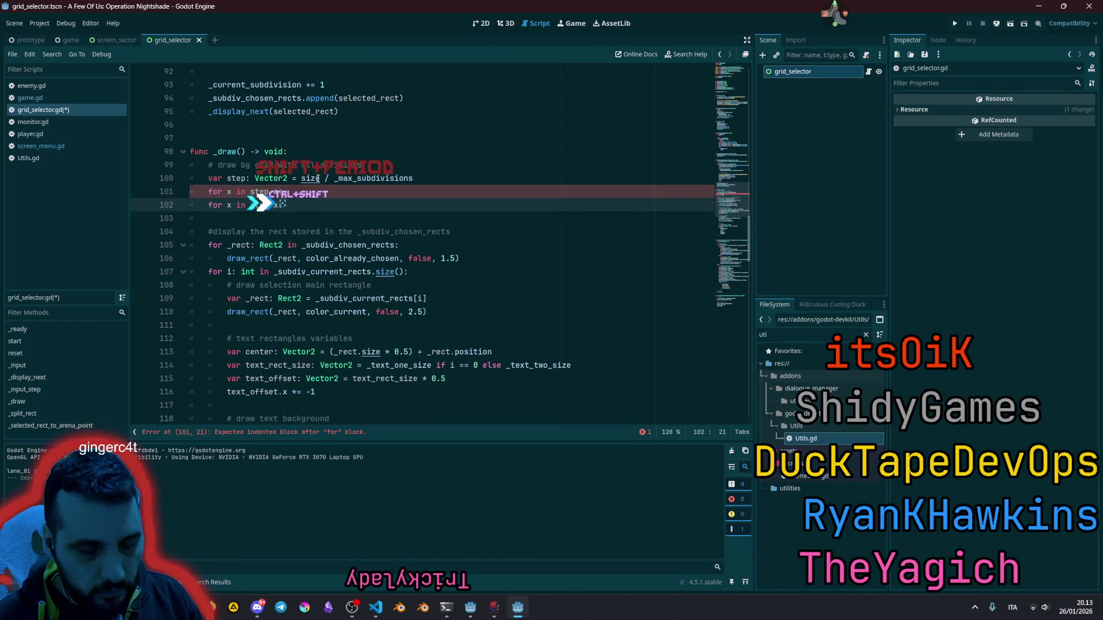
key(Home)
key(Tab)
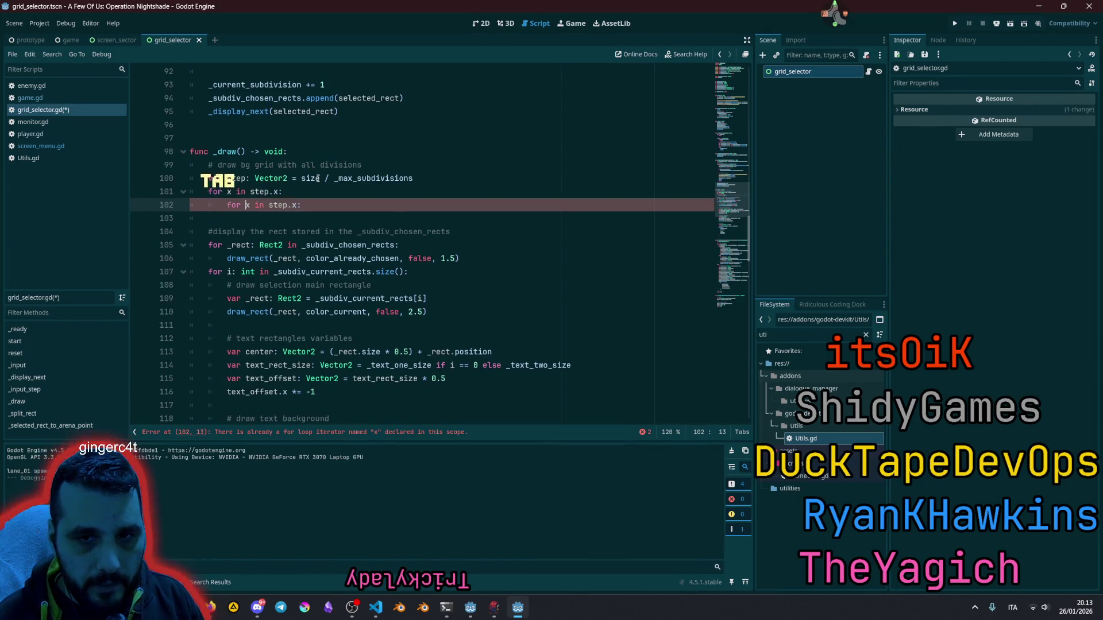
key(Up)
key(shift+Right)
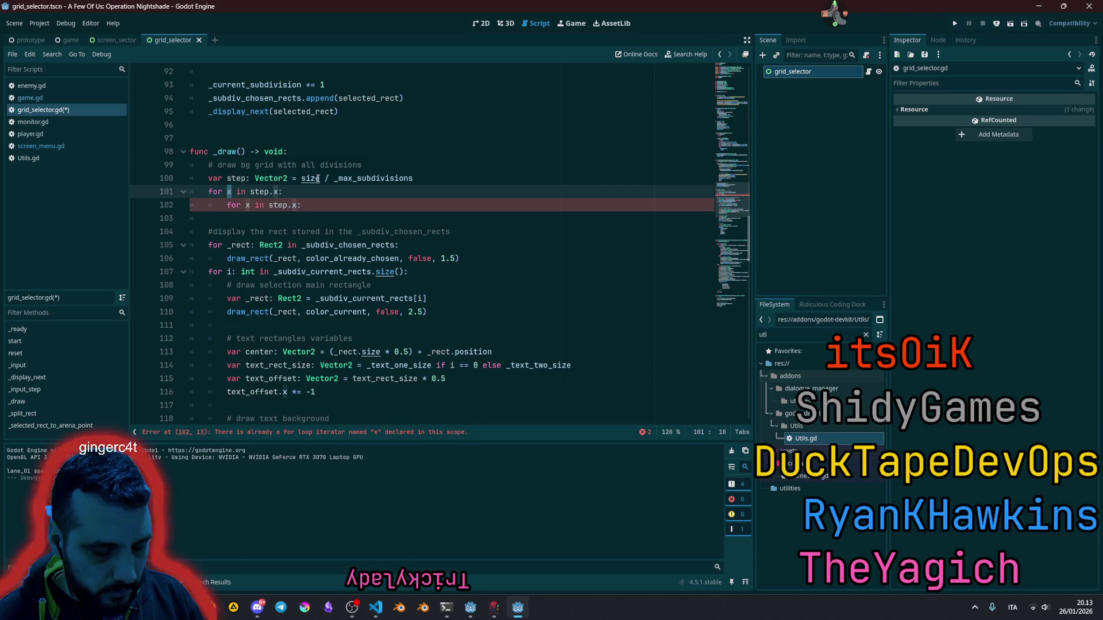
key(ctrl+d)
text(y)
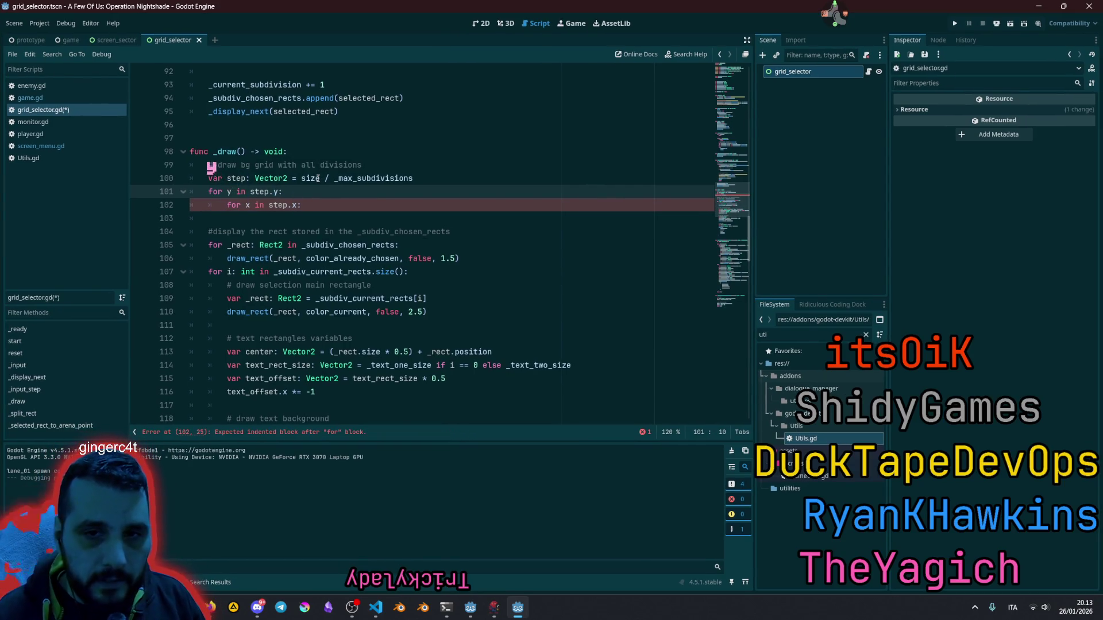
click(358, 205)
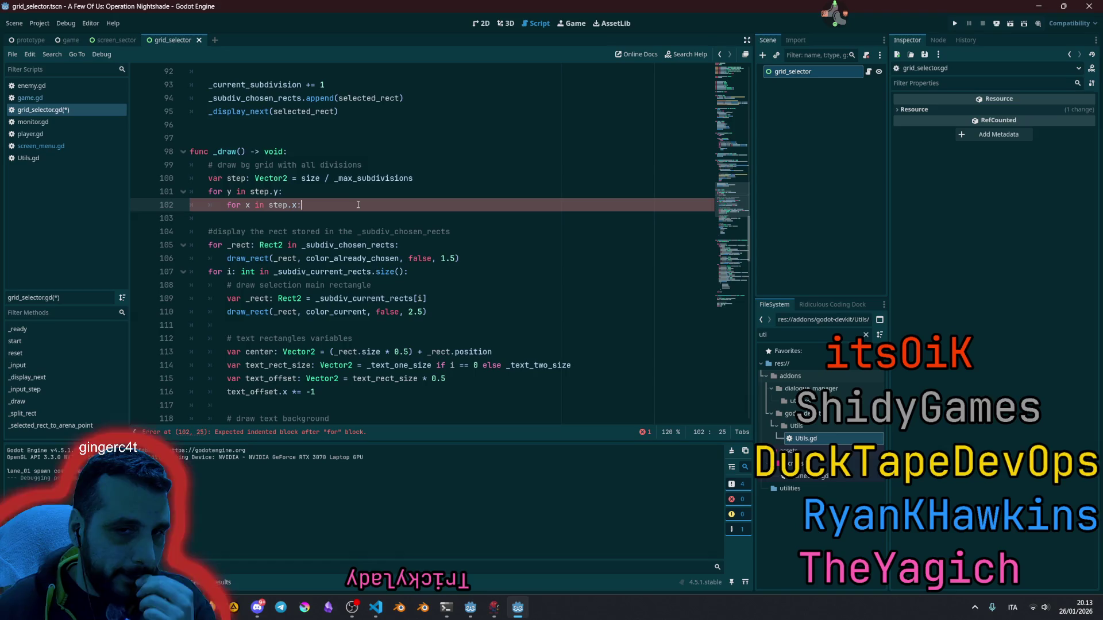